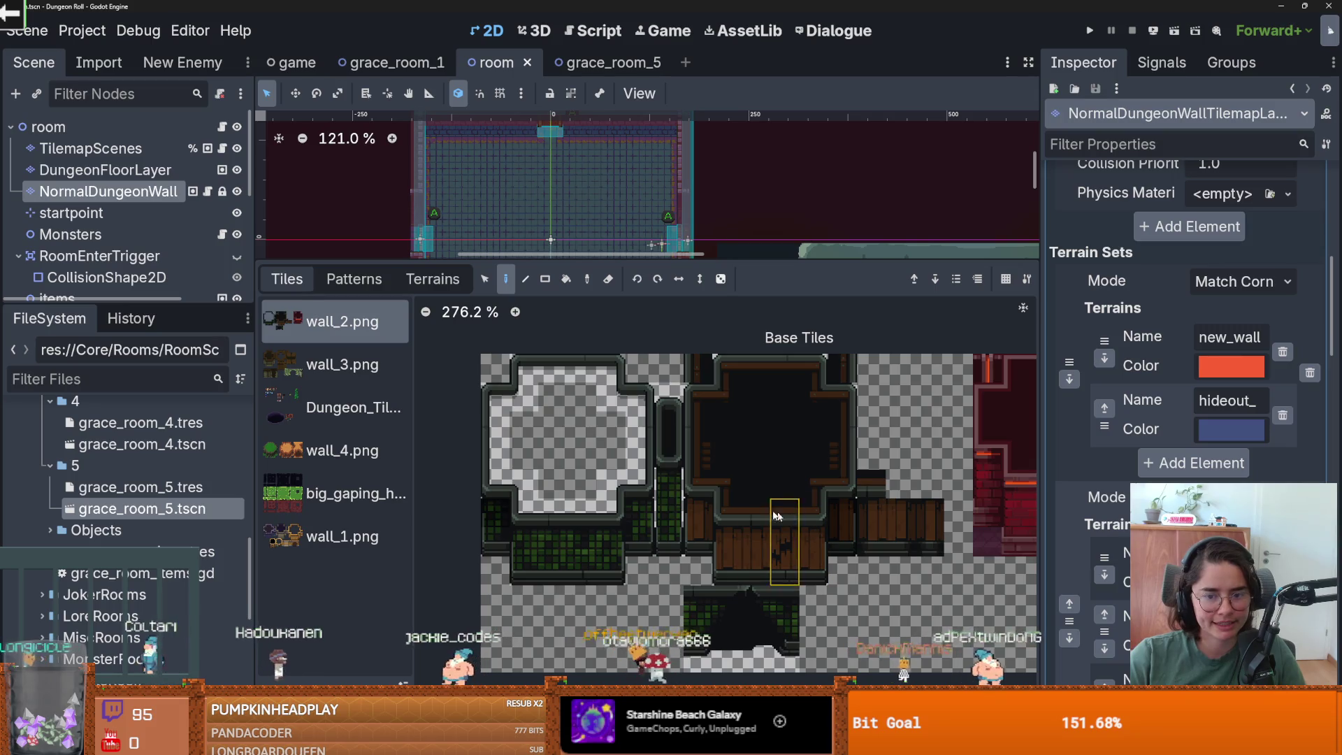
- Return to the Godot editor, enlarge the 2D view and open the wall TileSet editor
scroll(1265, 300, "up", 3)
scroll(1265, 300, "up", 8)
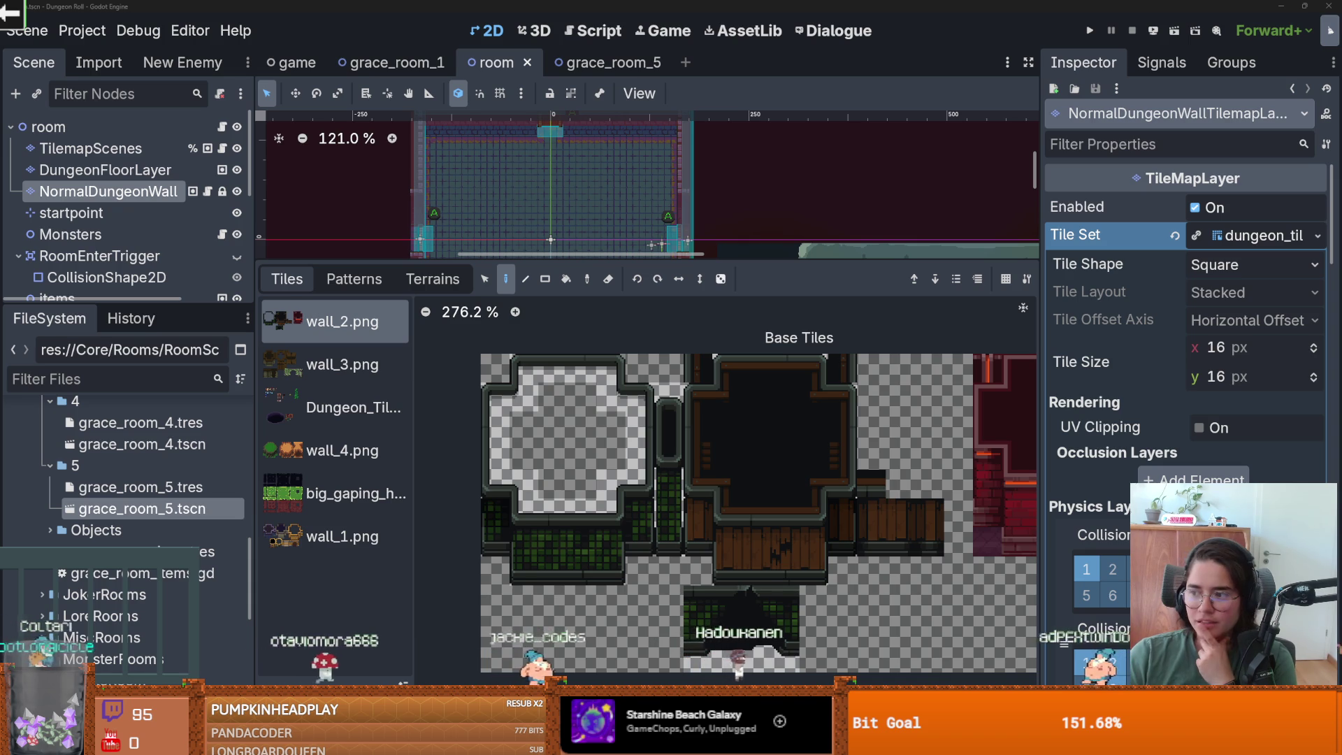
left_click_drag(503, 53, 503, 53)
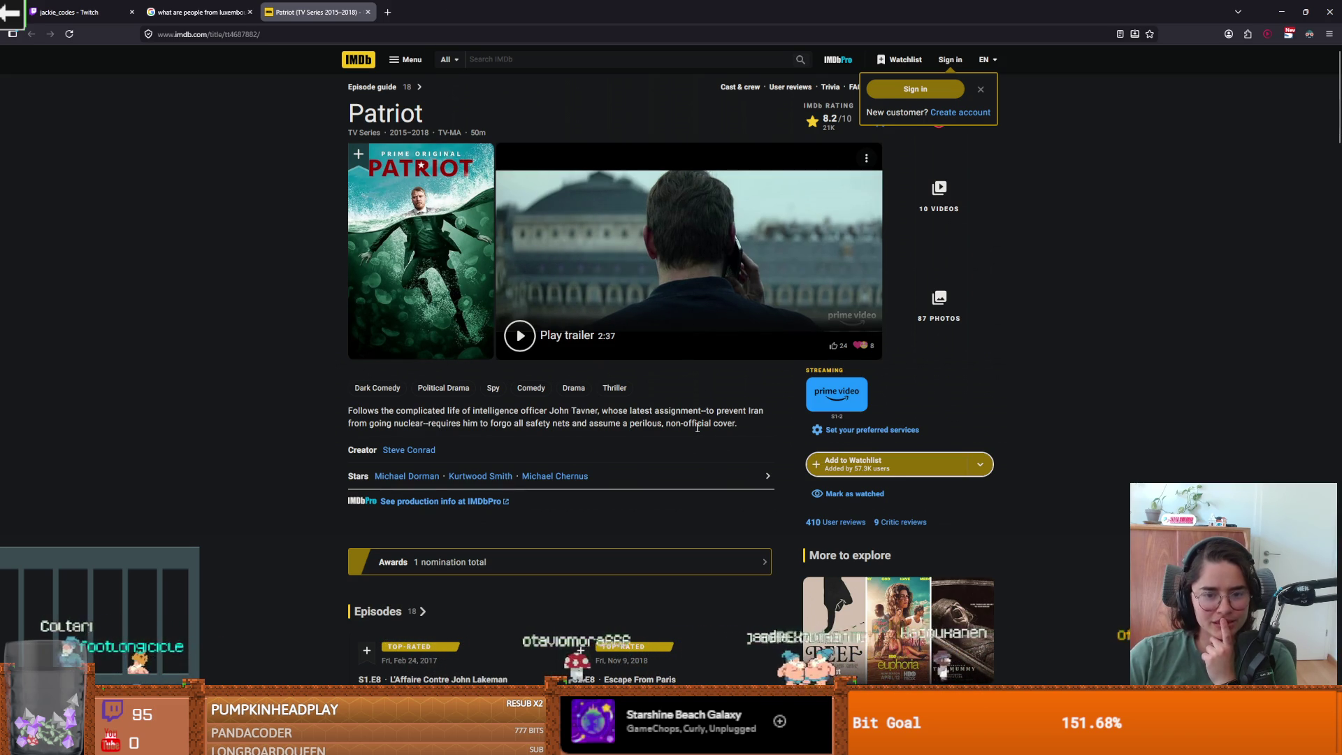
key("alt+Tab")
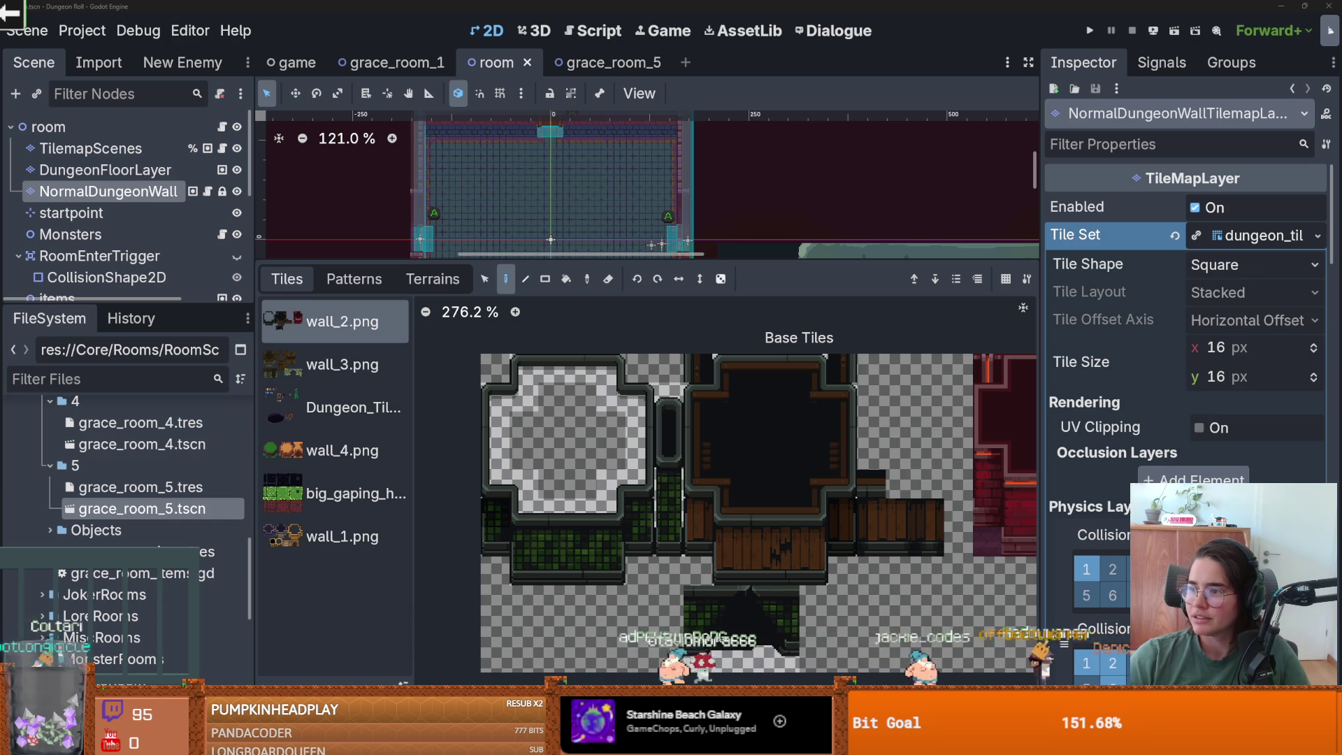
left_click_drag(640, 258, 639, 365)
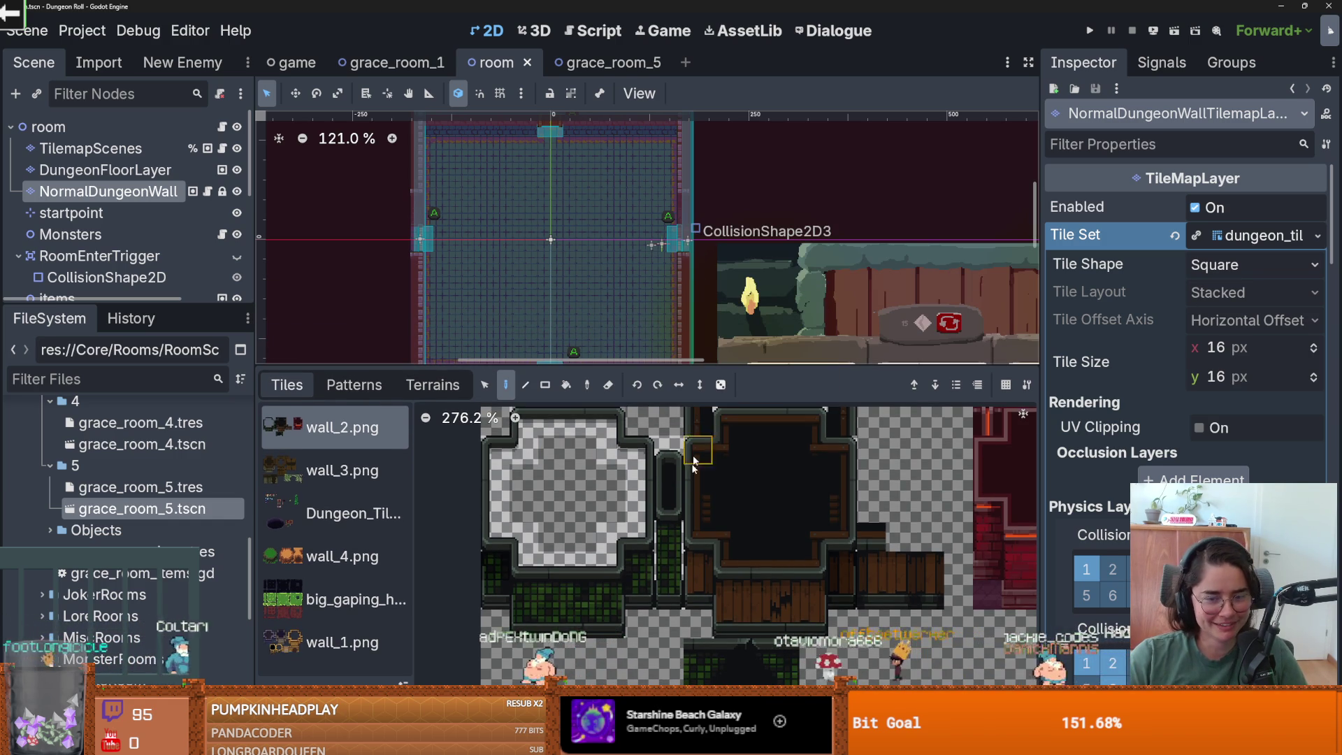
scroll(694, 418, "down", 1)
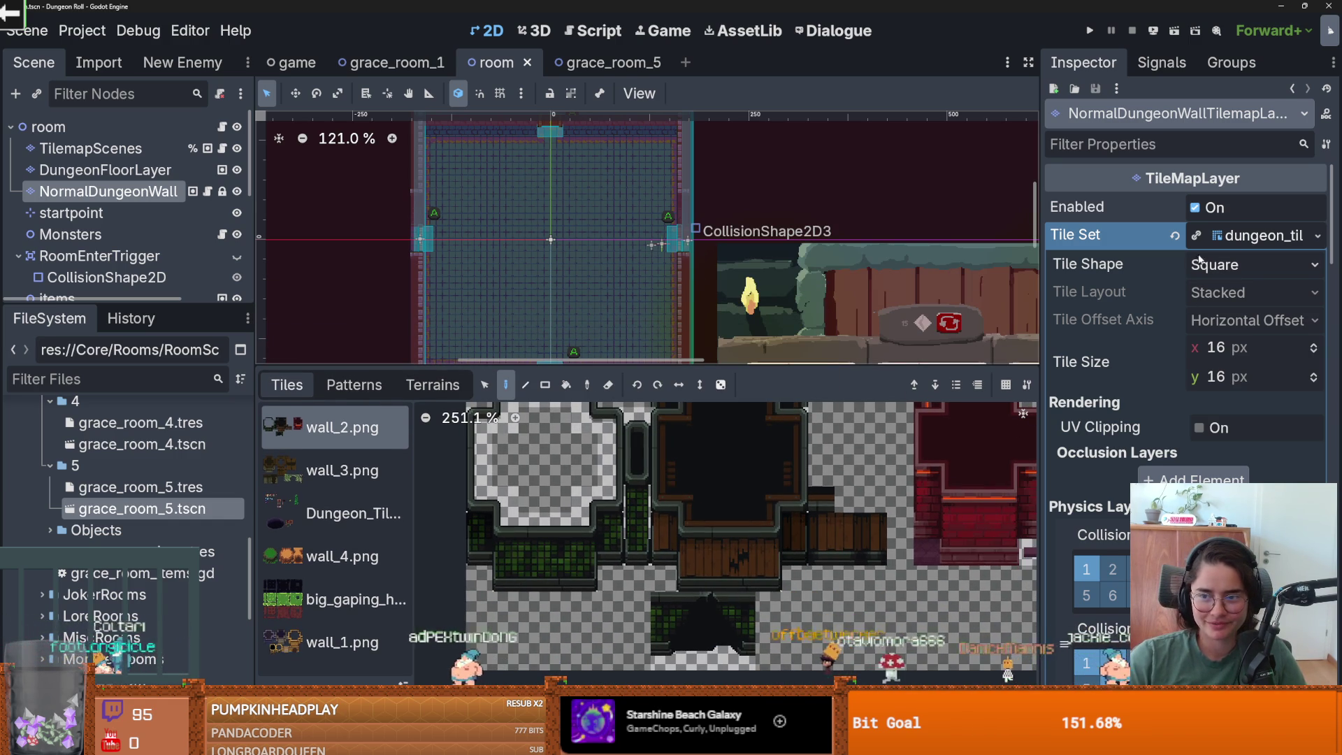
mouse_move(766, 365)
left_mouse_down()
mouse_move(766, 403)
mouse_move(767, 133)
left_mouse_up()
scroll(804, 392, "up", 3)
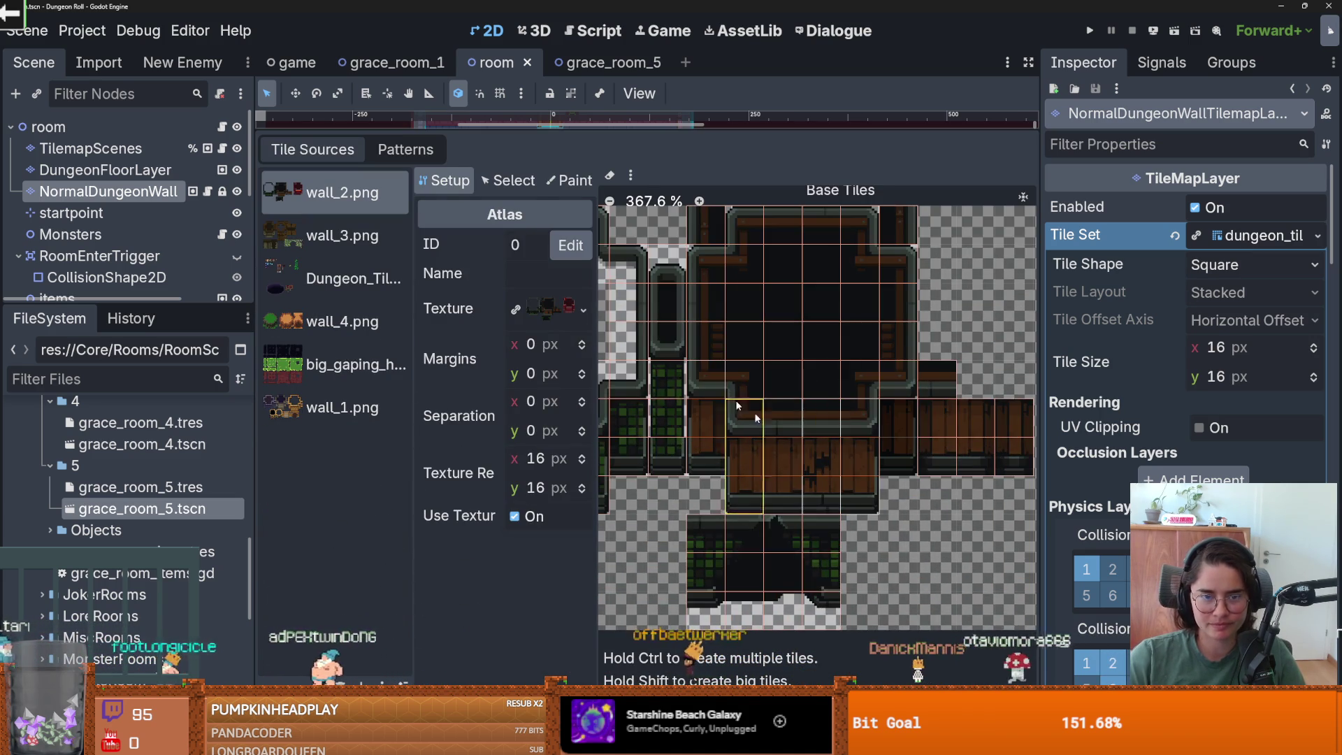
- In Paint mode, pick the wall terrain set with WoodWall and begin clearing the wooden wall cells
left_click(569, 181)
left_click(515, 334)
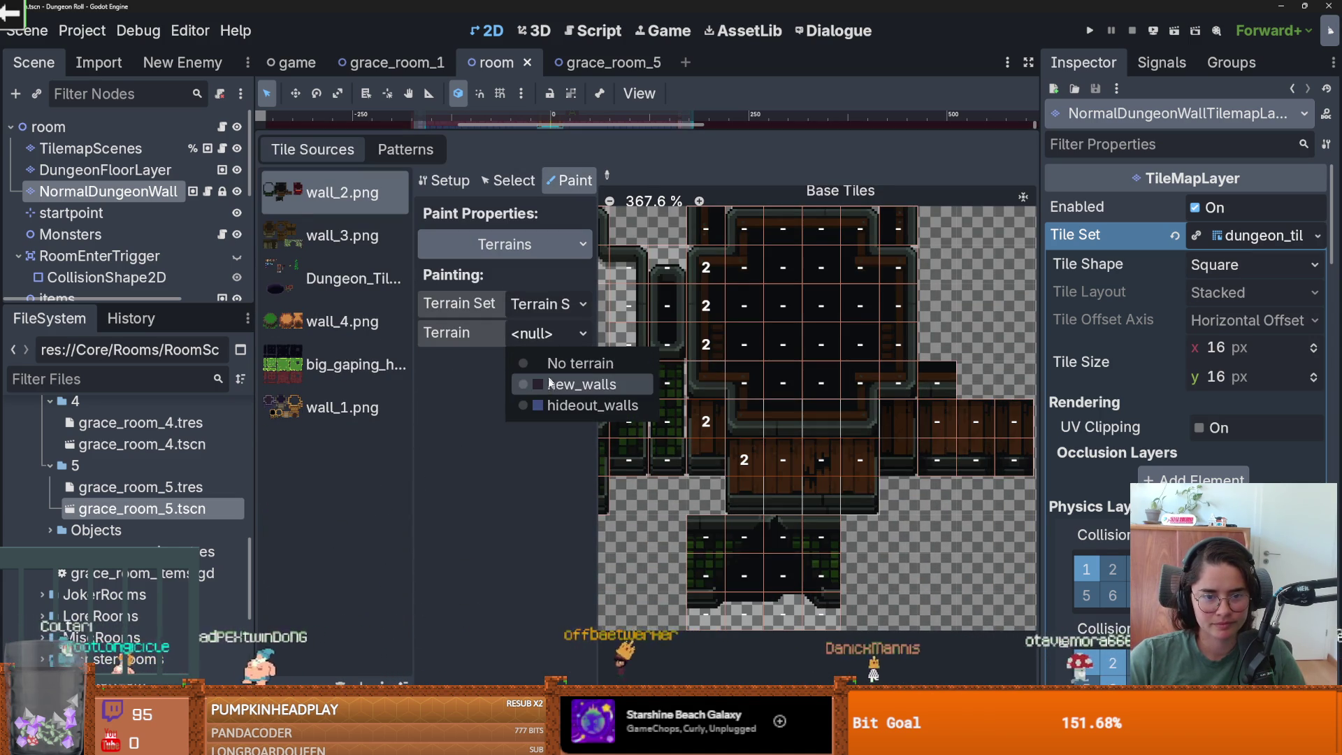
left_click(539, 333)
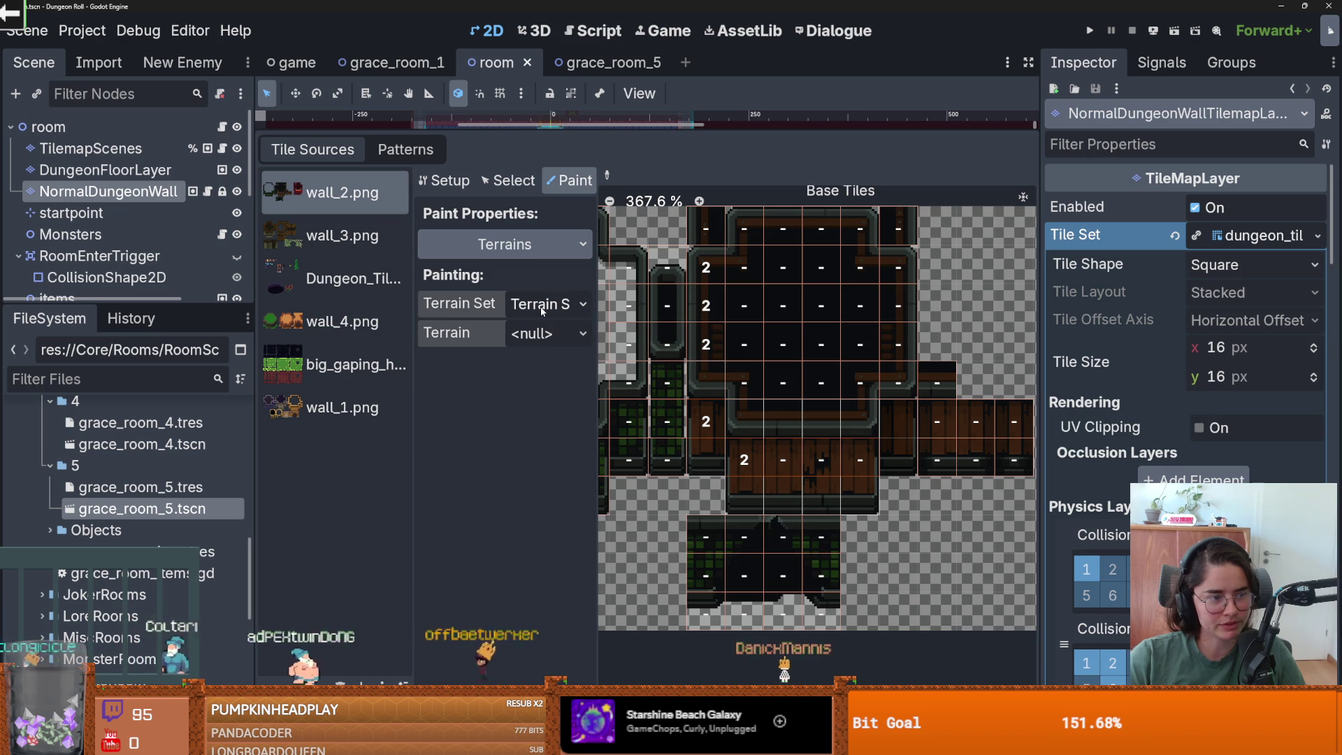
left_click(540, 308)
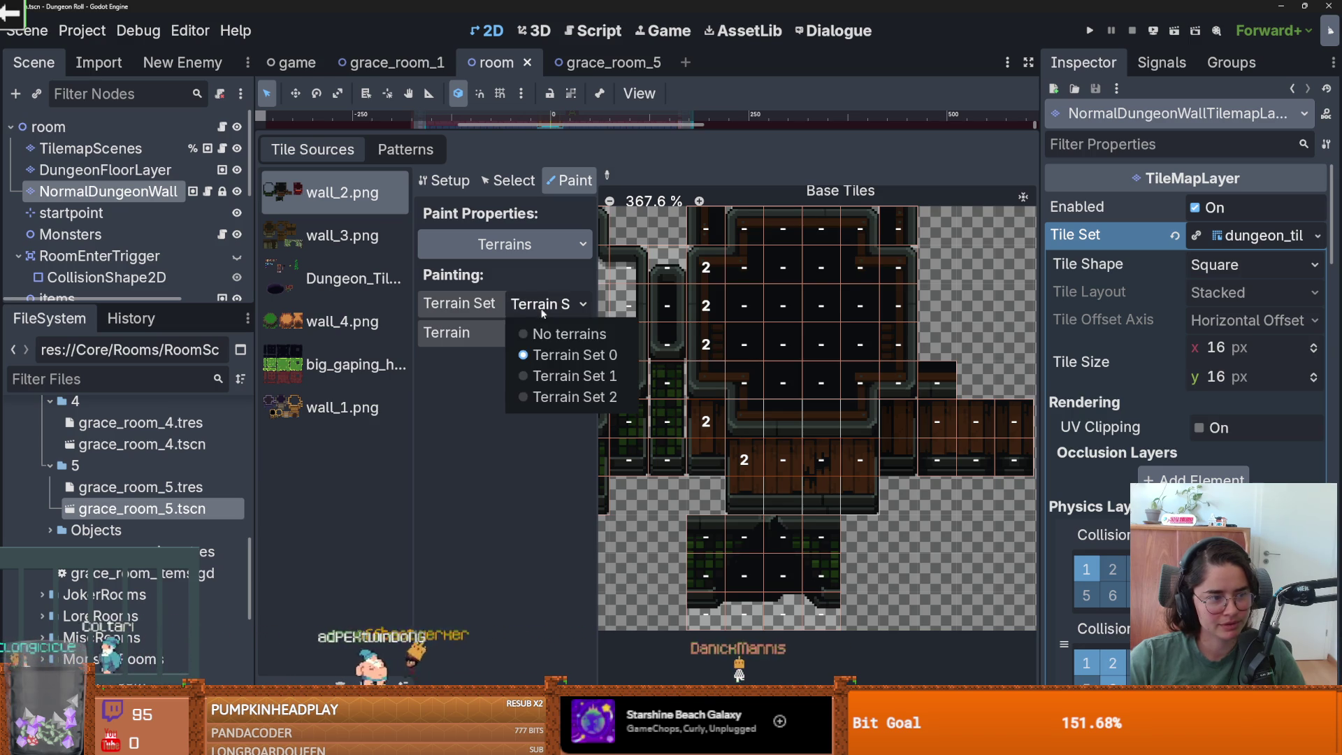
left_click(559, 375)
left_click(543, 334)
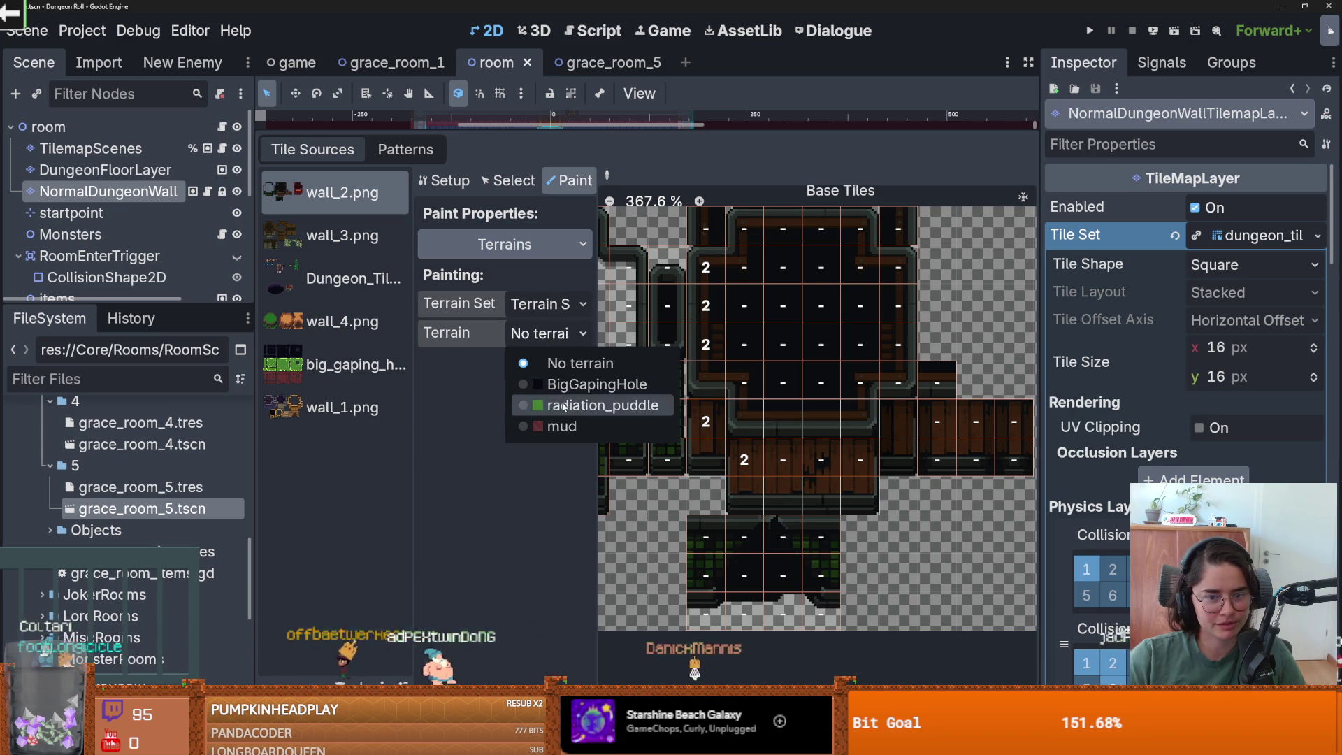
left_click(562, 425)
left_click(542, 304)
left_click(560, 398)
left_click(546, 334)
left_click(566, 407)
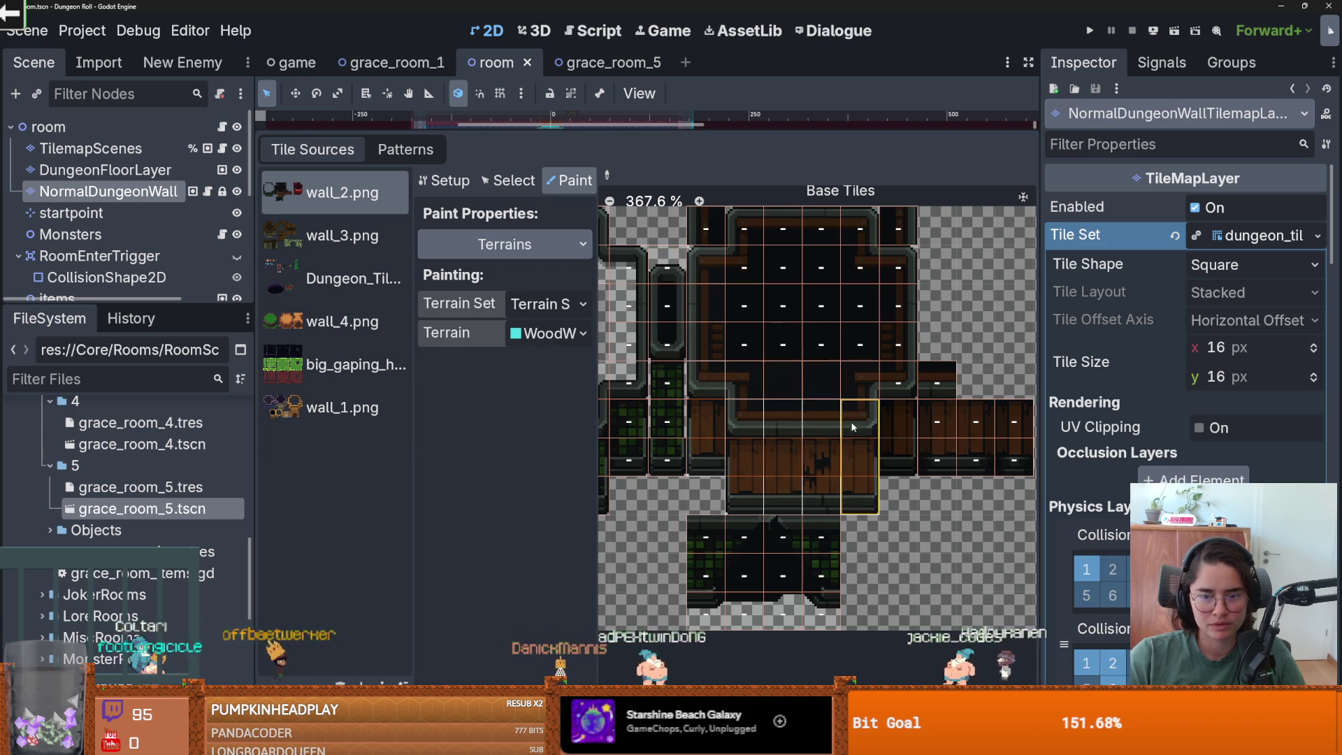
mouse_move(859, 348)
left_mouse_down()
mouse_move(898, 371)
mouse_move(898, 311)
mouse_move(748, 225)
mouse_move(713, 280)
mouse_move(810, 307)
mouse_move(803, 387)
left_mouse_up()
- Clear the remaining terrain bits on the wooden wall tile's cells, then switch to Select mode
scroll(901, 252, "up", 4)
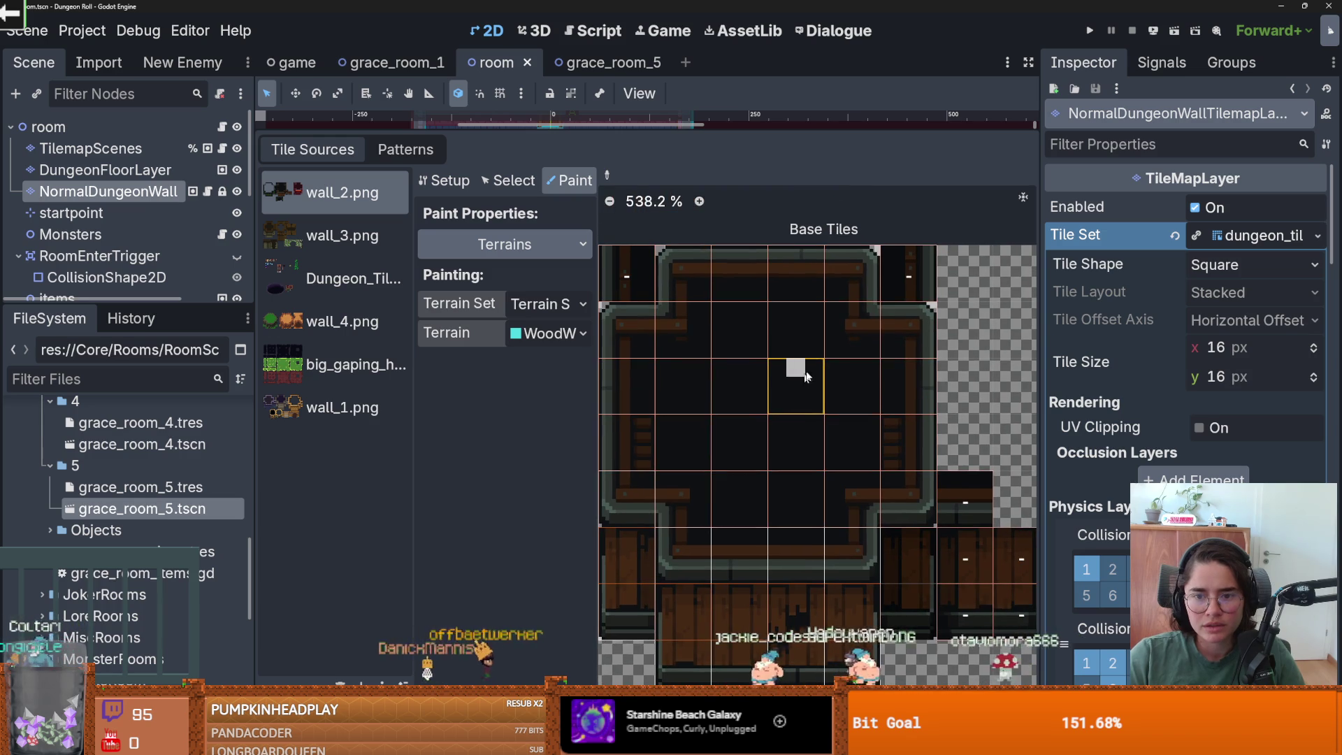
scroll(804, 419, "down", 3)
scroll(769, 475, "right", 4)
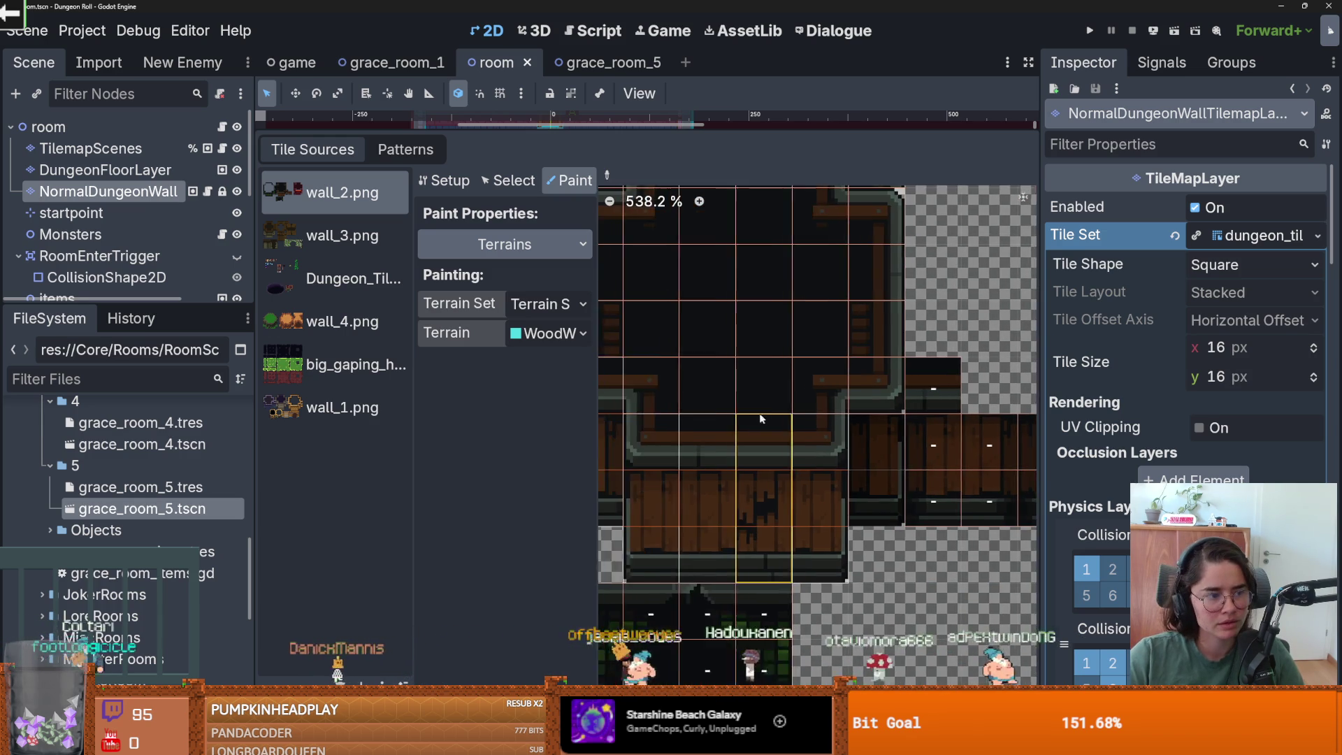
scroll(772, 420, "down", 2)
scroll(775, 420, "up", 1)
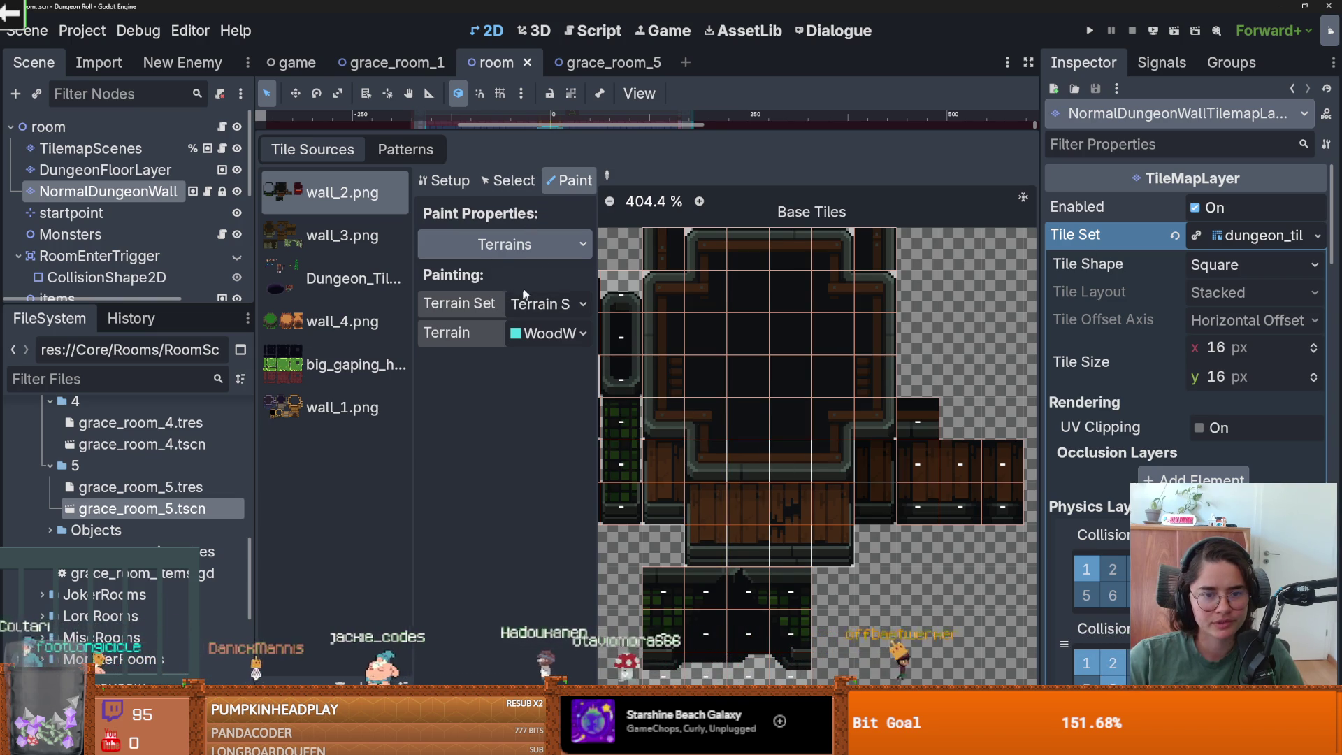
left_click(508, 180)
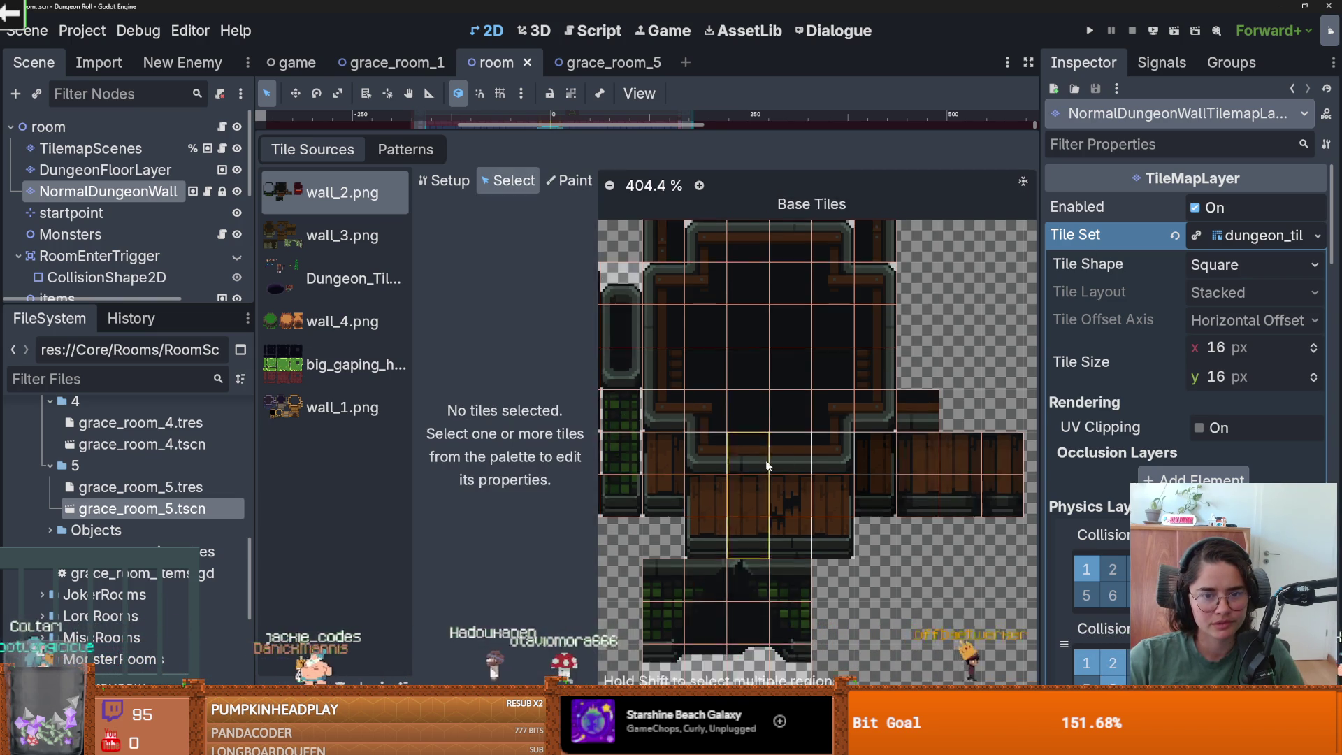
scroll(739, 434, "down", 2)
scroll(718, 446, "up", 1)
scroll(738, 493, "up", 2)
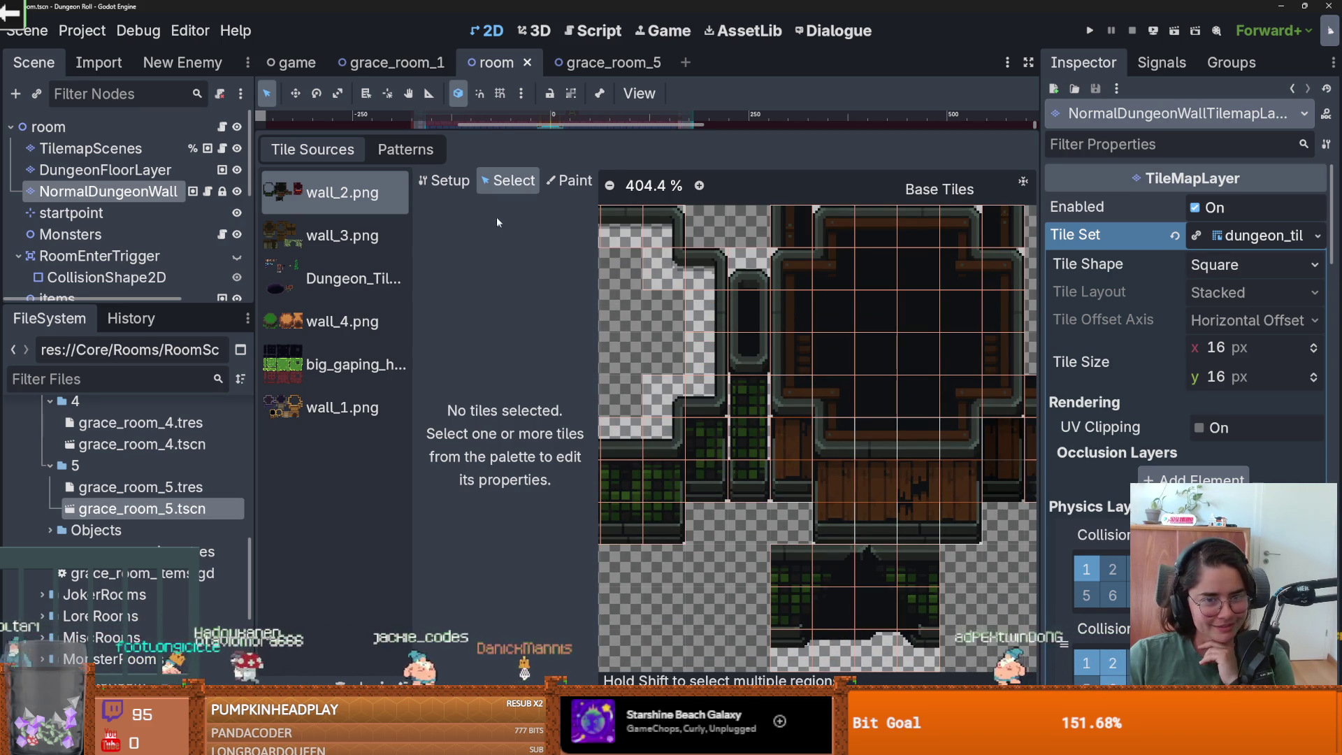
- Paint Texture Origin y -16 onto the wall tiles and save the scene
left_click(569, 180)
left_click(500, 246)
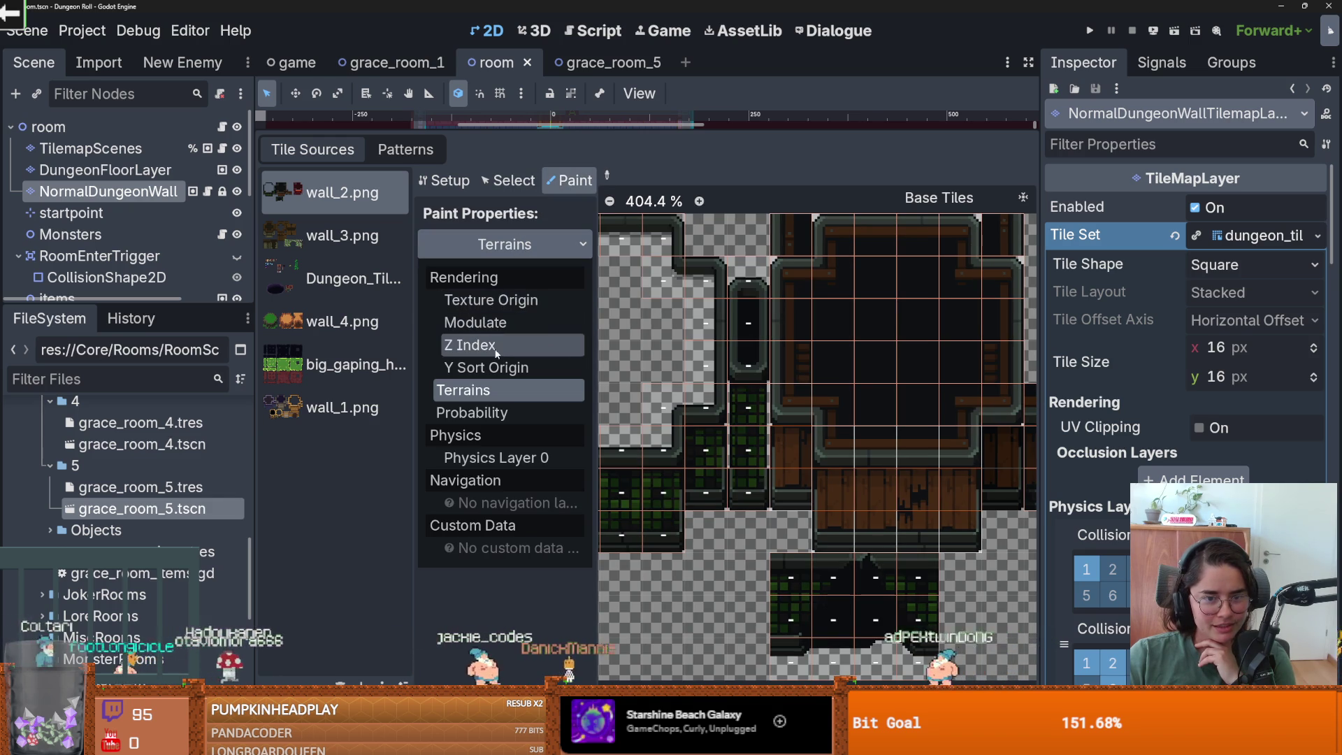
left_click(491, 300)
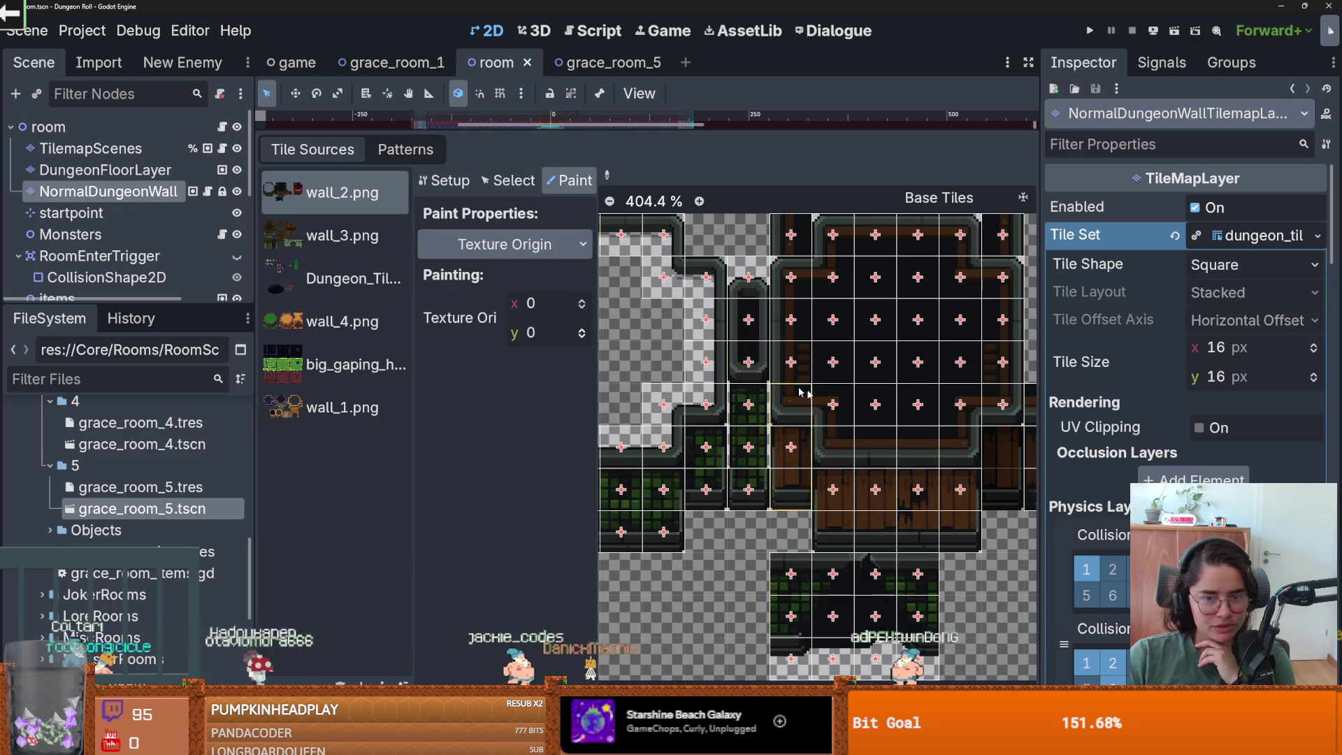
left_click(556, 334)
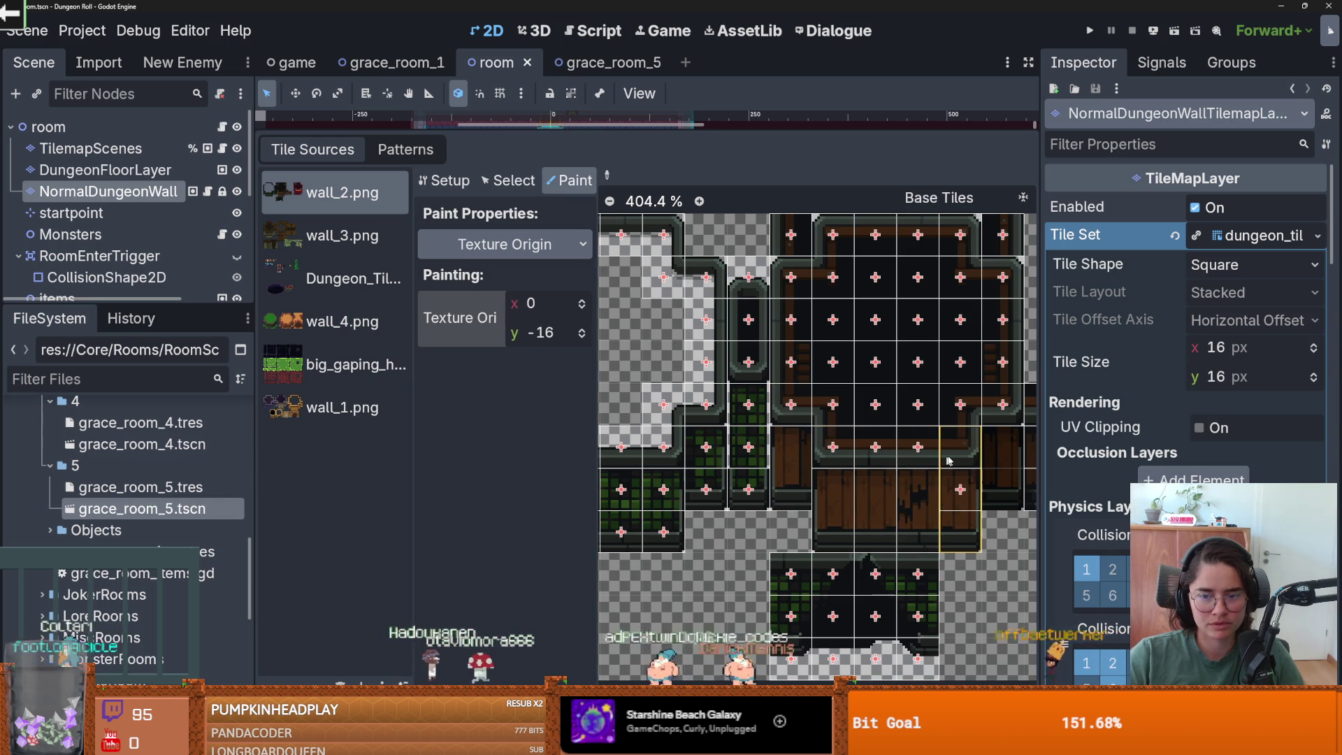
key("ctrl+s")
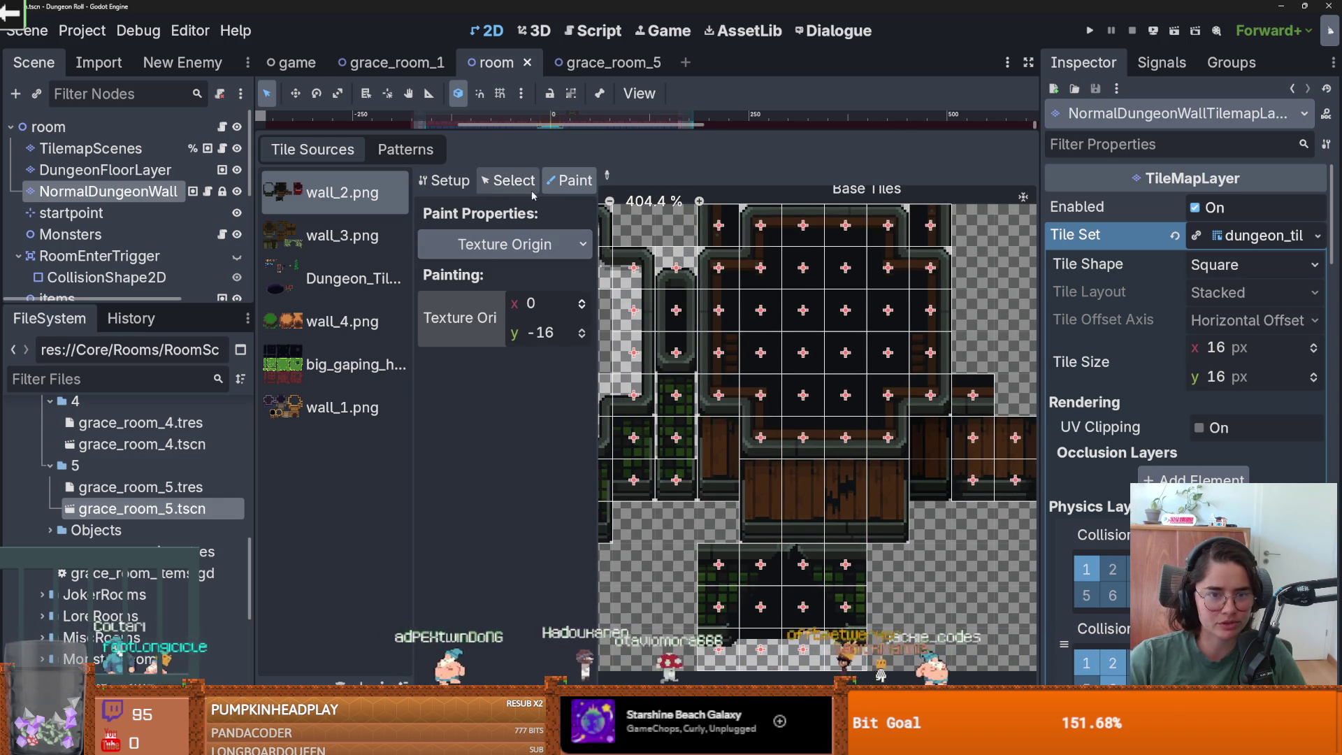
left_click(504, 244)
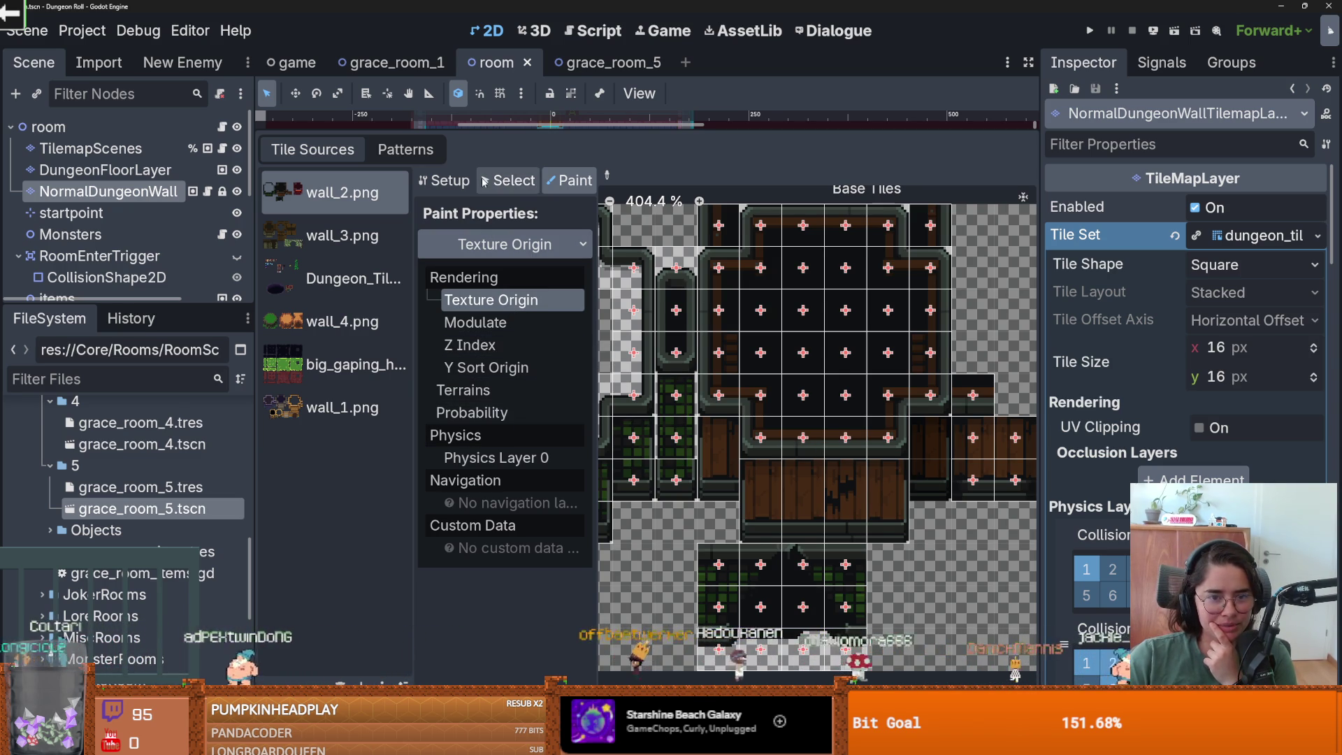
left_click(509, 180)
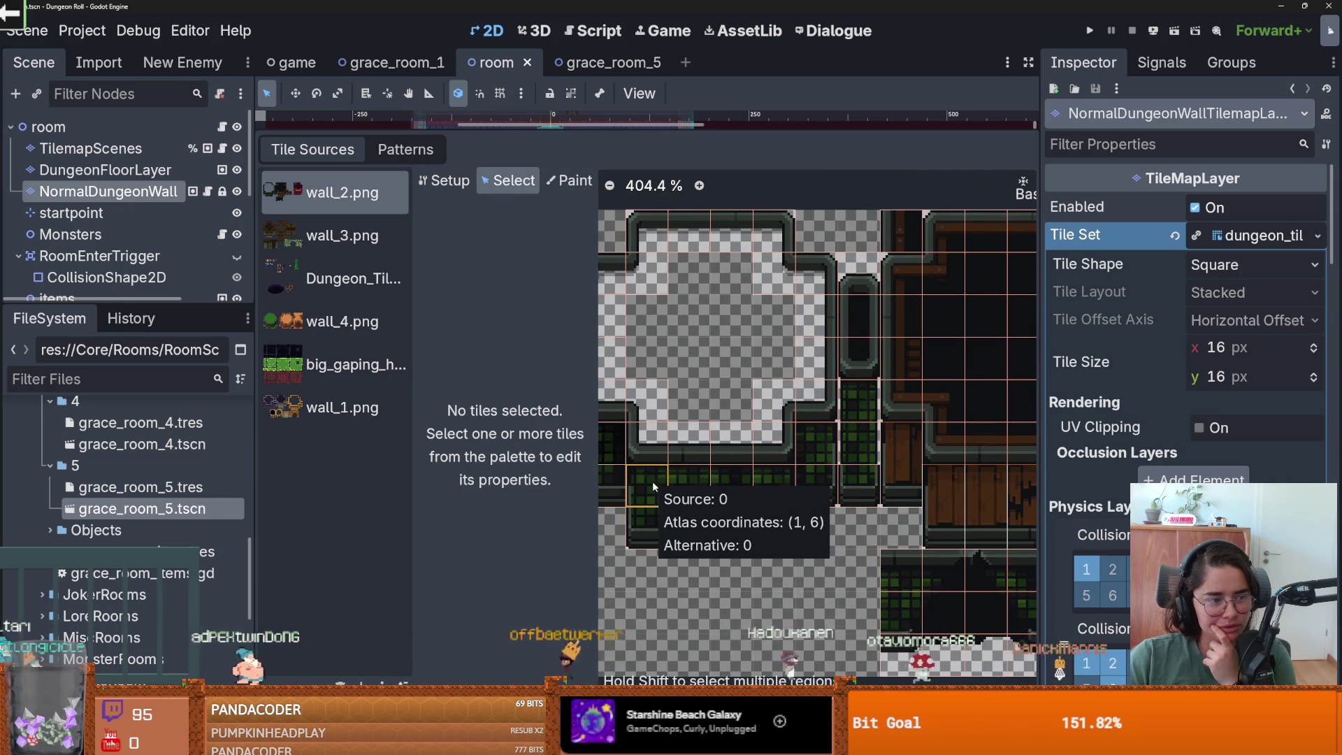
- Delete the thirteen small green-brick wall tiles, including (1,6) and (1,7), from the atlas
right_click(653, 481)
left_click(690, 497)
right_click(767, 505)
left_click(783, 514)
right_click(706, 475)
left_click(724, 486)
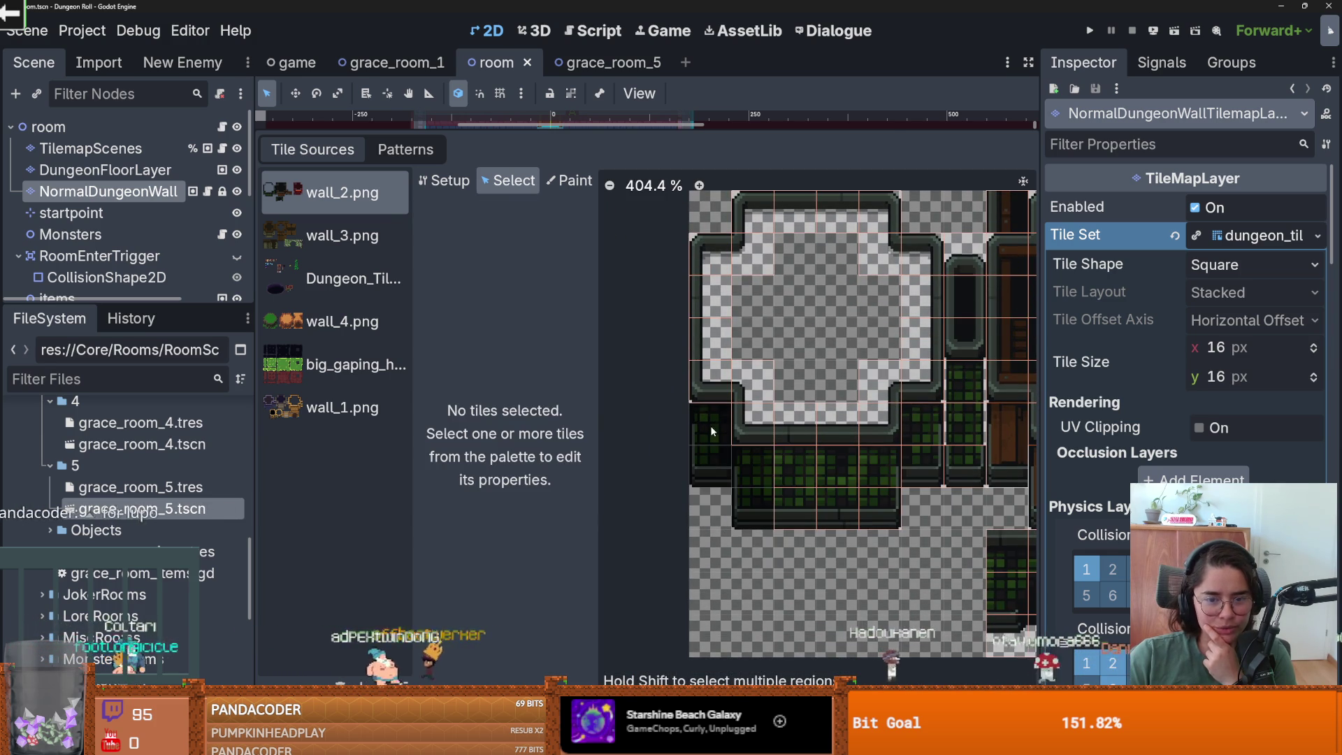
right_click(801, 478)
left_click(817, 486)
right_click(804, 502)
left_click(816, 513)
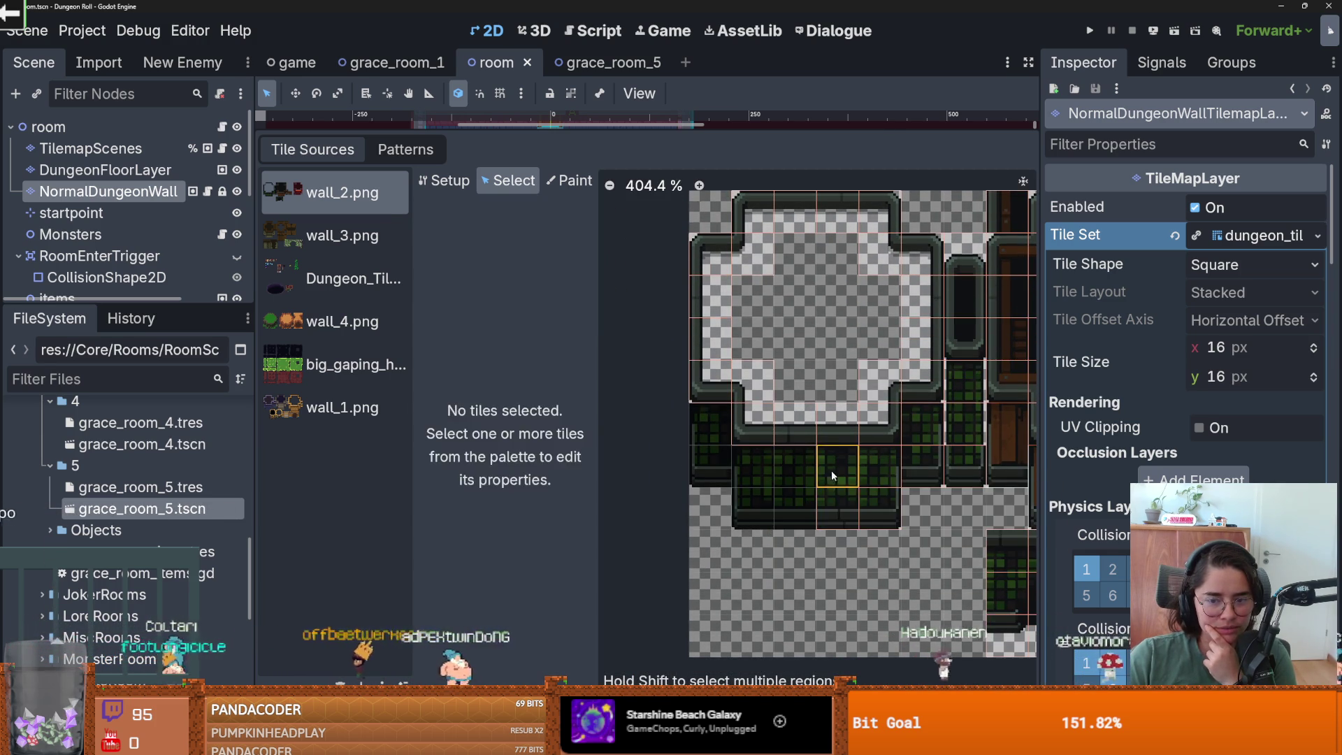
right_click(848, 508)
left_click(867, 518)
right_click(877, 472)
left_click(895, 483)
right_click(885, 505)
left_click(923, 522)
right_click(912, 479)
left_click(937, 483)
right_click(927, 448)
left_click(929, 445)
right_click(986, 477)
left_click(996, 476)
right_click(975, 441)
left_click(989, 442)
right_click(969, 409)
left_click(989, 406)
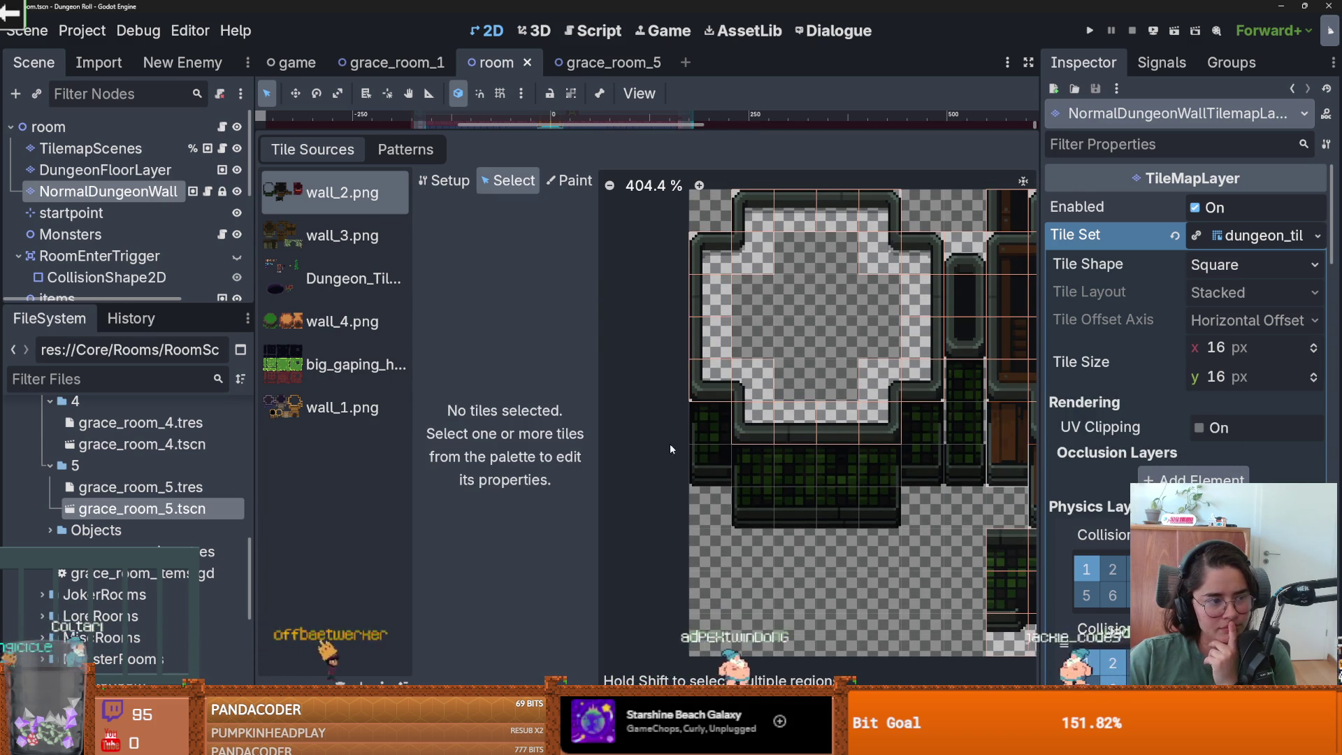
- Recreate the wall tile at (4, 5) as a tall 1×3 tile
scroll(697, 446, "up", 2)
left_click(729, 381)
left_click(789, 447)
left_click(832, 448)
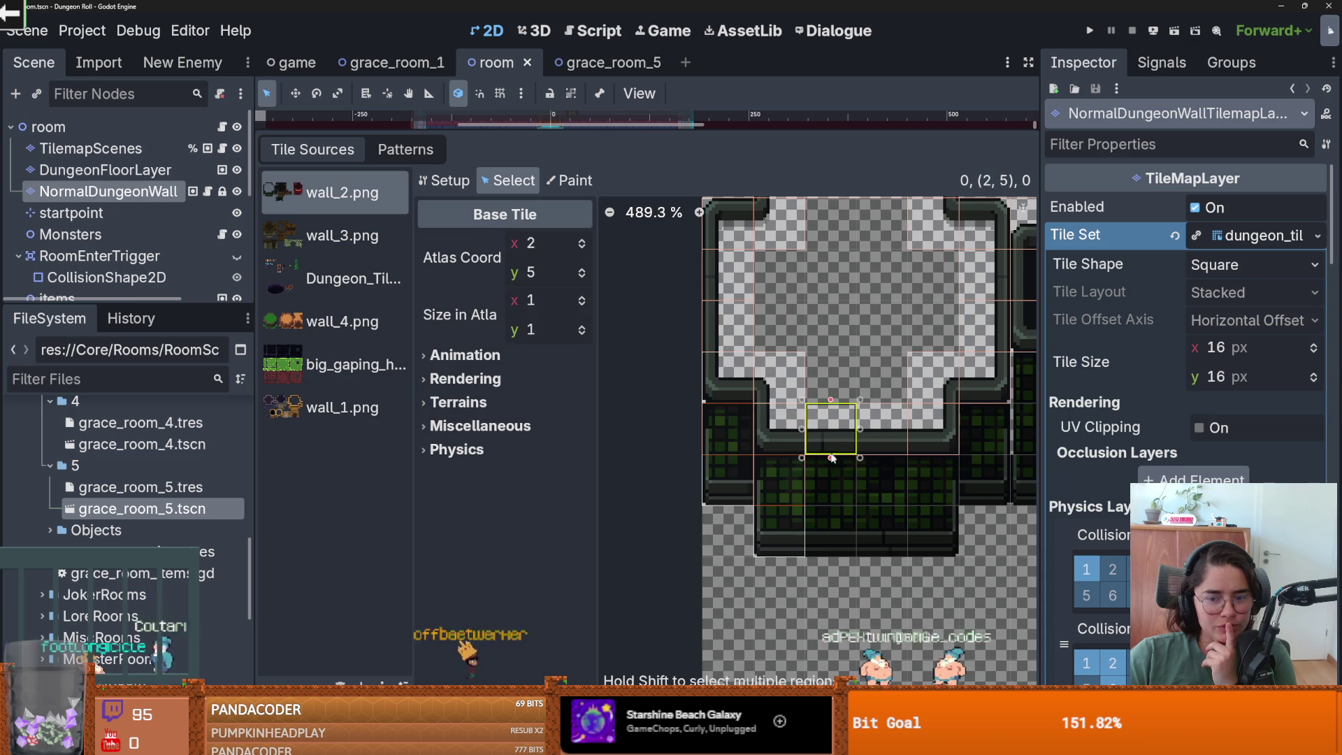
left_click(831, 467)
left_click(832, 434)
left_click(882, 450)
left_click(935, 456)
left_click(932, 440)
left_click_drag(933, 459, 934, 559)
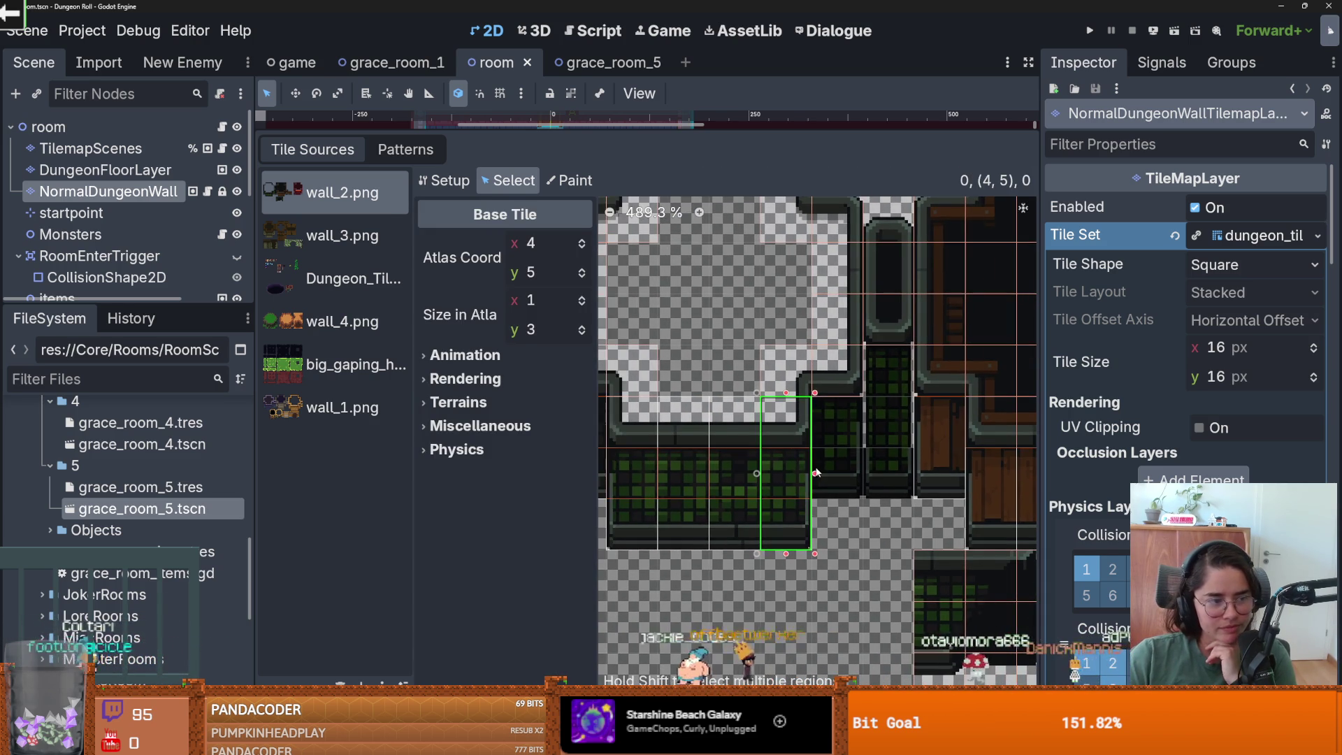
- Stretch the tile at (6, 3) to span 1×4 cells
scroll(822, 473, "up", 1)
left_click(894, 385)
scroll(930, 385, "down", 2)
left_click(926, 340)
left_click_drag(926, 365, 926, 501)
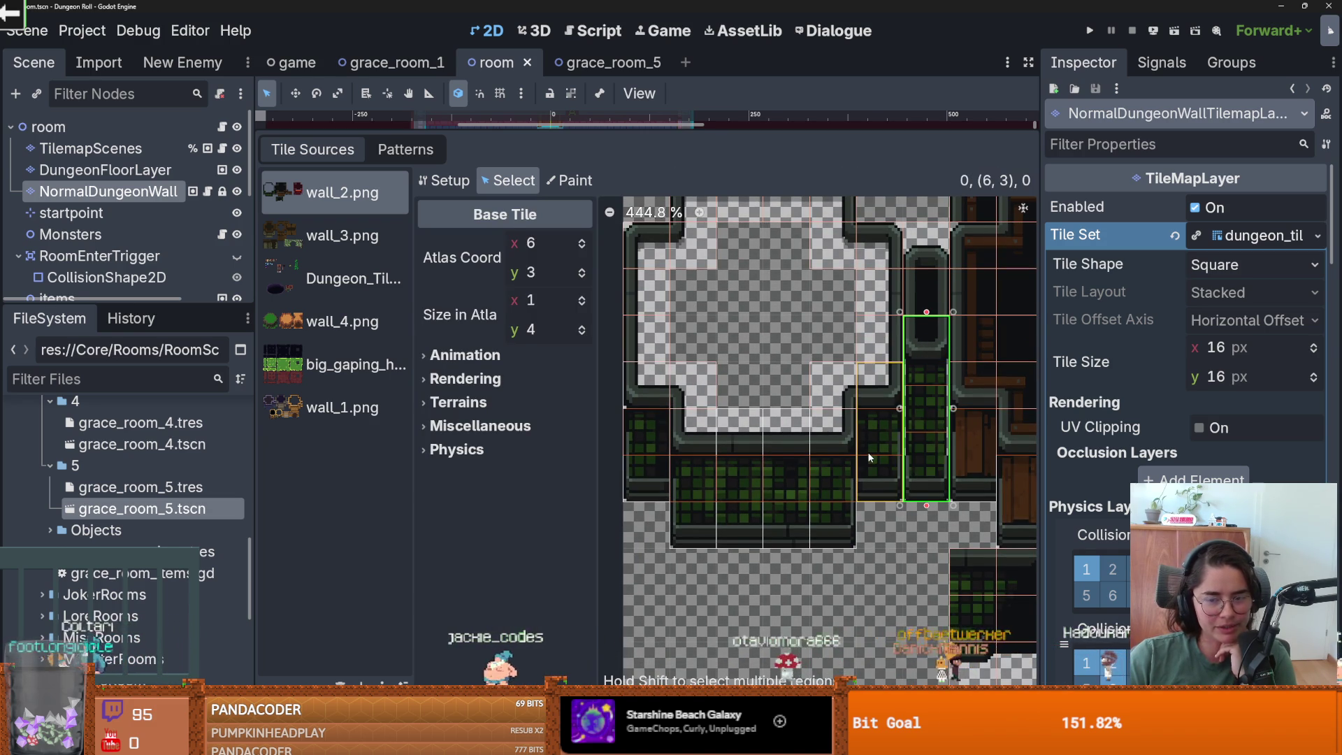
left_click(570, 181)
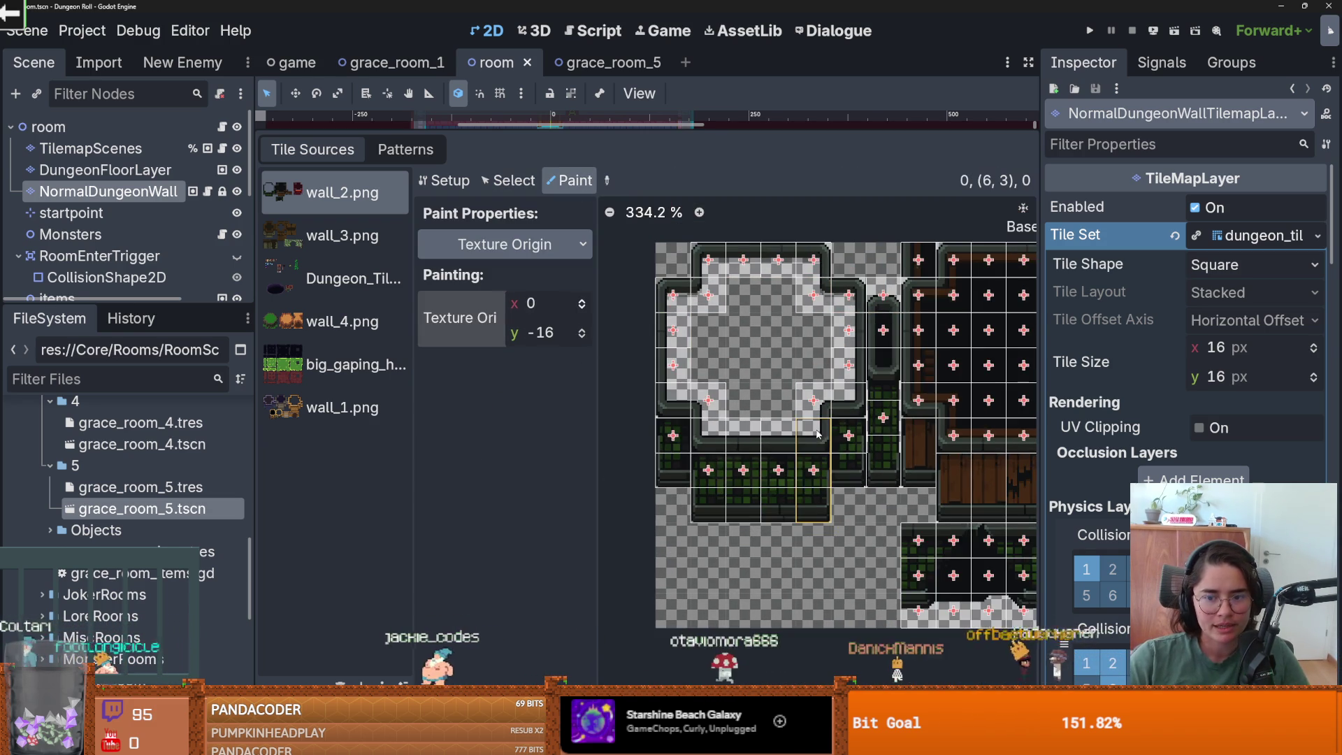
- Apply Texture Origin y -24 to the red wall tiles and save the room scene
left_click(853, 364)
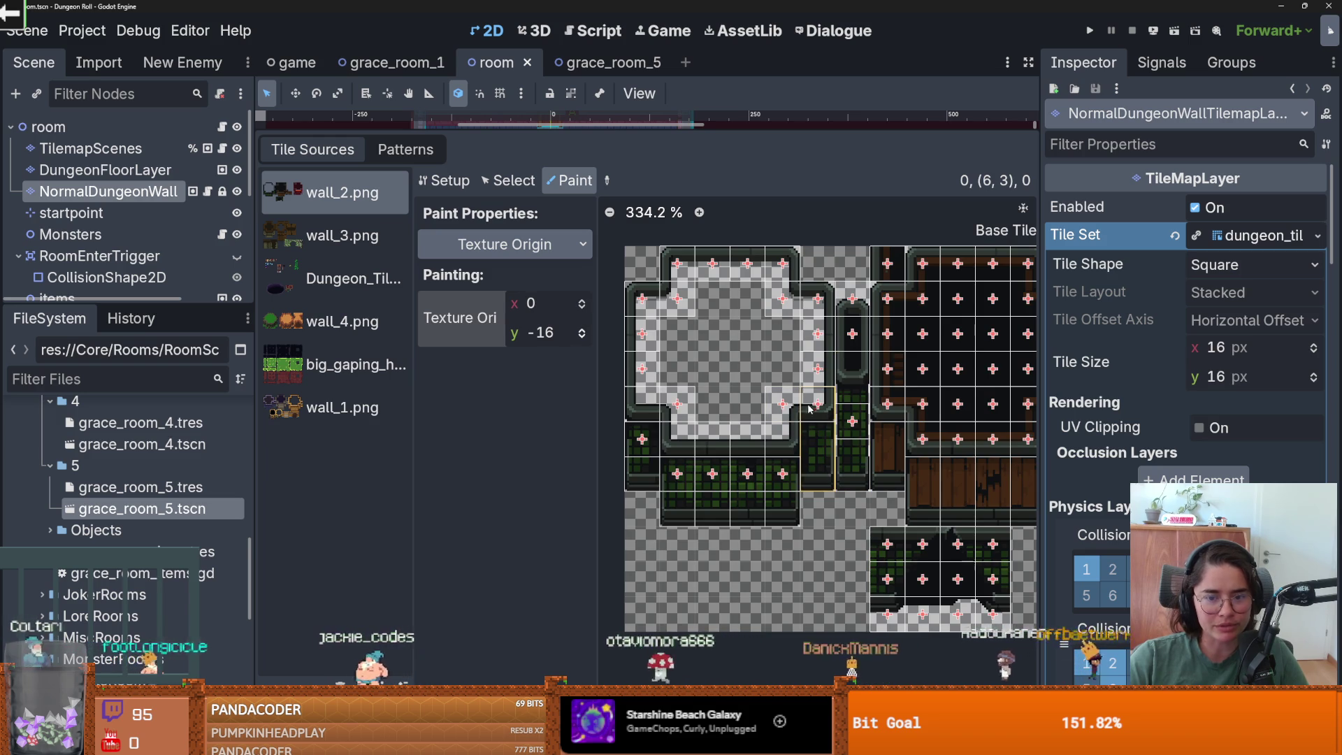
scroll(786, 448, "up", 2)
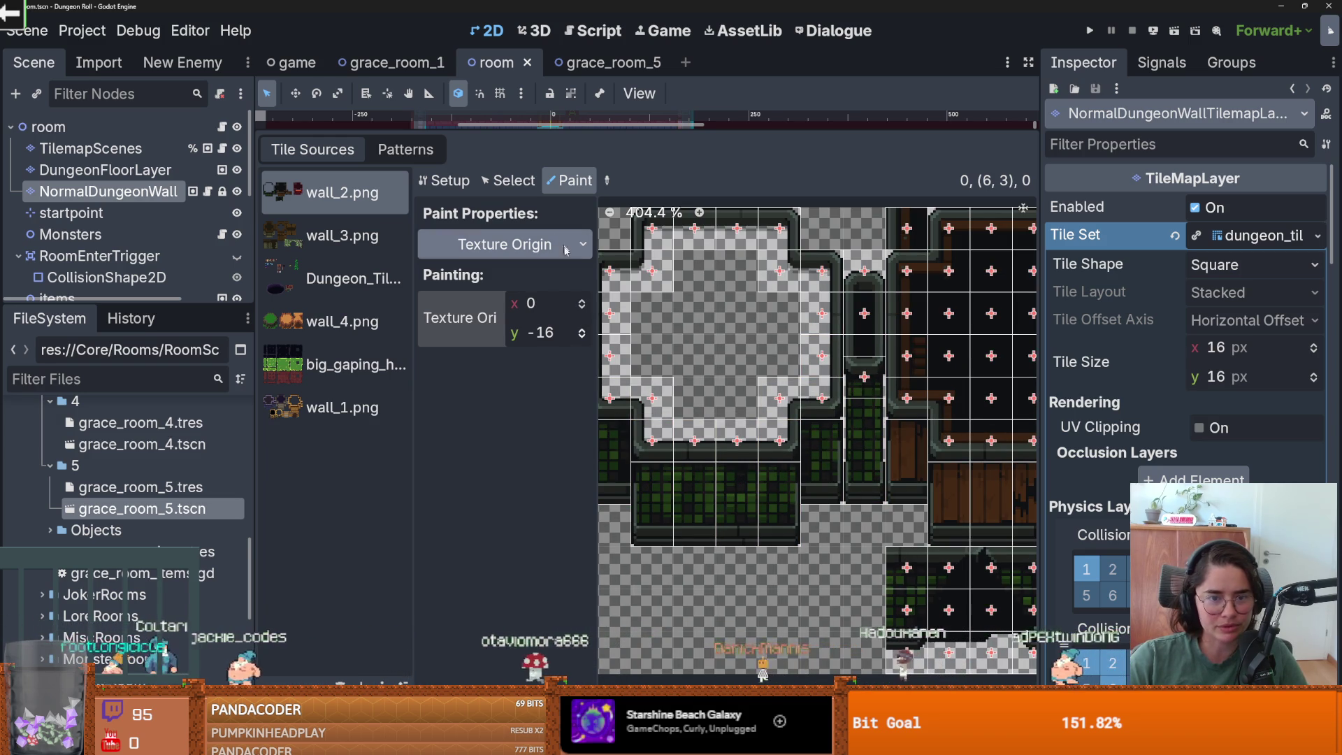
left_click(582, 339)
scroll(882, 451, "down", 3)
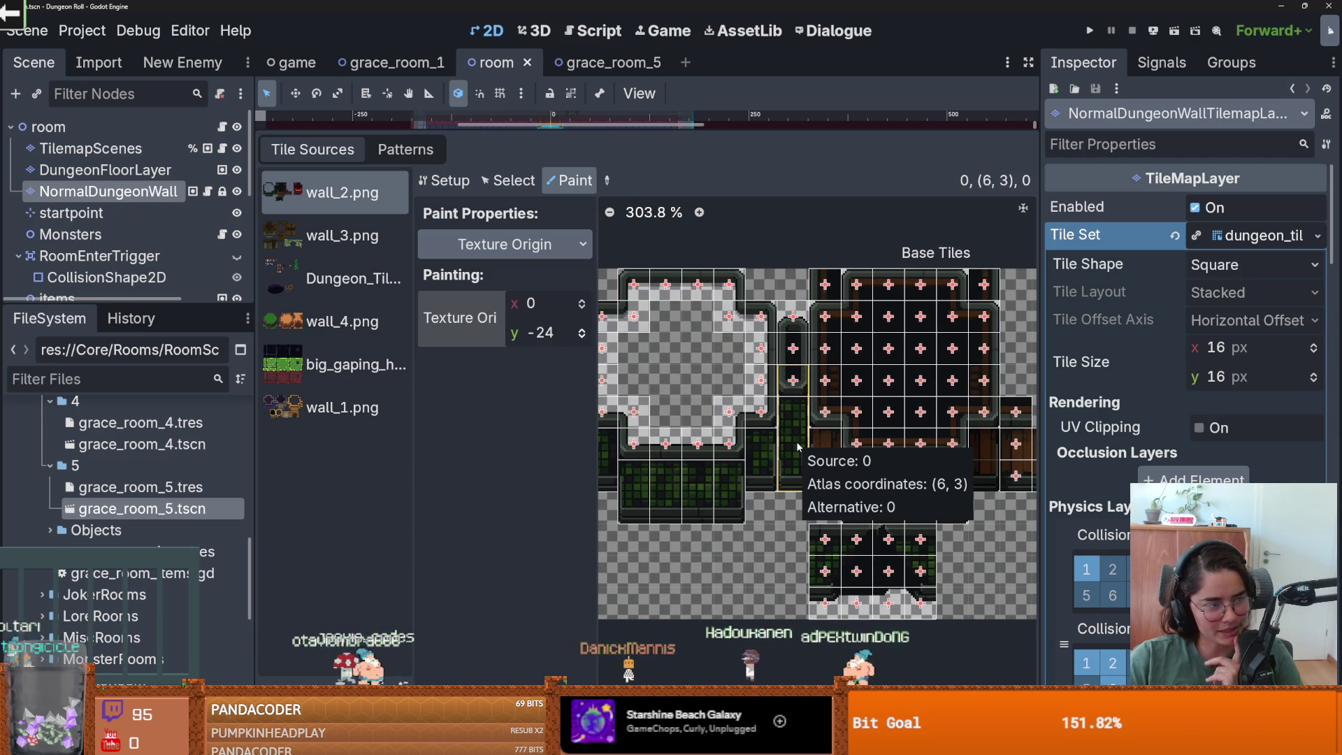
scroll(839, 447, "down", 1)
key("ctrl+s")
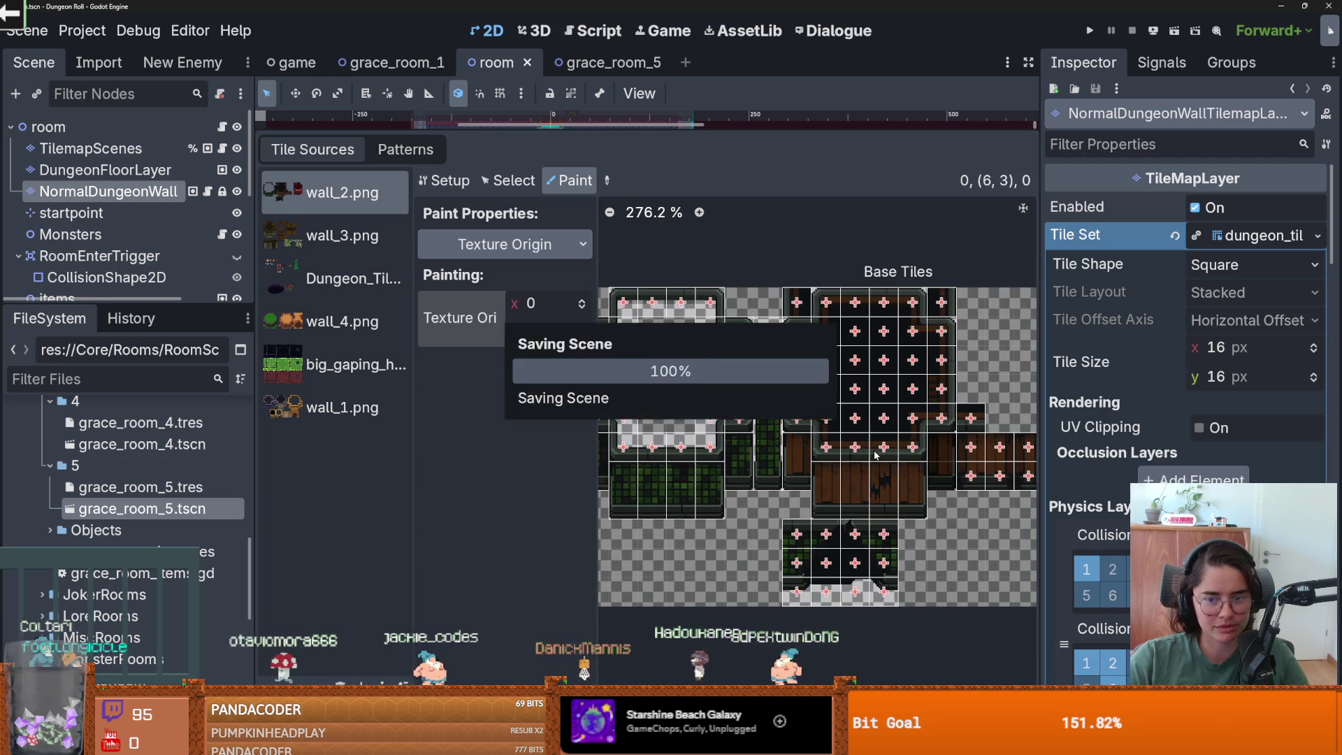
scroll(875, 455, "up", 2)
scroll(769, 420, "right", 5)
left_click(503, 187)
left_click(543, 189)
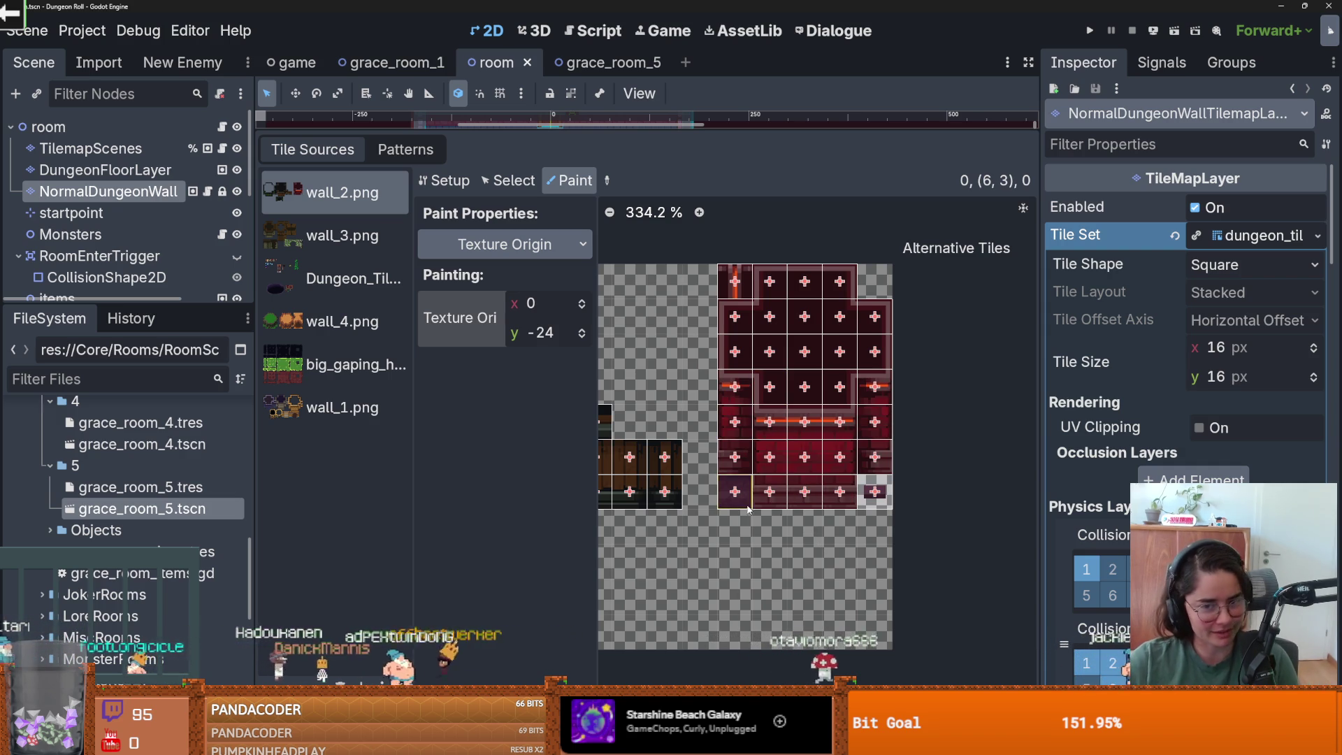
- In the Setup tab, delete several single red wall tiles, including tile (21, 4)
scroll(769, 510, "up", 2)
scroll(770, 541, "up", 1)
left_click(454, 183)
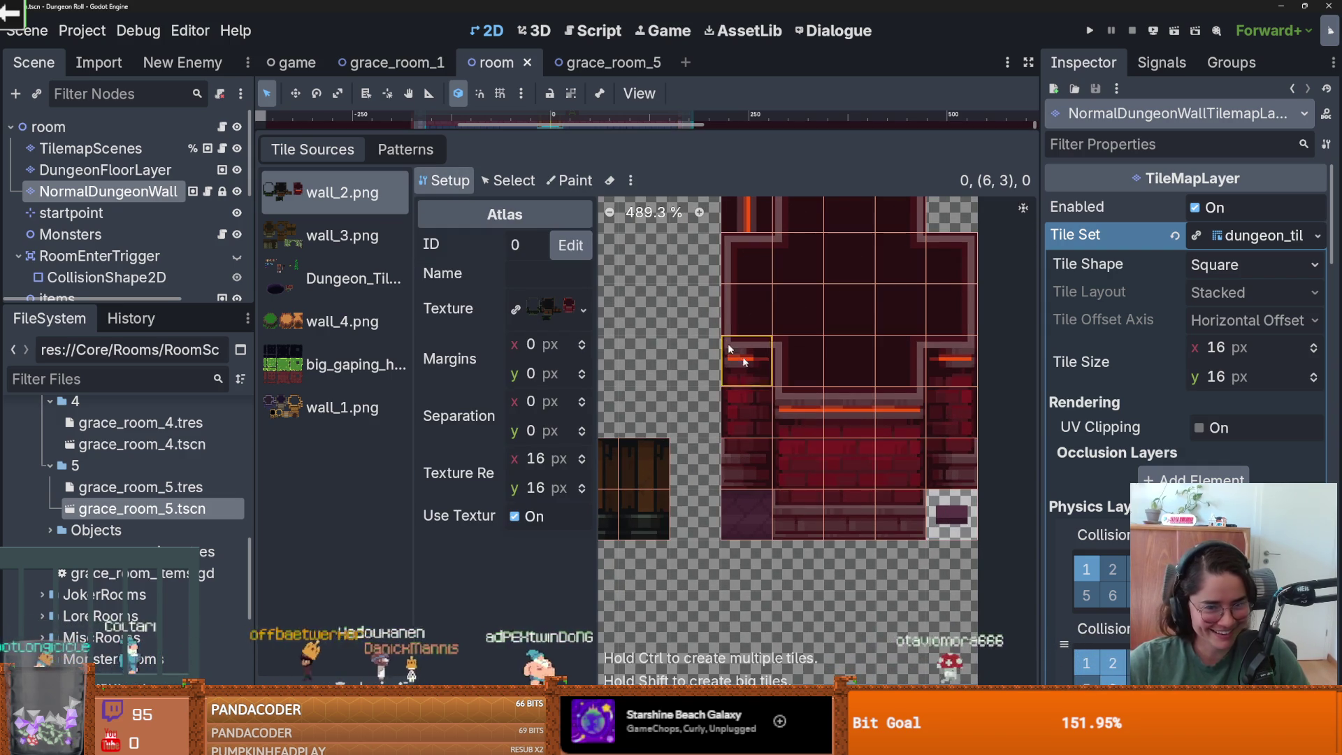
right_click(749, 406)
right_click(753, 449)
left_click(752, 449)
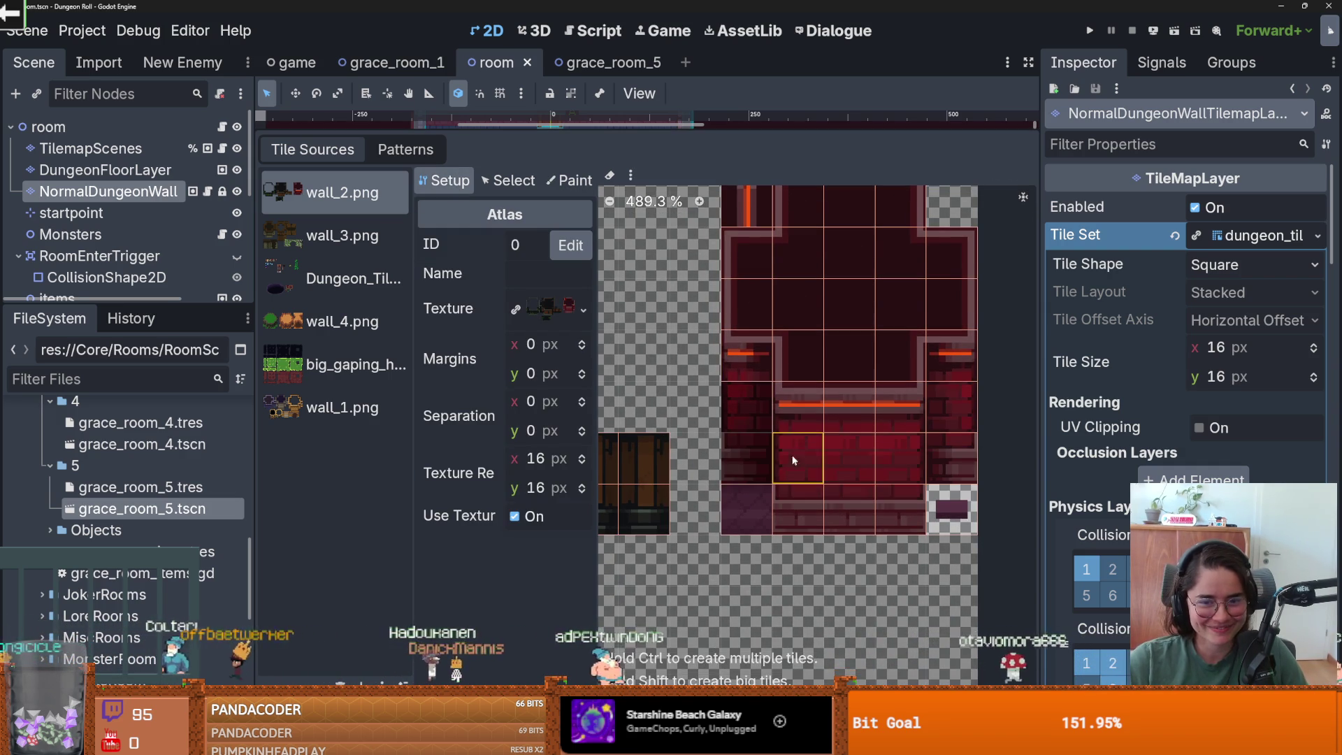
right_click(790, 428)
left_click(741, 407)
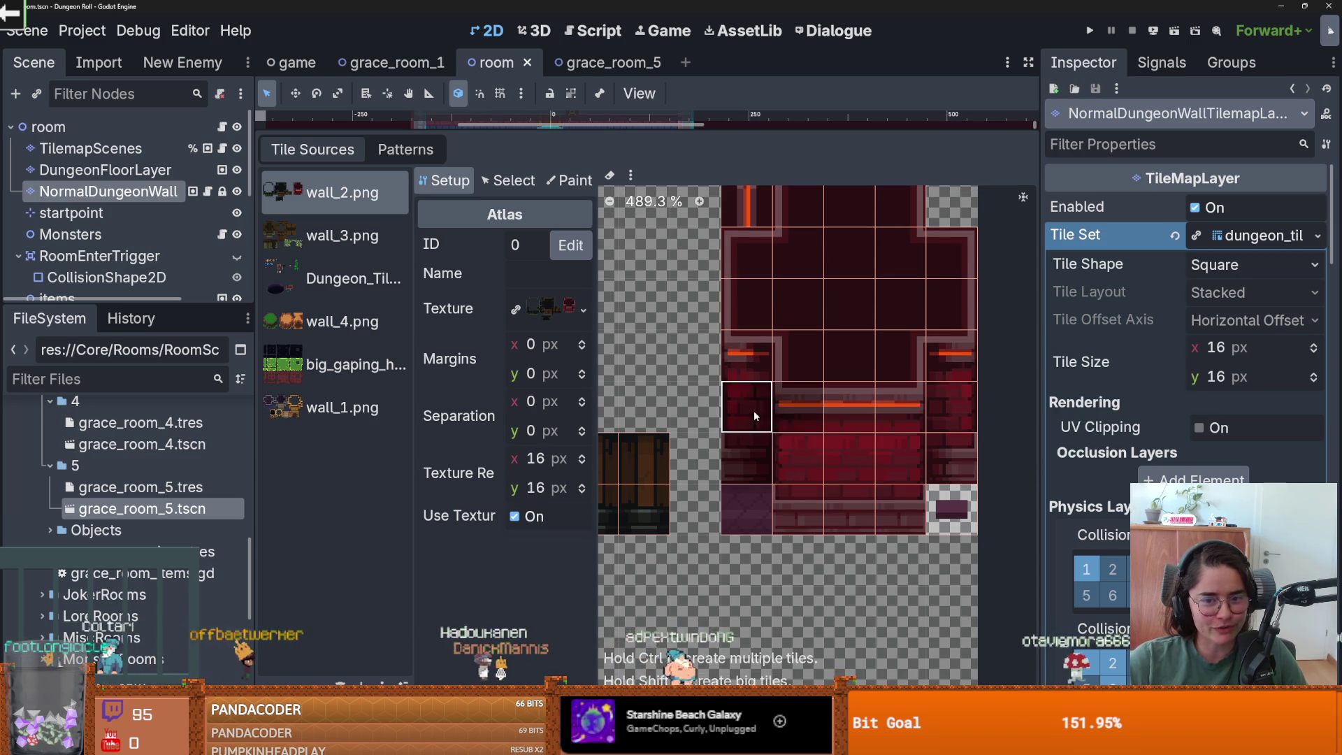
left_click(774, 421)
right_click(796, 460)
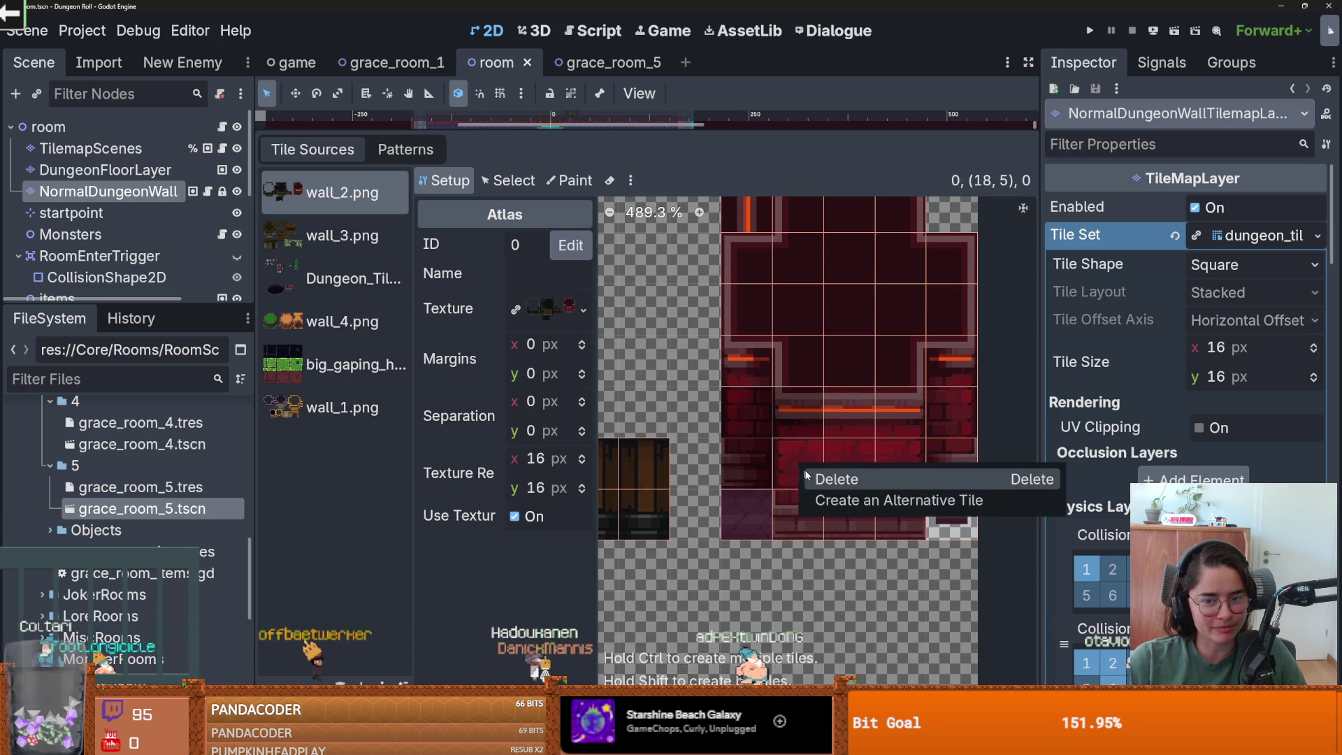
left_click(803, 489)
right_click(811, 514)
left_click(832, 449)
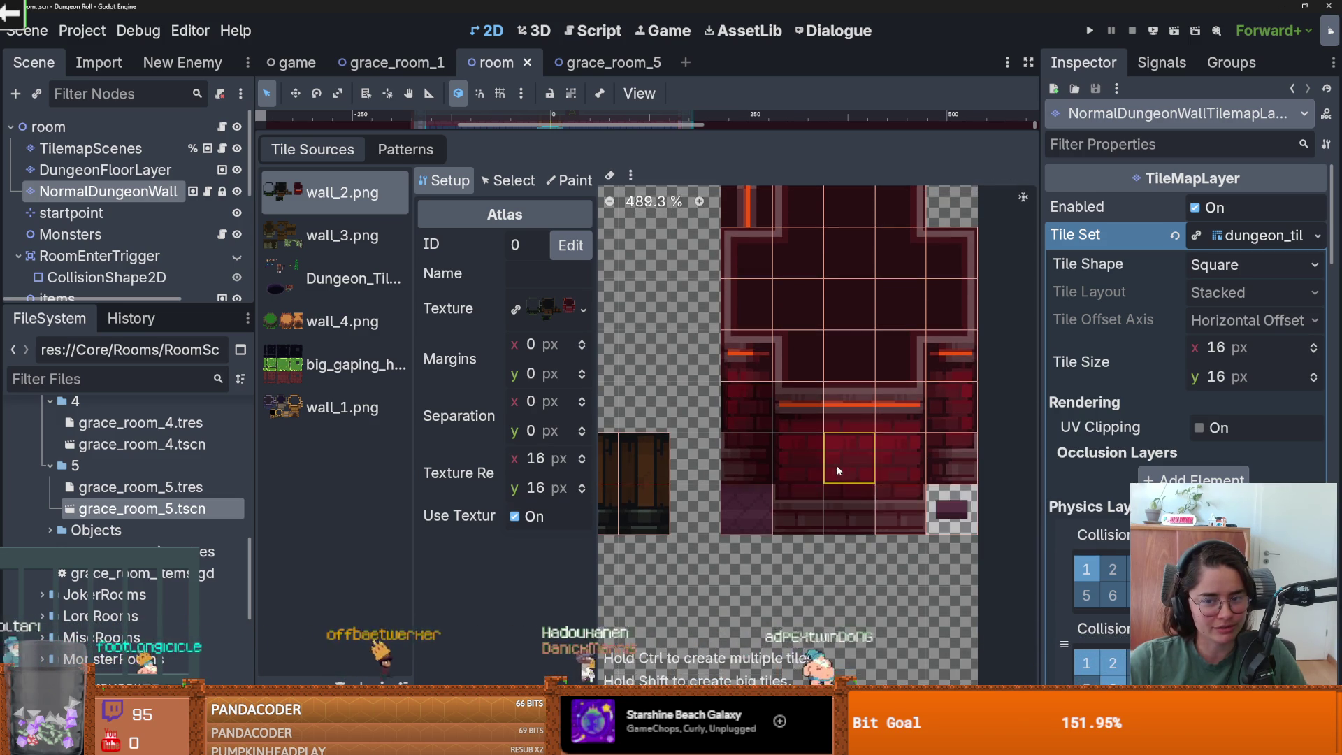
right_click(905, 458)
left_click(894, 493)
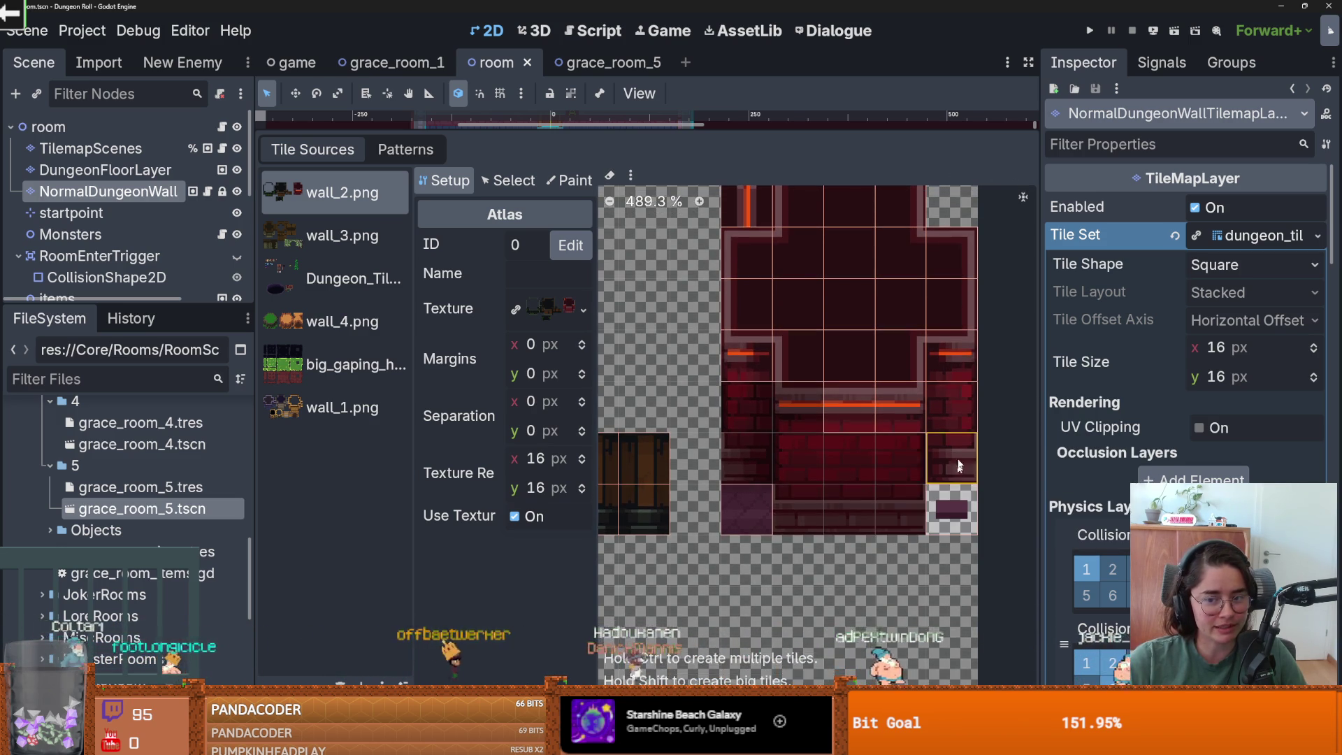
right_click(958, 453)
right_click(944, 411)
left_click(979, 421)
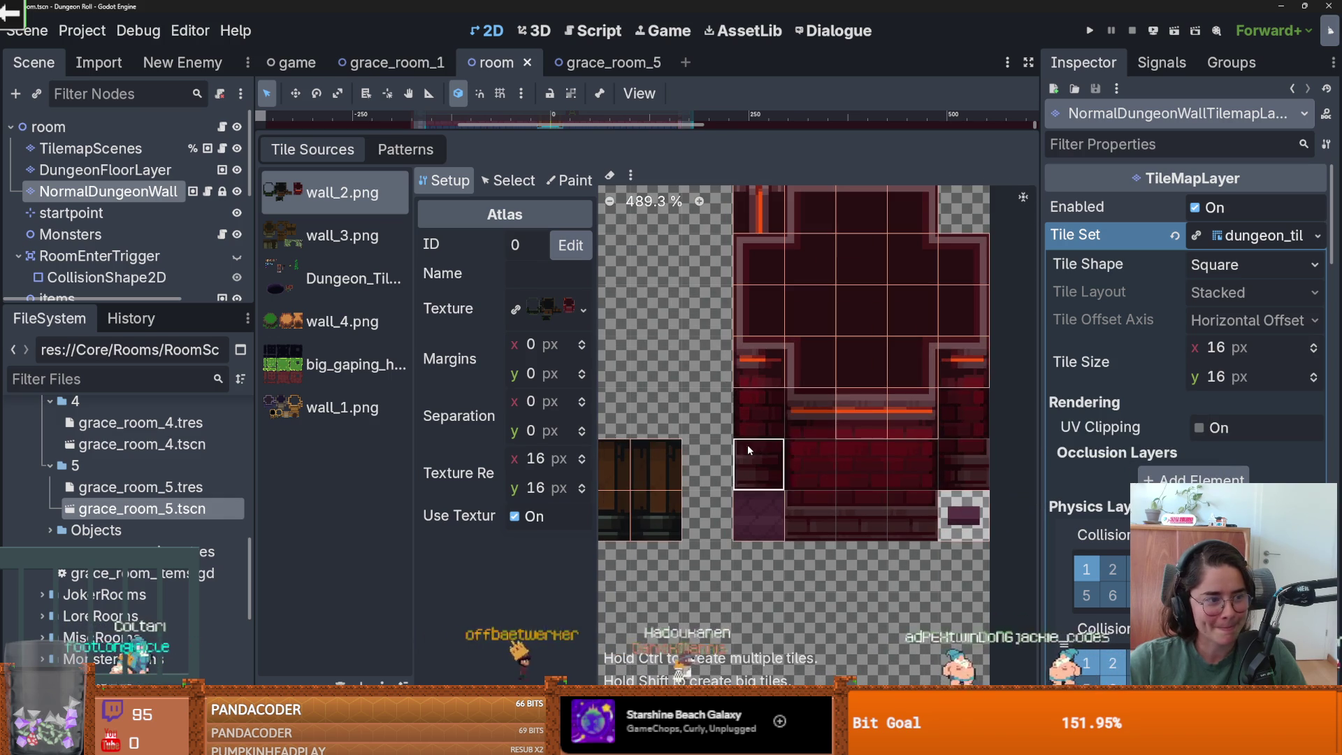
- In Select mode, stretch the red wall tile at (17, 3) downward, then pick tile (18, 4)
left_click(514, 189)
left_click_drag(764, 407, 762, 479)
left_click(807, 428)
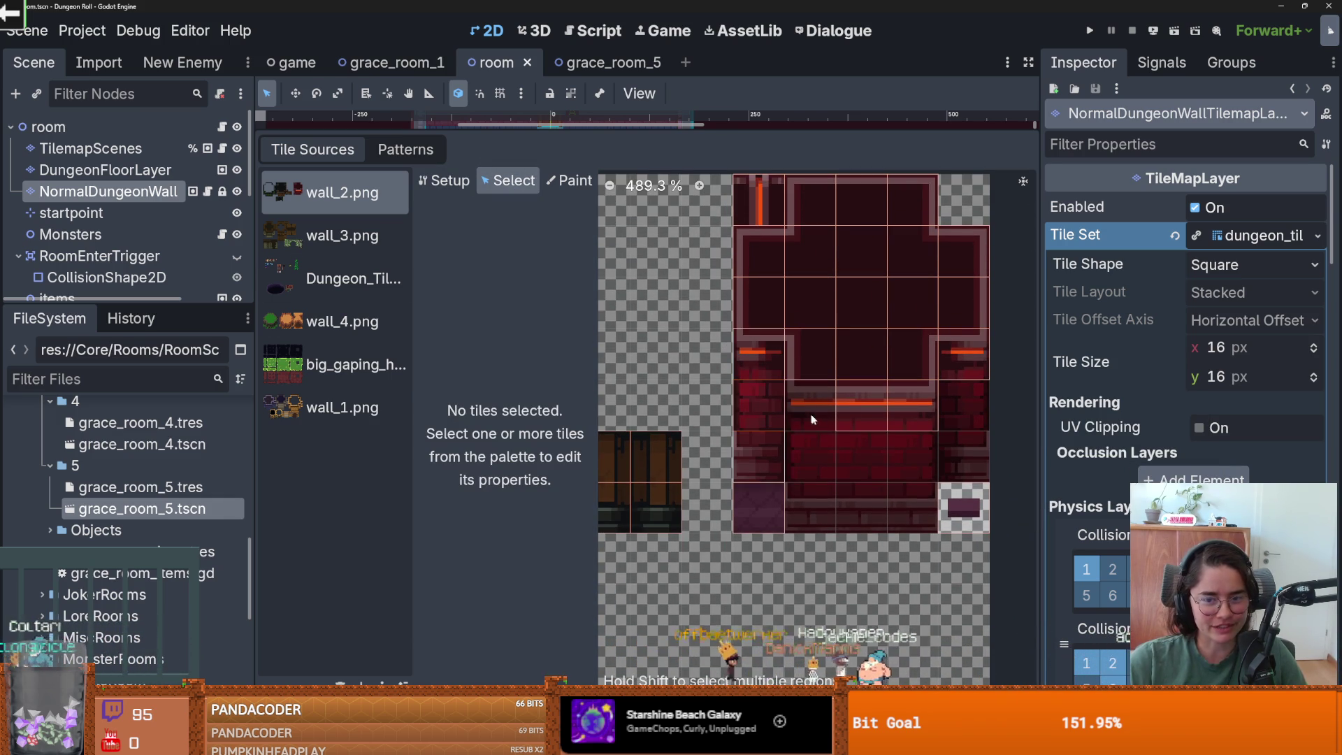
left_click(804, 419)
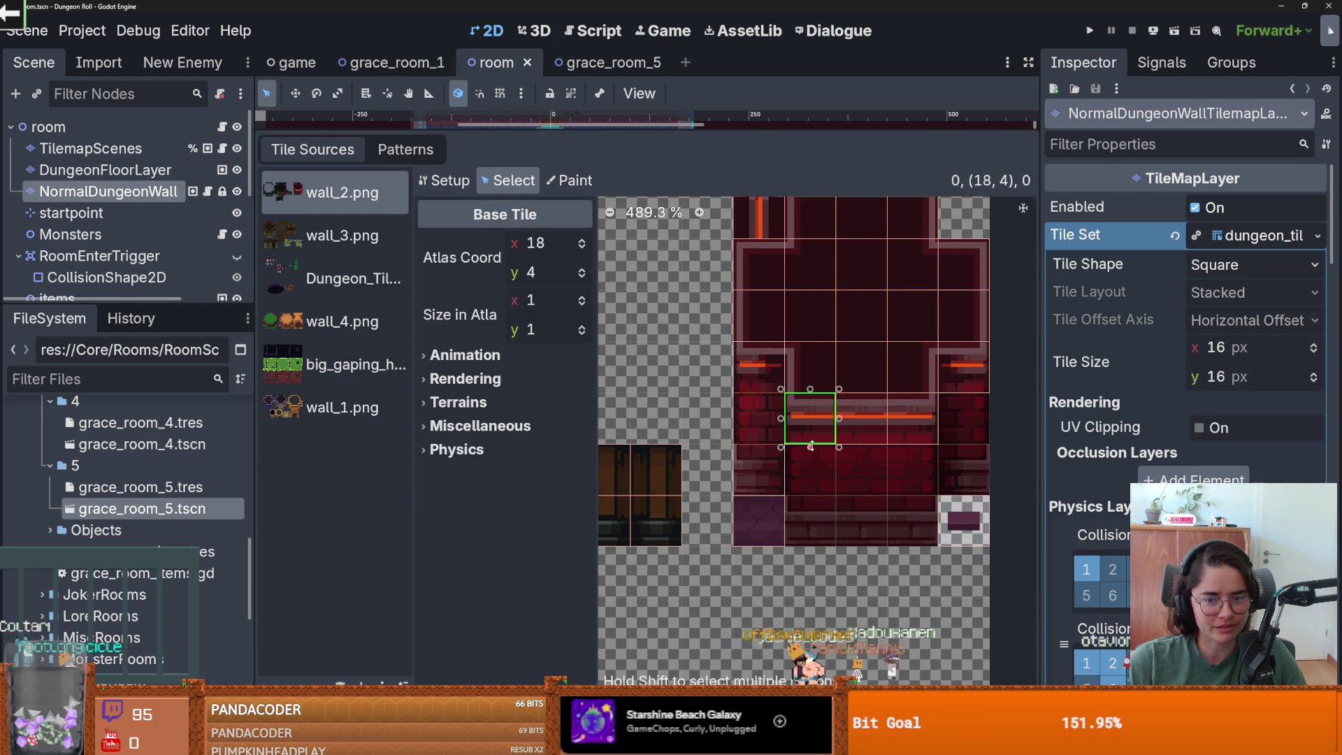
- Extend tile (18, 4), its two neighbours and tile (21, 3) to 1×3, then save
left_click_drag(811, 446, 818, 525)
left_click_drag(861, 444, 863, 542)
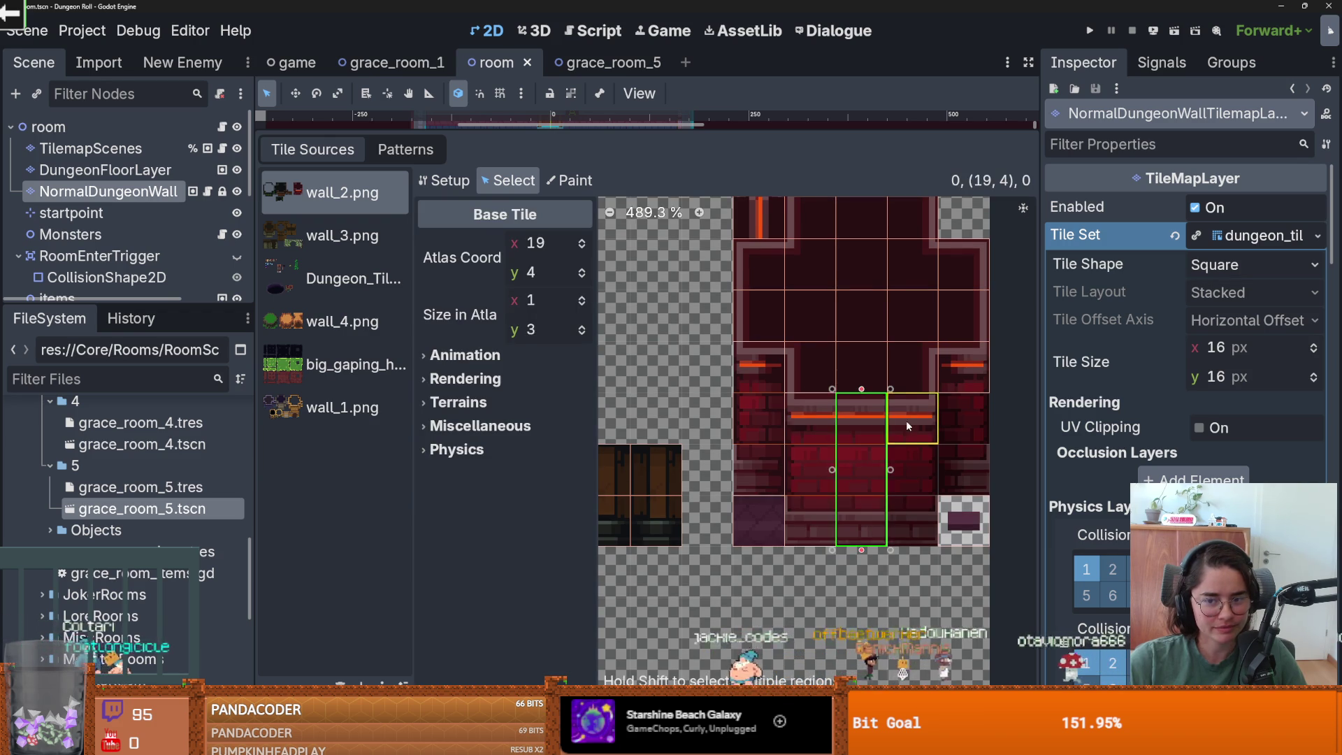
left_click_drag(912, 448, 913, 548)
left_click(962, 383)
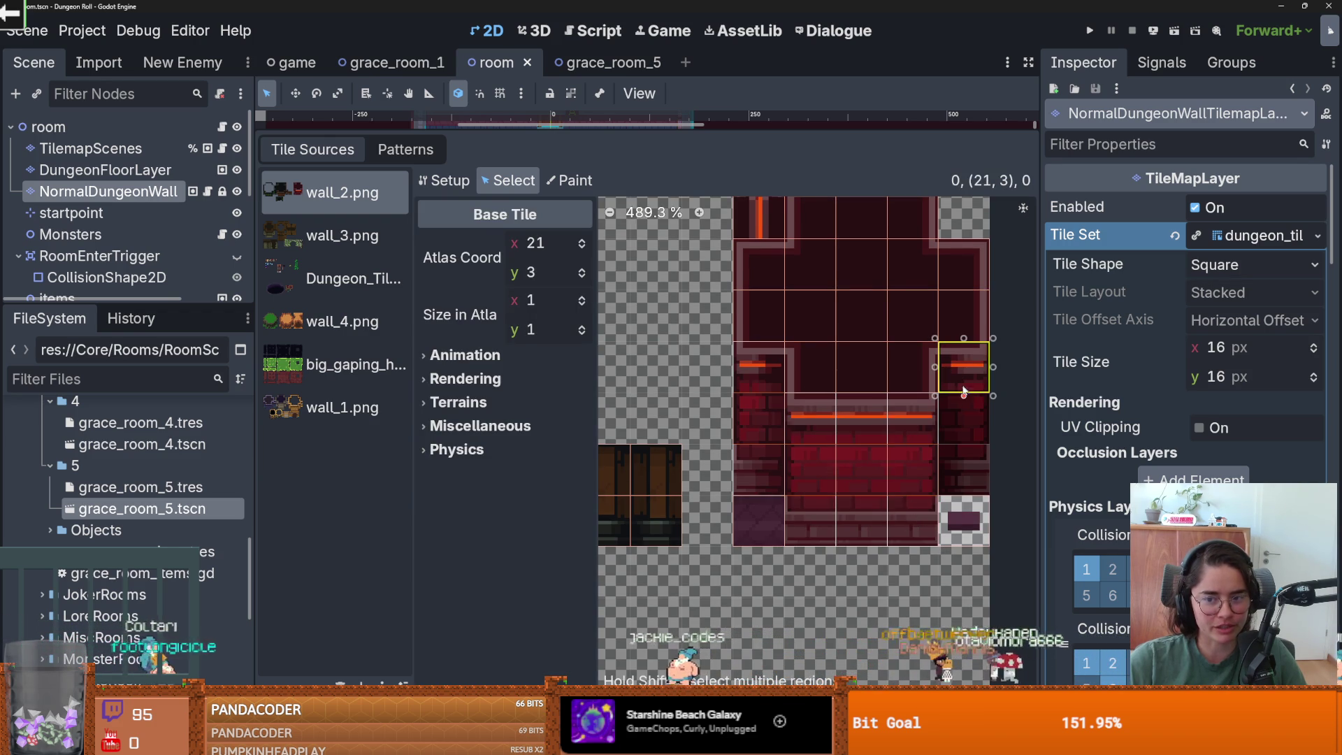
left_click_drag(964, 399, 964, 498)
scroll(854, 492, "down", 2)
key("ctrl+s")
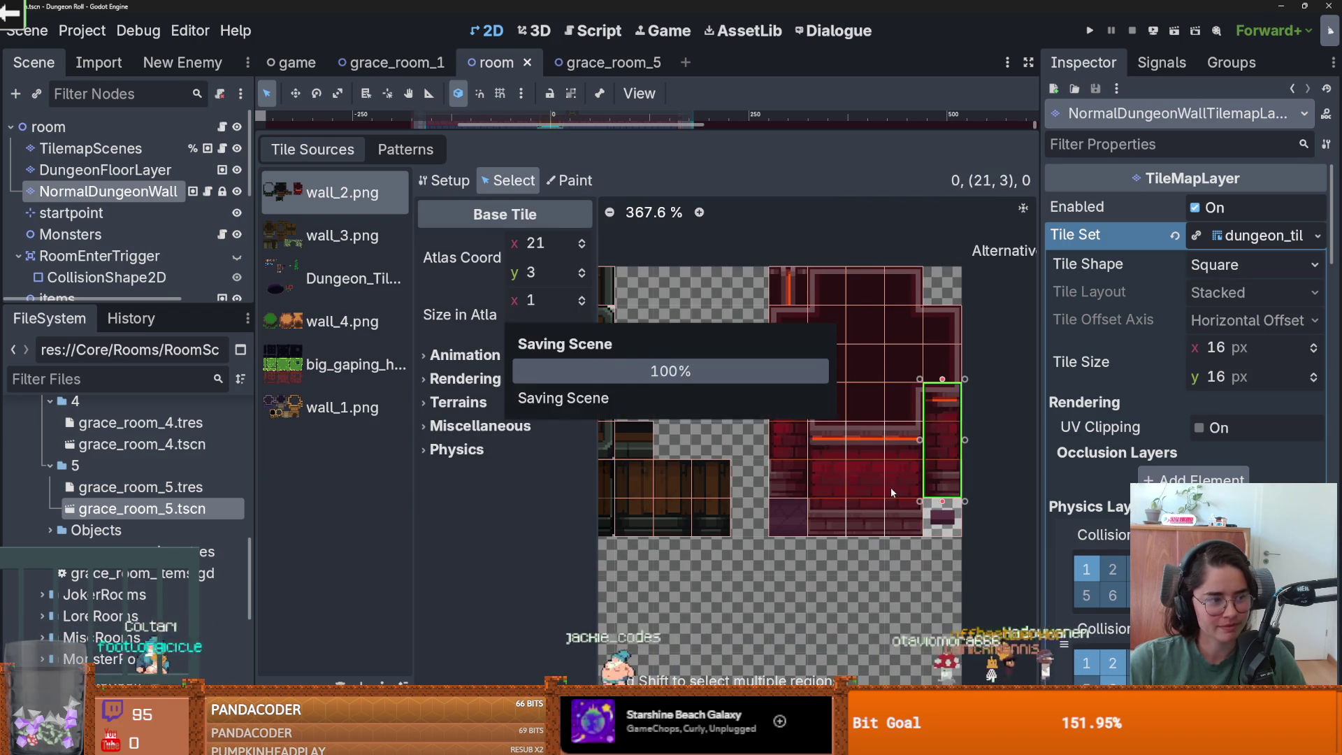
scroll(778, 481, "up", 1)
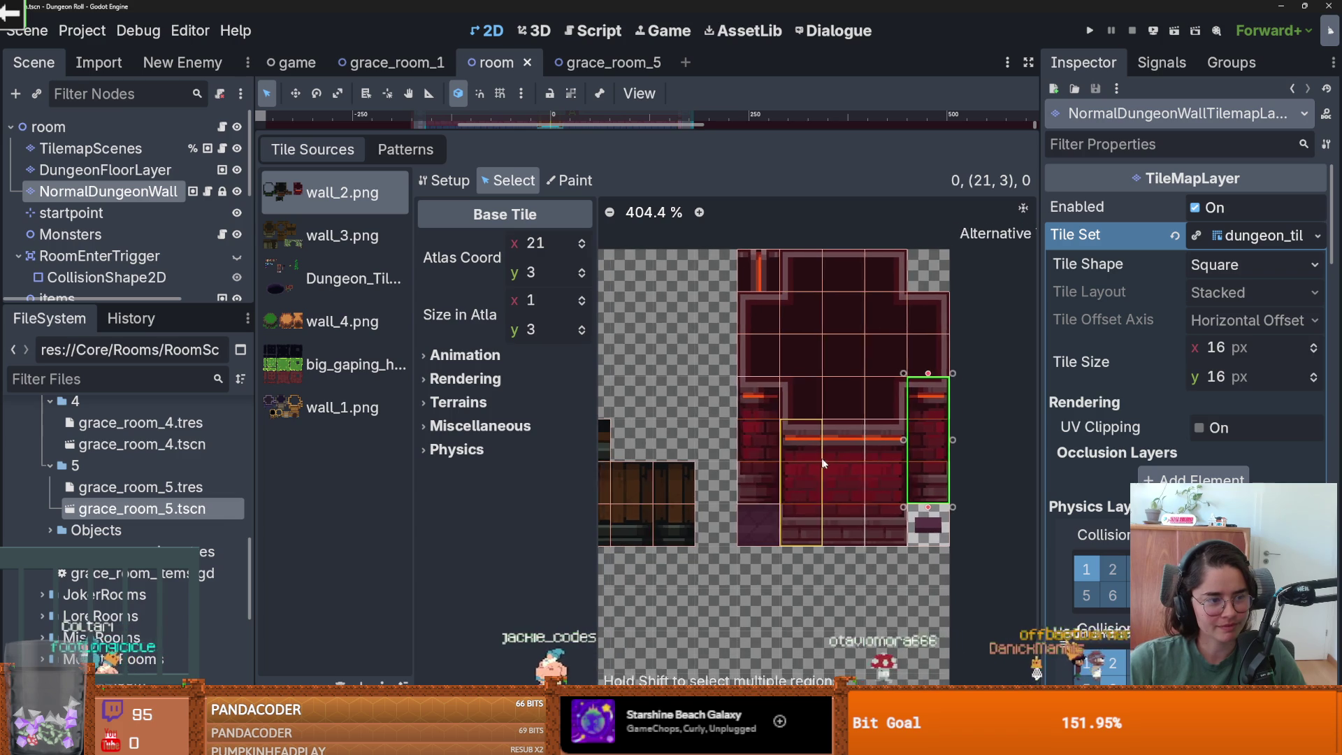
scroll(825, 451, "up", 1)
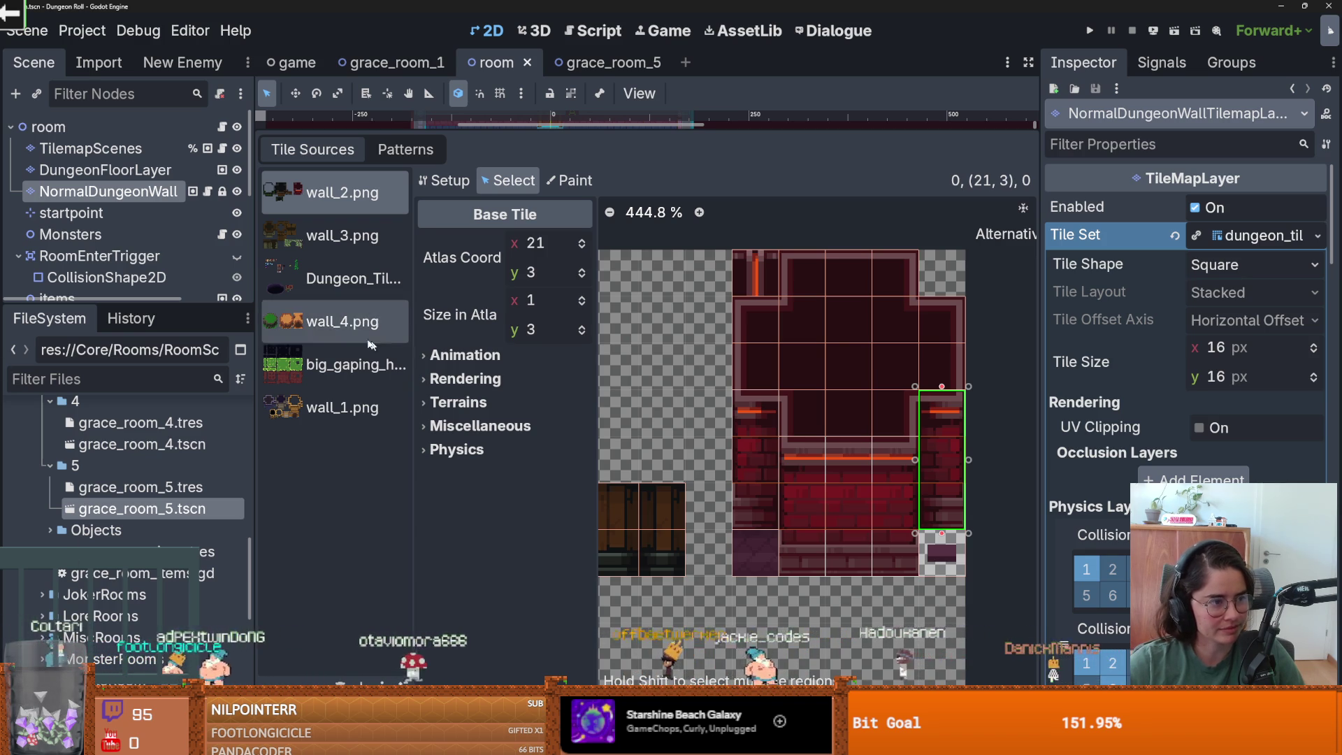
scroll(804, 413, "down", 1)
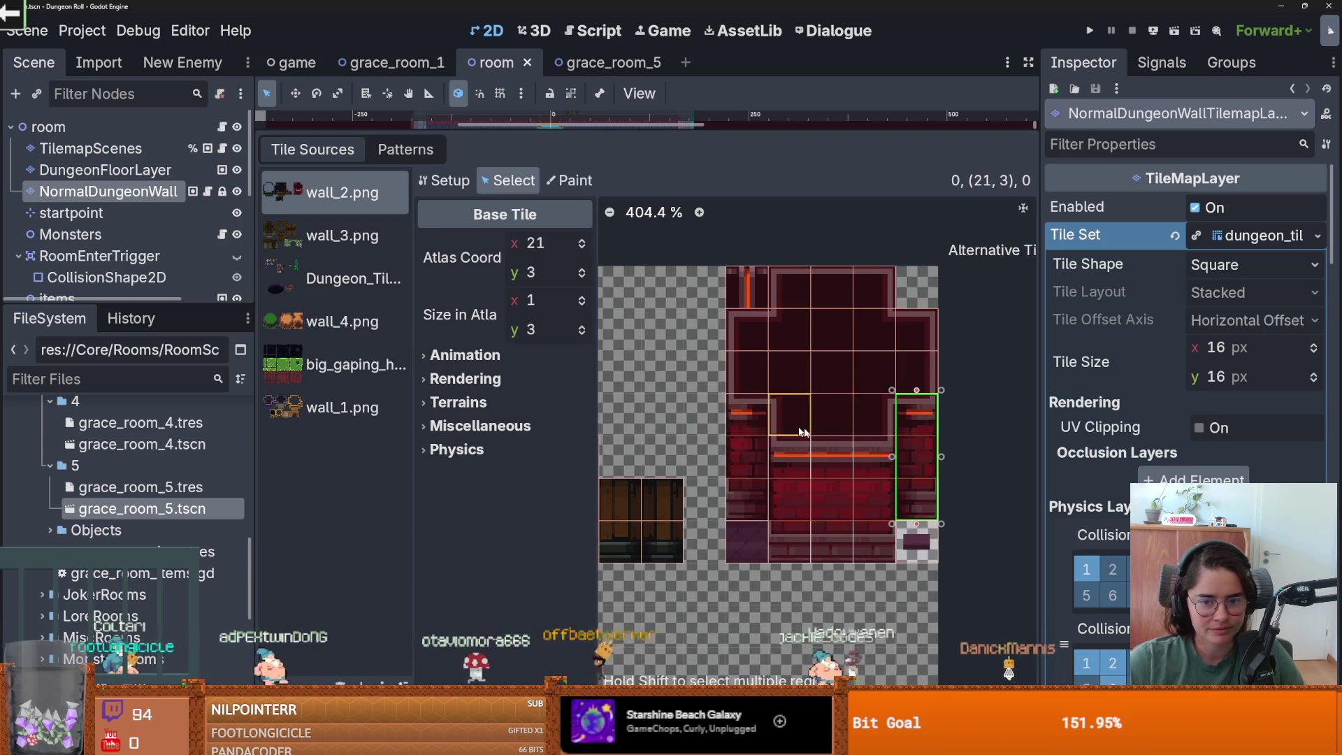
scroll(816, 417, "up", 1)
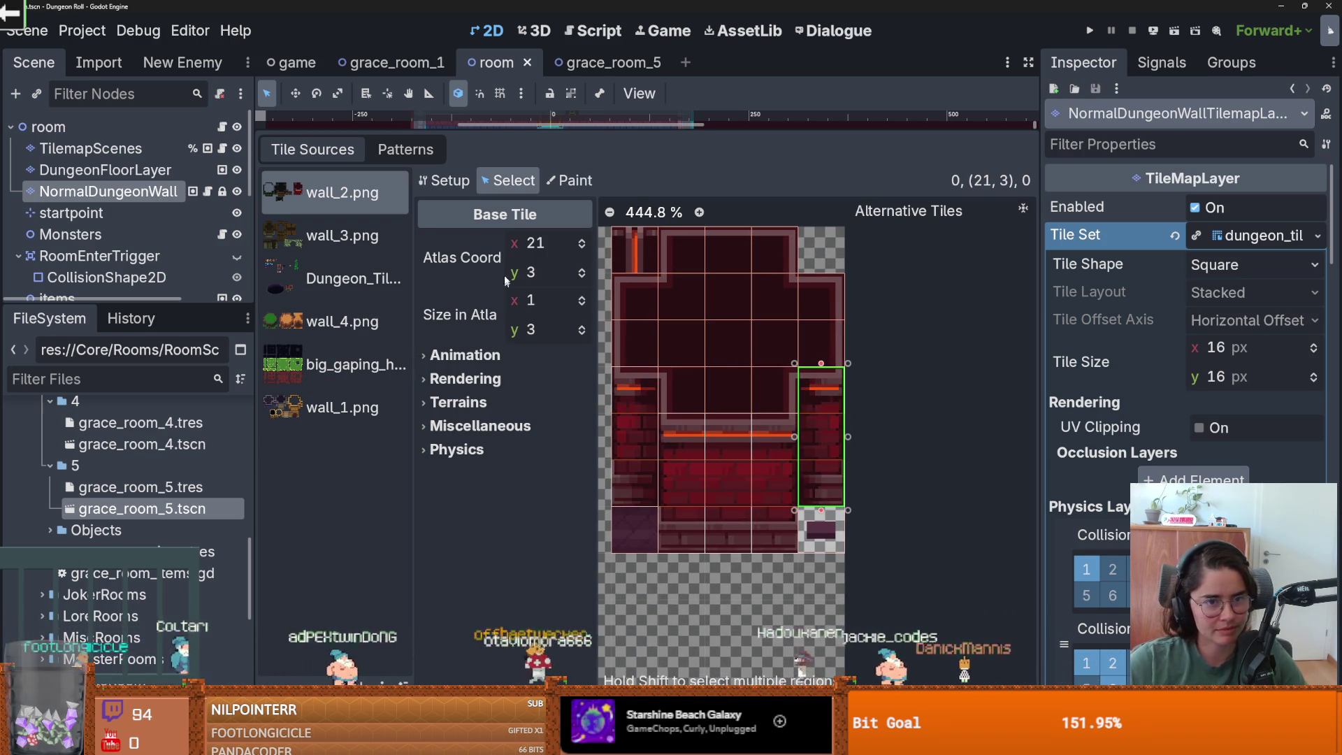
left_click(569, 180)
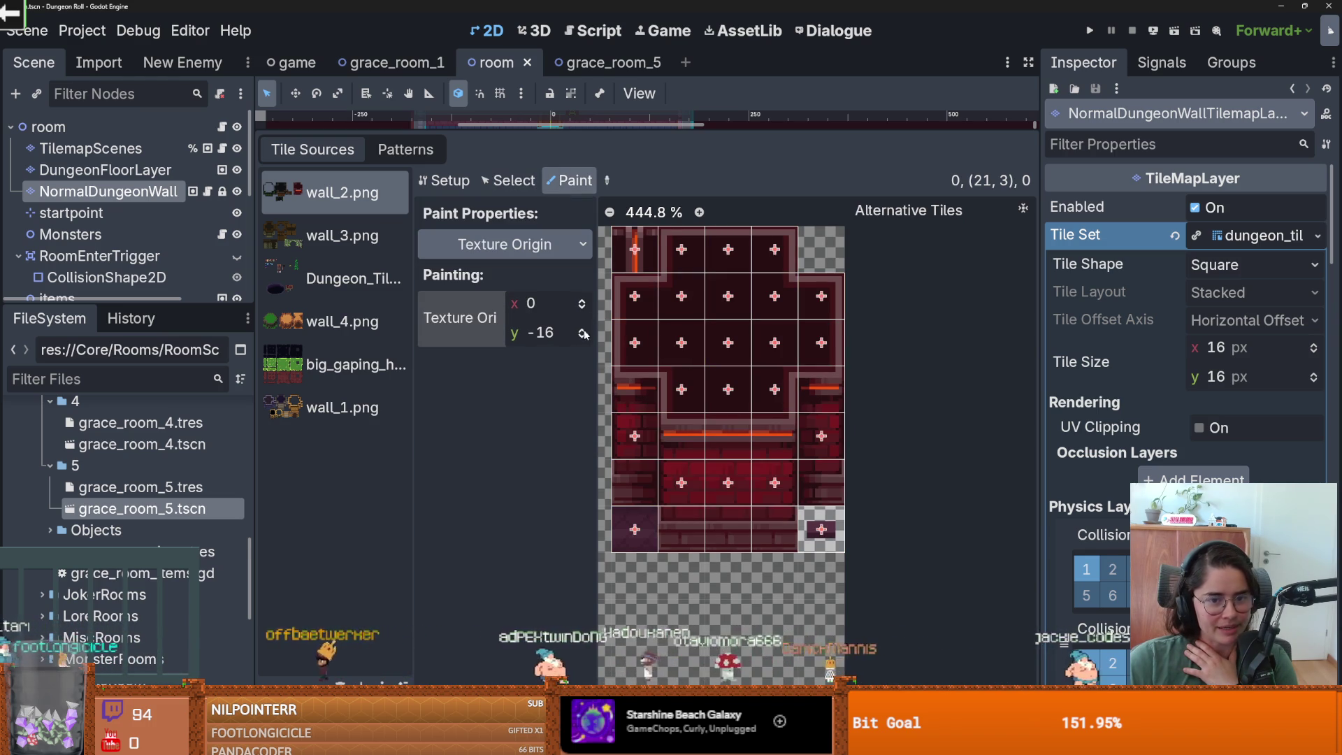
- Paint Texture Origin y -16 across the red wall tiles
mouse_move(657, 409)
left_mouse_down()
mouse_move(731, 454)
mouse_move(821, 448)
mouse_move(822, 420)
left_mouse_up()
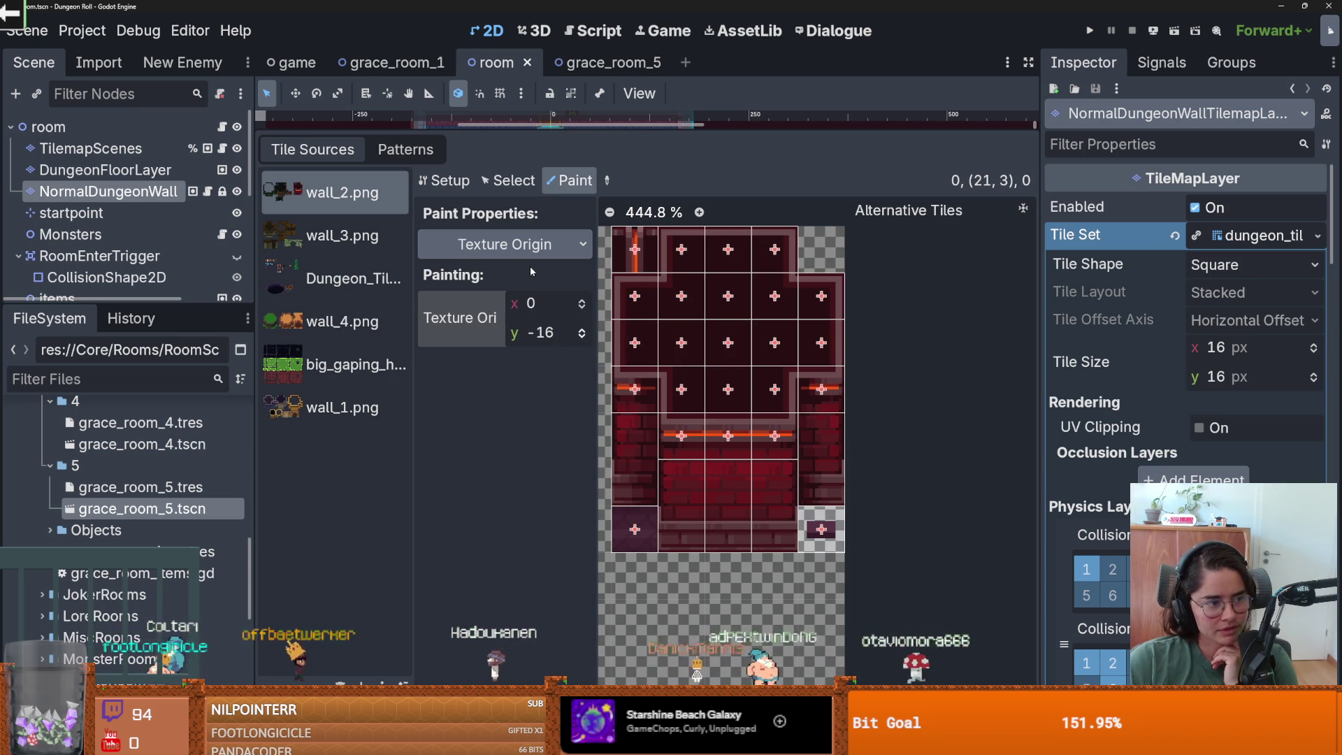
left_click(516, 244)
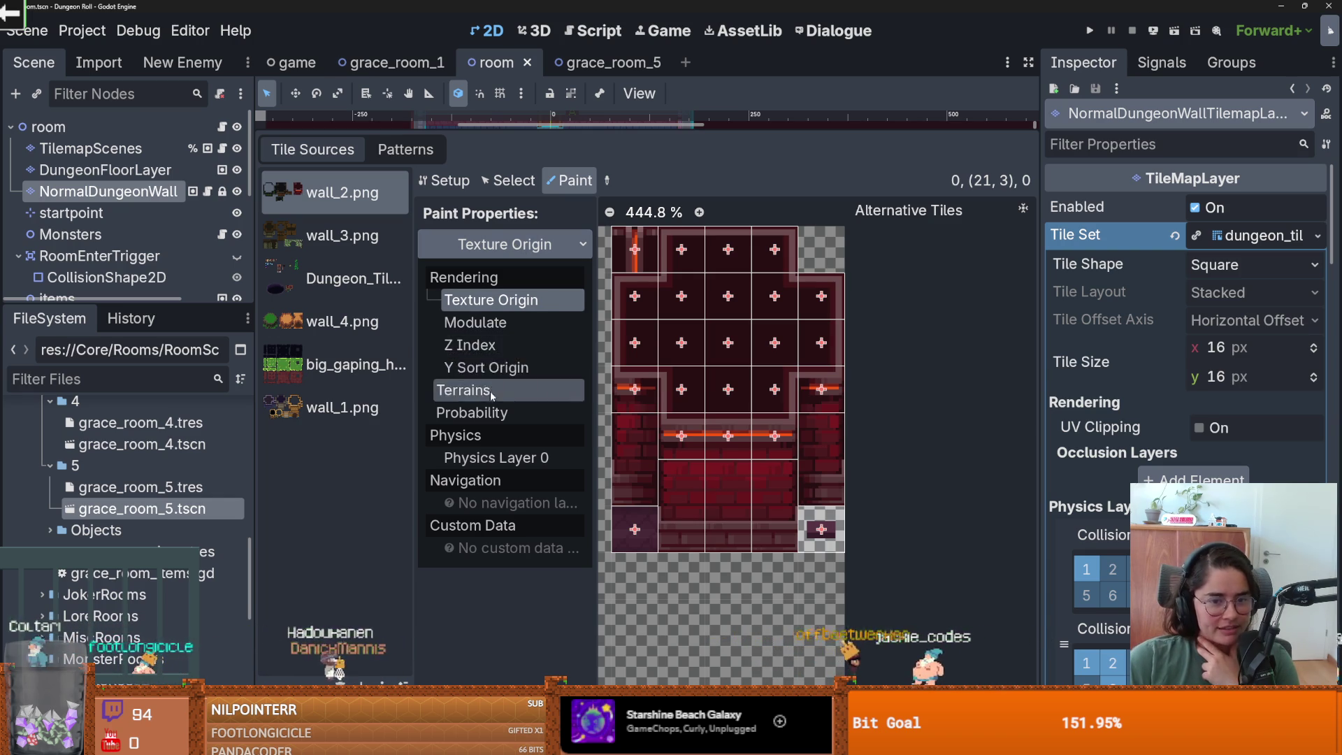
- Switch painting to Terrains, save, and select SewerWalls, then WoodWall, as the terrain
left_click(464, 390)
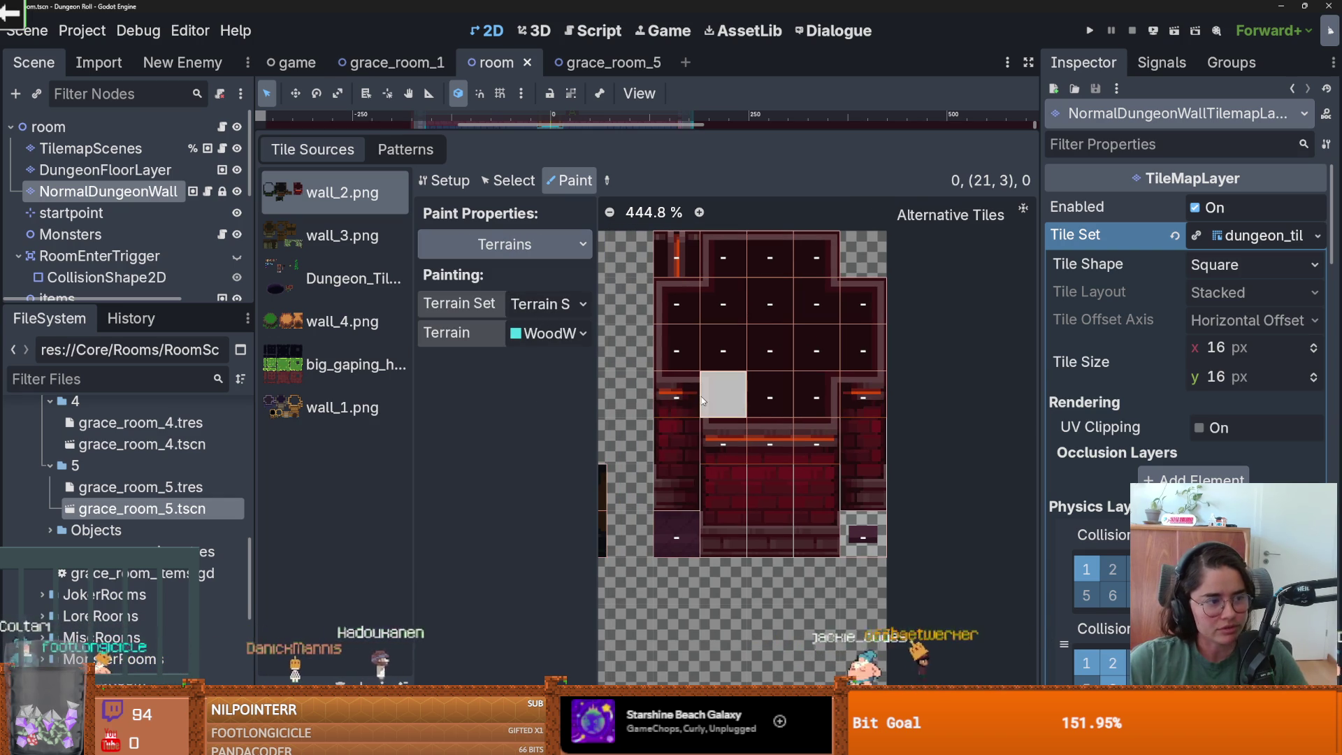
key("ctrl+s")
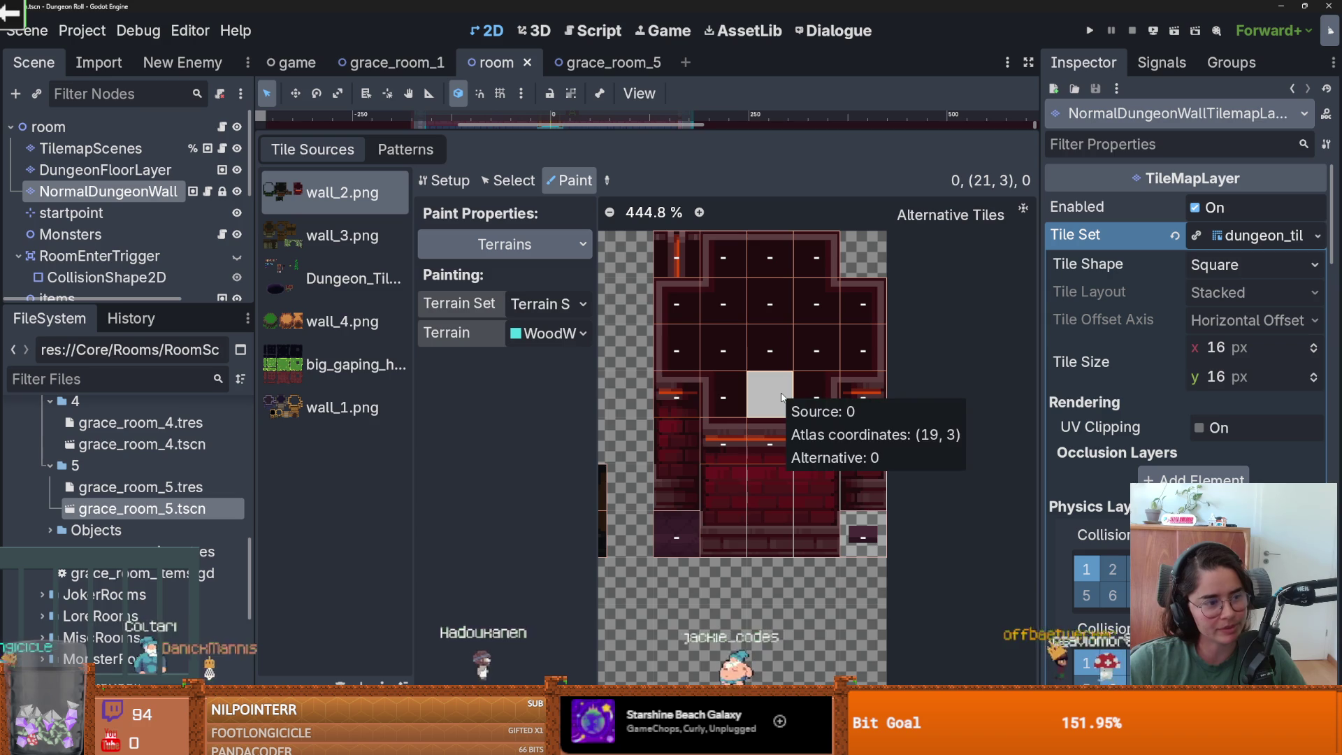
key("ctrl+s")
left_click(549, 333)
left_click(564, 386)
scroll(747, 492, "down", 3)
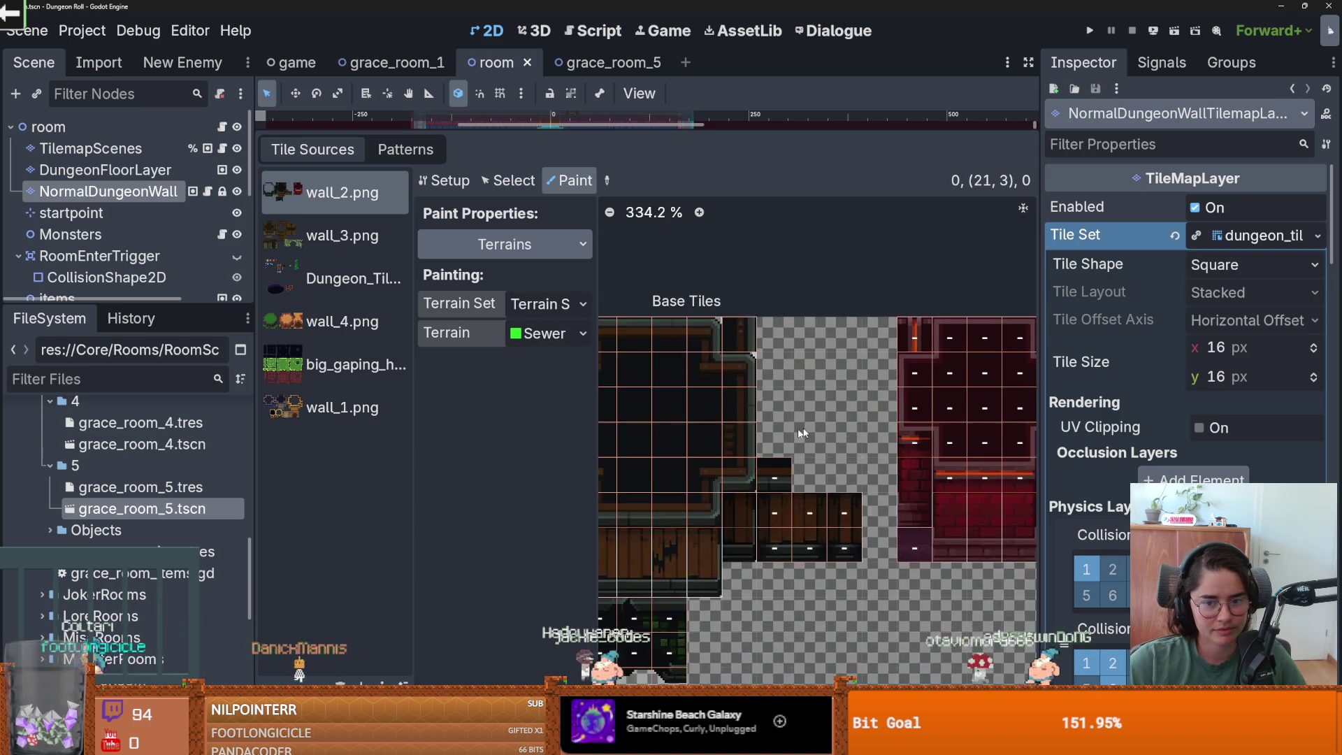
scroll(748, 493, "up", 2)
left_click(549, 333)
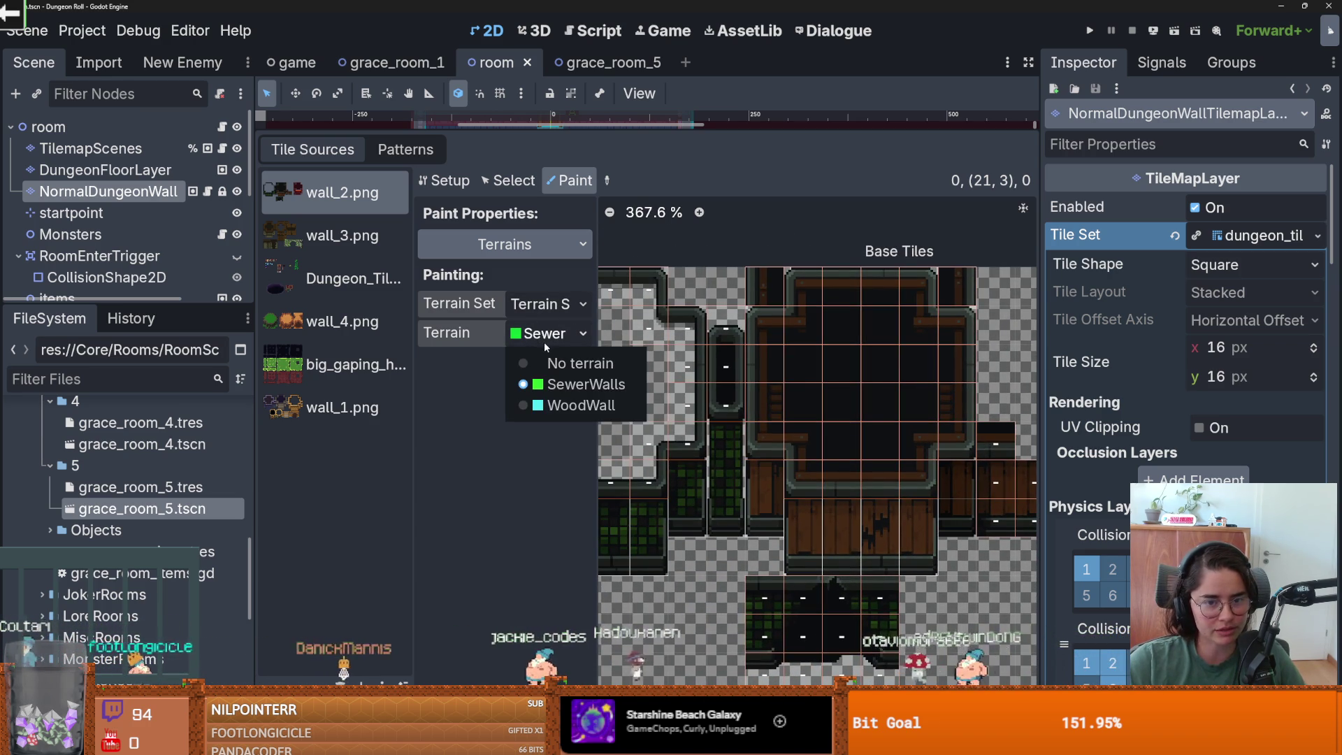
left_click(566, 407)
- Paint WoodWall terrain bits along the wood wall block's border and interior tiles in wall_2.png
mouse_move(764, 325)
left_mouse_down()
mouse_move(761, 415)
mouse_move(804, 480)
mouse_move(912, 481)
left_mouse_up()
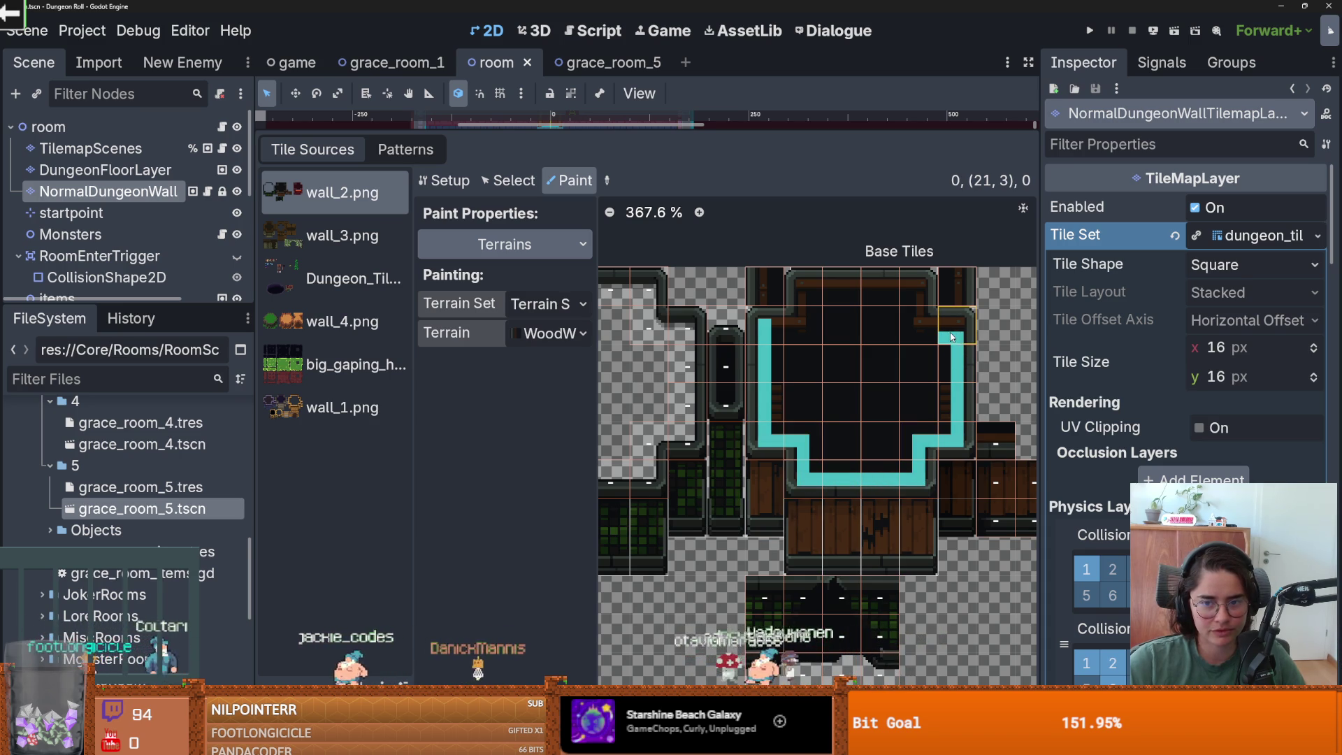
mouse_move(898, 335)
left_mouse_down()
mouse_move(917, 290)
mouse_move(807, 295)
mouse_move(804, 329)
mouse_move(769, 336)
mouse_move(776, 419)
mouse_move(807, 433)
mouse_move(815, 314)
mouse_move(794, 339)
mouse_move(839, 314)
mouse_move(816, 346)
left_mouse_up()
mouse_move(734, 326)
left_mouse_down()
mouse_move(752, 402)
mouse_move(734, 446)
mouse_move(819, 441)
mouse_move(862, 376)
mouse_move(840, 332)
left_mouse_up()
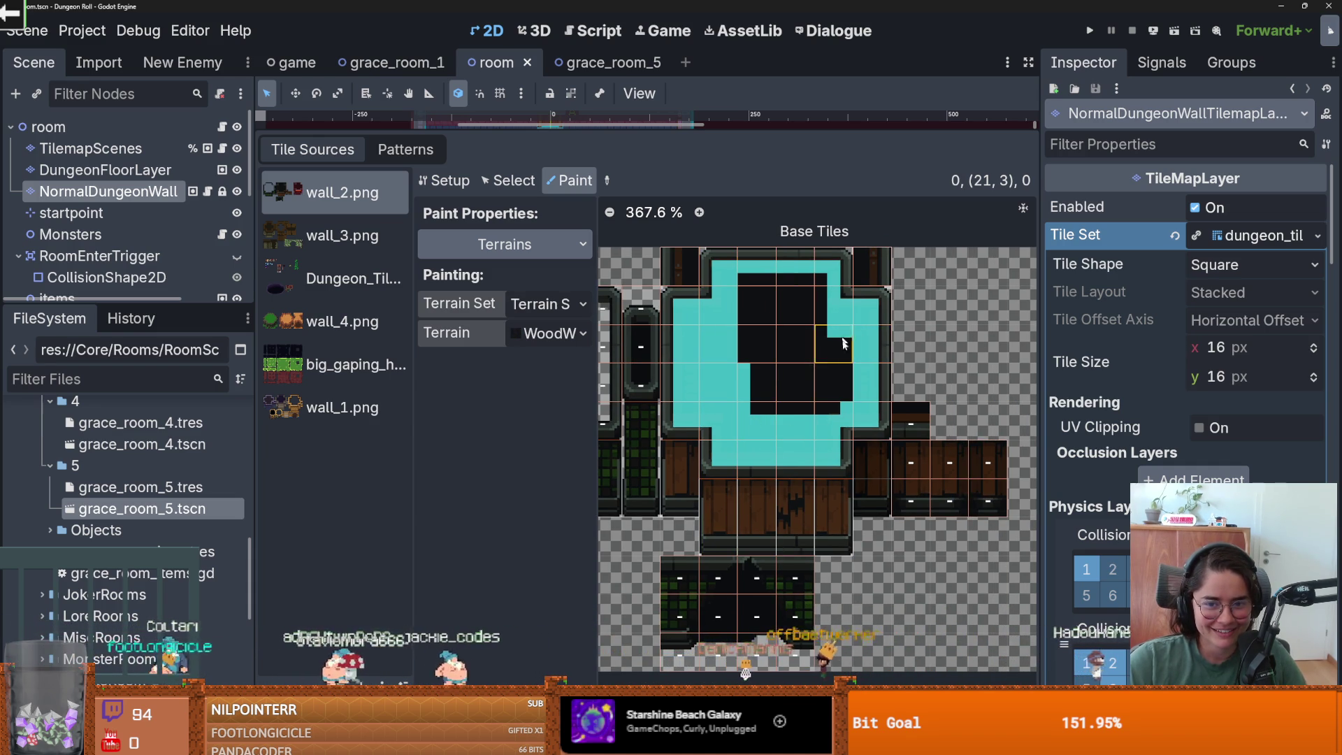
mouse_move(839, 408)
left_mouse_down()
mouse_move(833, 335)
mouse_move(755, 277)
mouse_move(764, 294)
left_mouse_up()
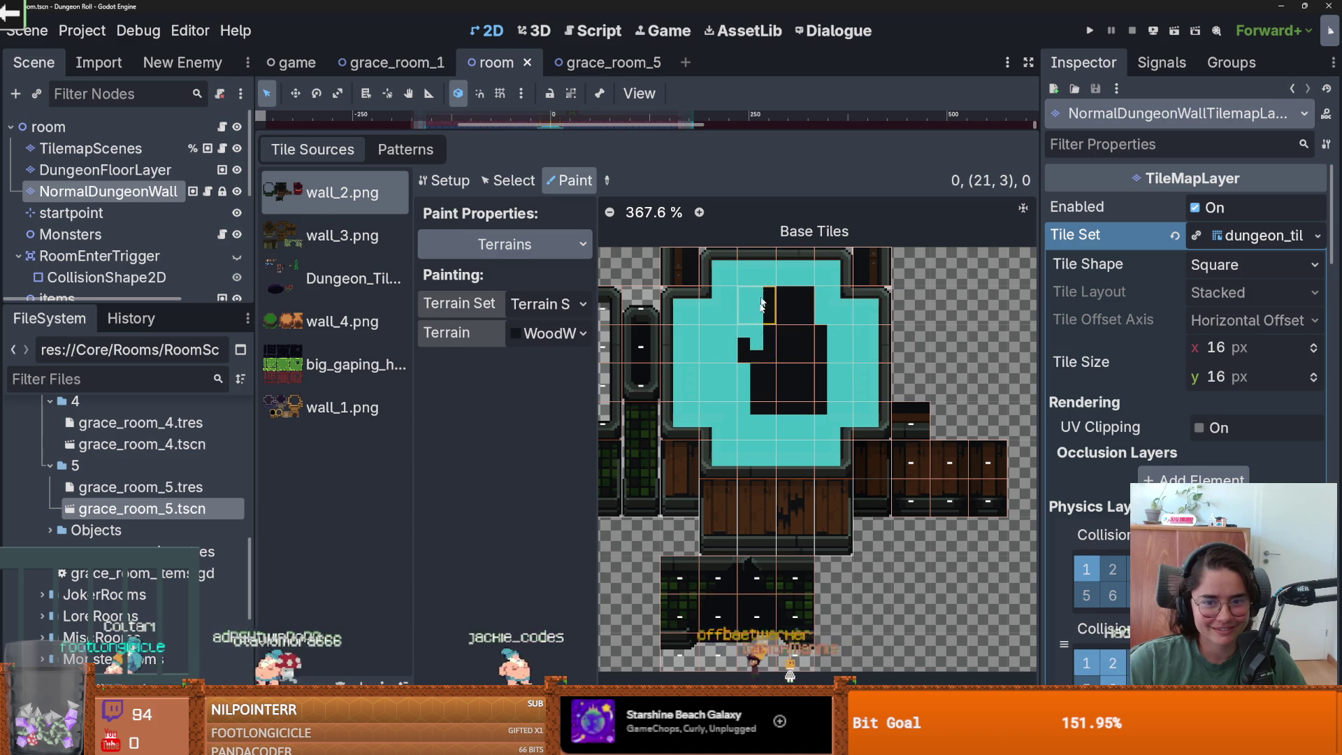
mouse_move(741, 408)
left_mouse_down()
mouse_move(763, 316)
mouse_move(797, 391)
mouse_move(820, 362)
left_mouse_up()
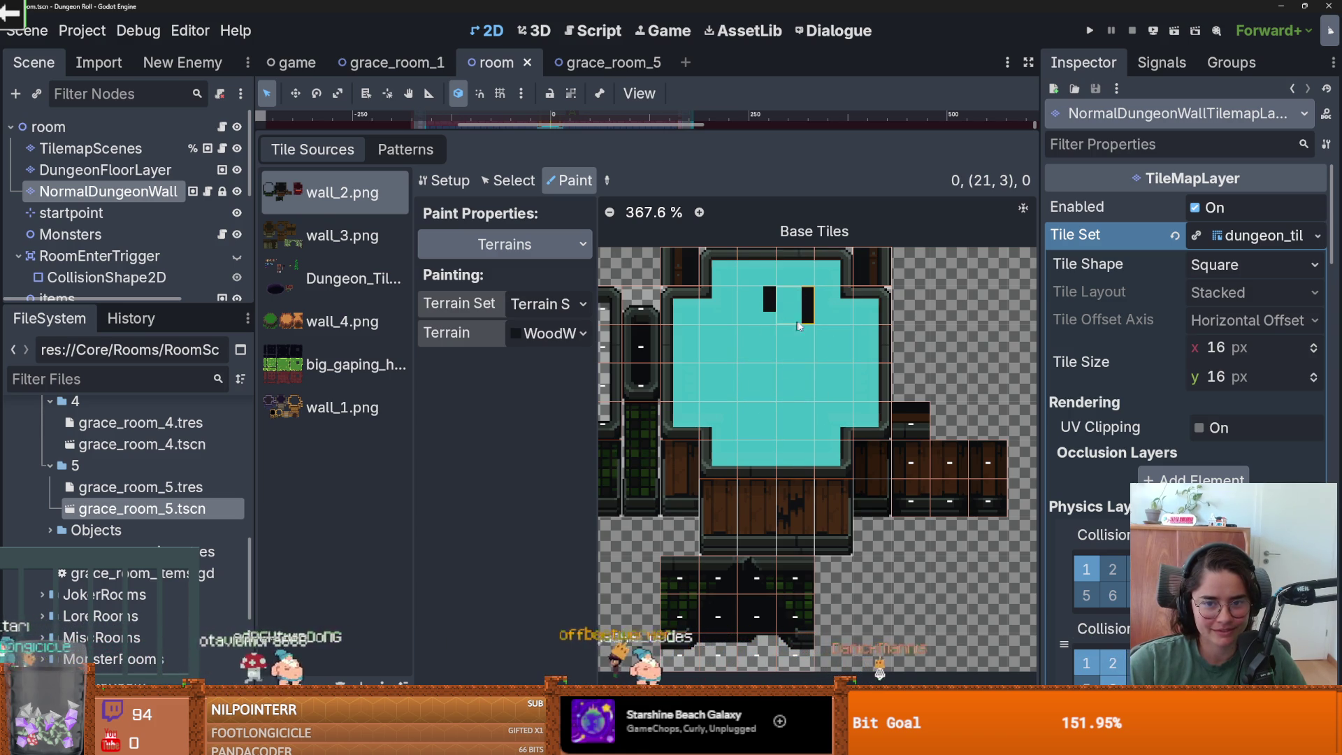
scroll(691, 293, "up", 3)
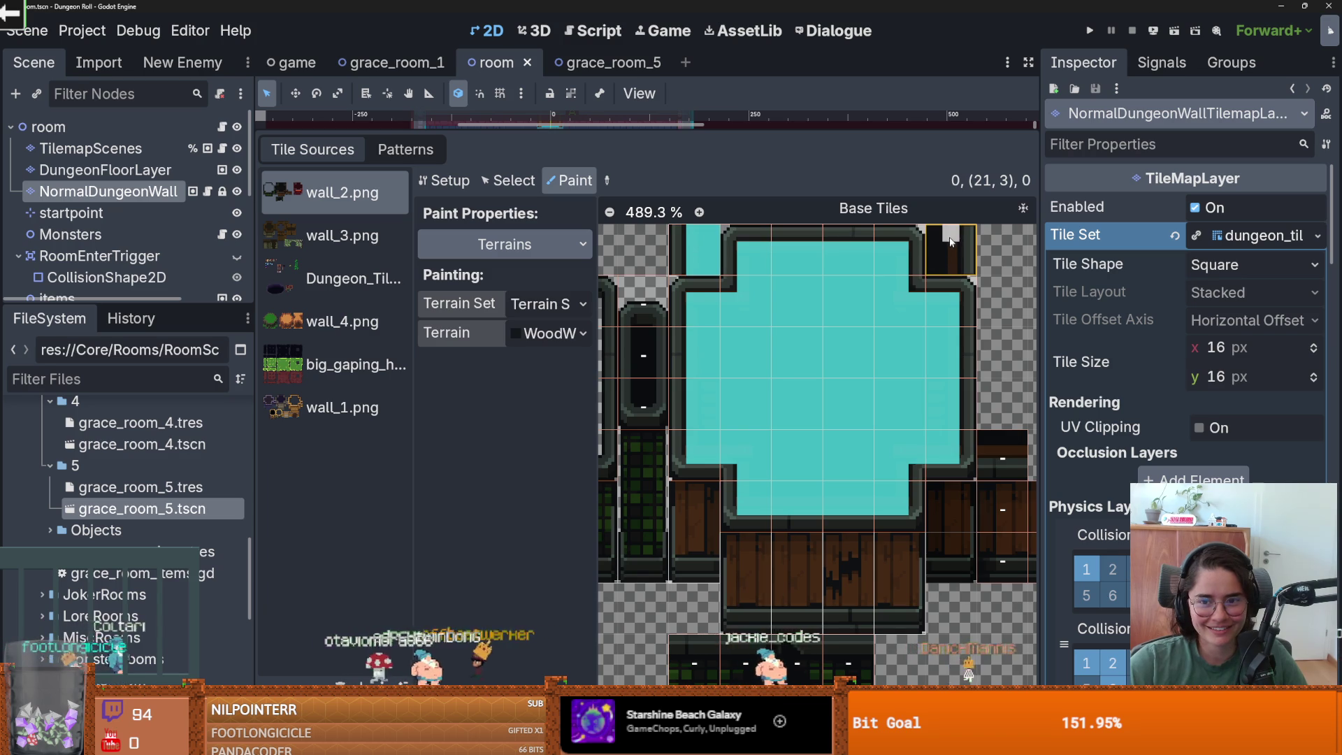
scroll(938, 260, "right", 3)
scroll(937, 260, "down", 1)
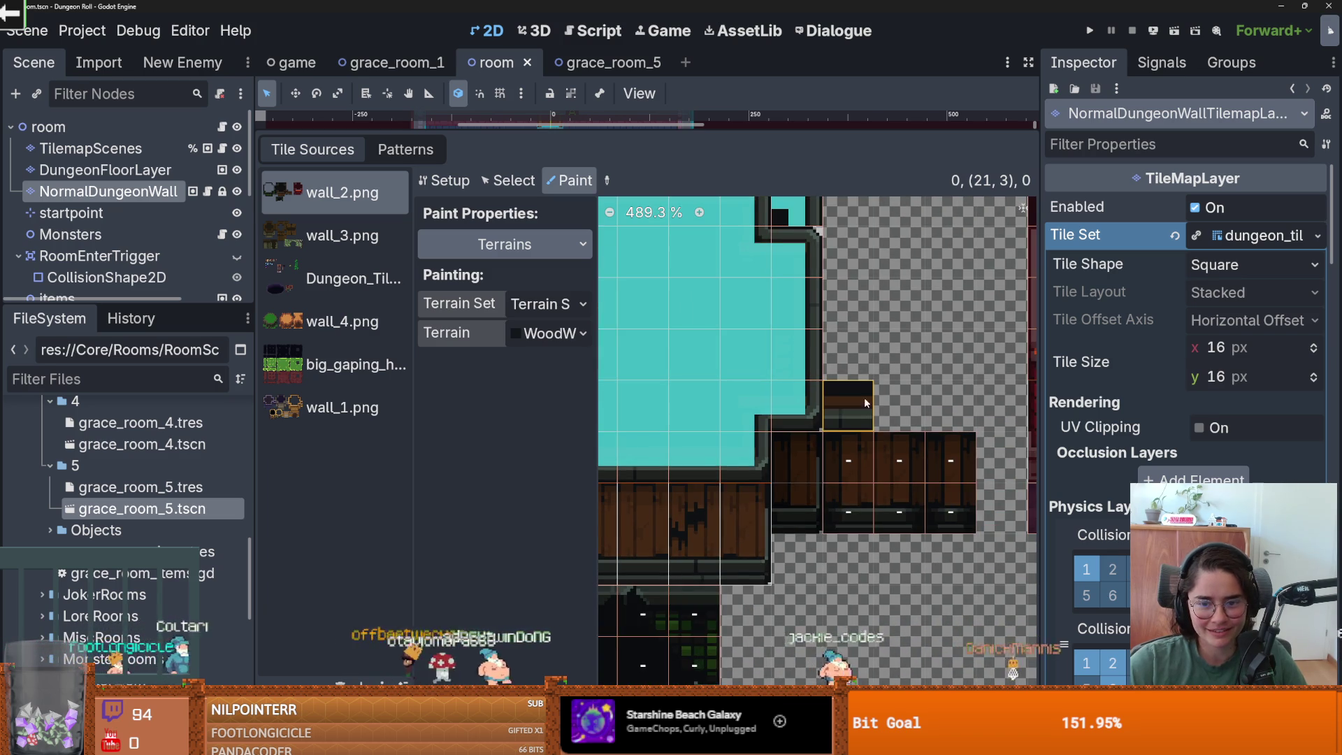
scroll(861, 397, "down", 2)
scroll(852, 412, "left", 3)
- Save the room scene and pick Sewer as the terrain to paint
key("ctrl+s")
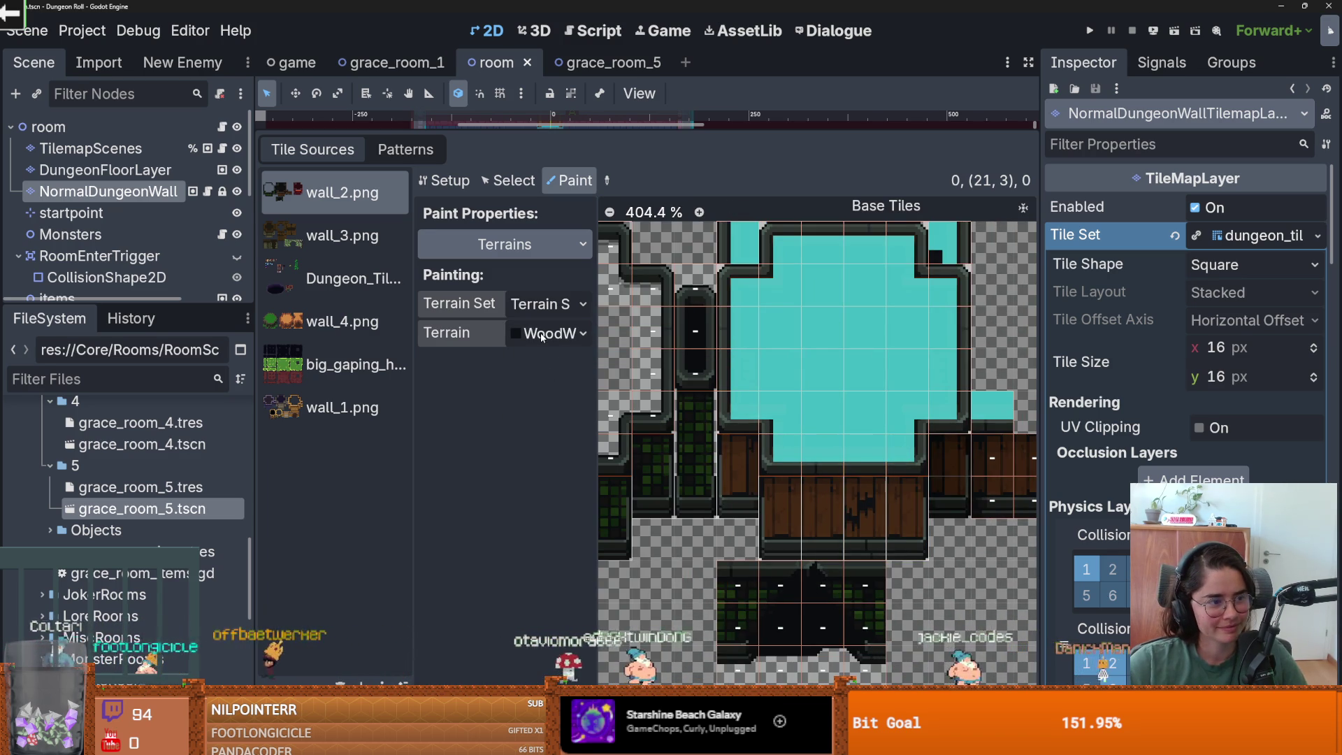
left_click(552, 333)
left_click(546, 407)
scroll(651, 427, "down", 5)
scroll(780, 470, "up", 4)
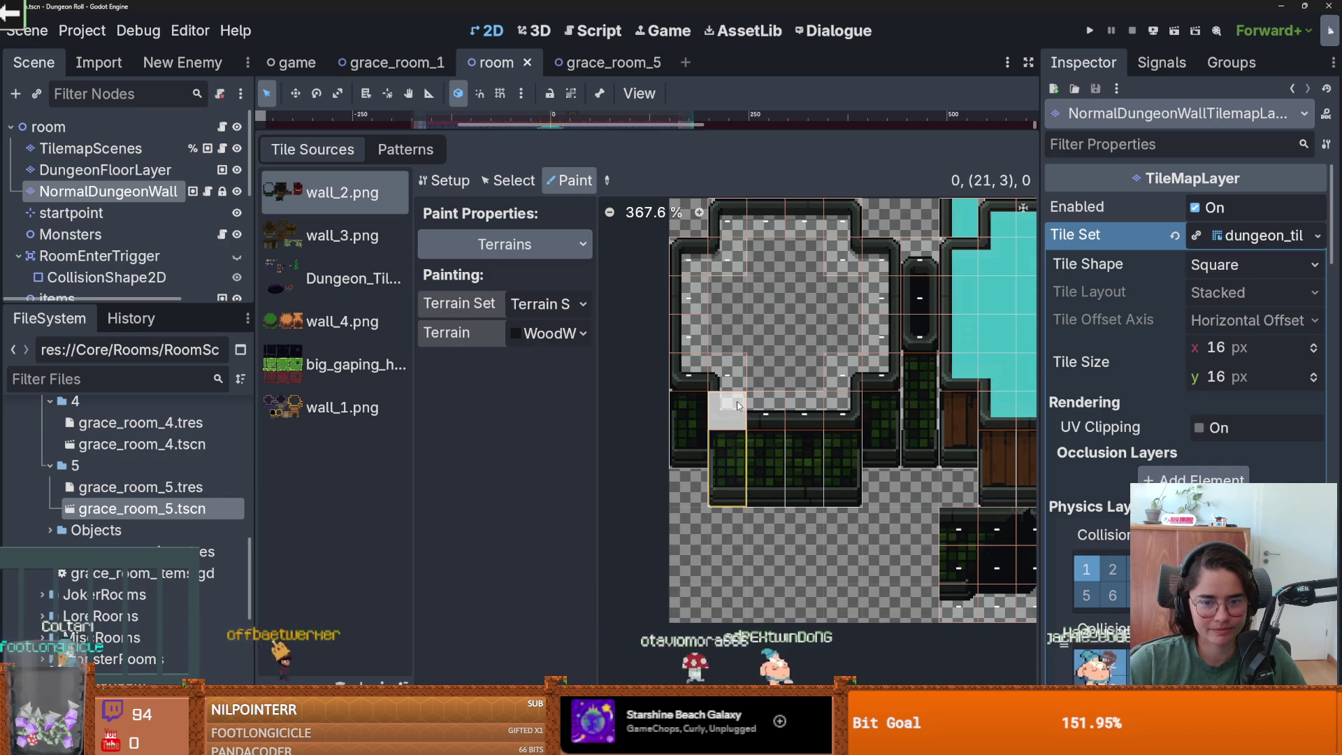
left_click(545, 333)
left_click(556, 382)
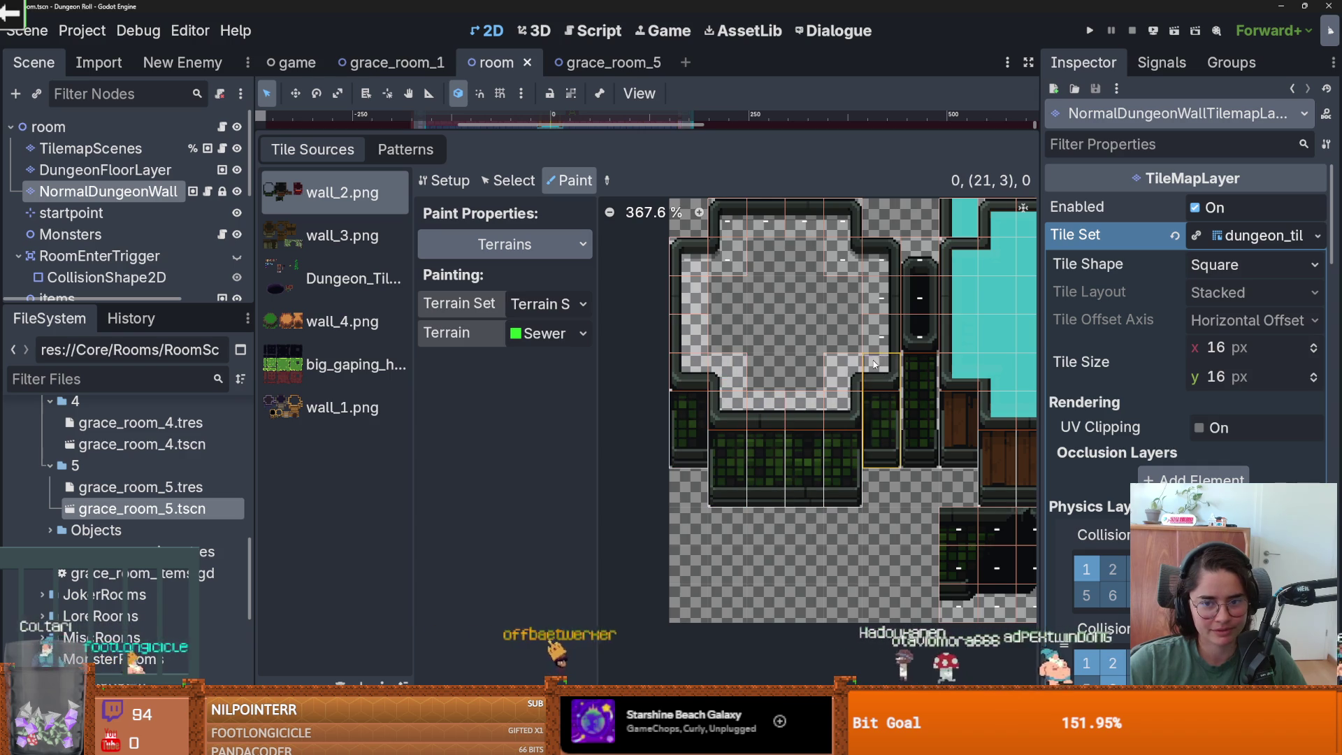
- Mark the grey cross-shaped block's top edge as Sewer and erase stray bits near the bottom-right
left_click(843, 244)
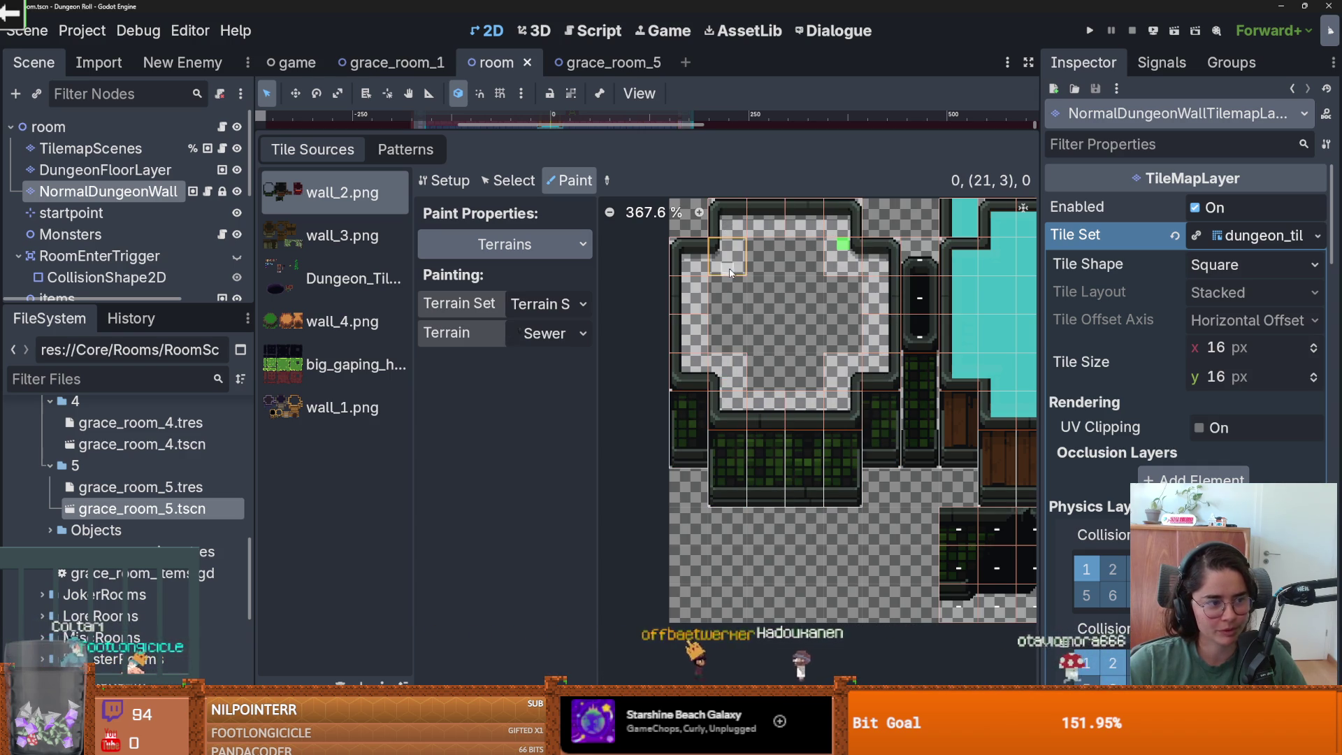
left_click(731, 222)
mouse_move(732, 222)
left_mouse_down()
mouse_move(729, 259)
mouse_move(819, 222)
mouse_move(874, 269)
mouse_move(880, 367)
mouse_move(849, 370)
left_mouse_up()
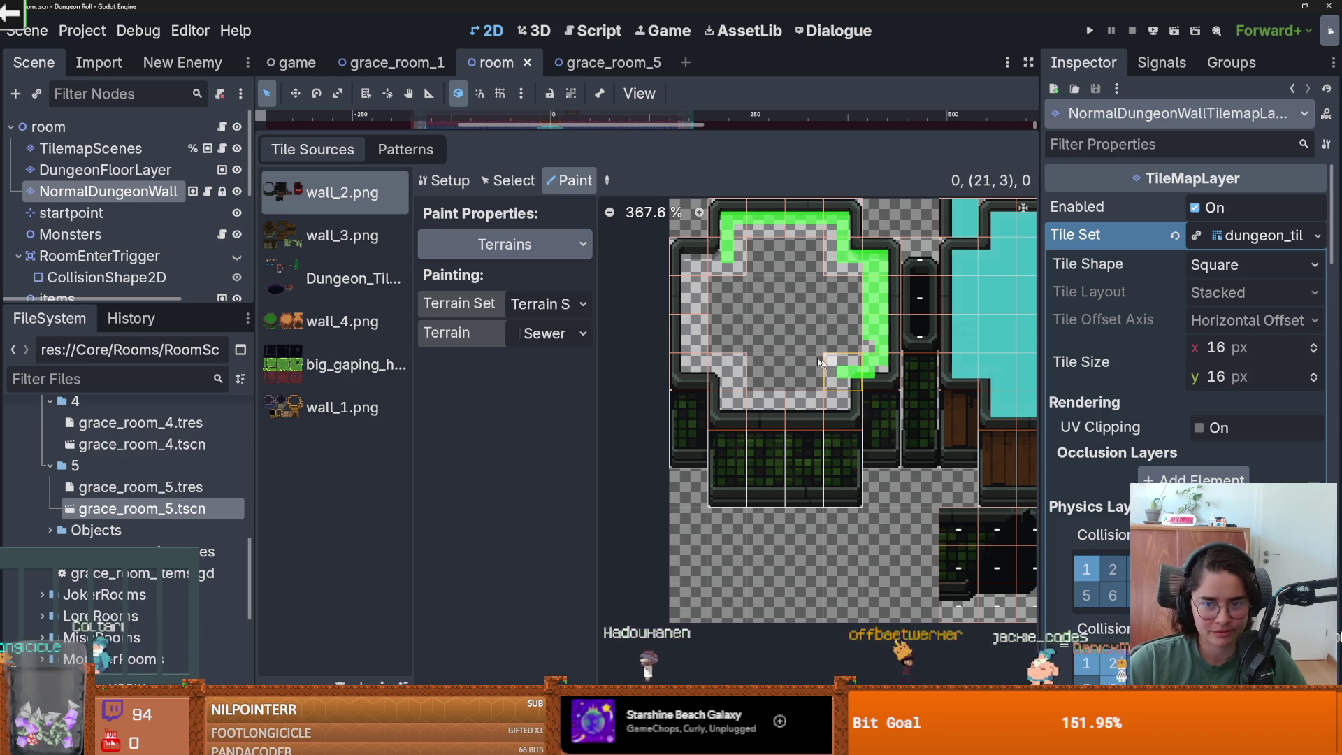
left_click(464, 179)
left_click(570, 180)
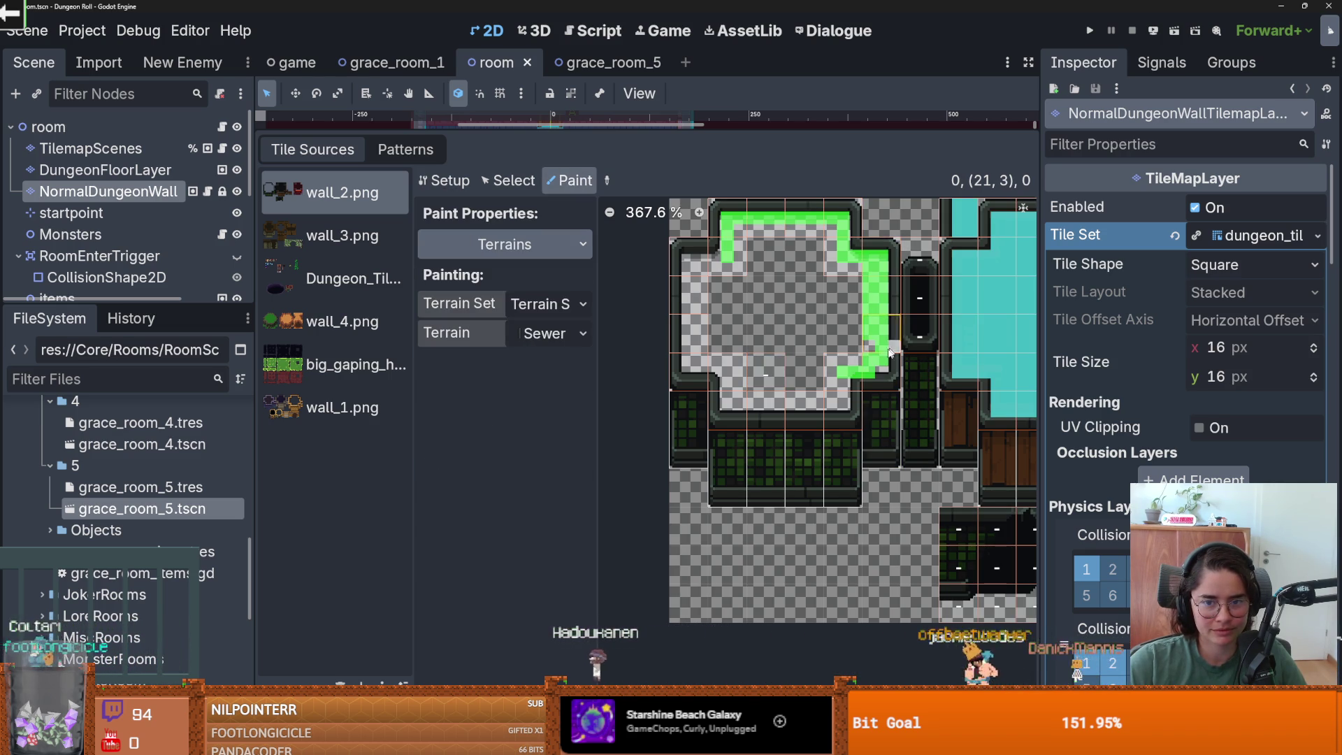
mouse_move(843, 368)
left_mouse_down()
mouse_move(869, 349)
mouse_move(832, 404)
mouse_move(734, 414)
mouse_move(735, 374)
left_mouse_up()
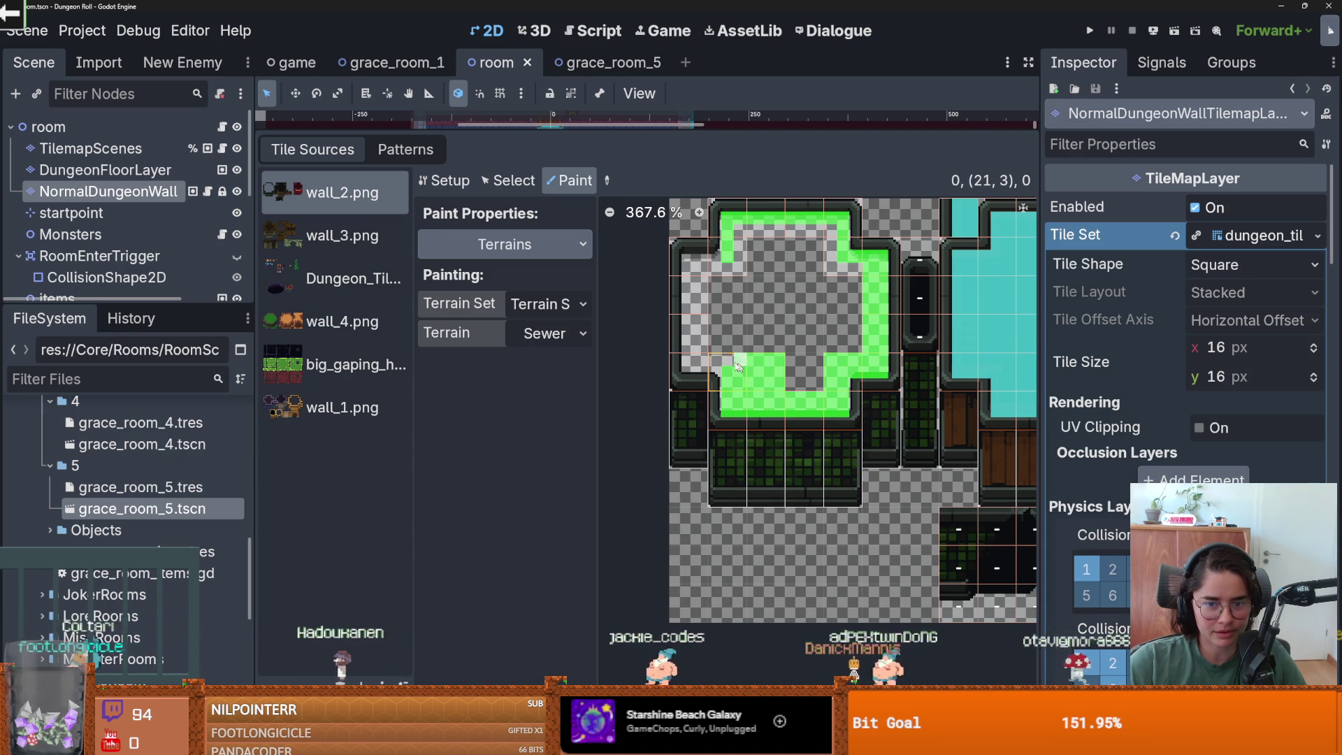
- Paint Sewer terrain up the grey block's left wall and save the room scene
left_click_drag(687, 370, 694, 304)
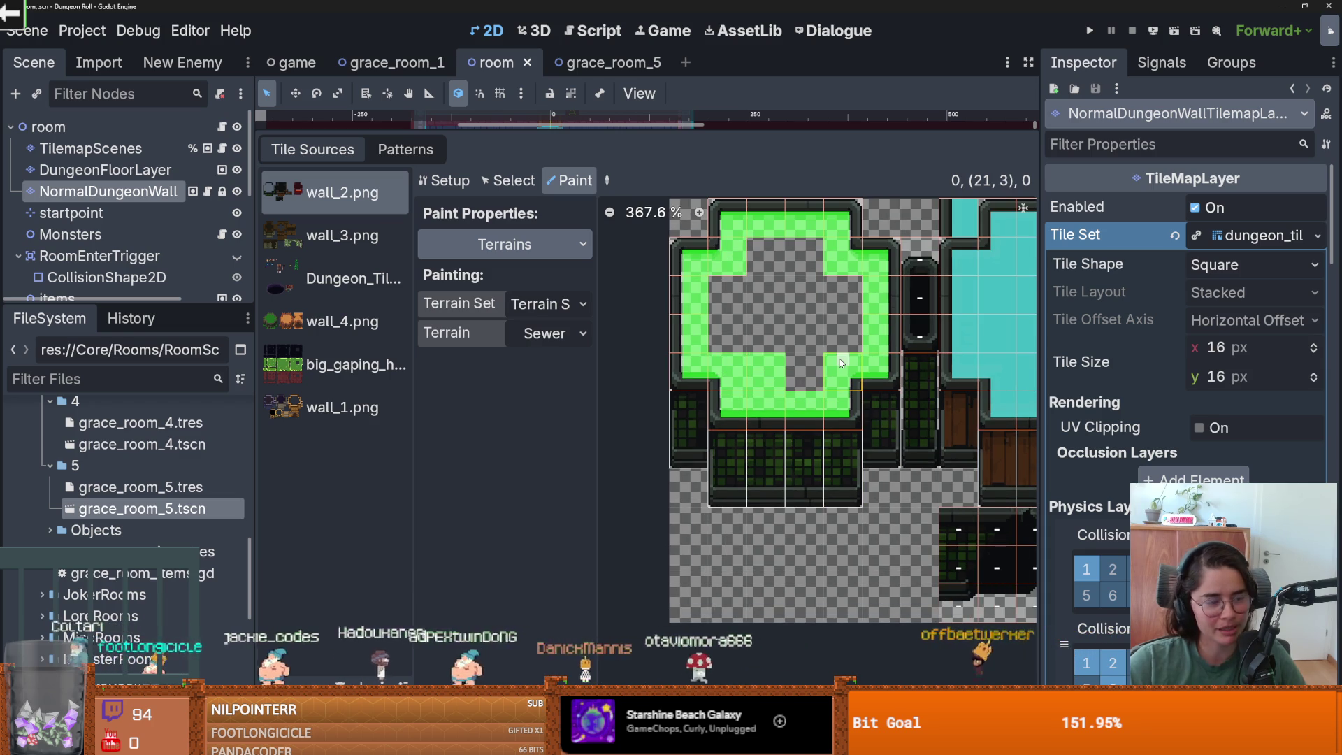
scroll(806, 376, "up", 1)
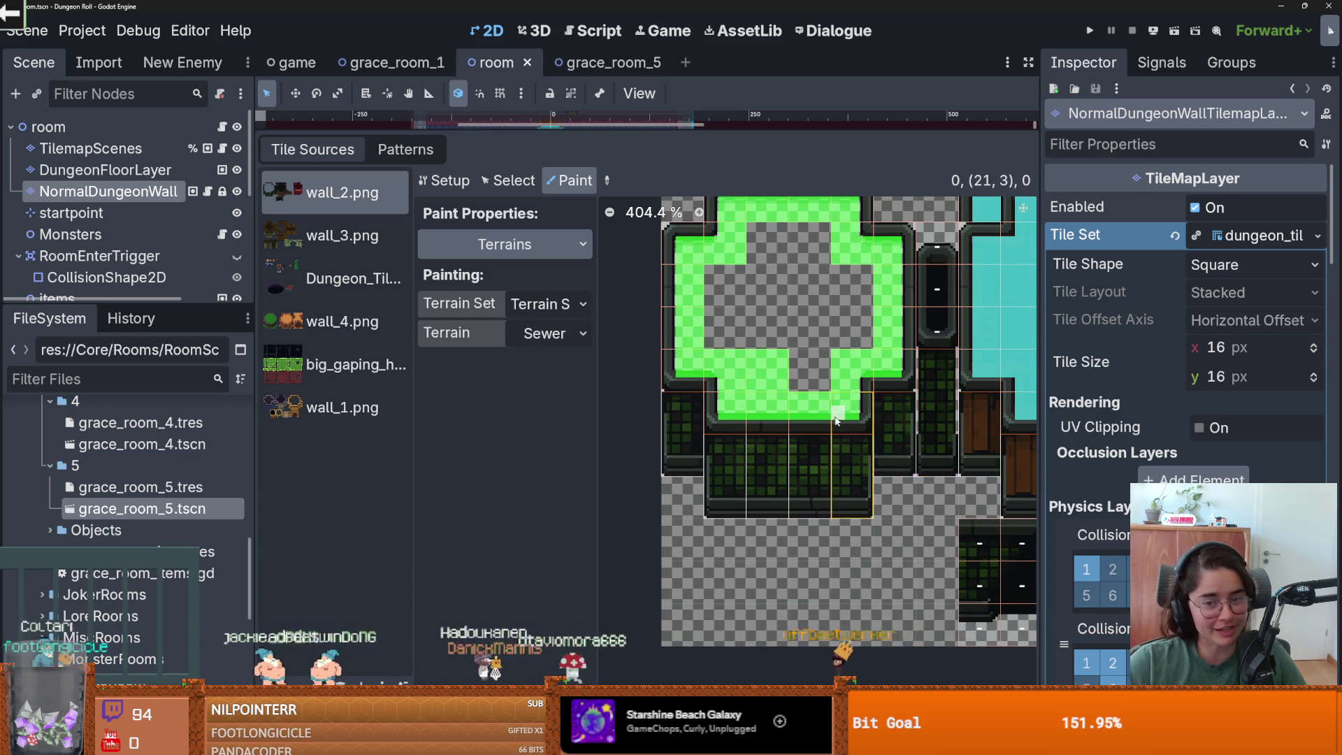
scroll(831, 424, "down", 3)
key("ctrl+s")
scroll(853, 378, "down", 6)
scroll(862, 361, "up", 7)
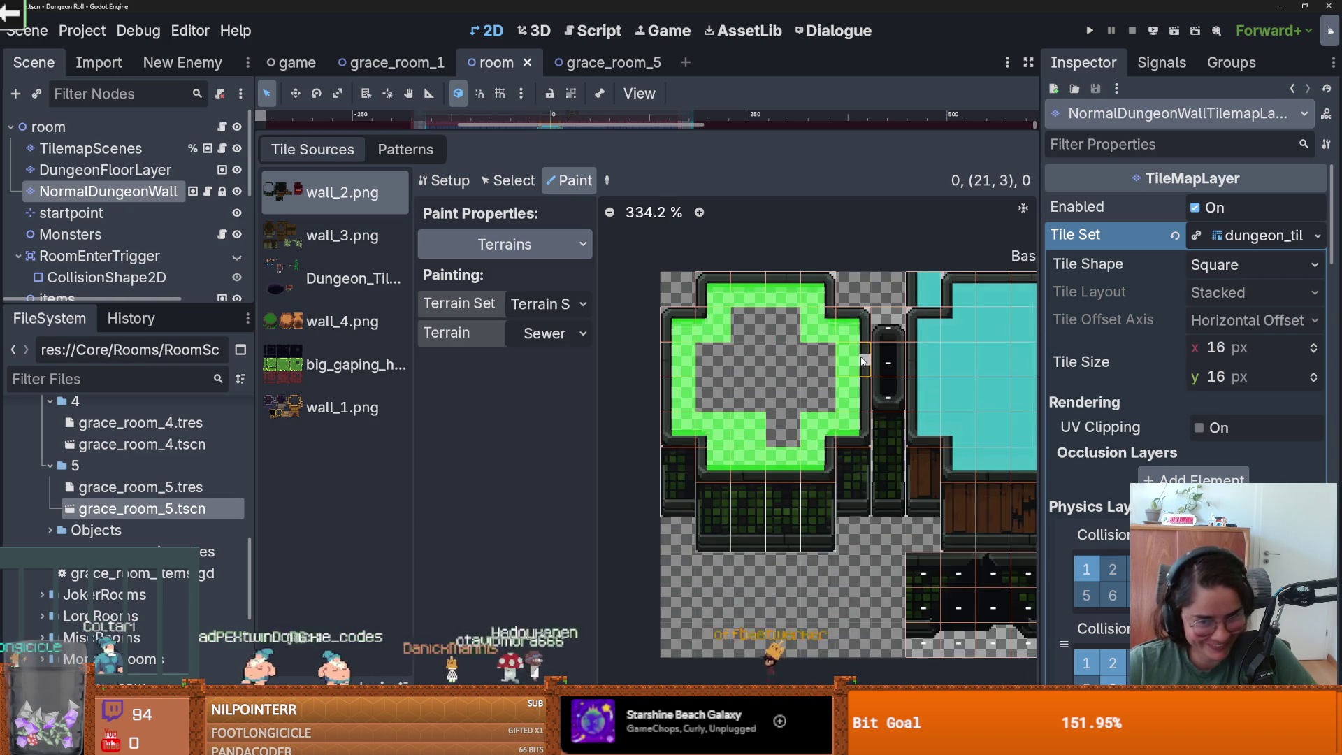
scroll(862, 361, "up", 1)
key("ctrl+s")
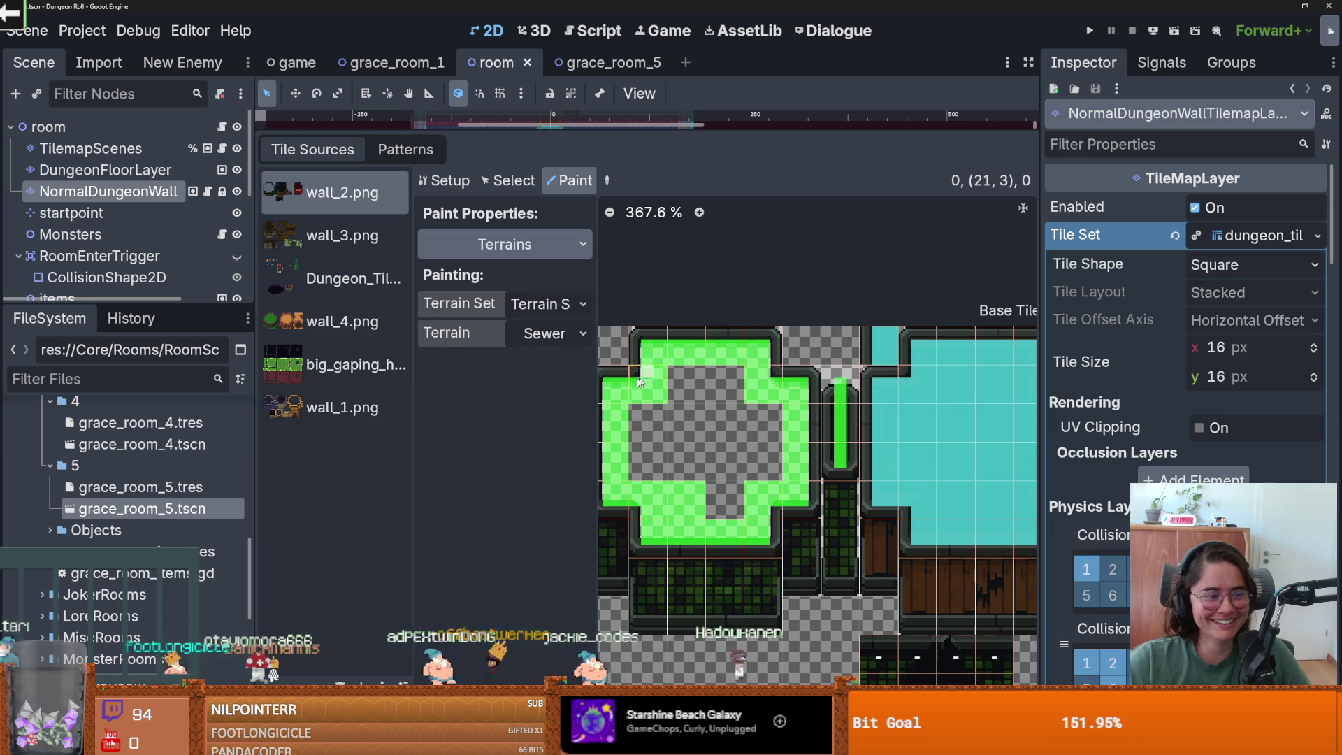
- Shift the atlas view toward the cyan block and check the terrain set choices
left_click_drag(687, 438, 604, 418)
scroll(776, 435, "down", 2)
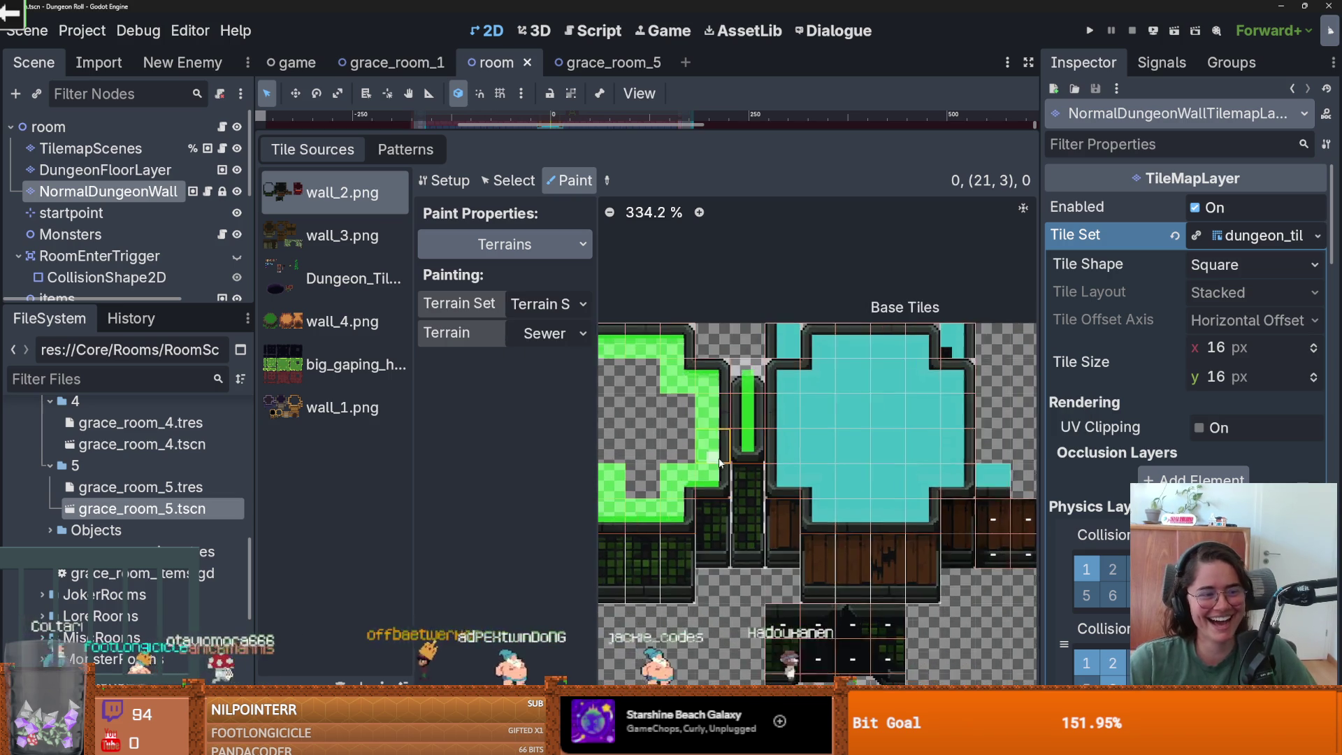
scroll(927, 495, "down", 1)
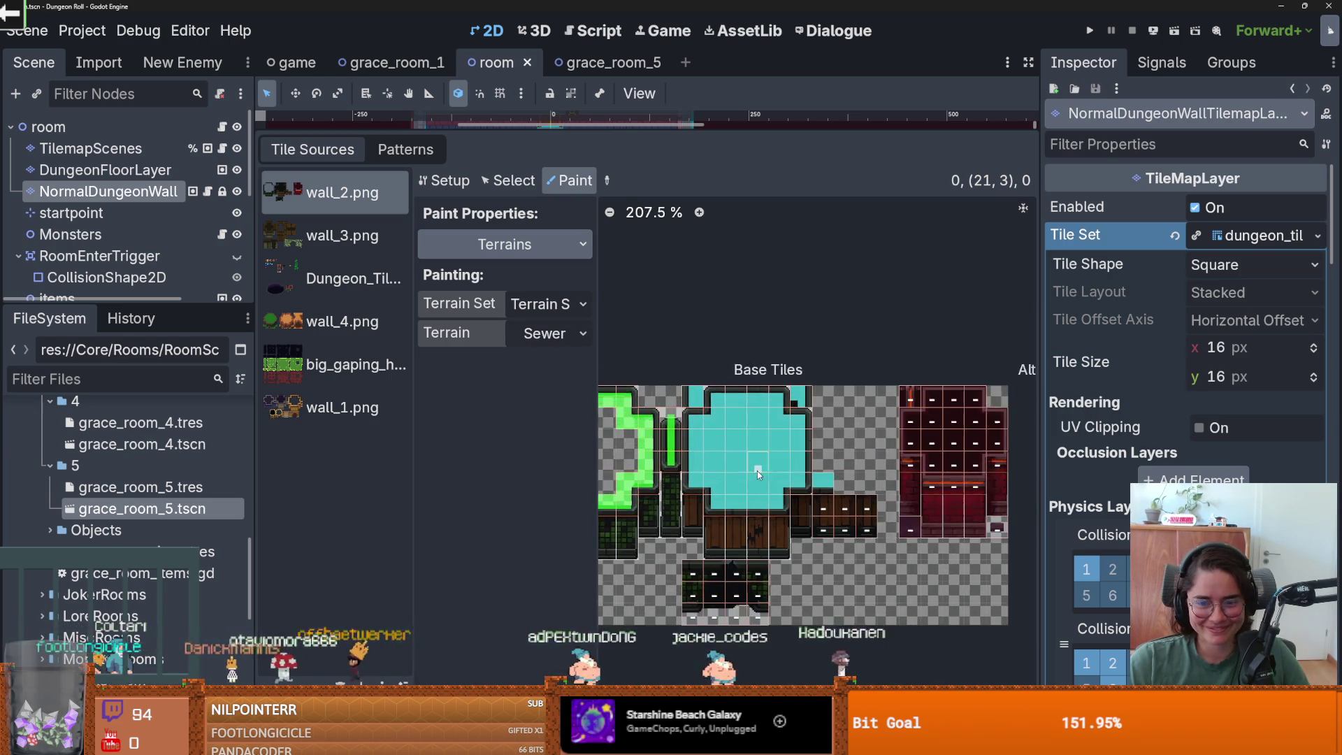
scroll(885, 529, "up", 2)
scroll(1008, 542, "up", 3)
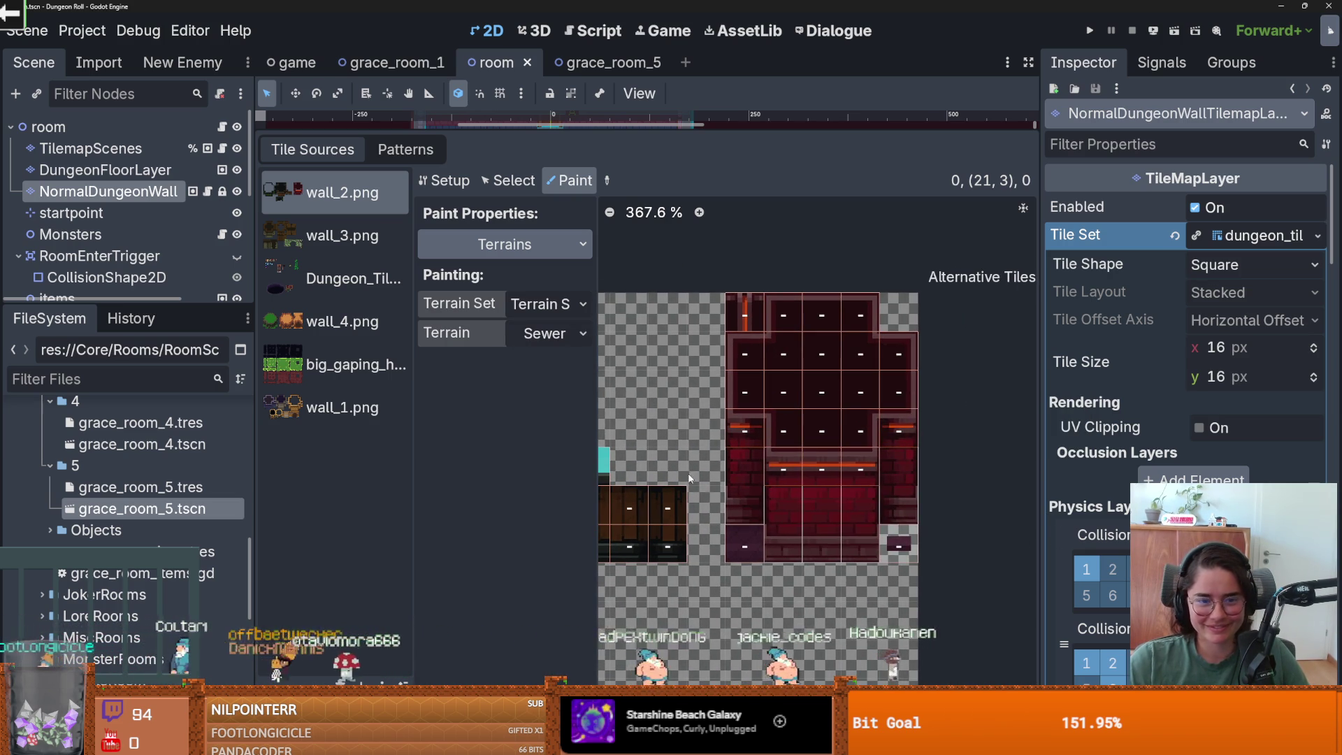
left_click(548, 304)
- In wall_1.png, erase the stray terrain marks along the wooden block's right wall and top-right corner
left_click(375, 391)
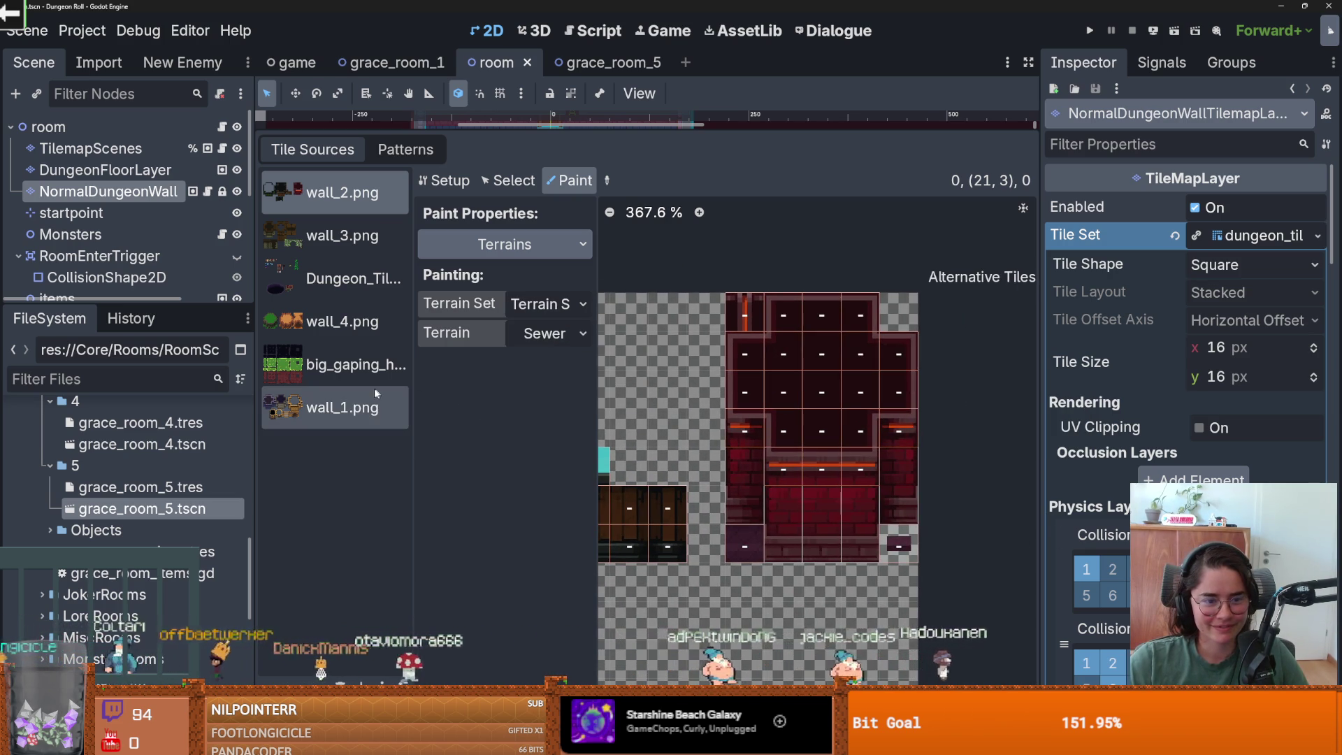
left_click(375, 388)
scroll(635, 441, "up", 1)
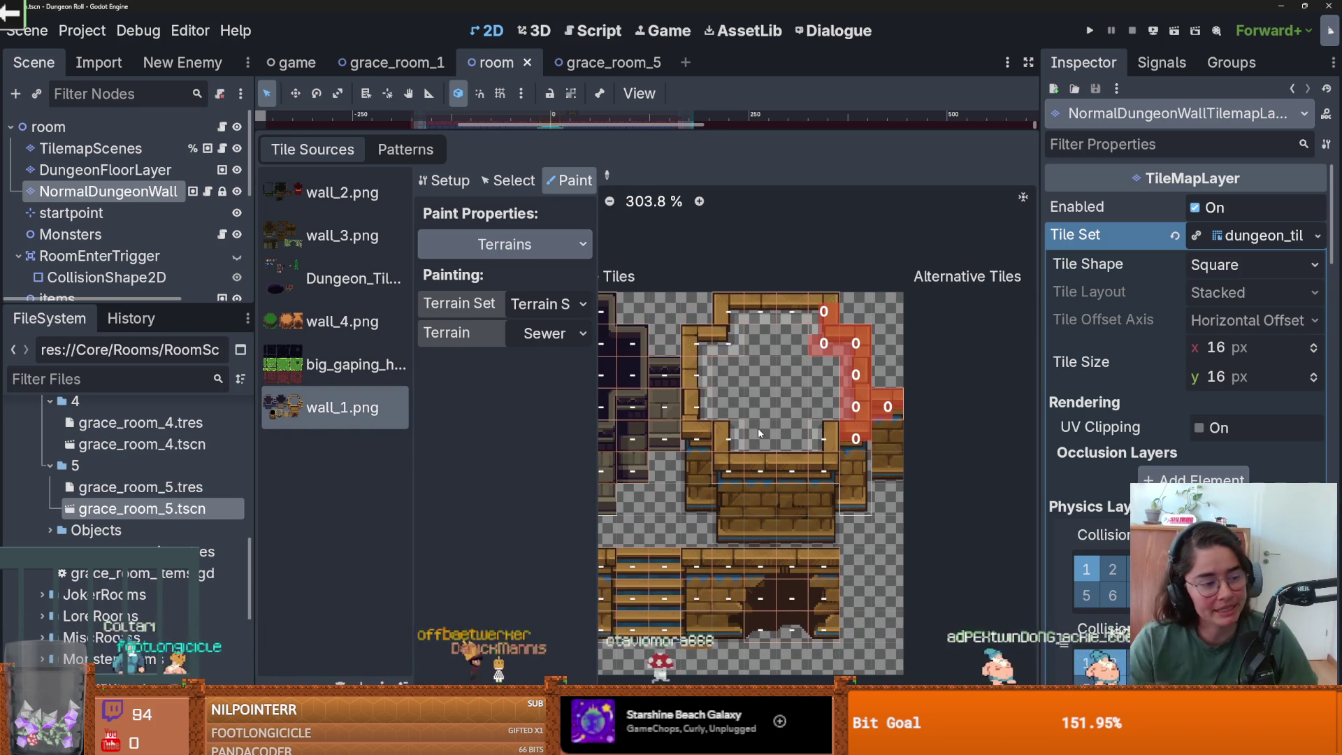
mouse_move(856, 454)
left_mouse_down()
mouse_move(856, 363)
mouse_move(823, 336)
left_mouse_up()
right_click(823, 336)
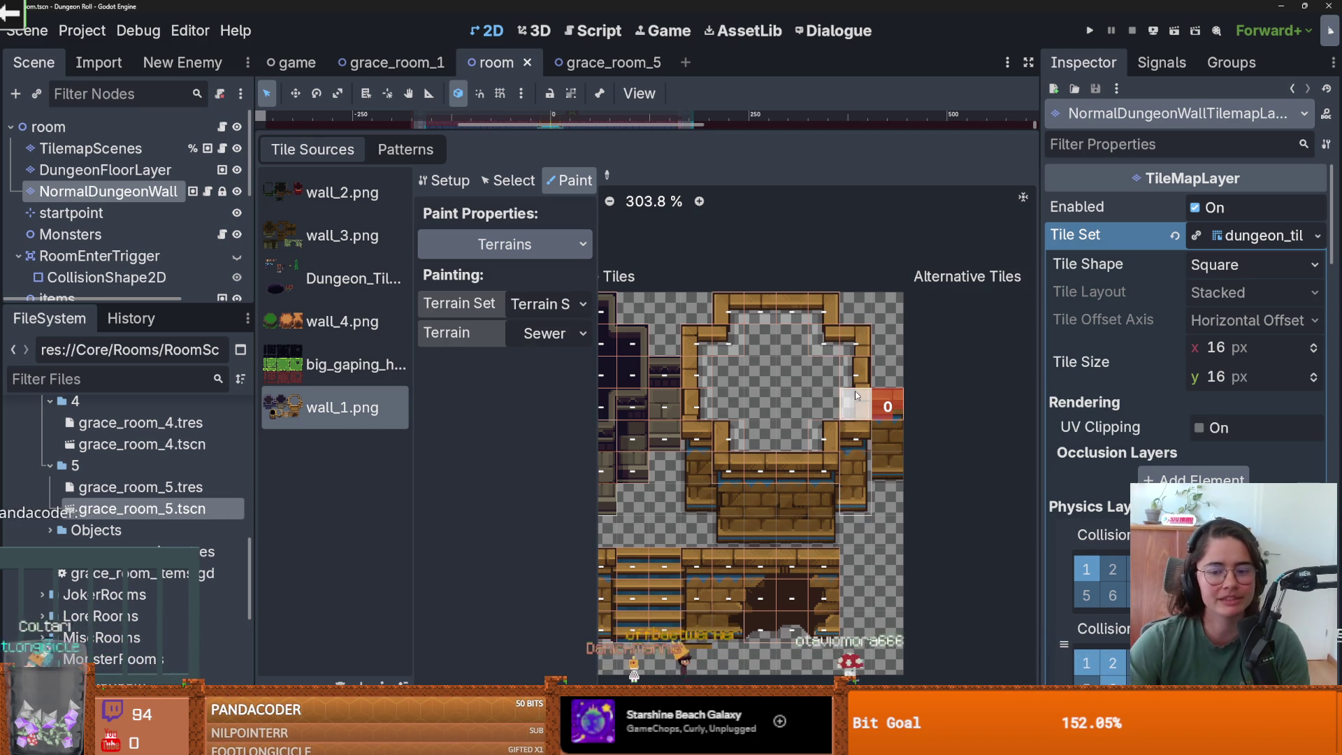
scroll(797, 473, "up", 3)
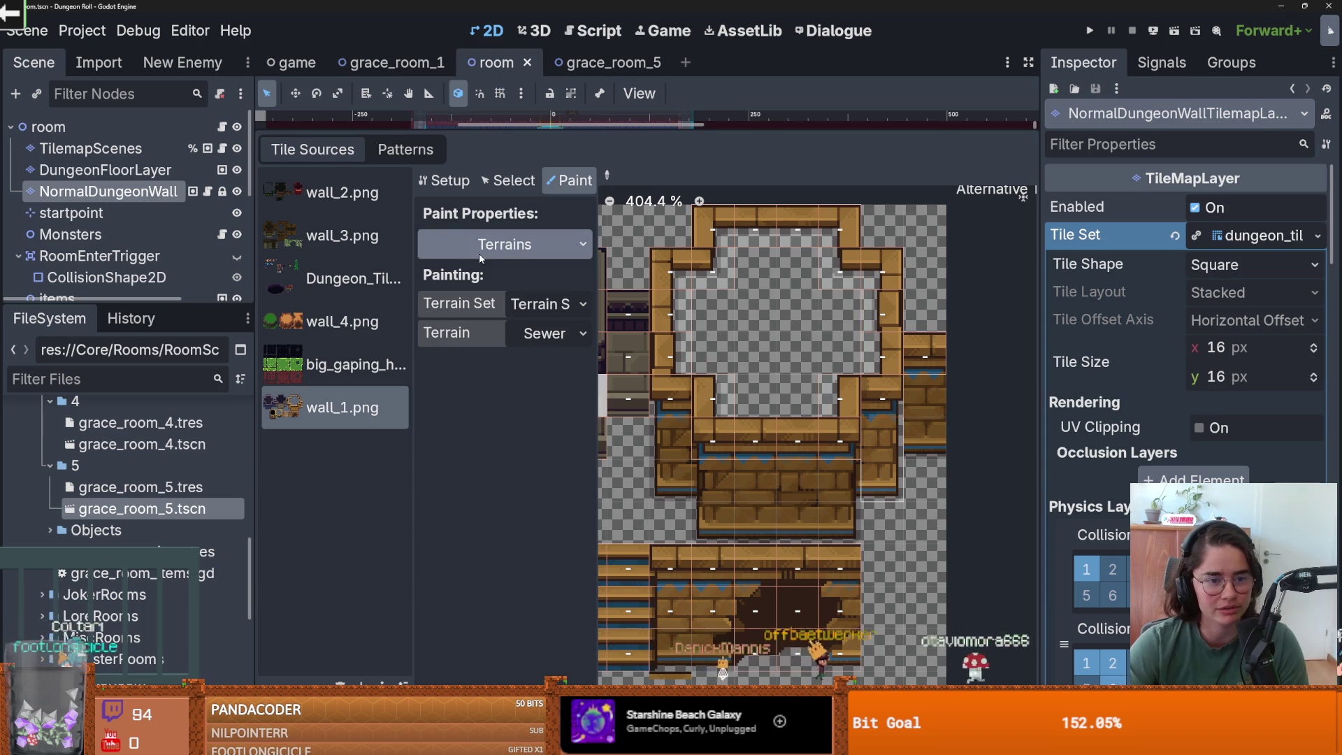
left_click(508, 181)
- Stretch the wall tile at 13,5 and the side wall tile to three tiles tall, then save
left_click(722, 444)
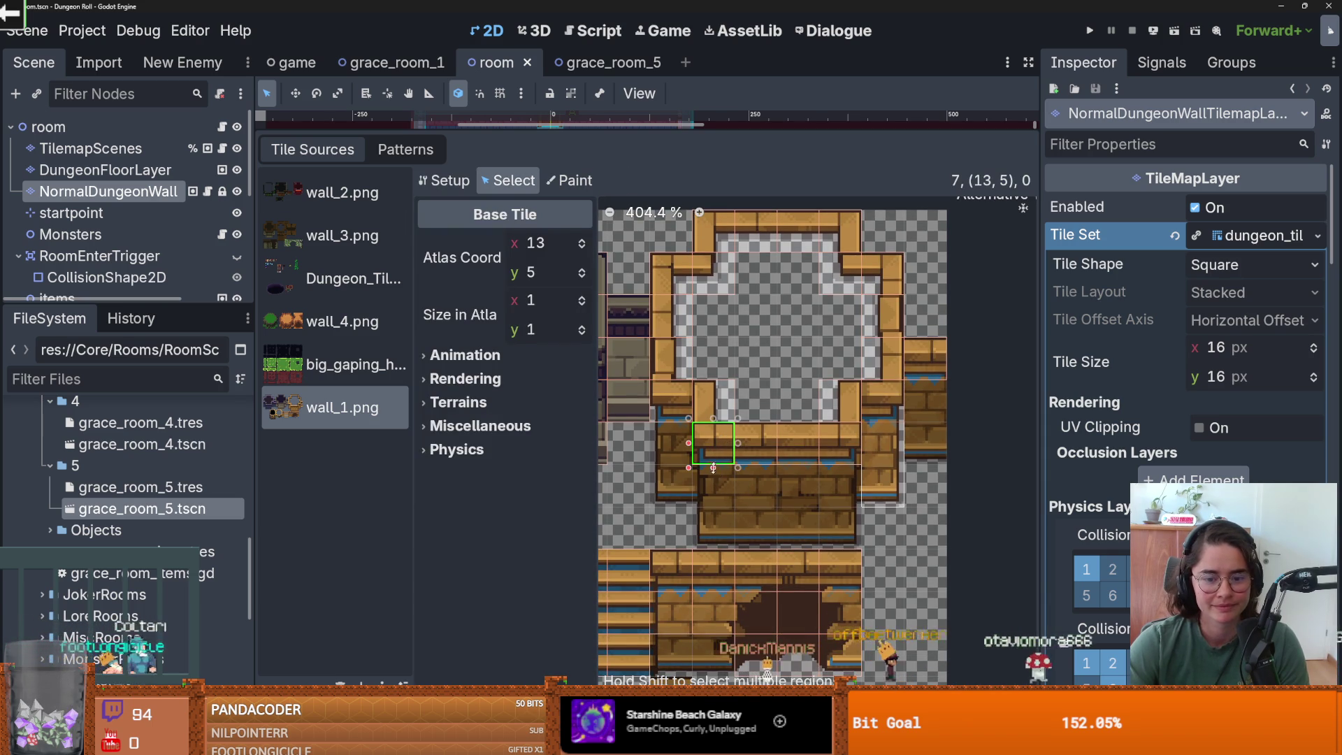
left_click_drag(713, 467, 714, 538)
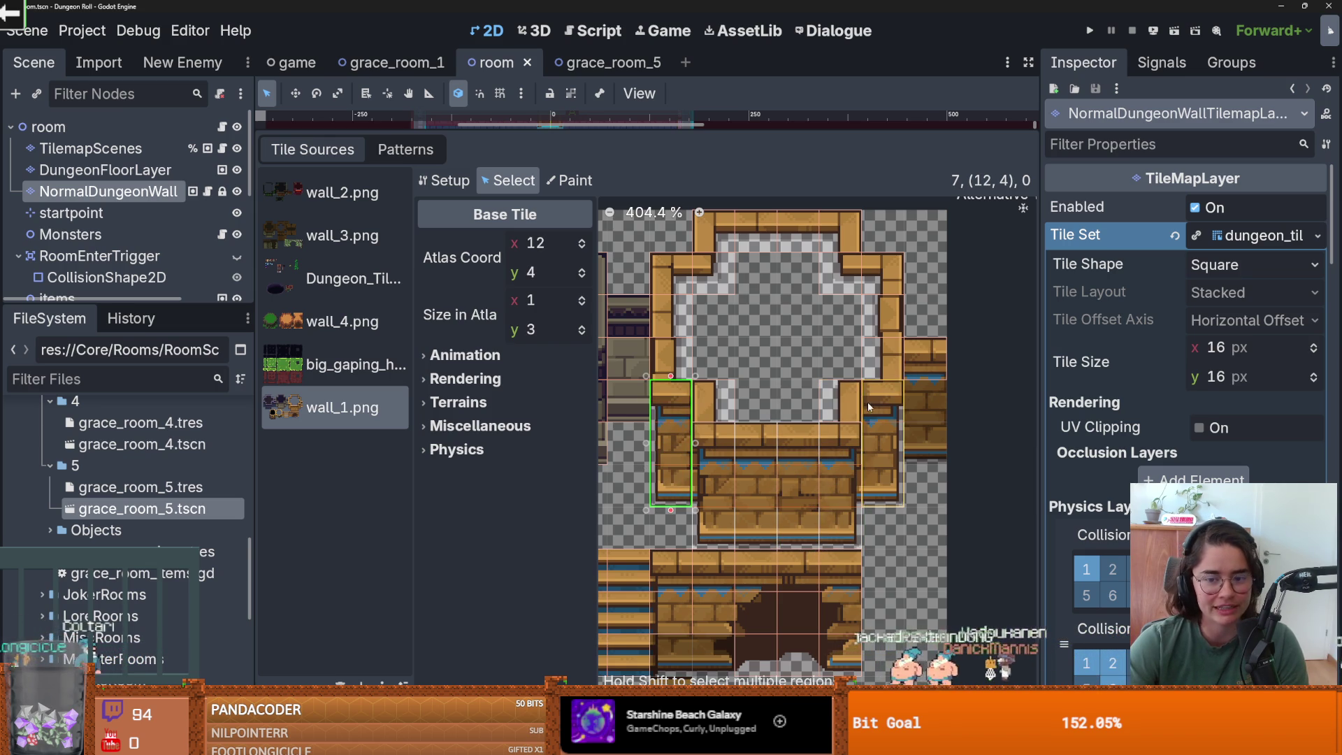
left_click_drag(923, 382, 927, 446)
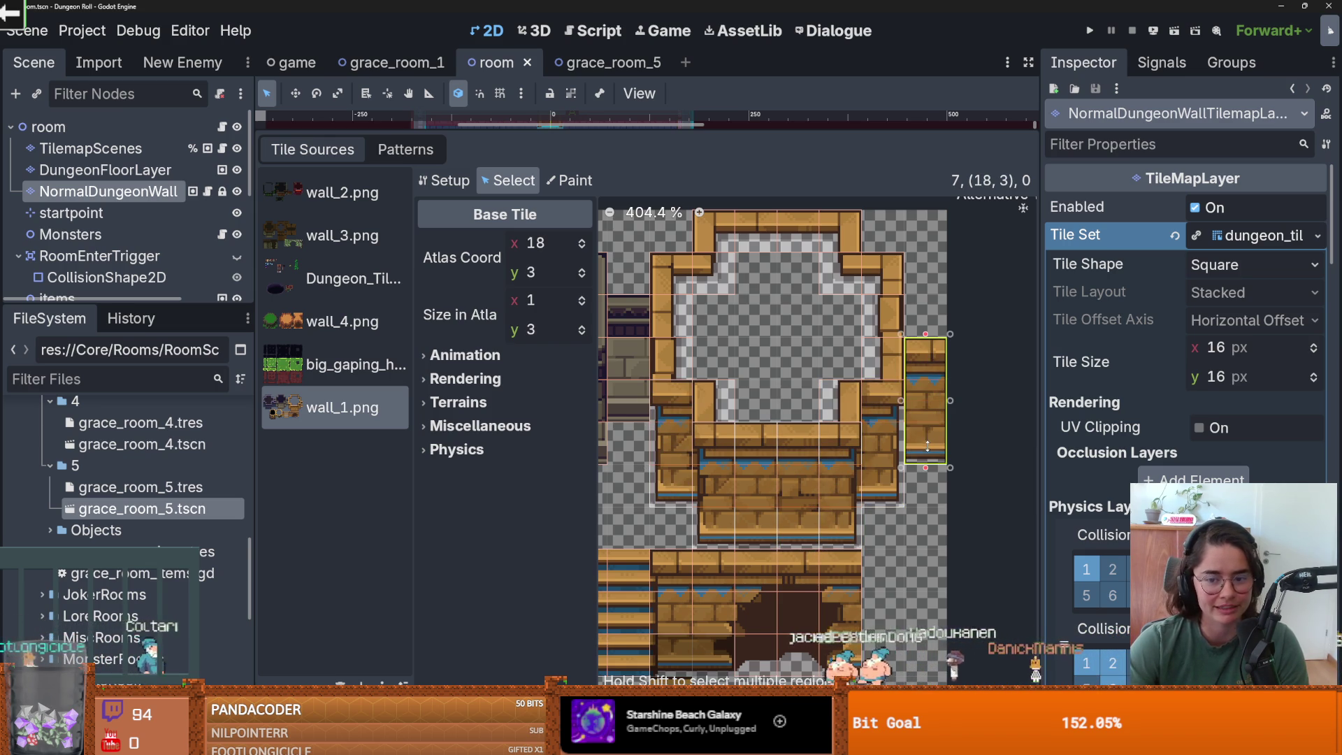
key("ctrl+s")
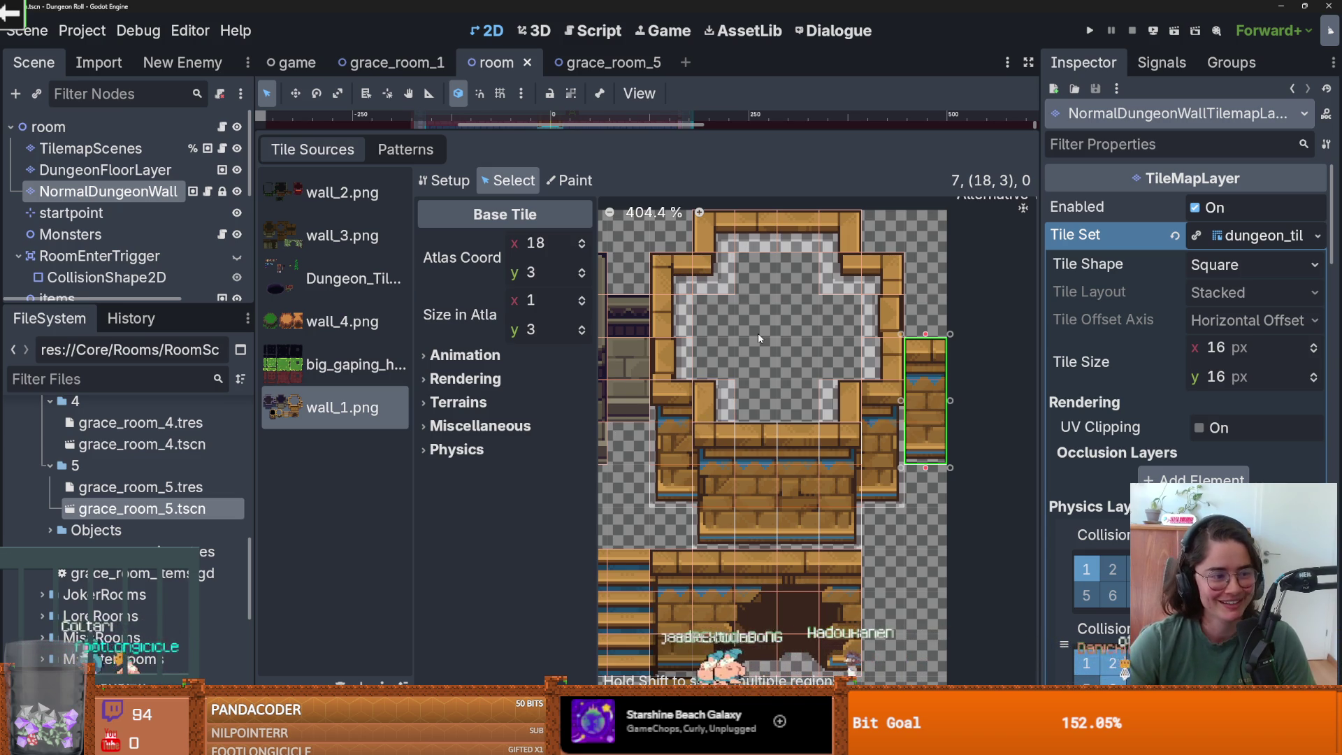
scroll(731, 358, "up", 1)
scroll(731, 358, "down", 2)
scroll(879, 414, "up", 1)
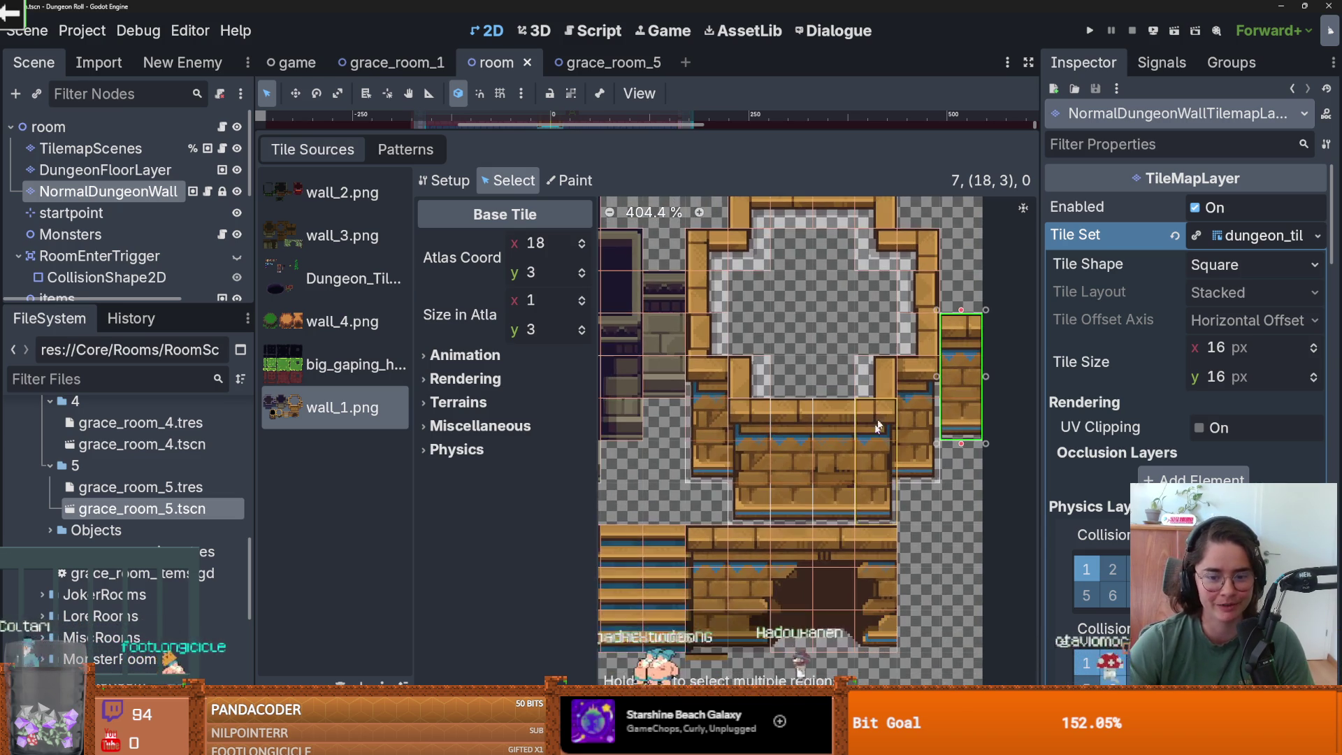
- Delete the tiles around the dark opening and tiles 14,8 and 15,8, enlarging 13,8 to 4×3
left_click_drag(799, 468, 867, 503)
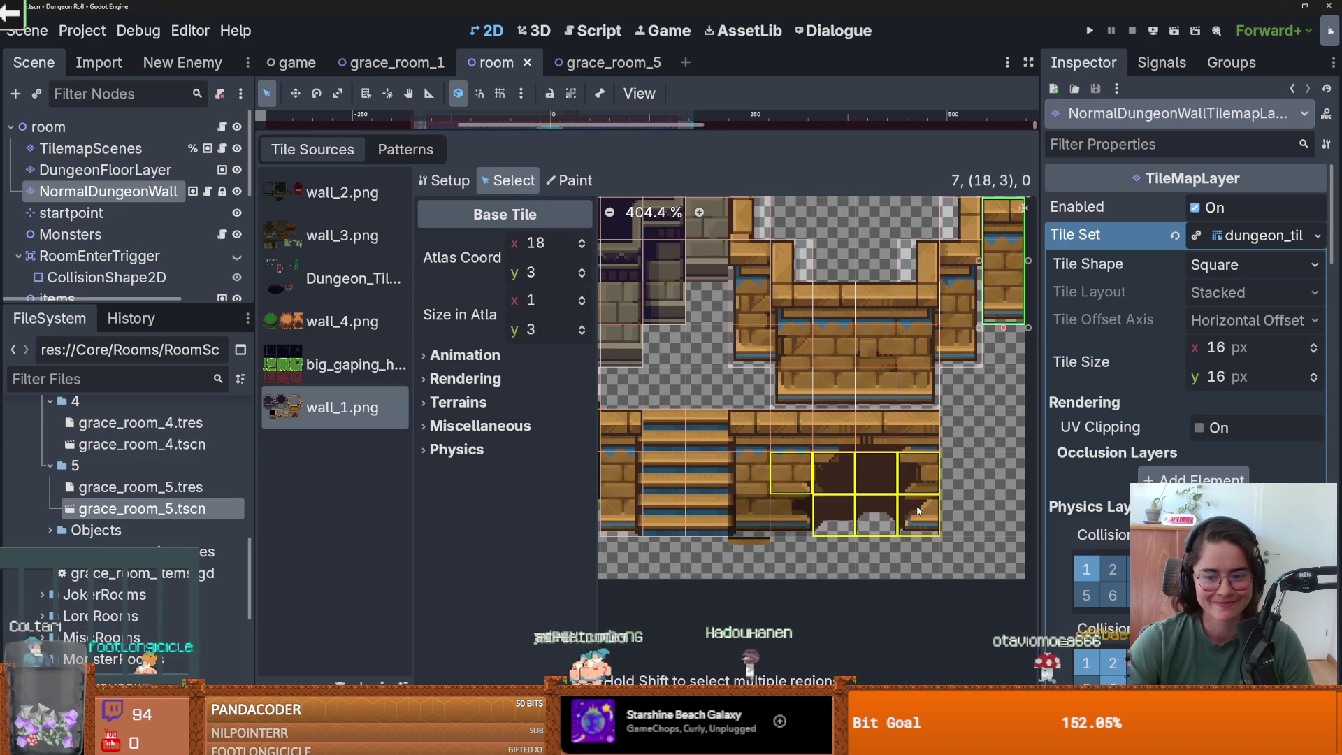
right_click(867, 503)
left_click(870, 516)
left_click(789, 442)
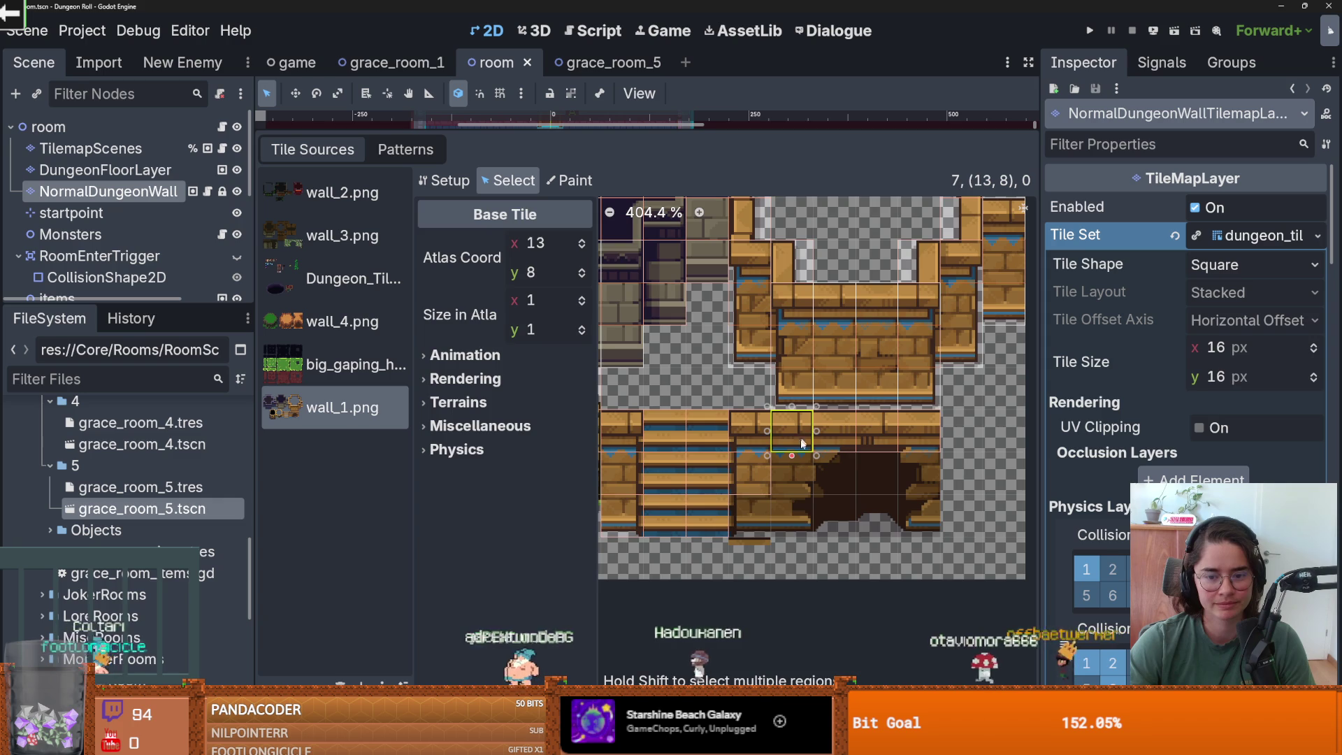
right_click(831, 440)
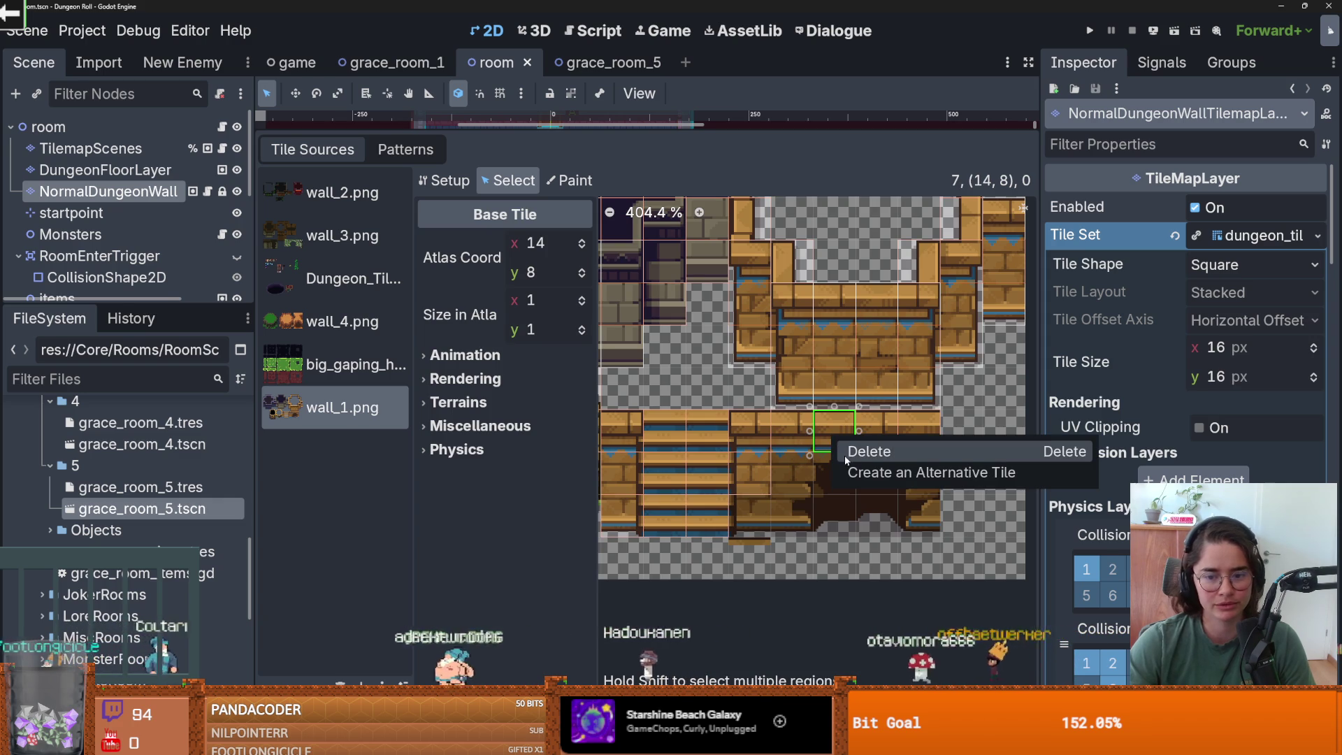
left_click(867, 452)
right_click(872, 428)
left_click(891, 443)
mouse_move(783, 421)
left_mouse_down()
mouse_move(863, 497)
mouse_move(925, 527)
left_mouse_up()
- Delete the small stair tiles including 12,8 and resize tile 9,8 to span the 4×3 staircase wall
left_click(814, 430)
scroll(790, 428, "up", 1)
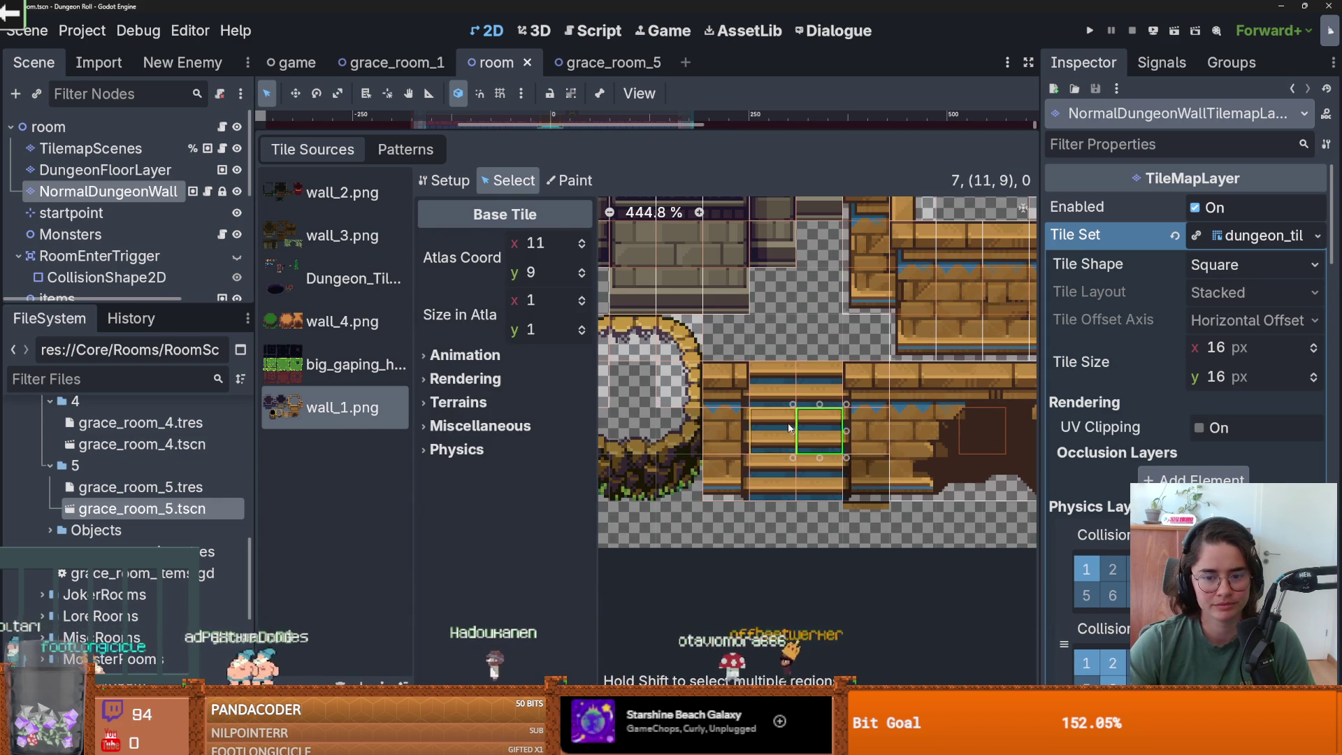
left_click_drag(737, 422, 853, 430)
right_click(853, 429)
left_click(870, 445)
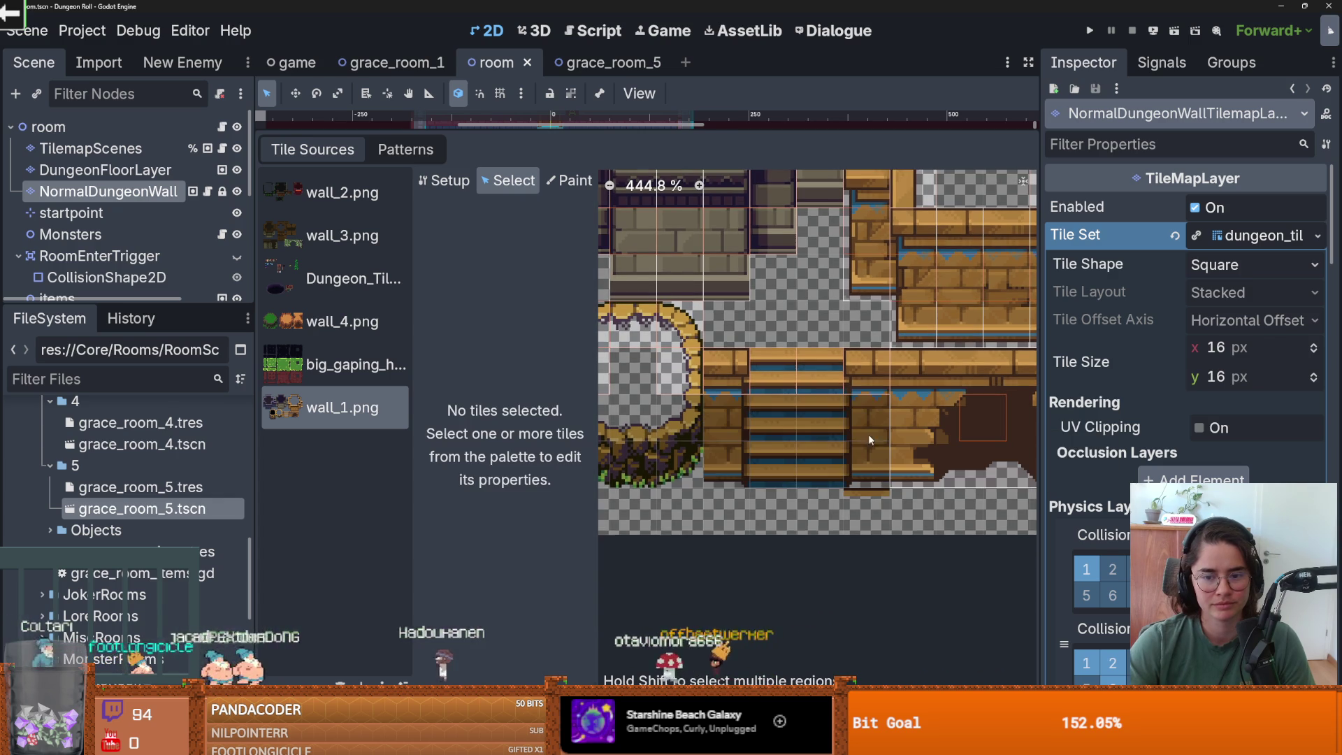
right_click(761, 376)
left_click(773, 389)
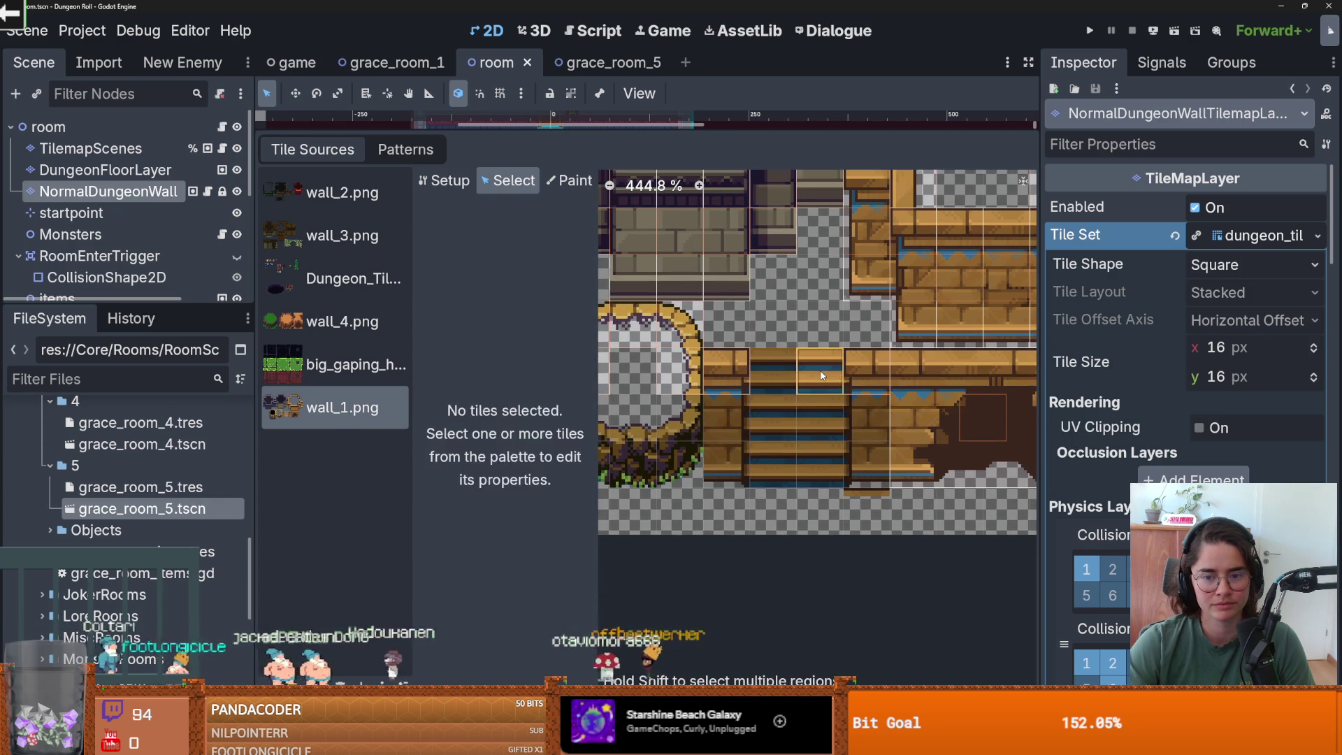
right_click(873, 383)
left_click(882, 389)
scroll(838, 474, "up", 2)
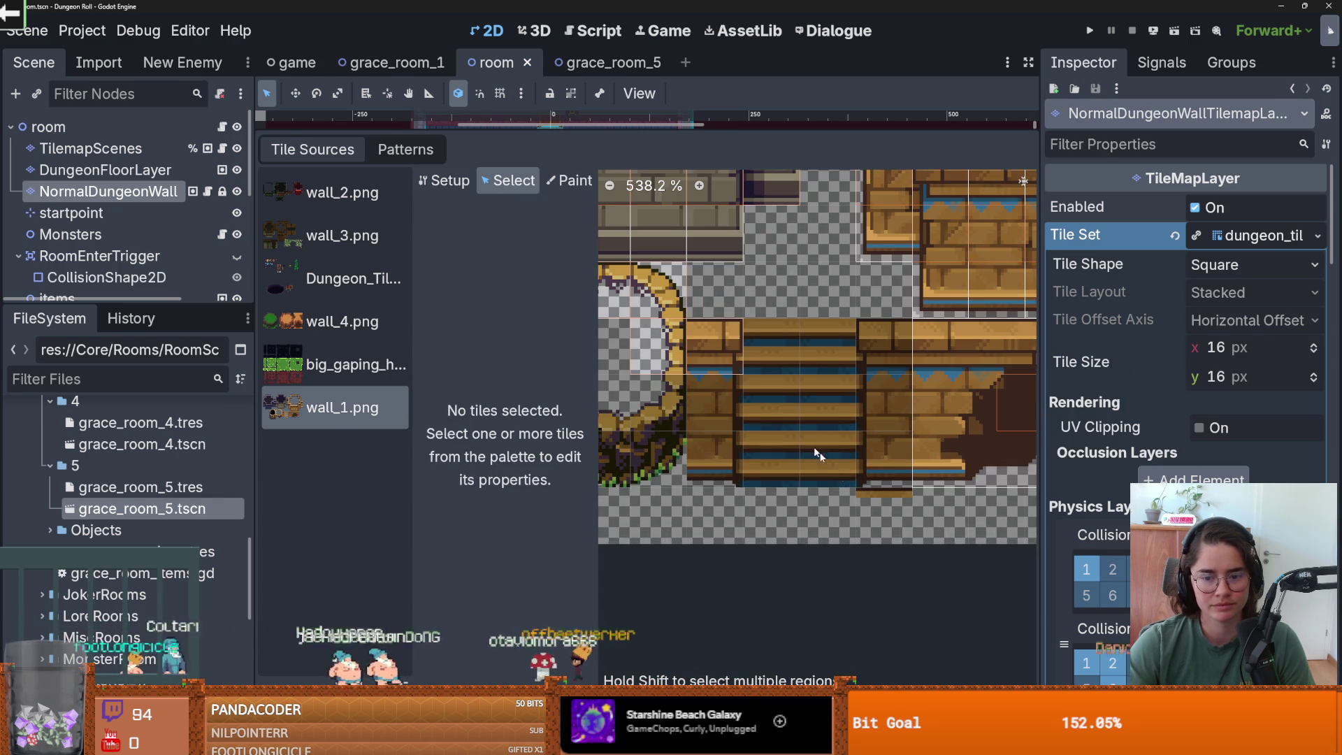
mouse_move(702, 351)
left_mouse_down()
mouse_move(727, 392)
mouse_move(886, 475)
left_mouse_up()
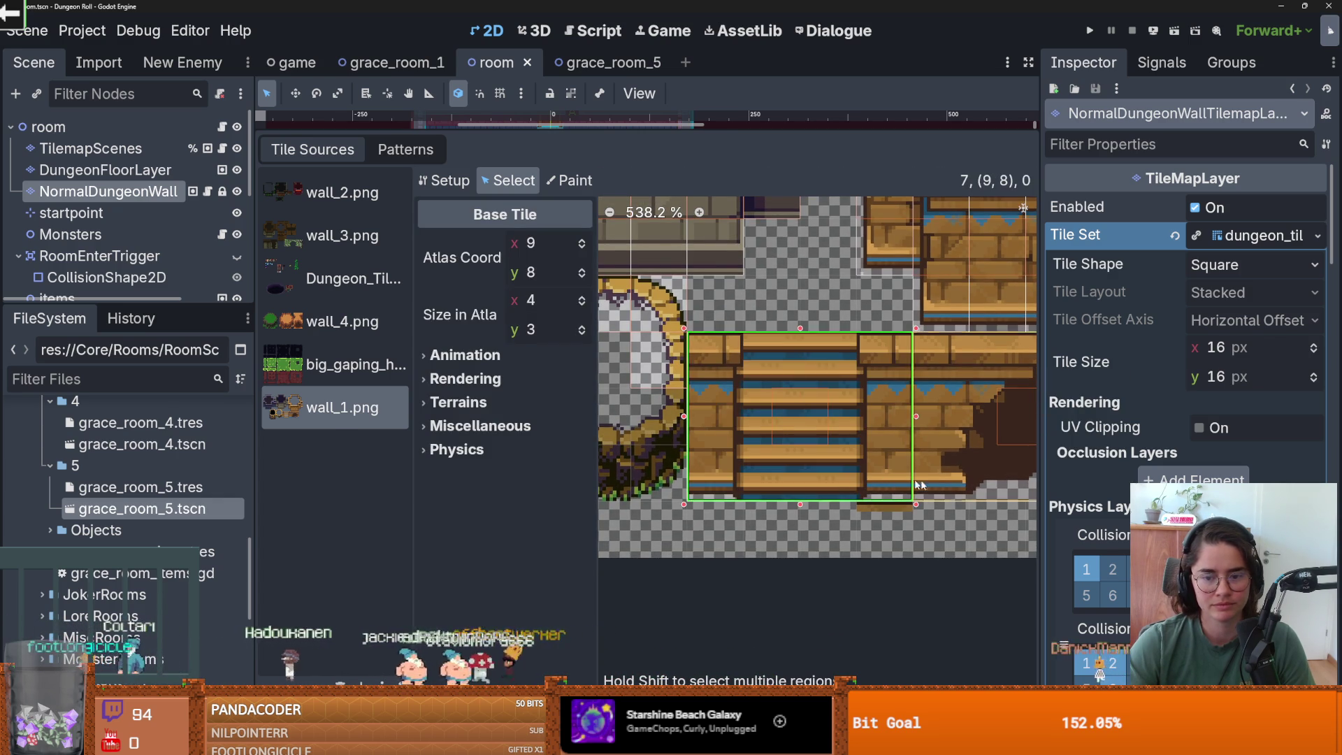
scroll(901, 482, "down", 4)
mouse_move(818, 346)
left_mouse_down()
mouse_move(744, 354)
mouse_move(741, 371)
left_mouse_up()
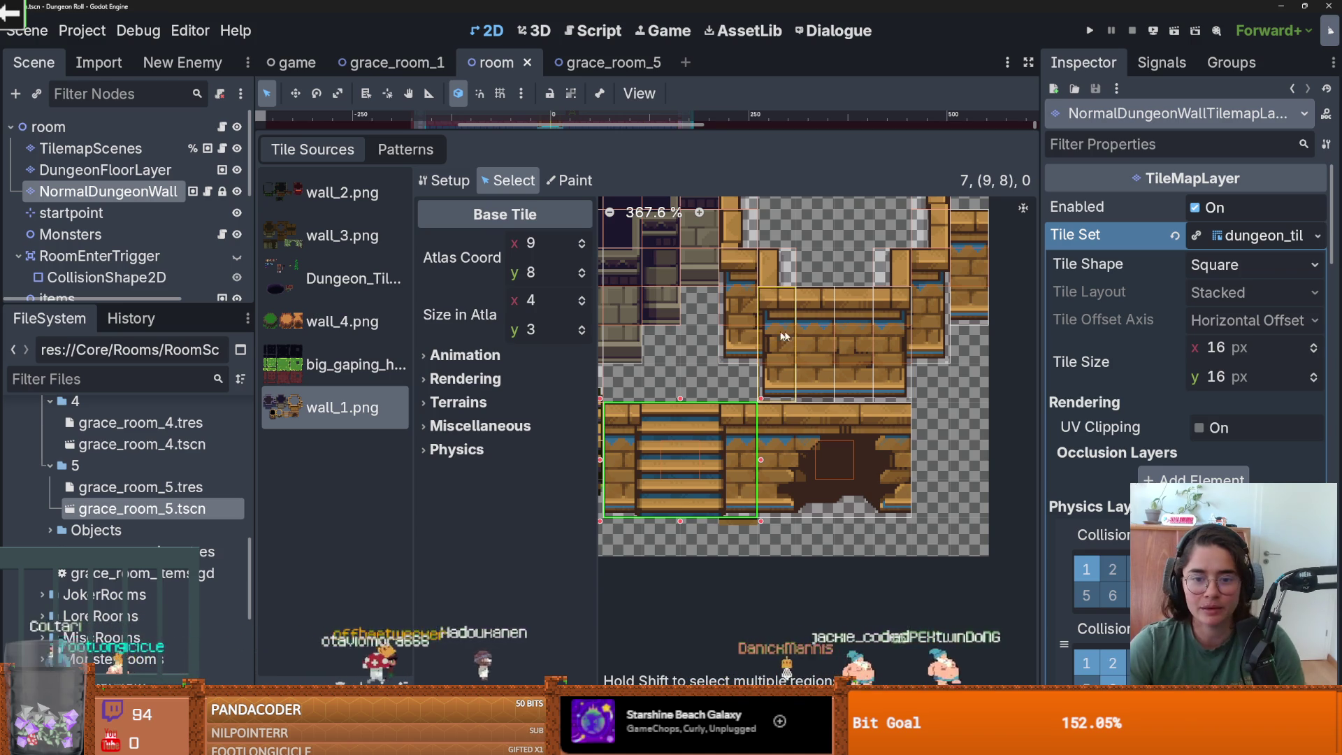
left_click(570, 181)
- Paint Texture Origin y -16 onto the wall_1 wall tiles and save the scene
left_click(540, 247)
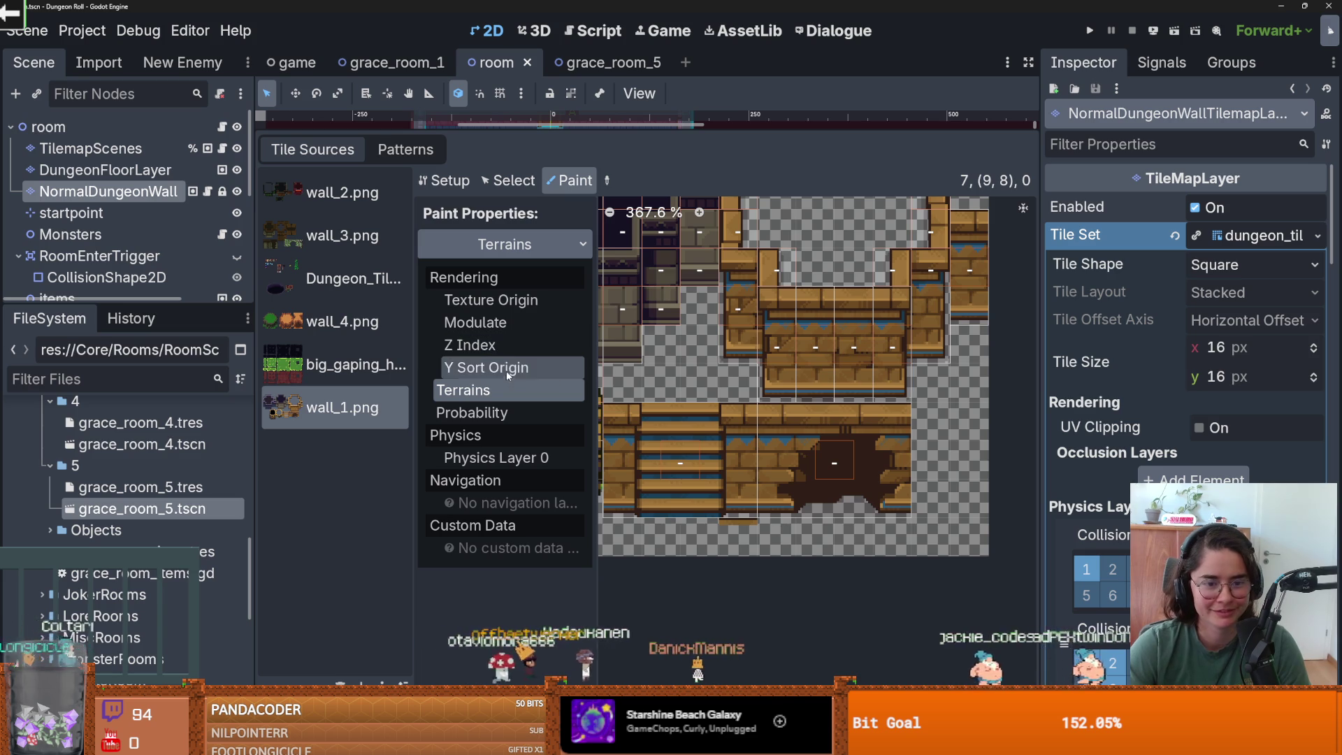
left_click(491, 300)
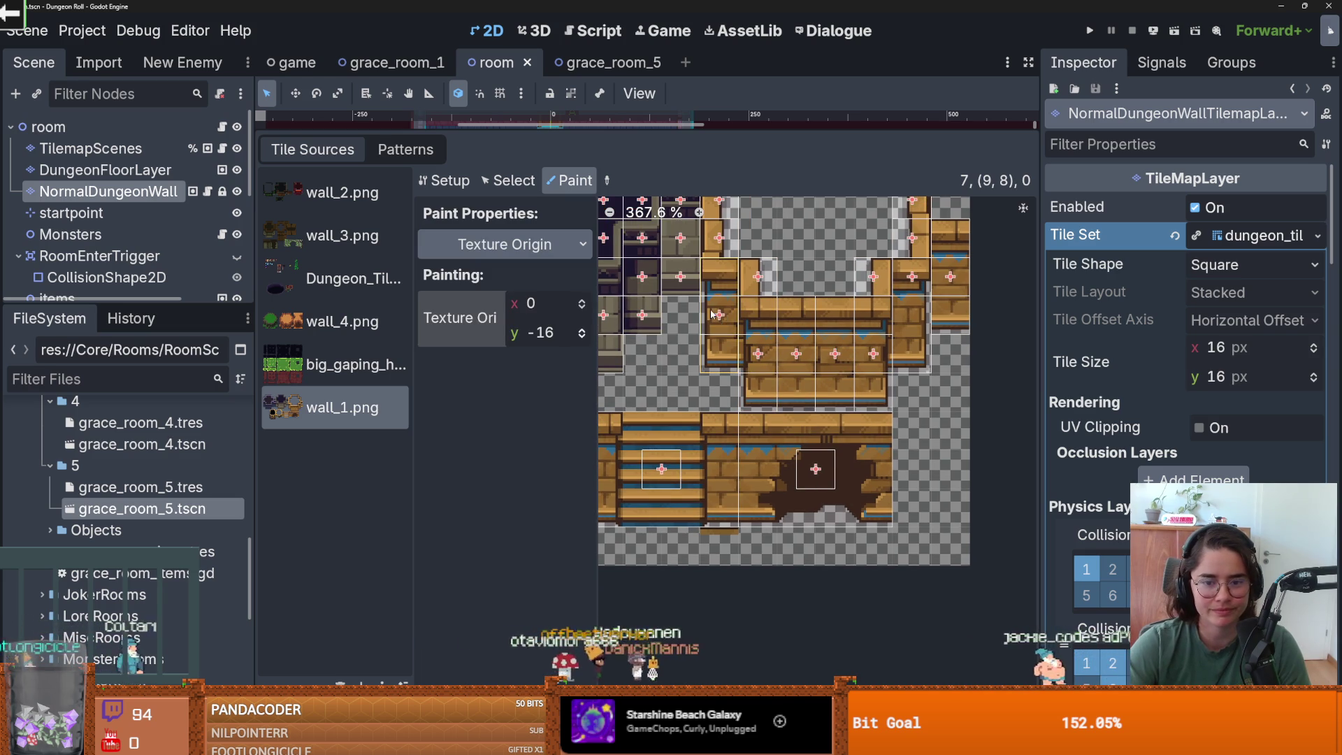
left_click_drag(758, 354, 873, 332)
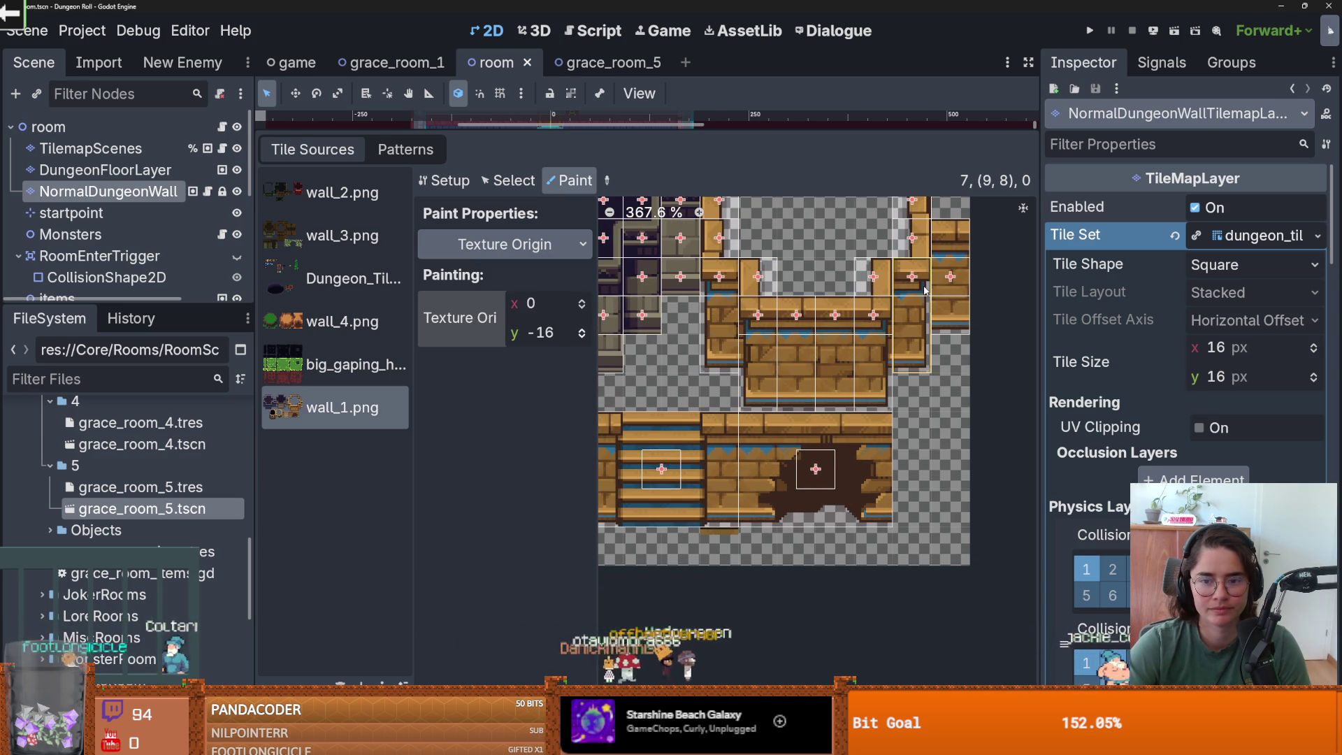
scroll(781, 489, "down", 1)
key("ctrl+s")
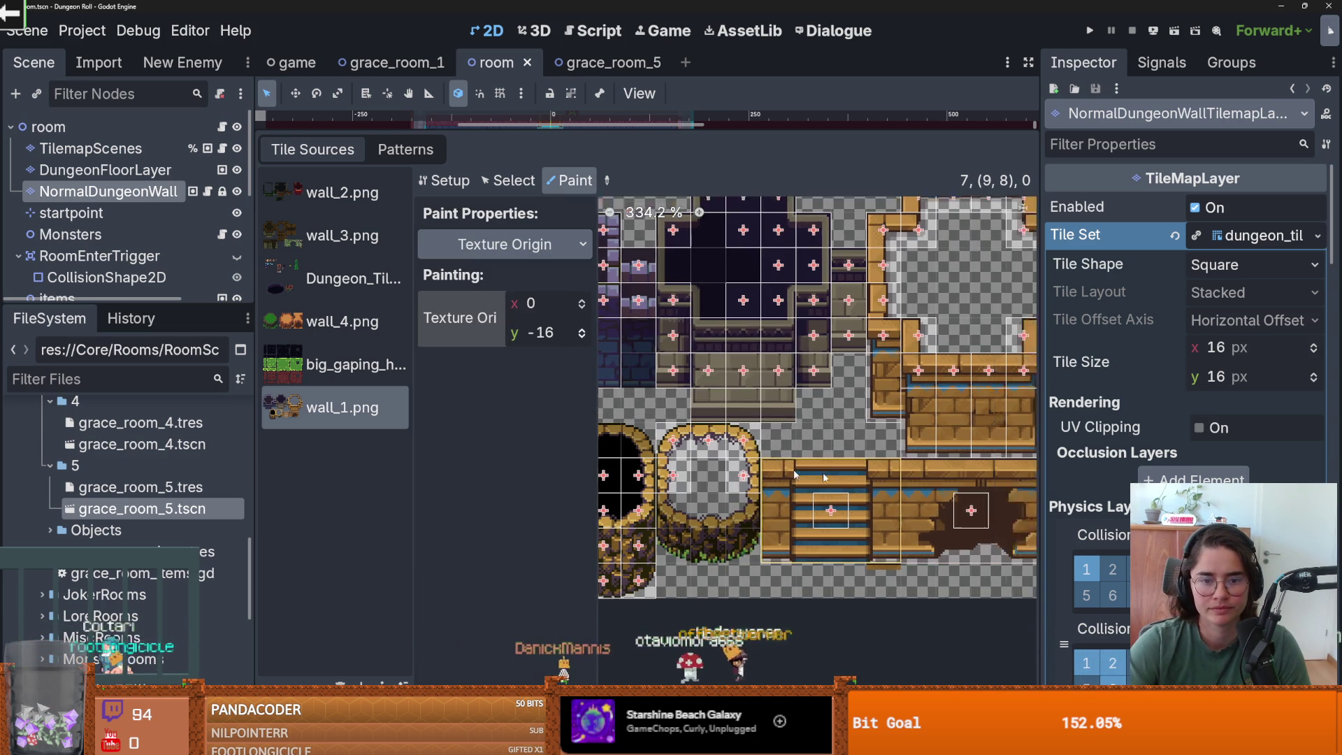
scroll(714, 319, "up", 2)
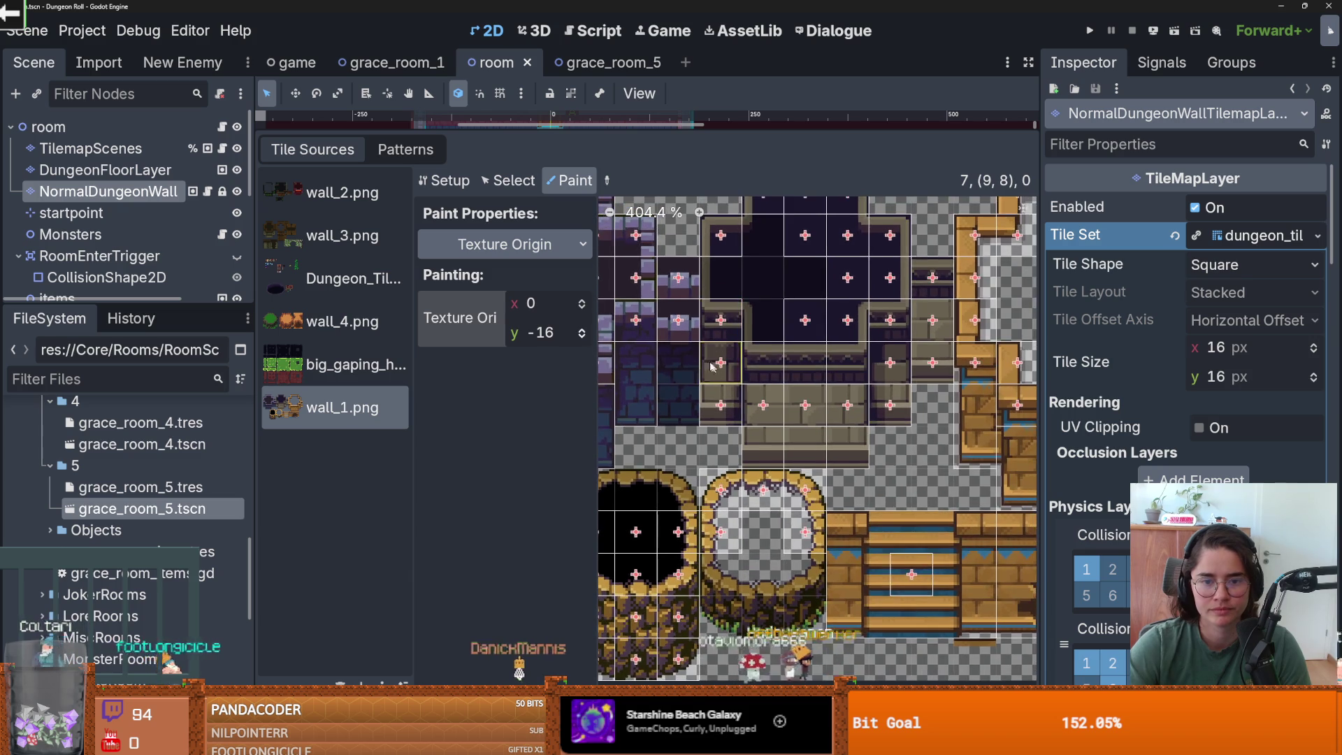
- Delete the stray single dark wall tiles from the wall_1.png atlas
left_click(508, 180)
left_click(724, 362)
left_click_drag(752, 342, 849, 429)
right_click(653, 392)
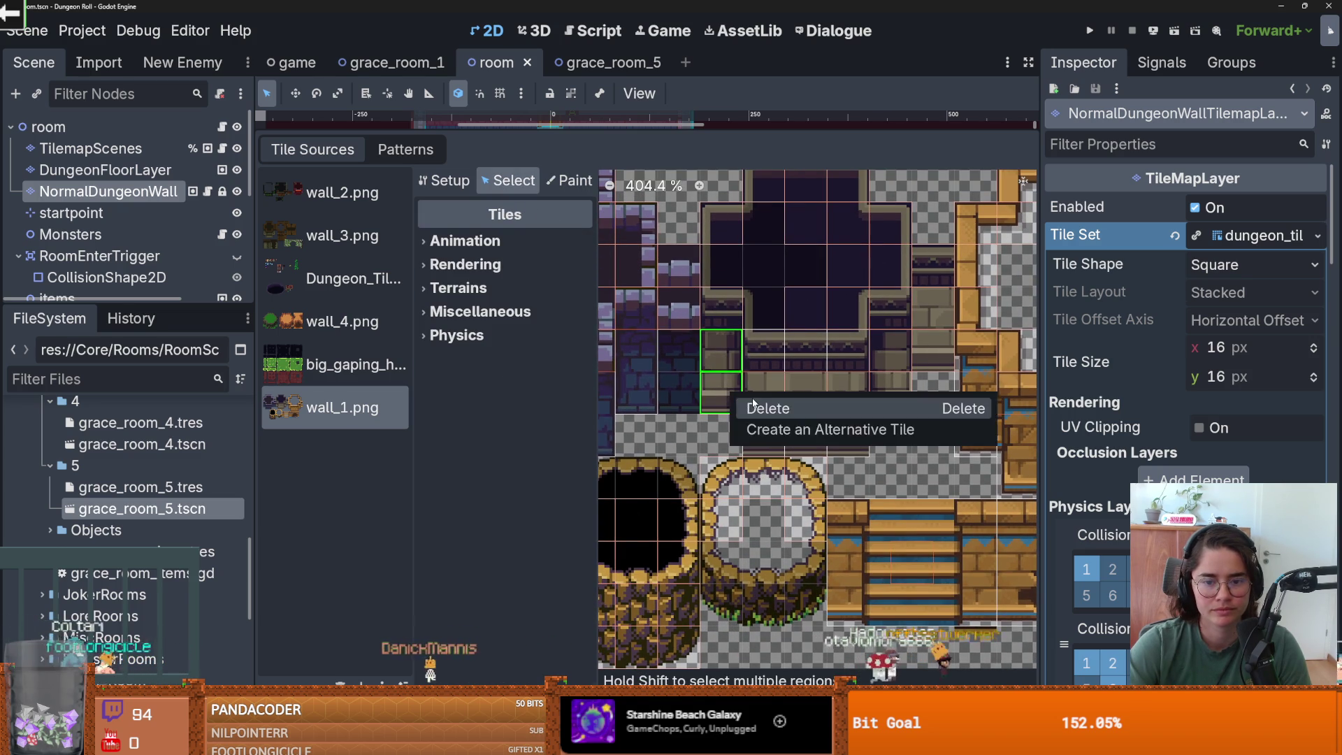
left_click(769, 440)
left_click_drag(752, 343, 849, 430)
left_click(887, 311)
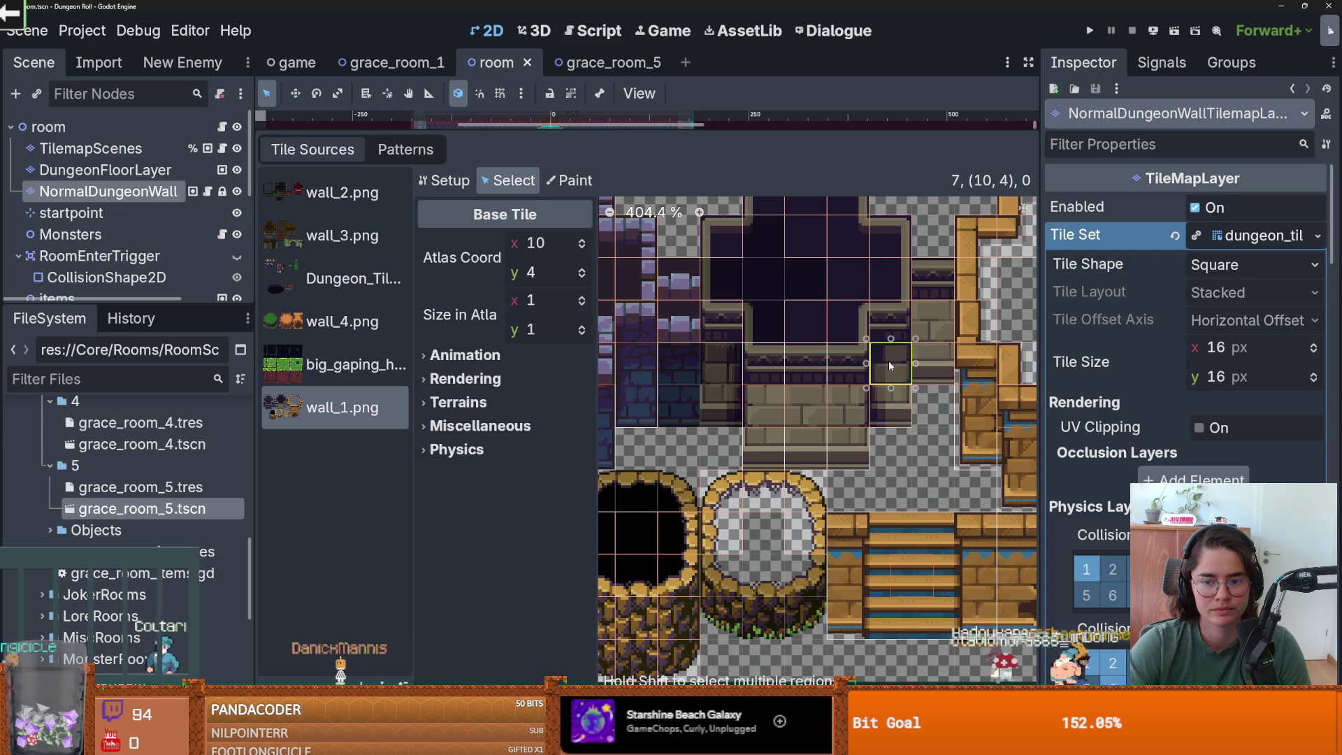
right_click(891, 395)
left_click(909, 401)
right_click(882, 367)
left_click(901, 371)
left_click(938, 348)
right_click(934, 310)
left_click(947, 316)
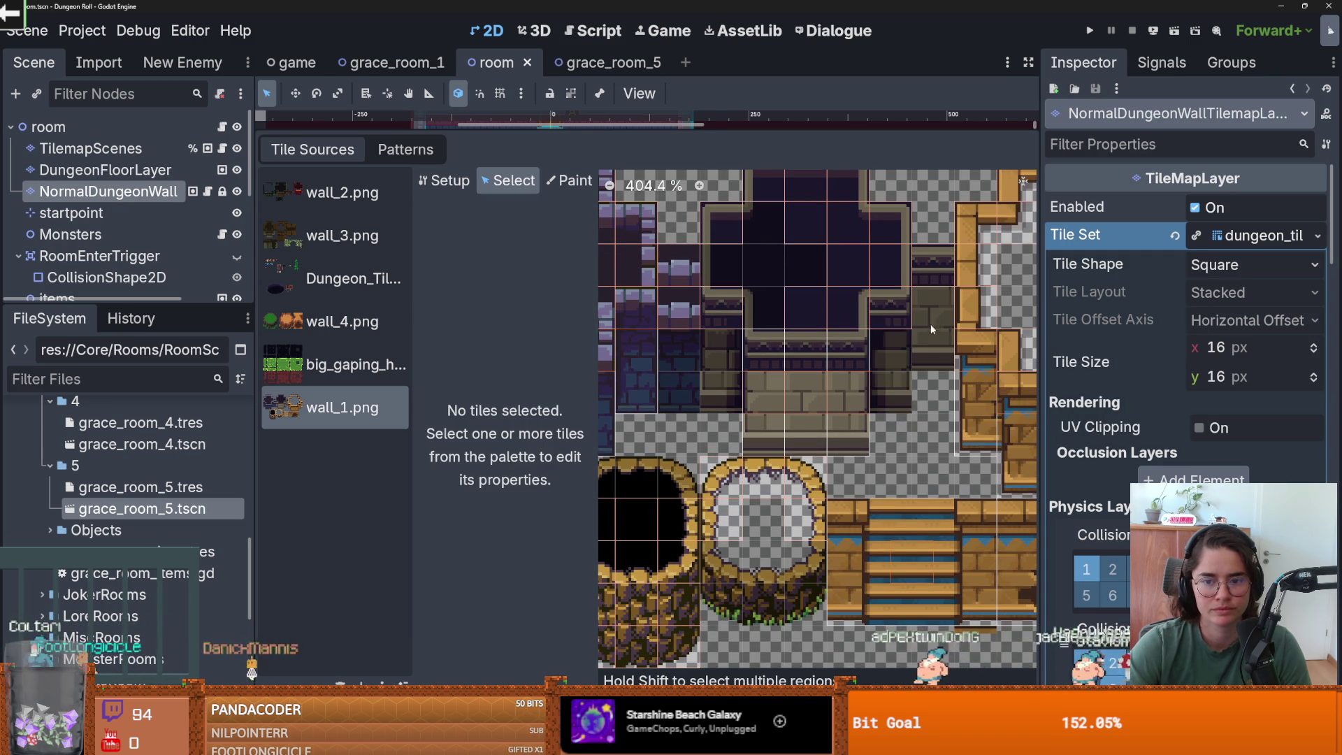
- Review the atlas source settings, then bring up the list of paintable tile properties
scroll(842, 313, "left", 3)
scroll(899, 401, "right", 3)
scroll(794, 376, "left", 3)
scroll(790, 395, "right", 3)
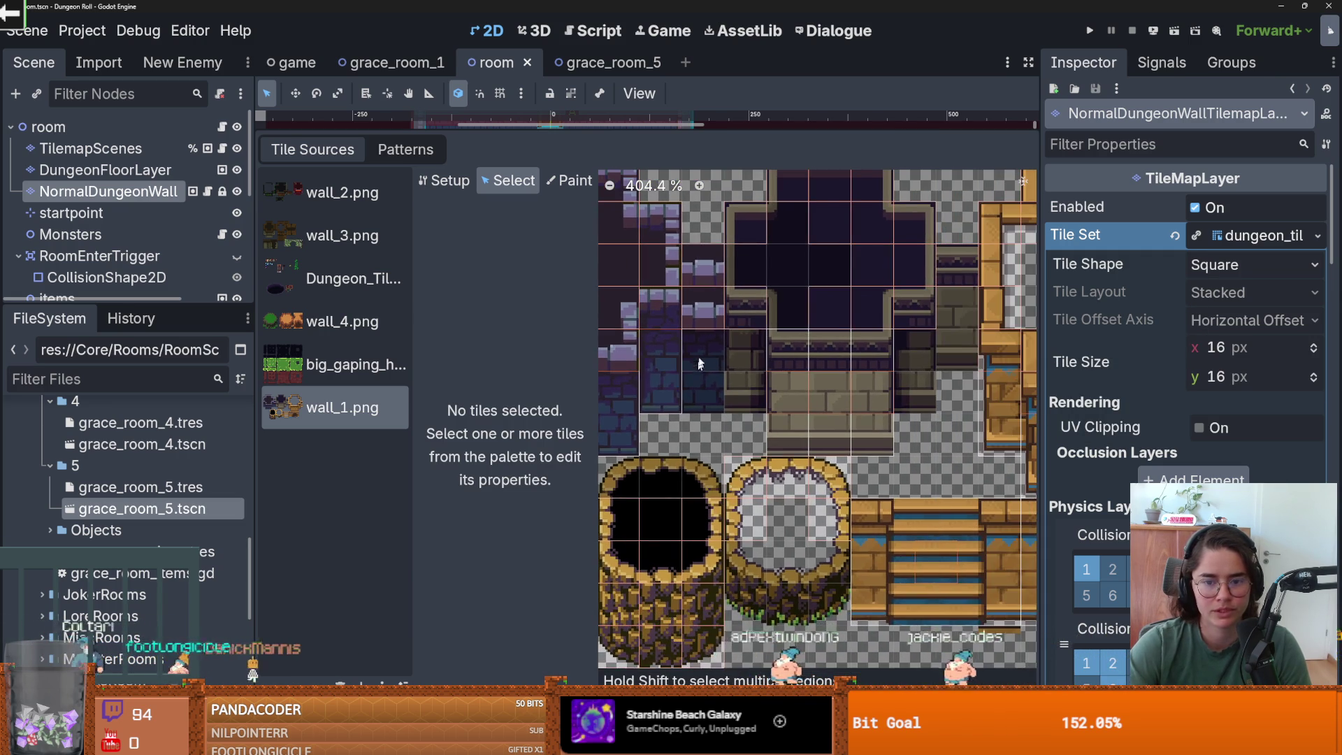
scroll(734, 301, "up", 1)
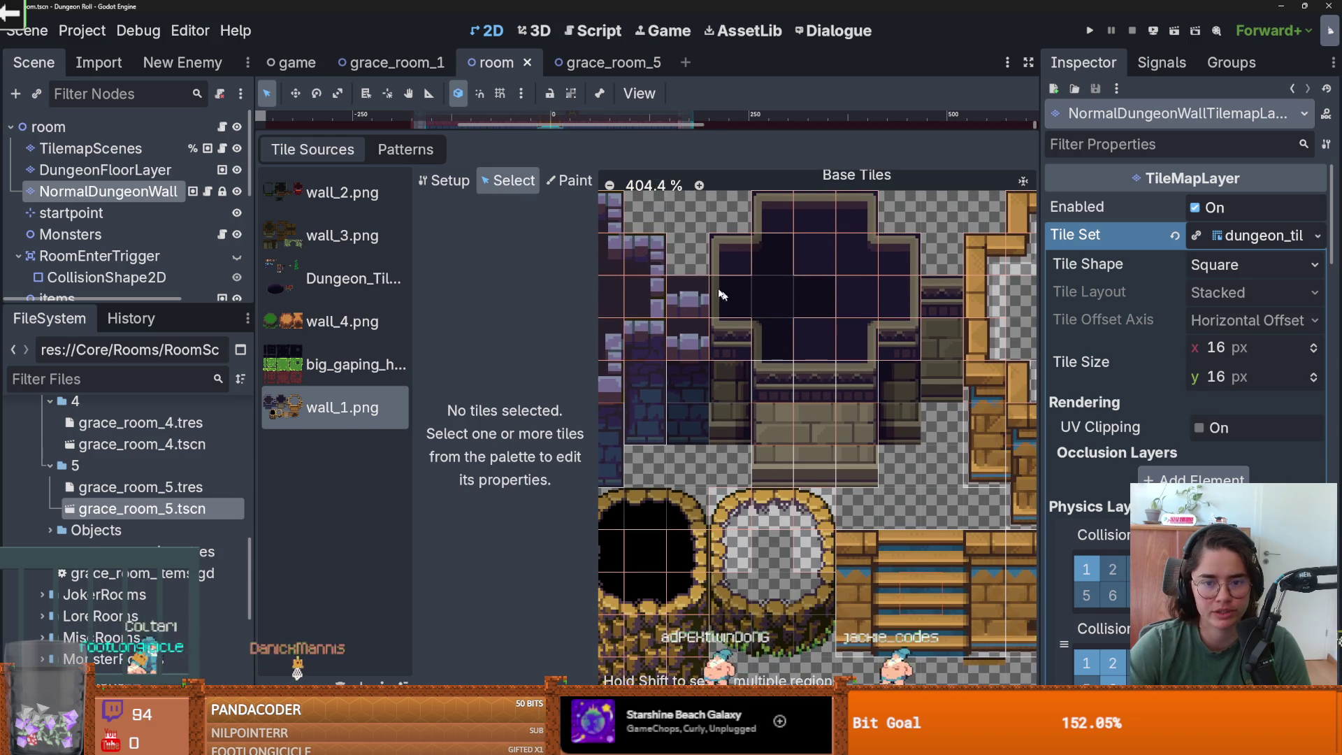
left_click(448, 180)
scroll(809, 297, "down", 3)
scroll(790, 392, "up", 3)
left_click(570, 180)
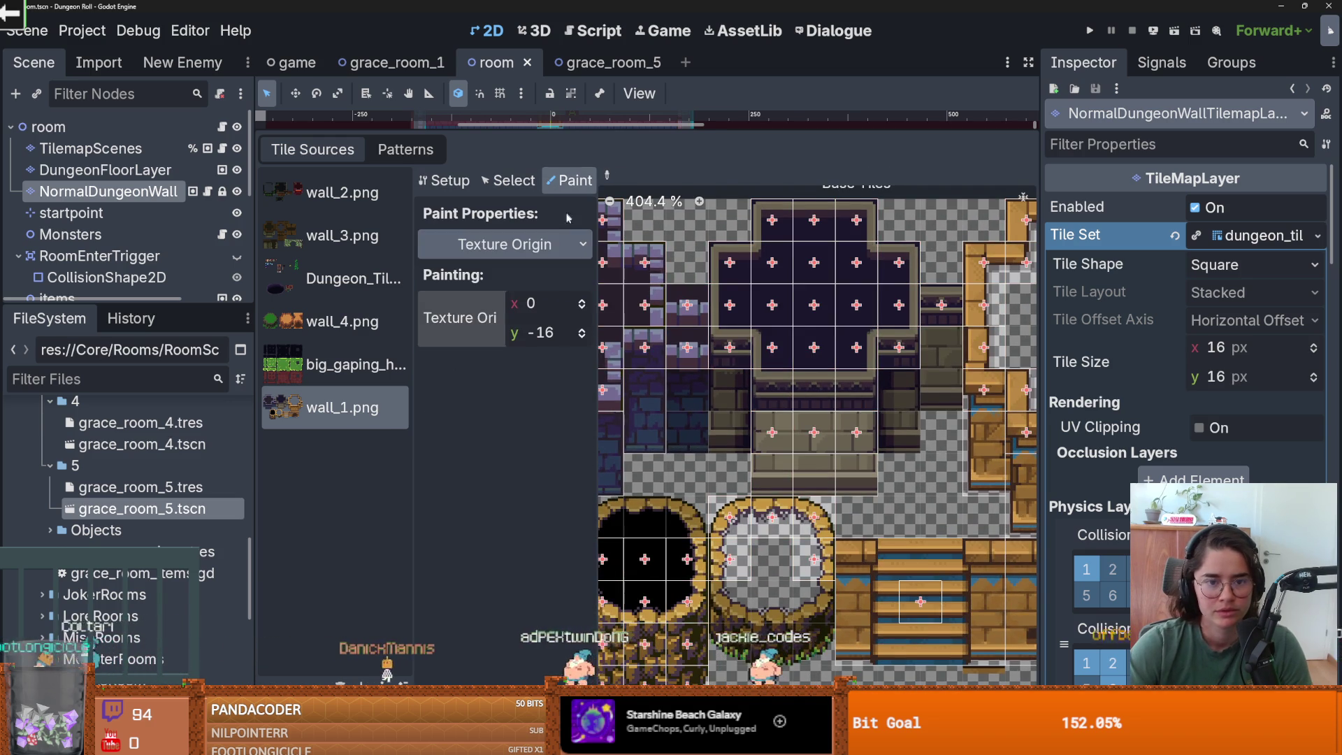
scroll(803, 386, "down", 2)
scroll(803, 386, "up", 1)
scroll(780, 404, "down", 2)
scroll(769, 402, "up", 1)
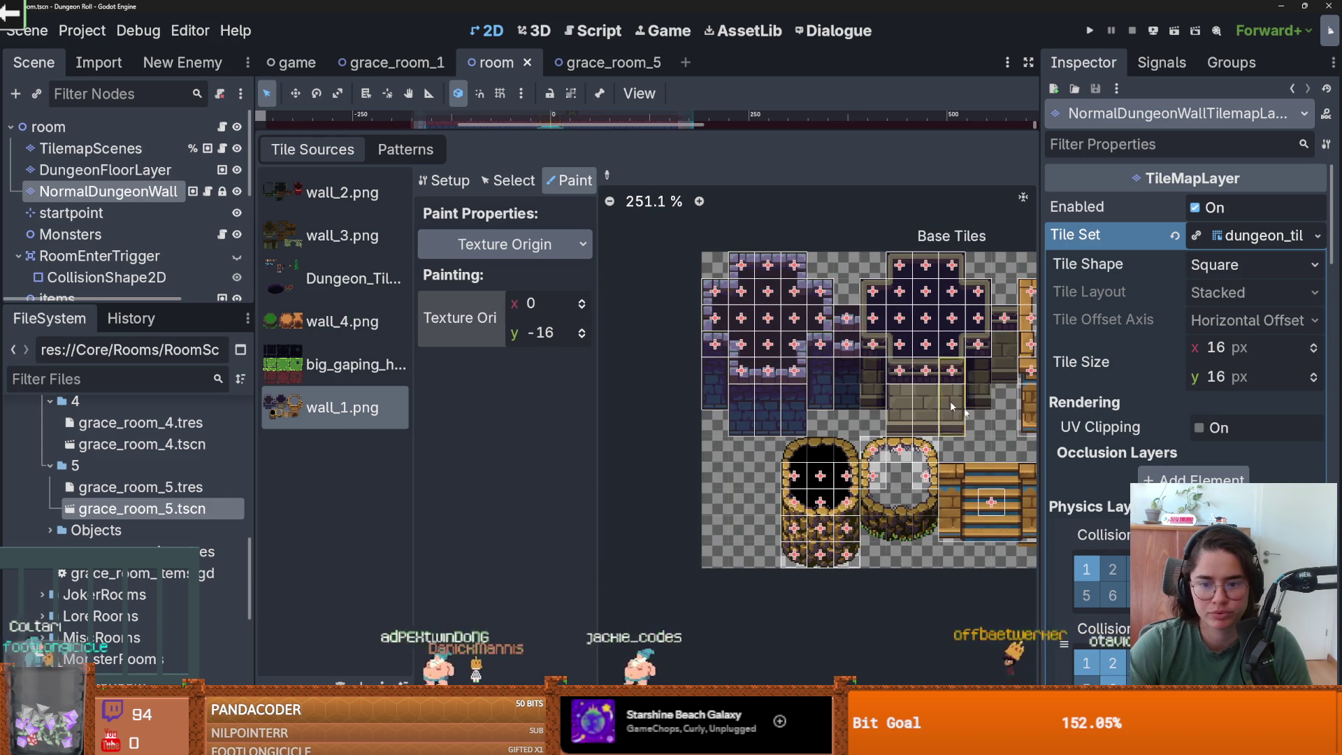
scroll(921, 394, "up", 2)
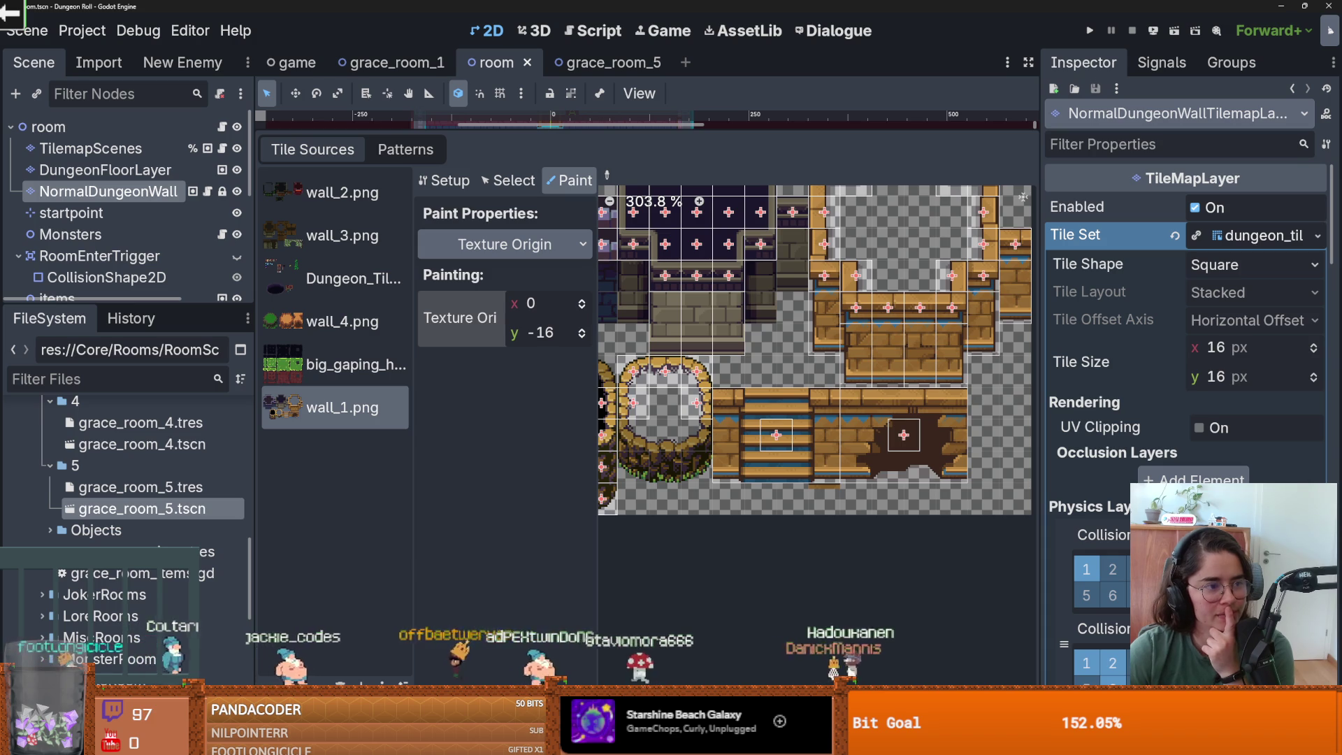
scroll(823, 285, "up", 2)
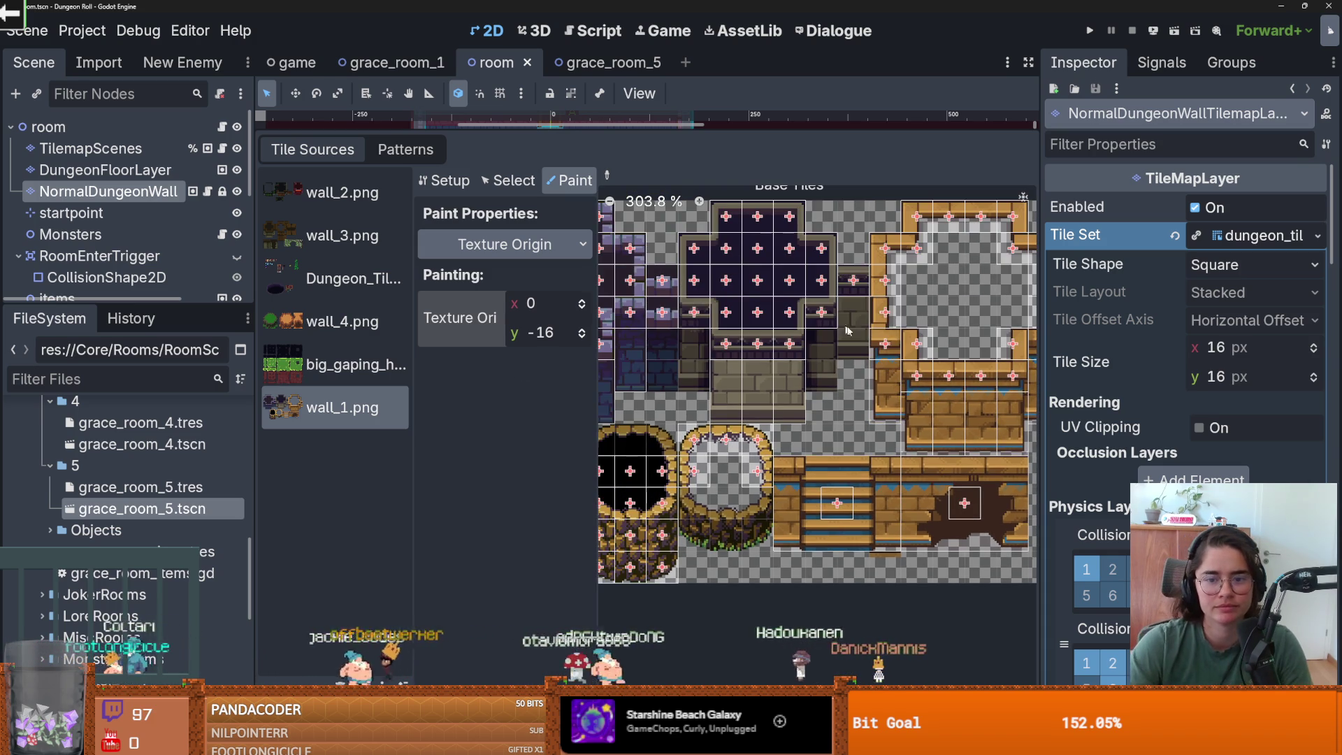
left_click(510, 181)
left_click(563, 182)
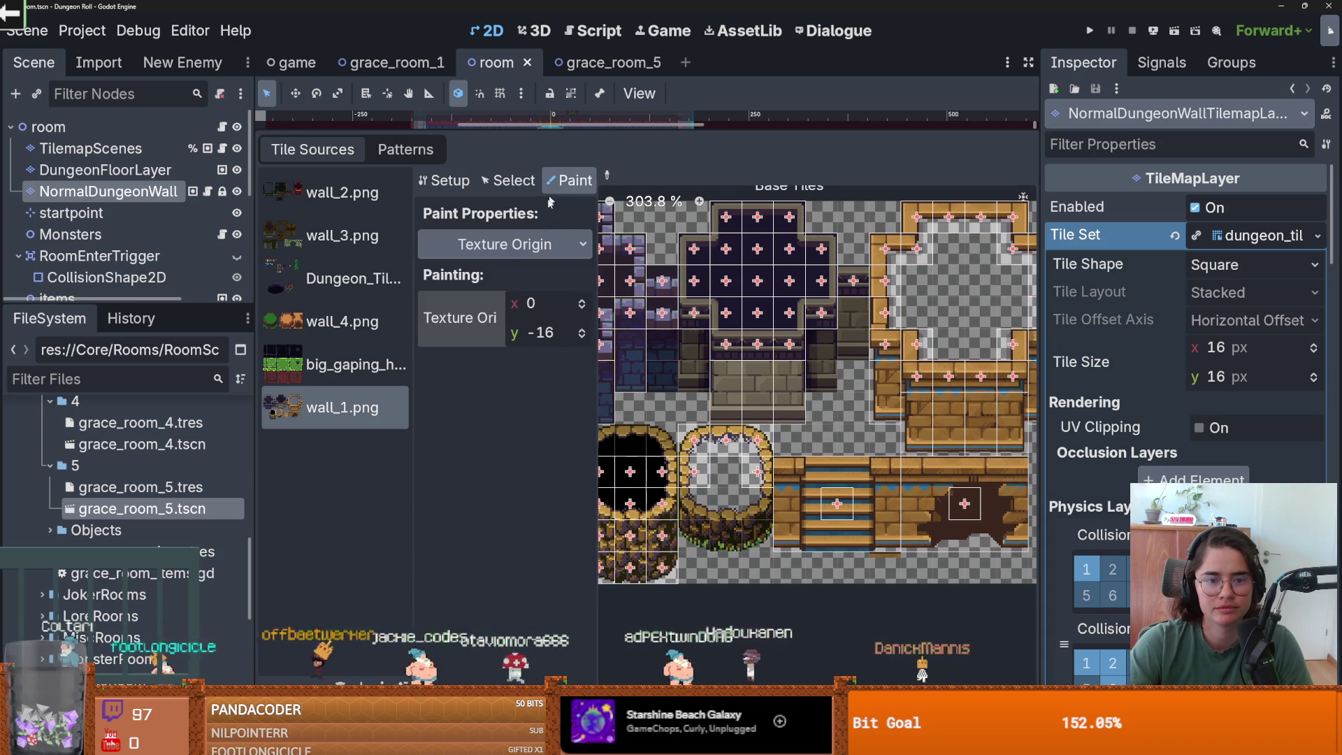
left_click(531, 244)
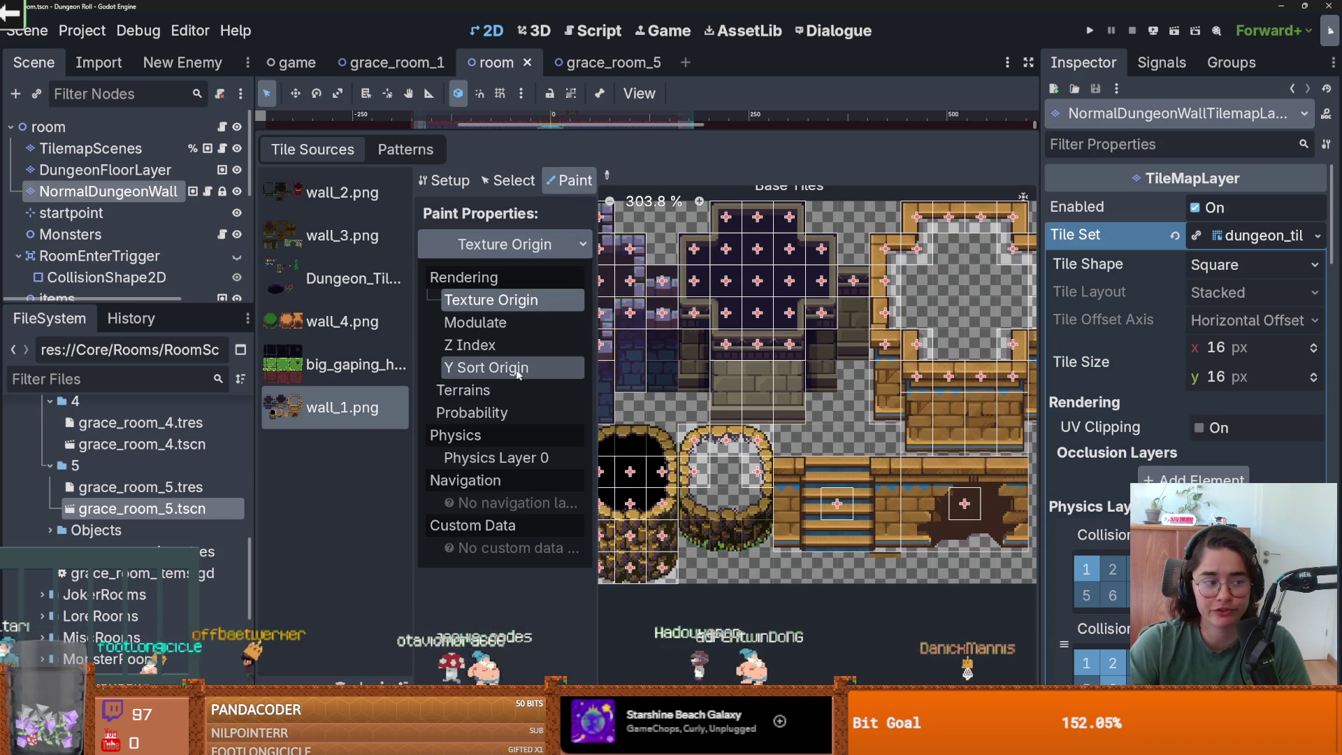
- Paint Terrains with the terrain set to new_walls
left_click(464, 391)
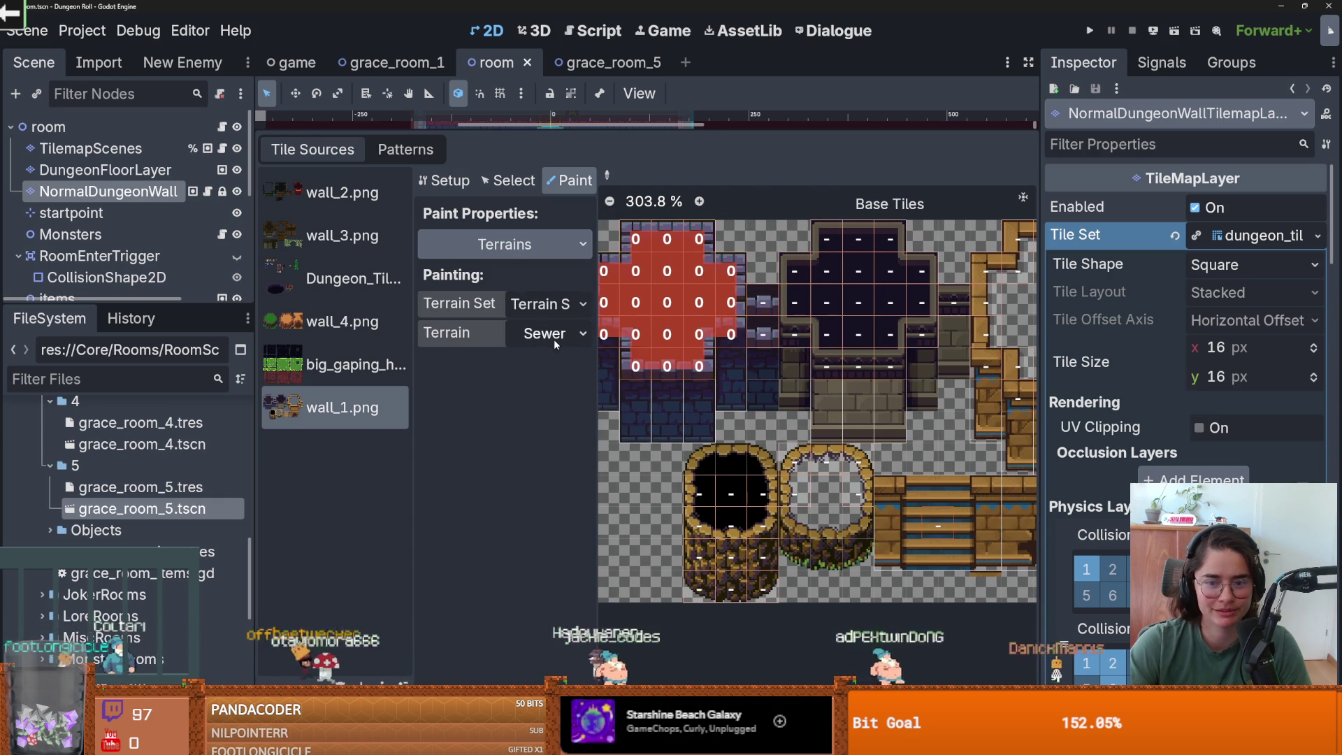
left_click(553, 338)
left_click(557, 350)
left_click(556, 338)
left_click(497, 386)
left_click(549, 334)
left_click(548, 386)
left_click(544, 340)
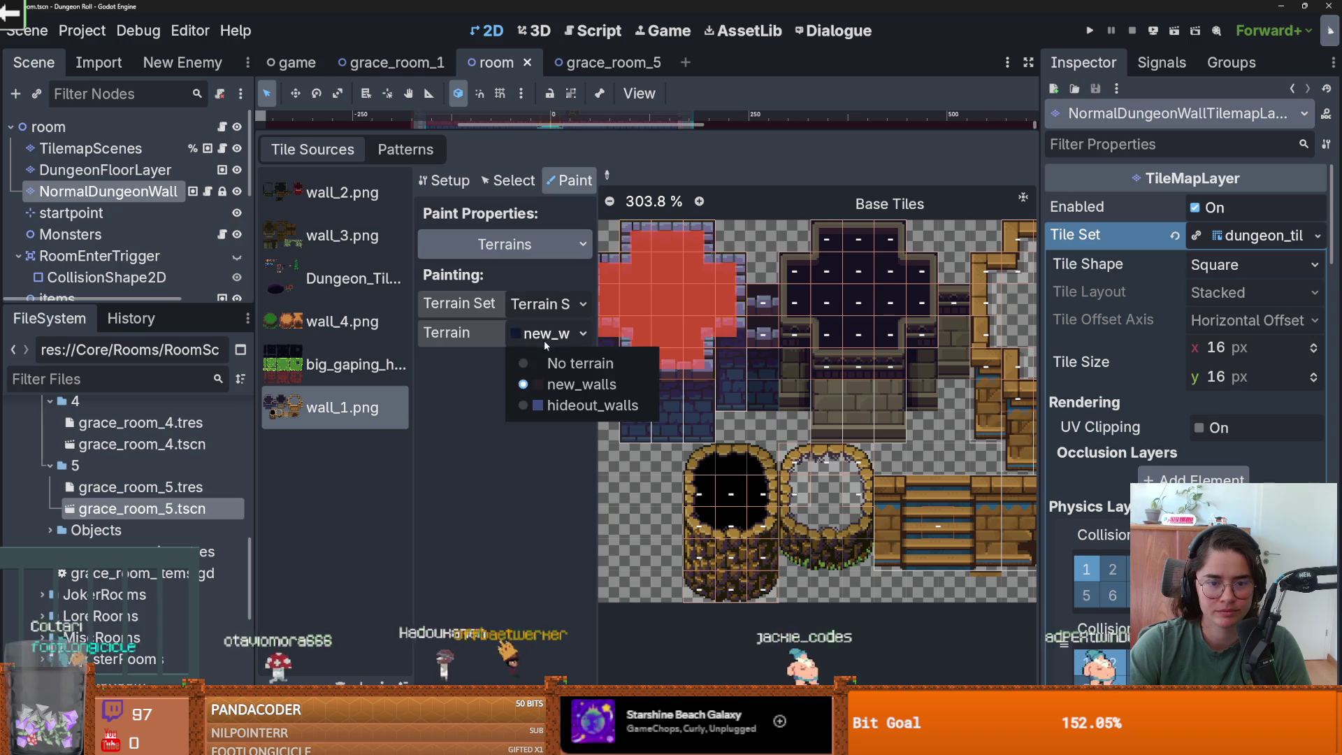
left_click(702, 396)
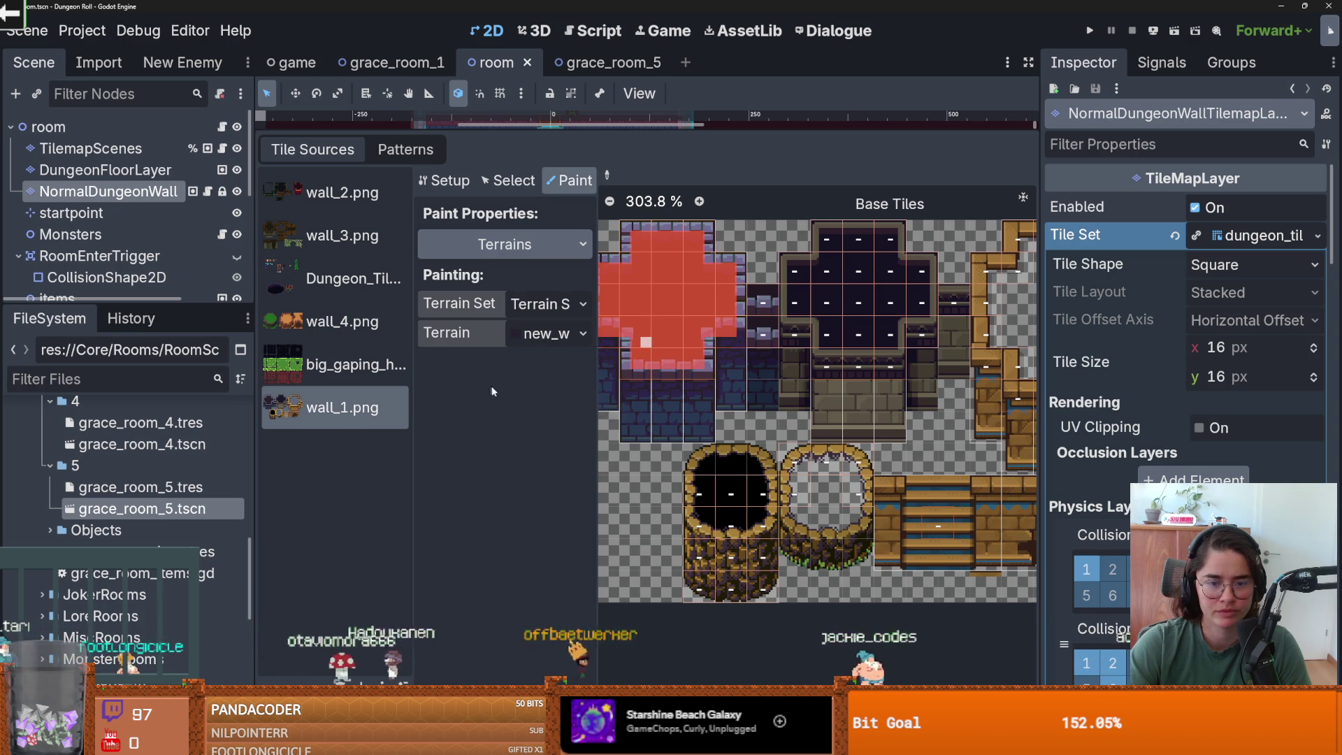
- Look through wall_3, wall_2 and wall_4.png, then show wall_3.png's atlas setup
scroll(706, 400, "down", 2)
left_click(336, 236)
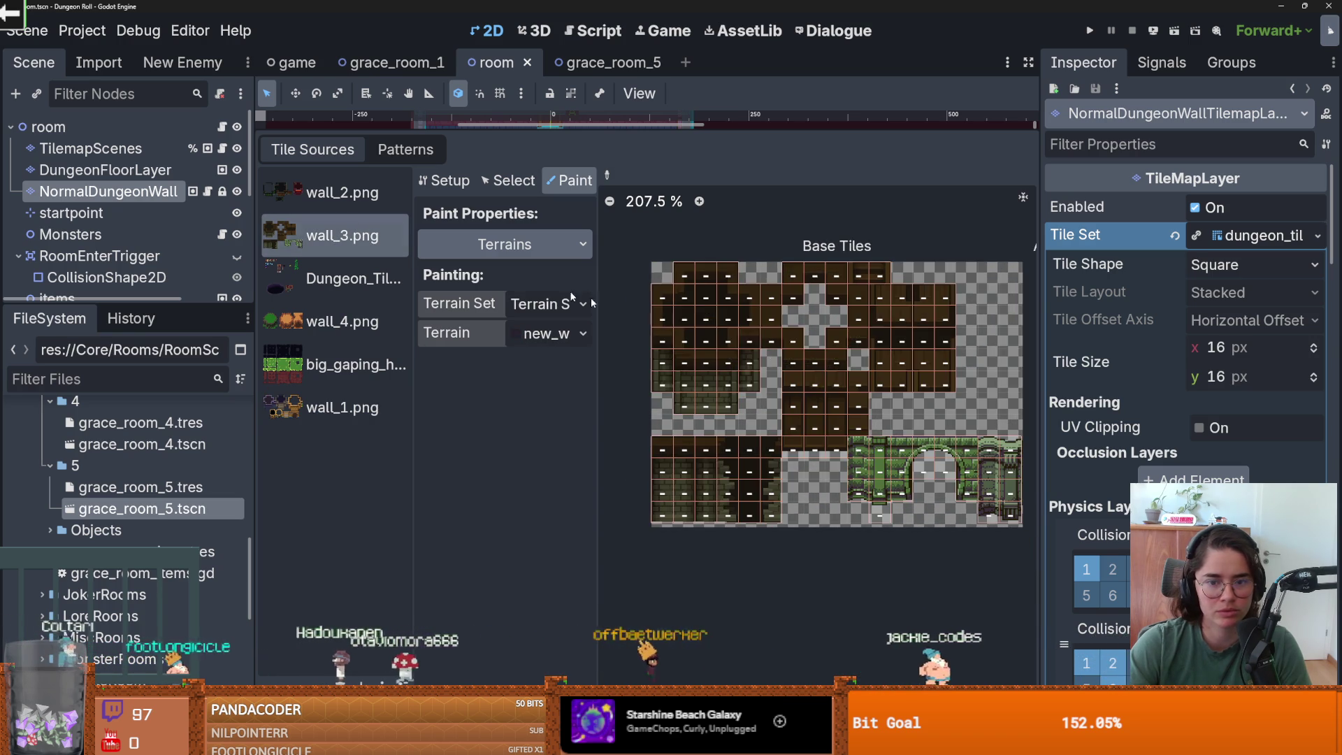
scroll(699, 374, "up", 2)
left_click(336, 193)
scroll(888, 381, "down", 2)
scroll(893, 379, "up", 1)
scroll(894, 379, "down", 1)
left_click(336, 235)
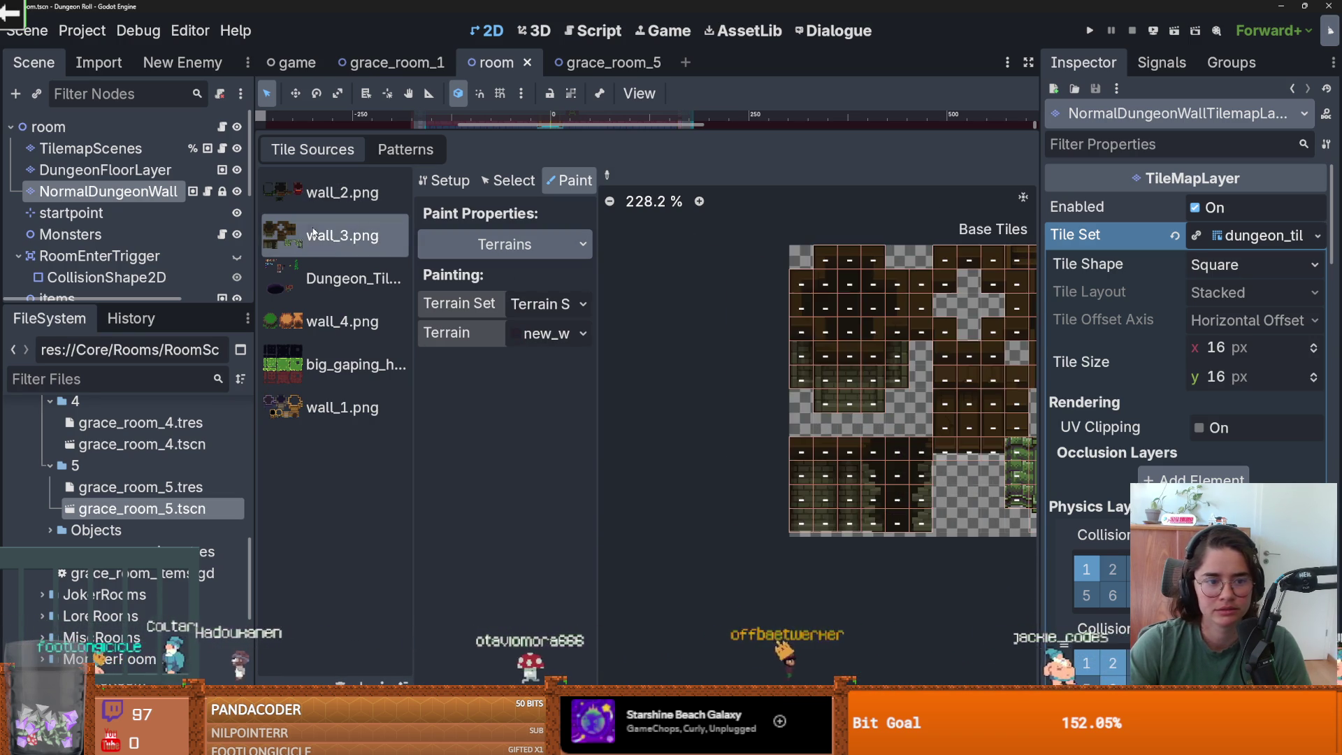
left_click(335, 322)
left_click(335, 235)
scroll(850, 353, "up", 3)
left_click(444, 180)
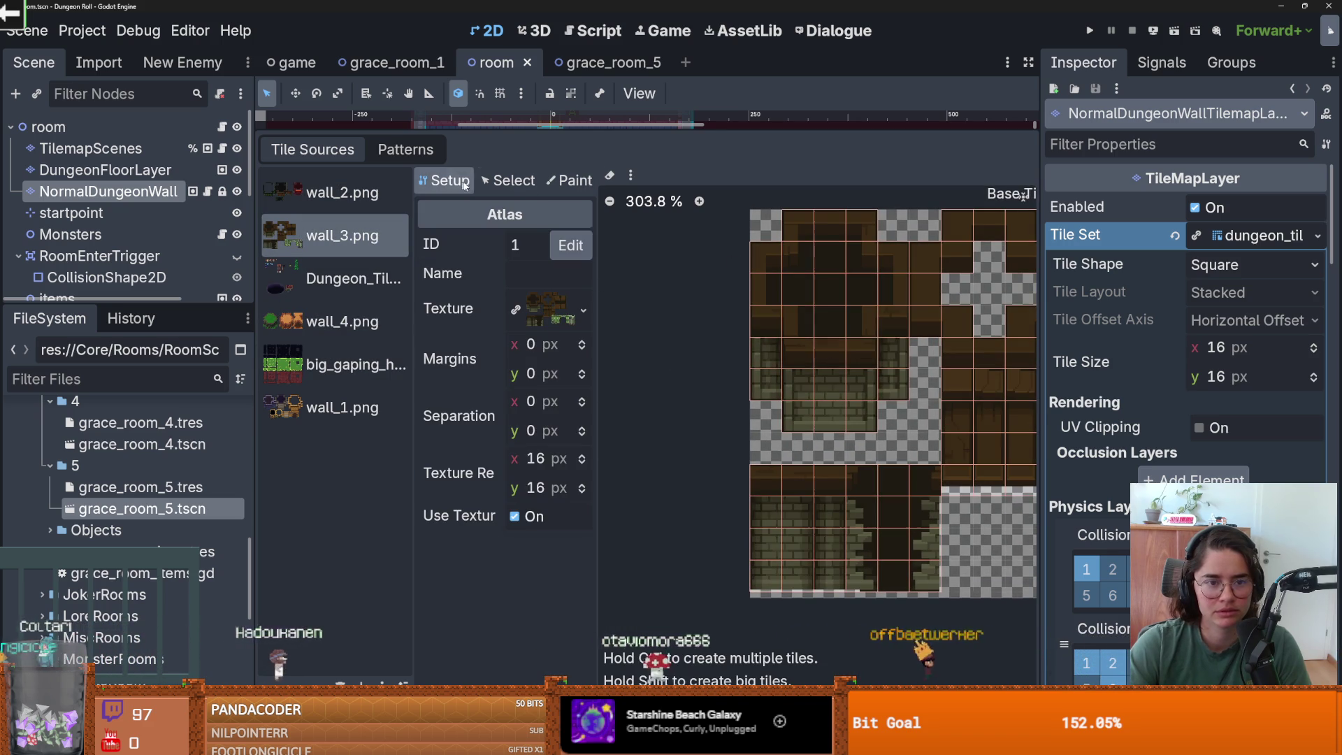
- In Select mode, delete several individual wall_3.png tiles through their right-click menu
left_click(508, 180)
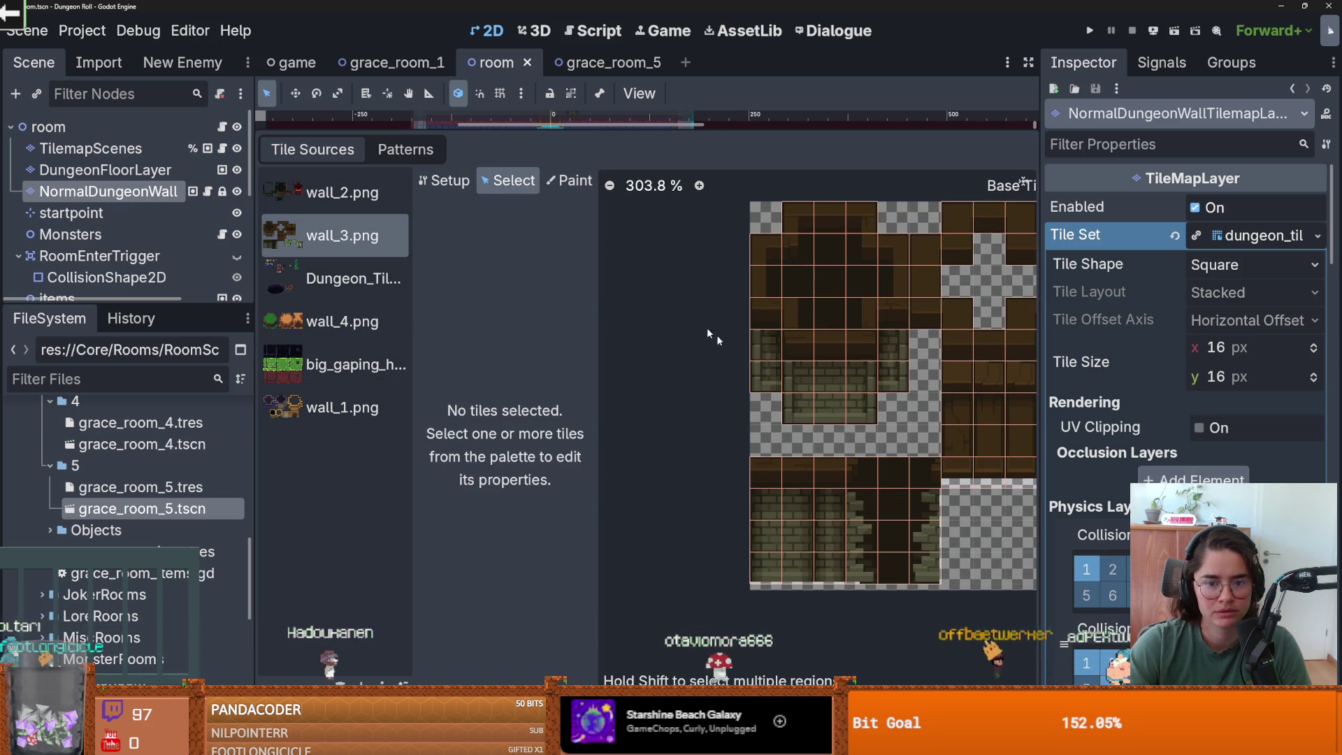
right_click(772, 369)
left_click(810, 376)
left_click(810, 379)
right_click(867, 377)
left_click(909, 392)
right_click(901, 353)
left_click(938, 366)
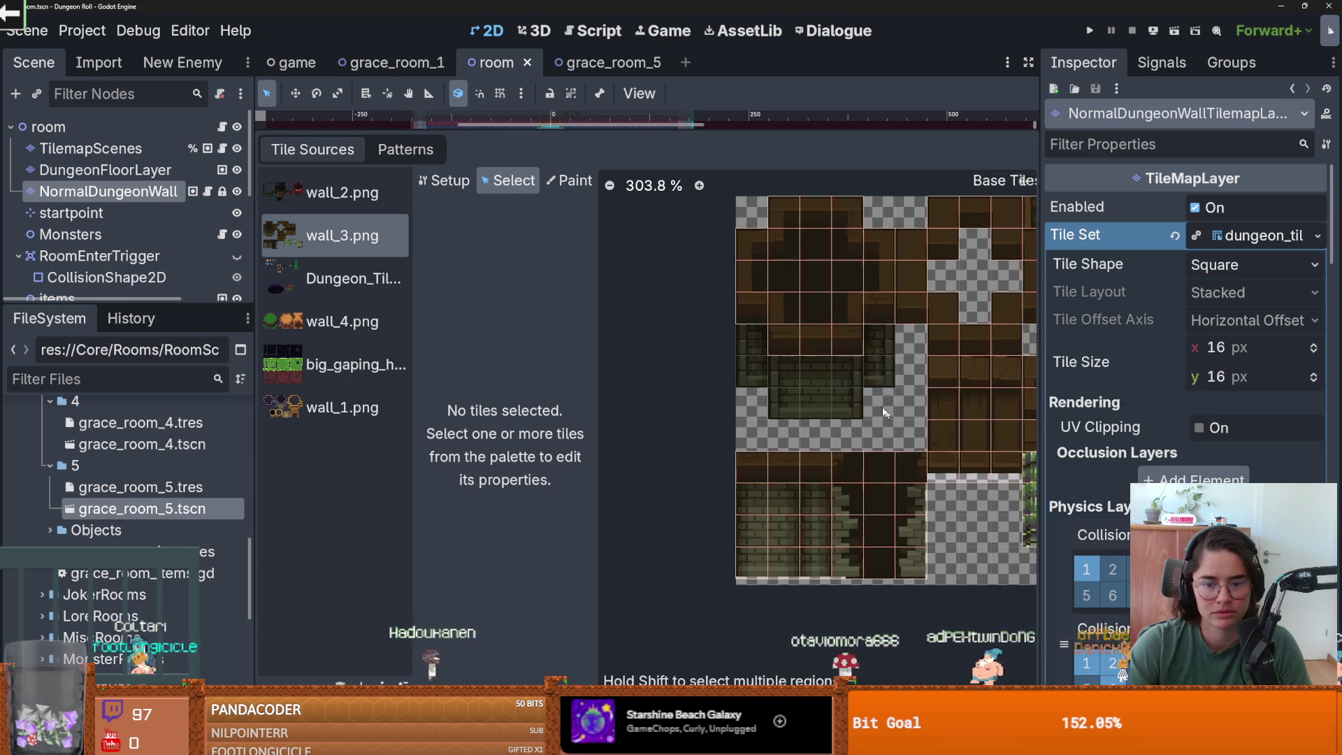
- Select a block of wall tiles lower in the atlas and delete it
left_click_drag(724, 477, 871, 535)
right_click(843, 497)
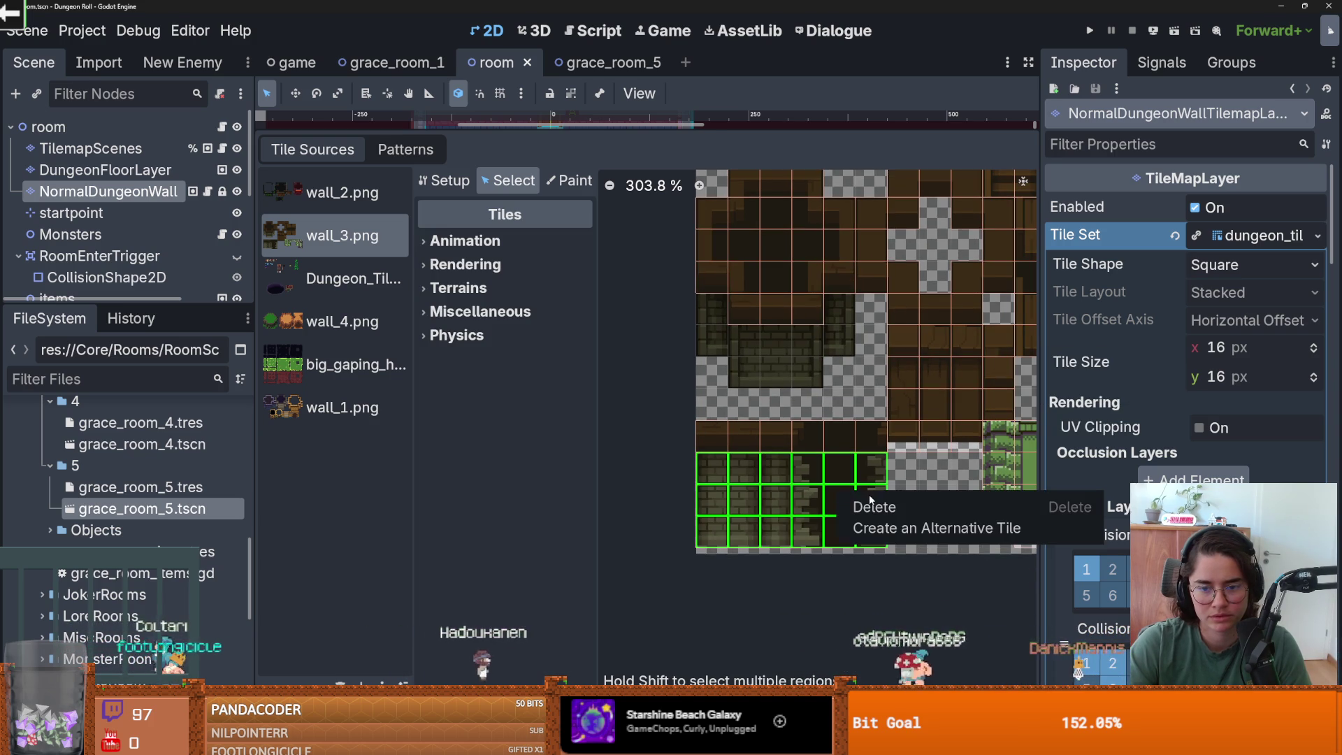
left_click(873, 507)
scroll(877, 482, "down", 2)
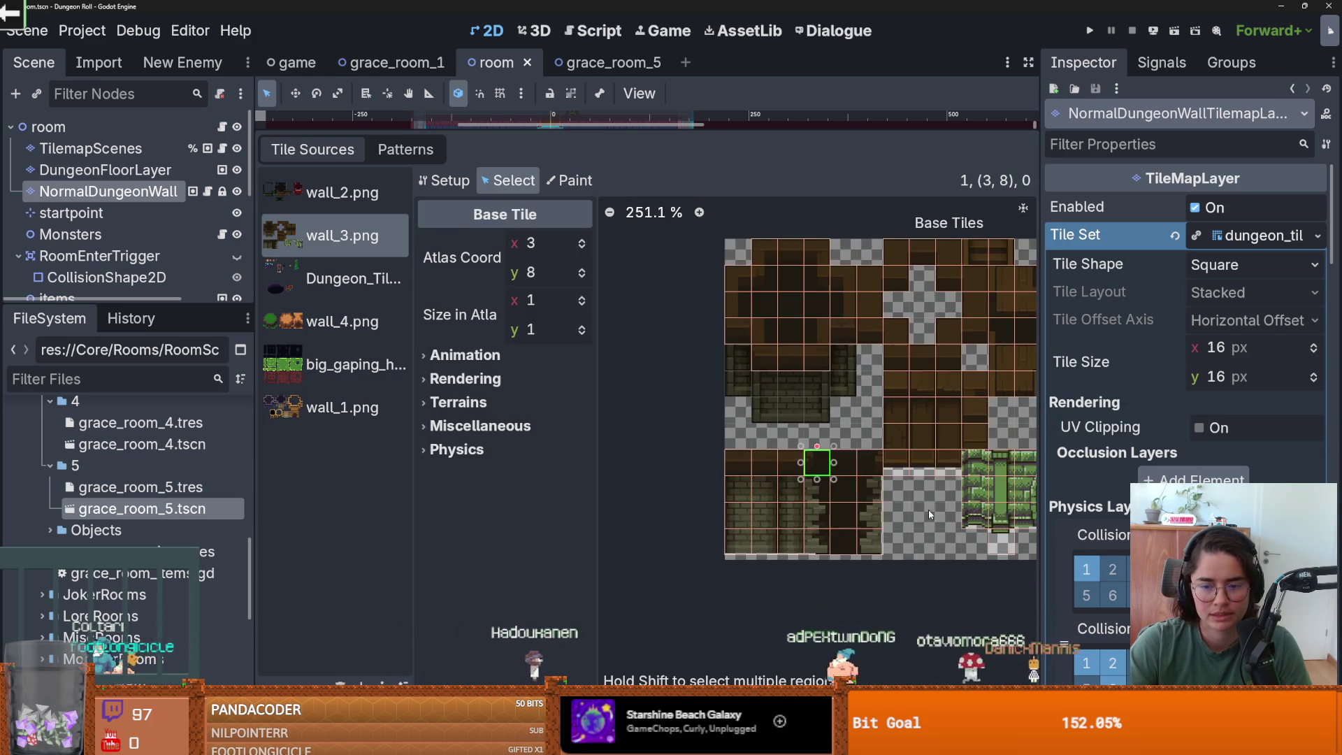
scroll(884, 472, "up", 3)
scroll(874, 489, "down", 1)
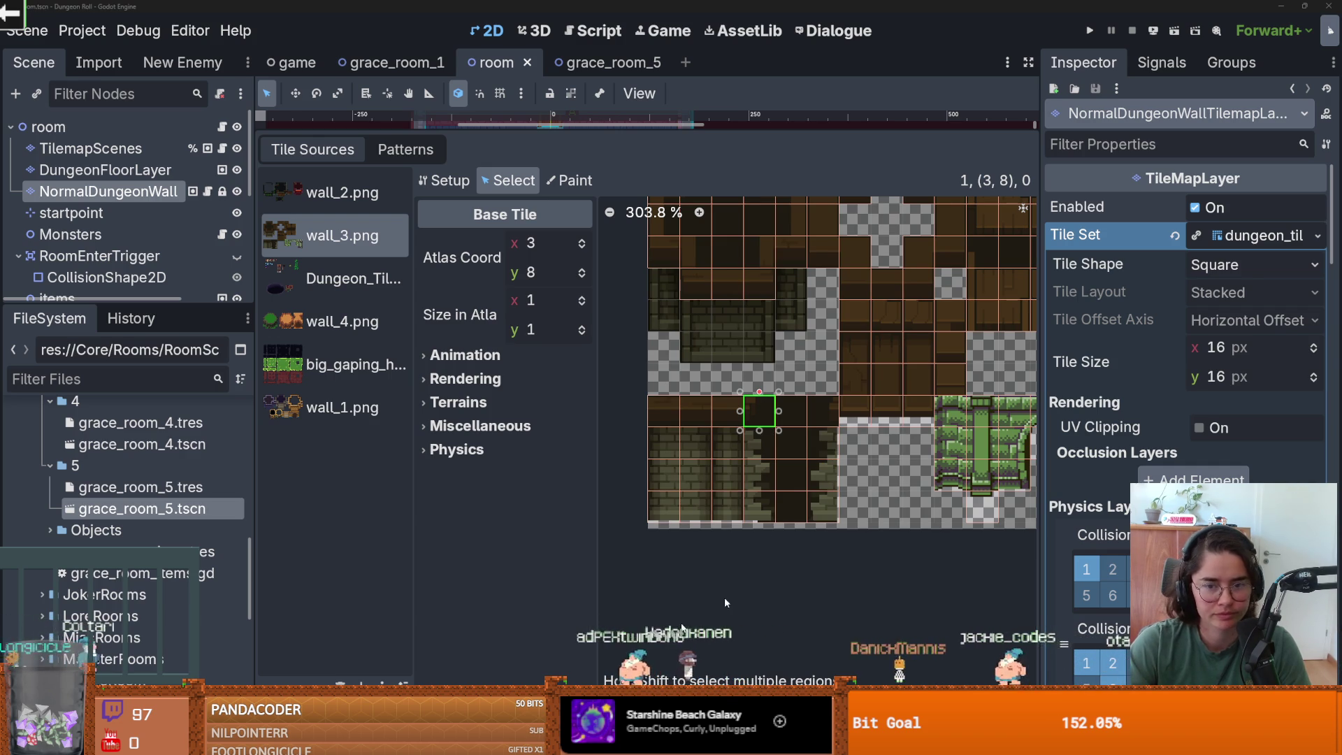
key("alt+Tab")
- In the wall_3.png tab, paint a dark pixel at the dark wall's bottom-right corner
left_click(363, 31)
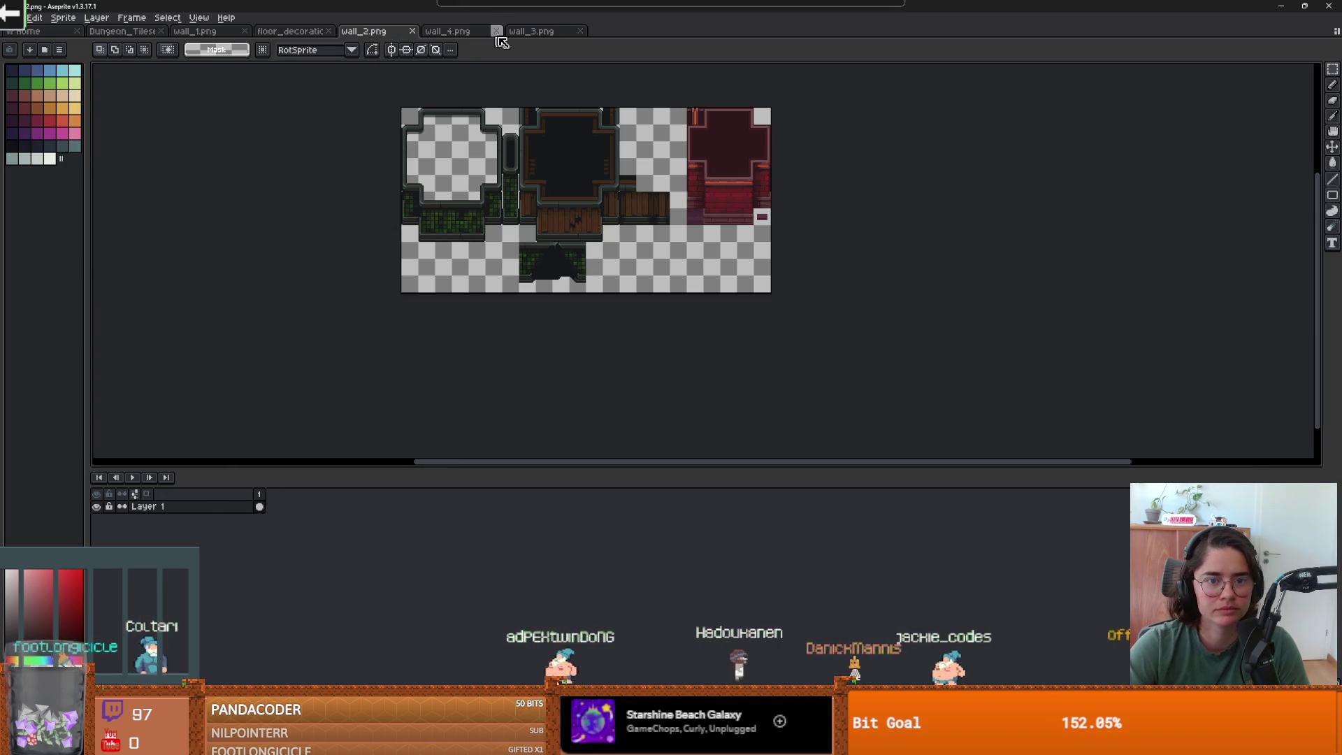
left_click(520, 32)
scroll(692, 285, "up", 3)
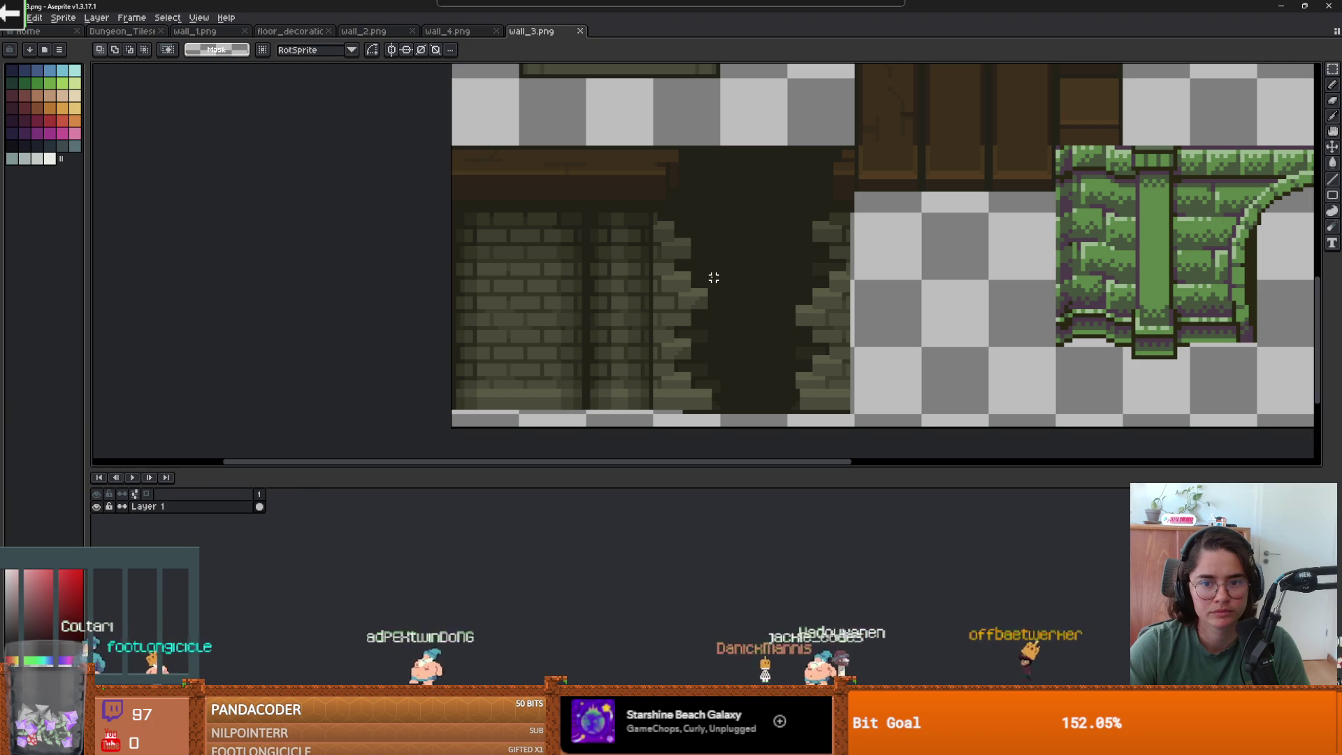
scroll(717, 314, "right", 2)
scroll(723, 363, "up", 3)
key("i")
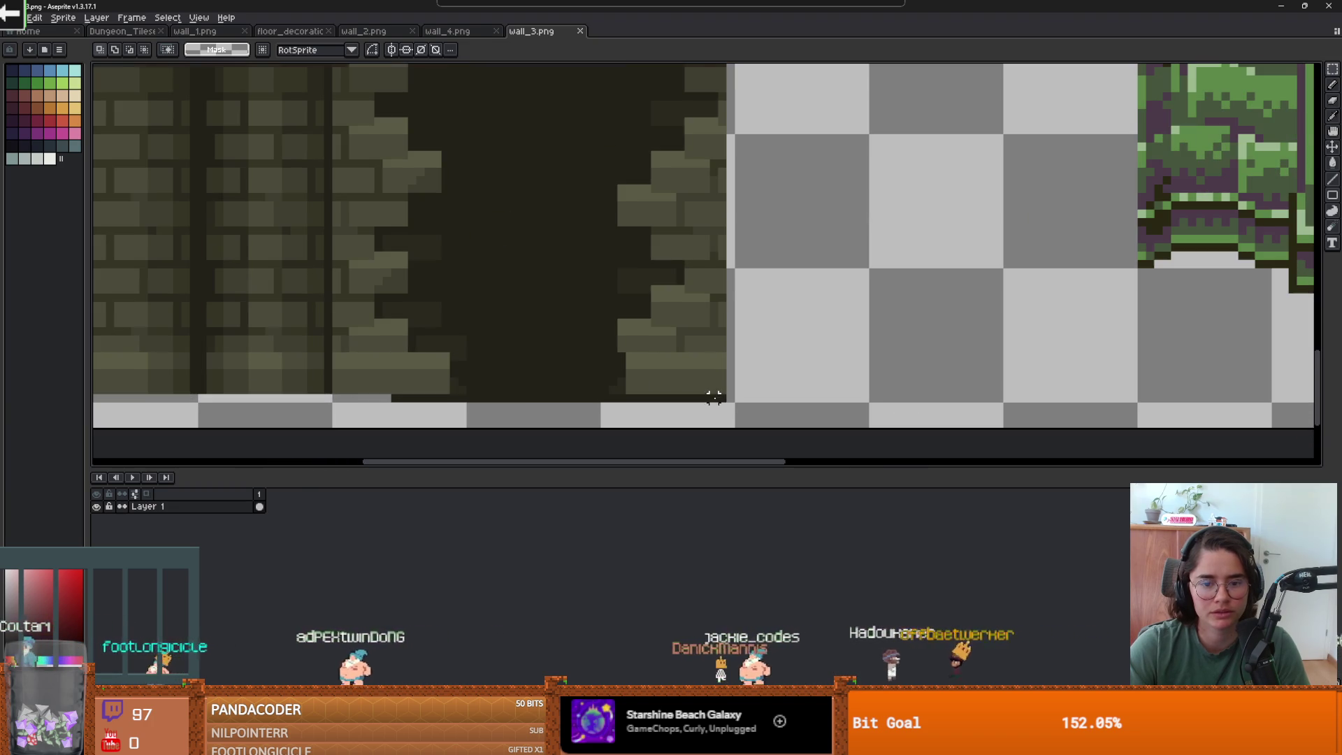
key("b")
left_click(730, 399)
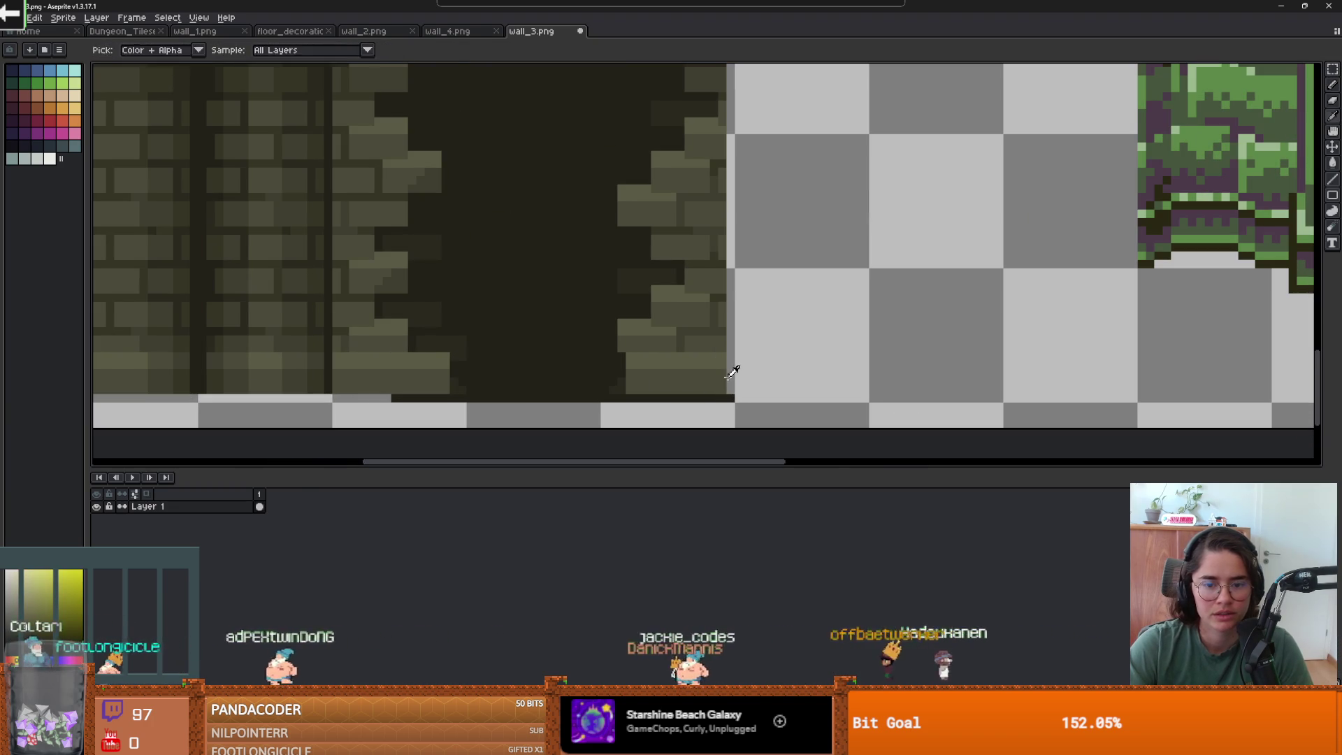
- Select a one-pixel-wide vertical strip and move it left and down onto the dark wall
scroll(731, 339, "down", 1)
key("m")
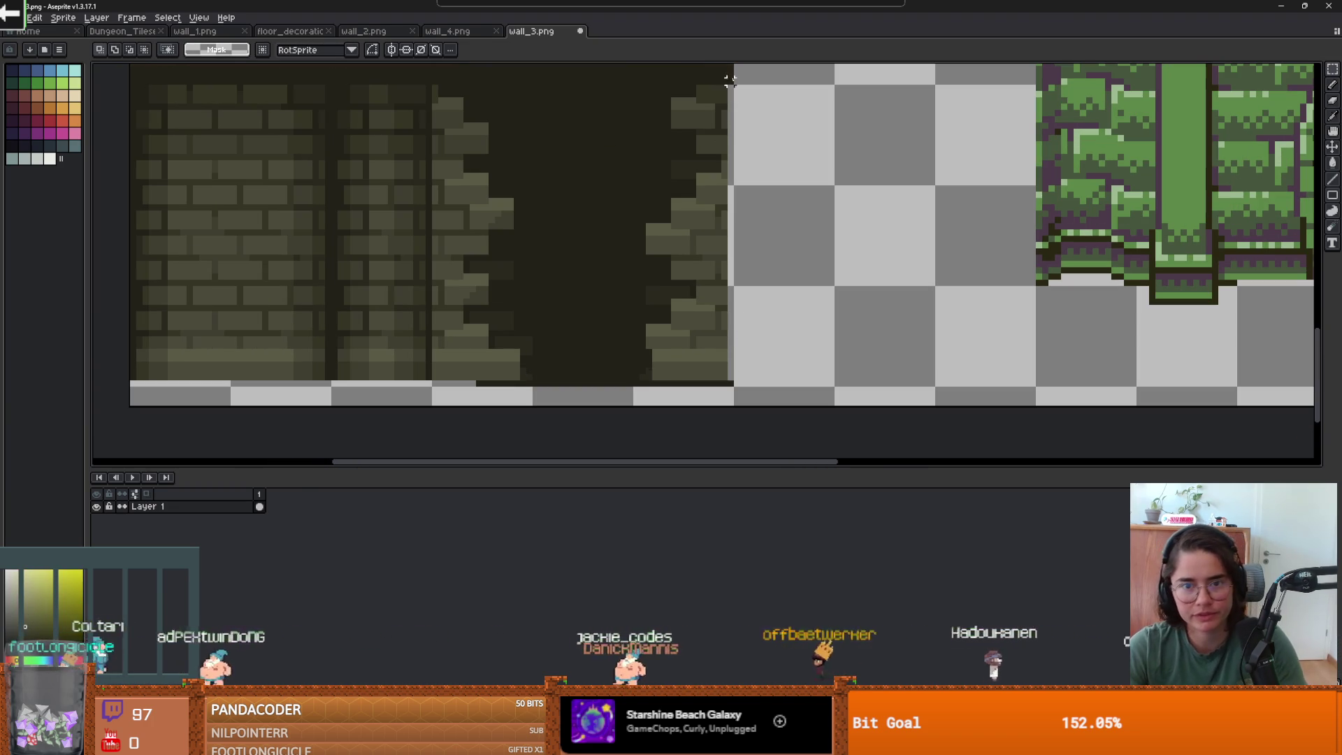
left_click_drag(719, 378, 729, 383)
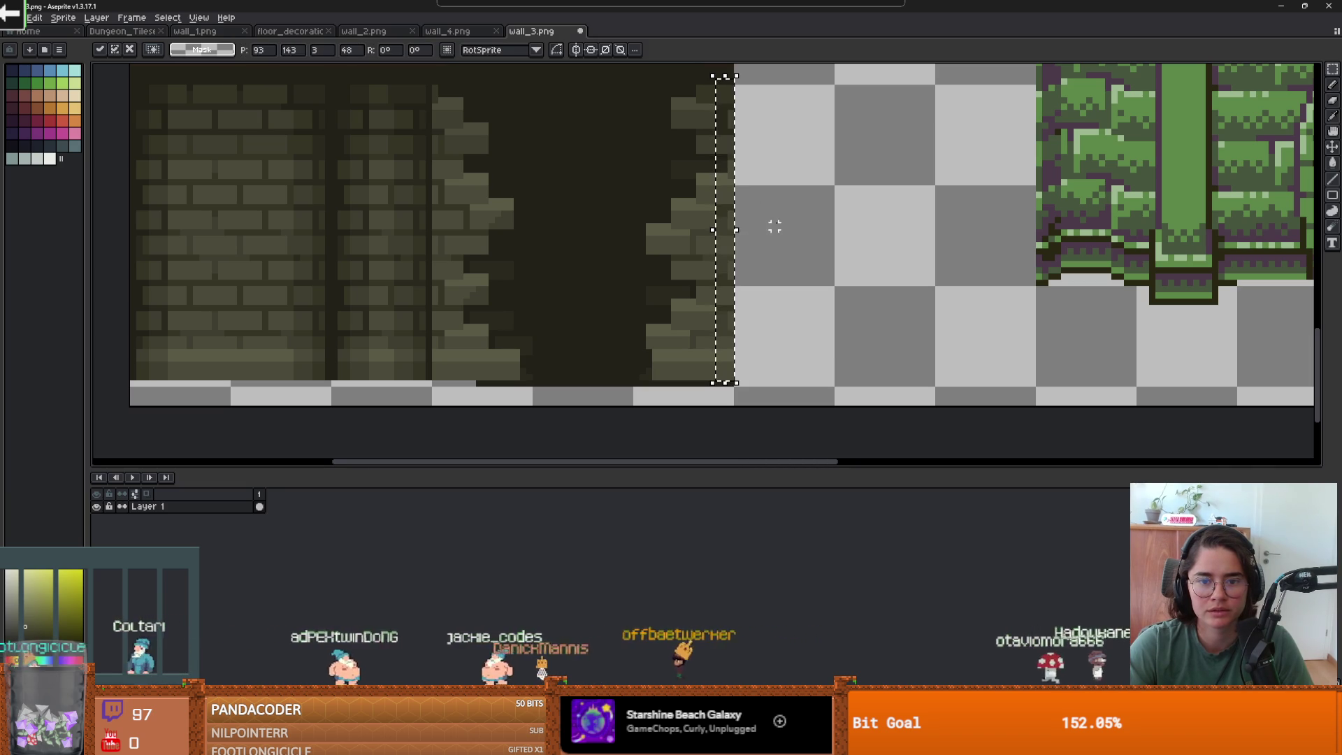
scroll(723, 303, "up", 1)
scroll(723, 349, "up", 2)
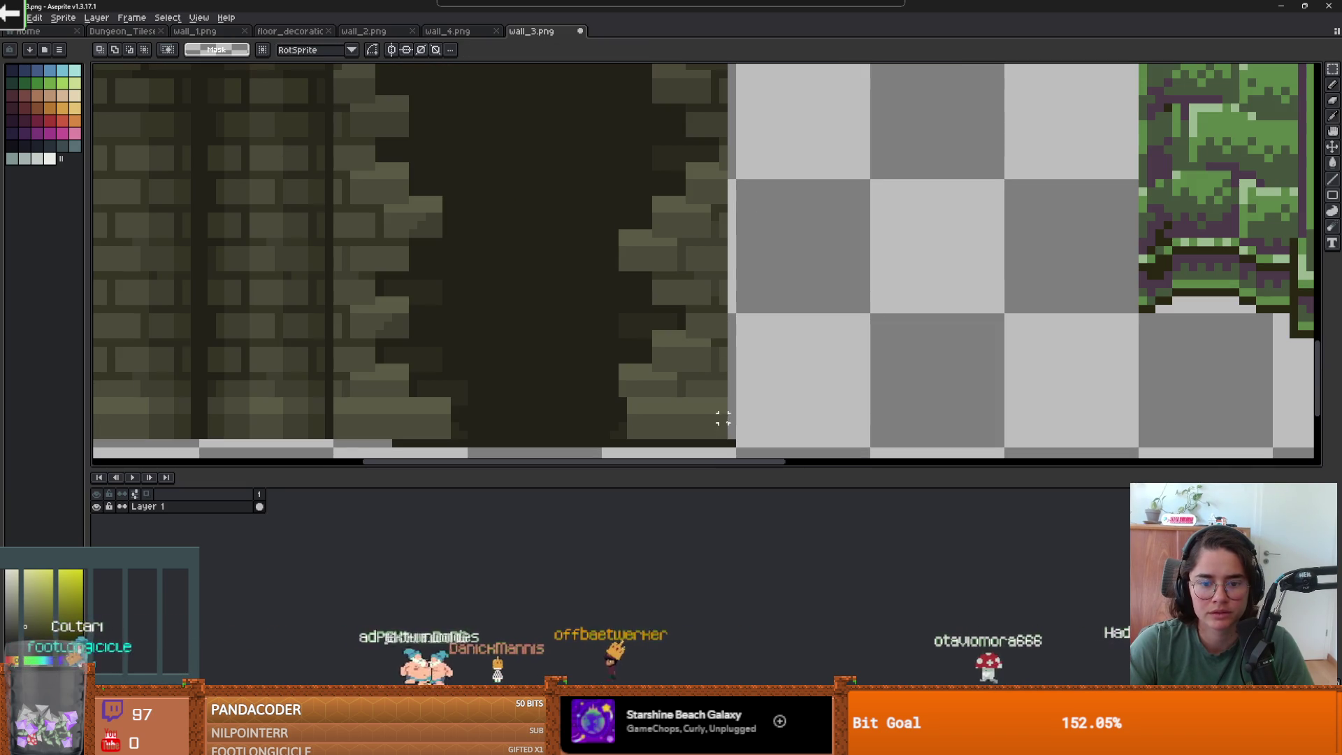
scroll(722, 435, "down", 2)
mouse_move(908, 164)
left_mouse_down()
mouse_move(665, 290)
mouse_move(284, 274)
left_mouse_up()
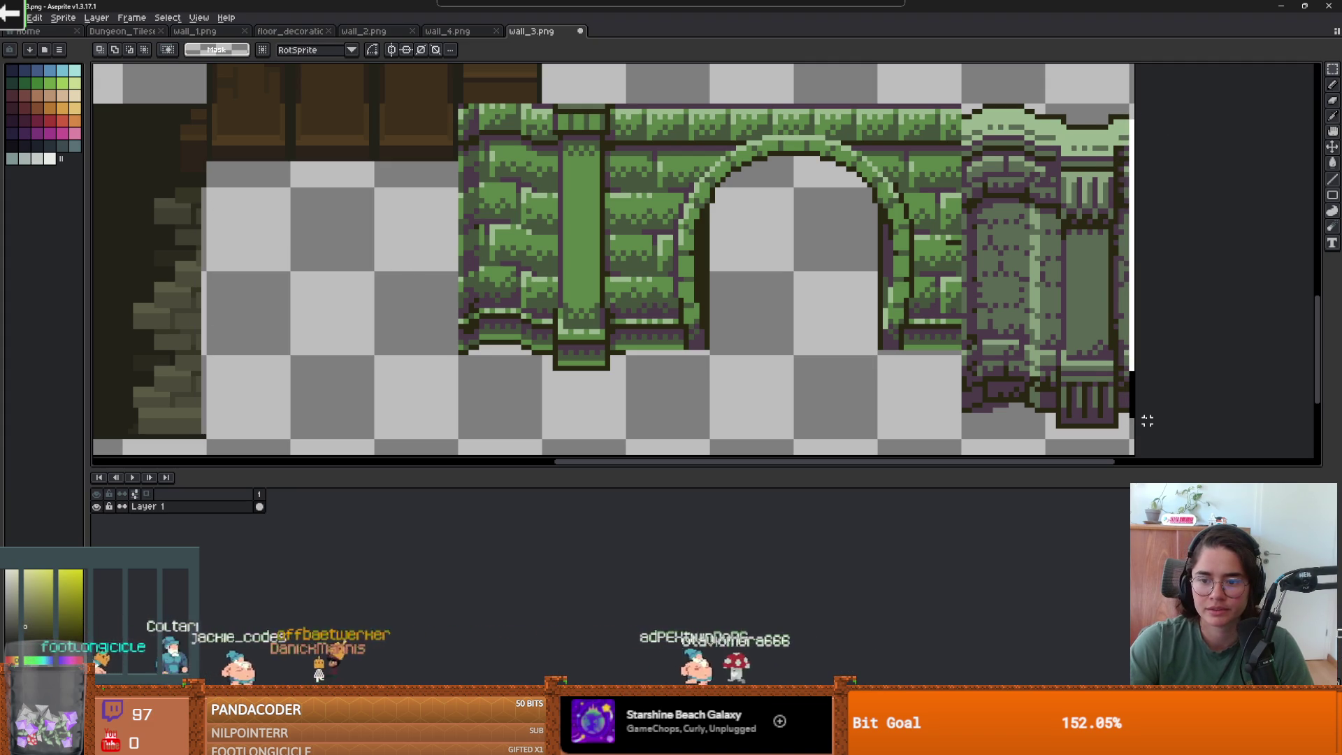
left_click_drag(668, 295, 1043, 296)
left_click_drag(704, 118, 704, 422)
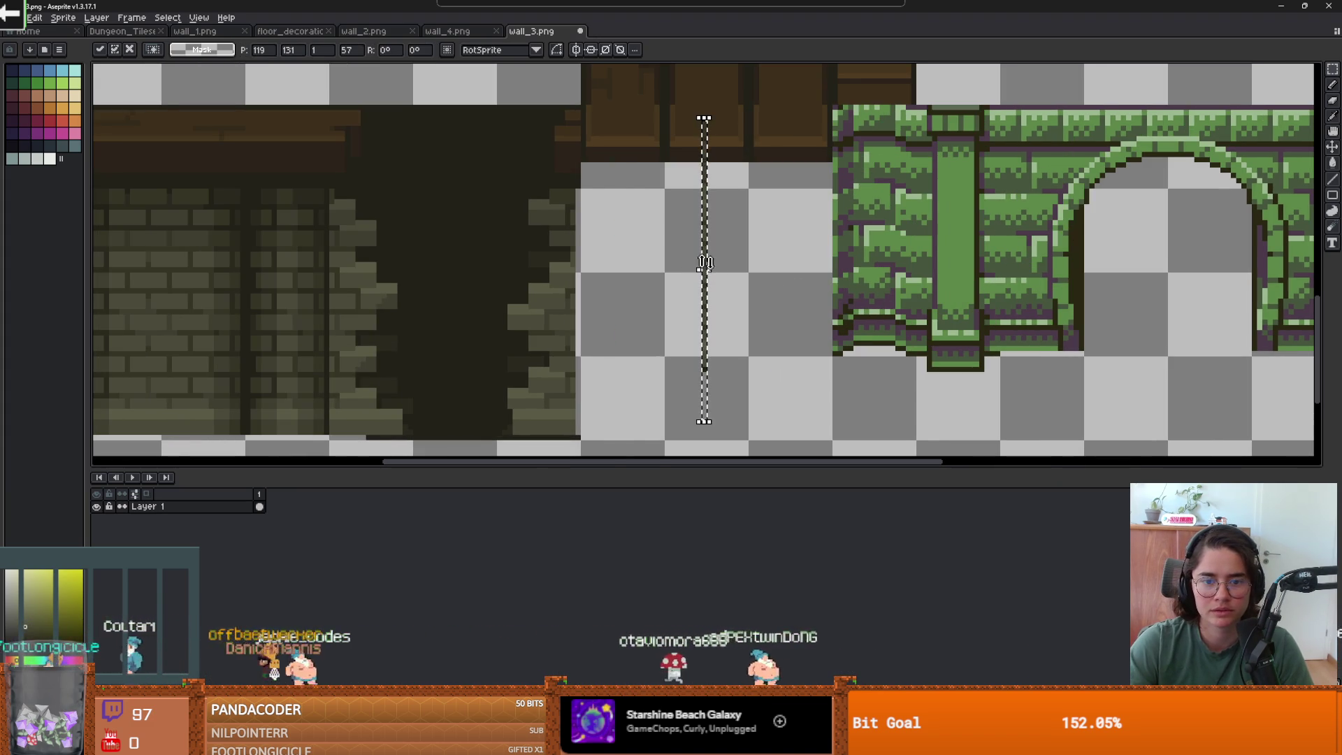
mouse_move(711, 270)
left_mouse_down()
mouse_move(591, 324)
mouse_move(584, 335)
mouse_move(601, 340)
mouse_move(587, 341)
left_mouse_up()
key("Return")
- Check the Canvas Size settings and close them without changes
scroll(673, 315, "down", 2)
key("ctrl+alt+c")
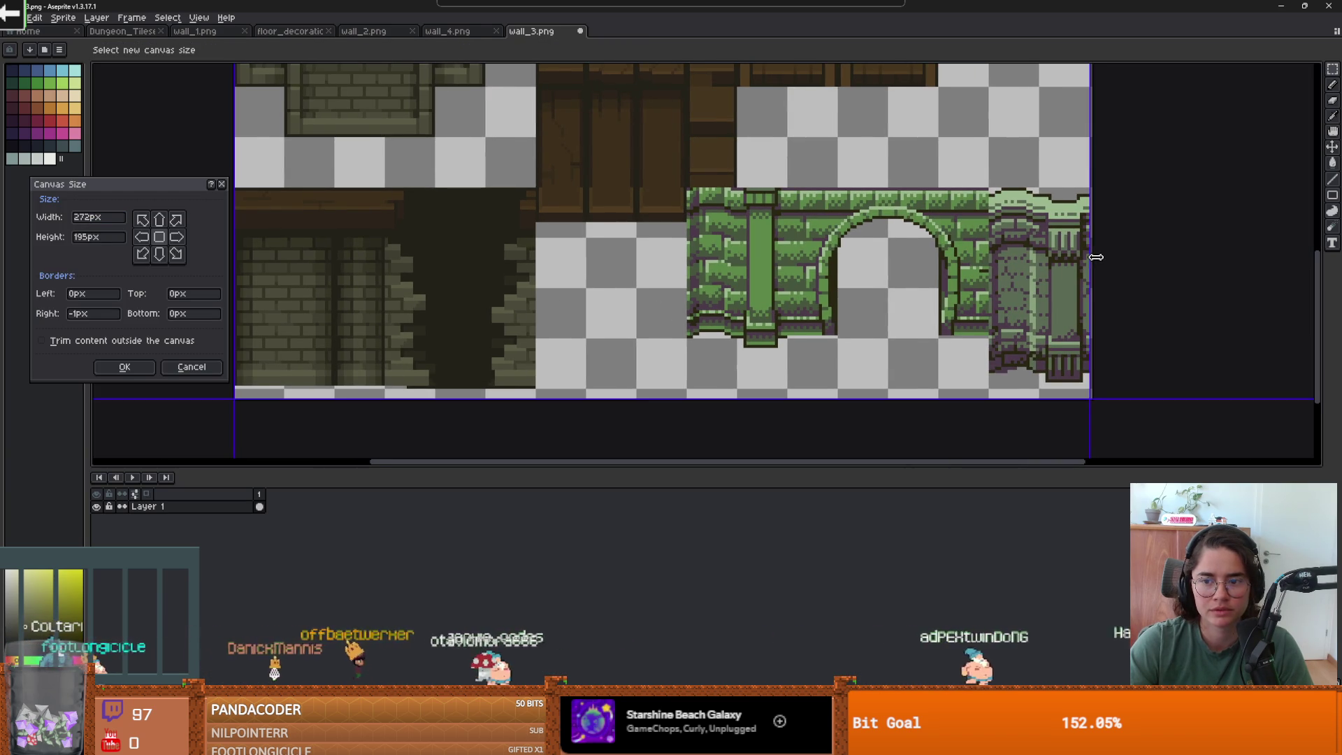
scroll(938, 245, "down", 3)
key("Return")
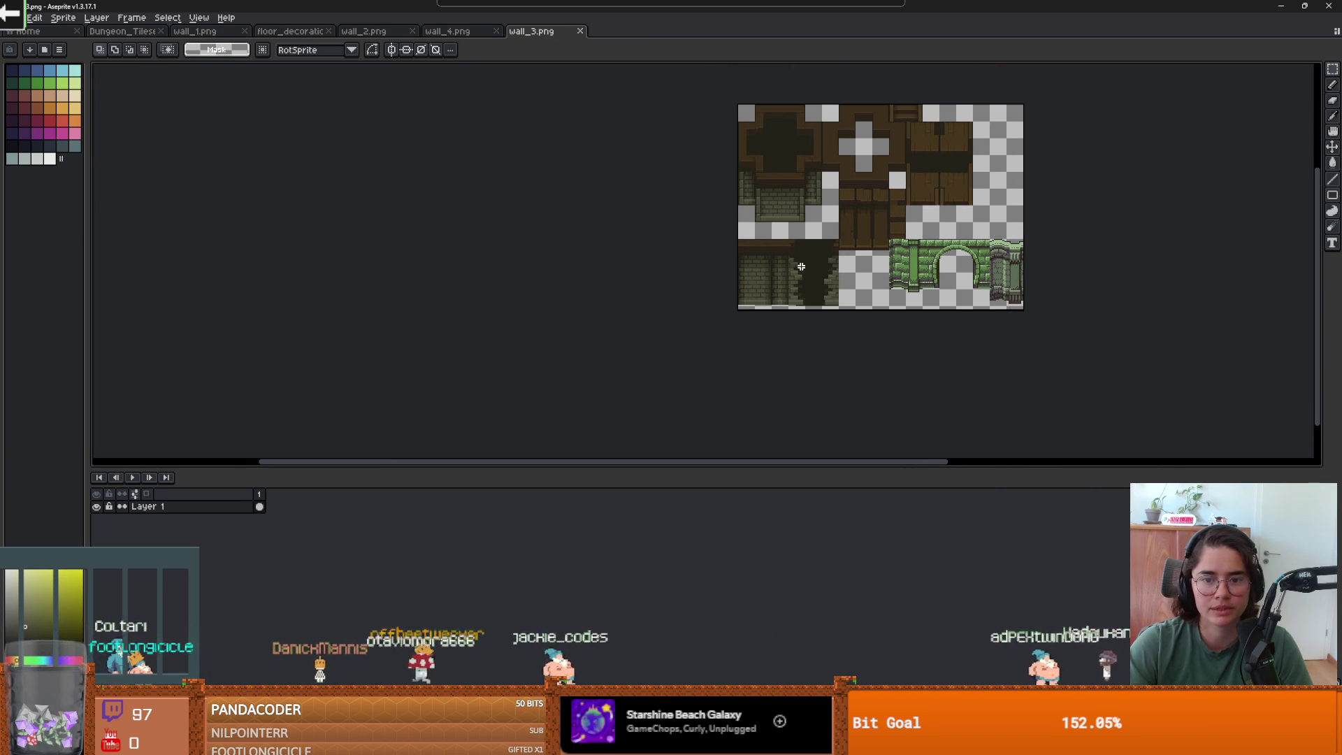
scroll(799, 263, "up", 3)
- Turn on the tile grid overlay through View > Show > Grid
left_click(199, 18)
mouse_move(213, 92)
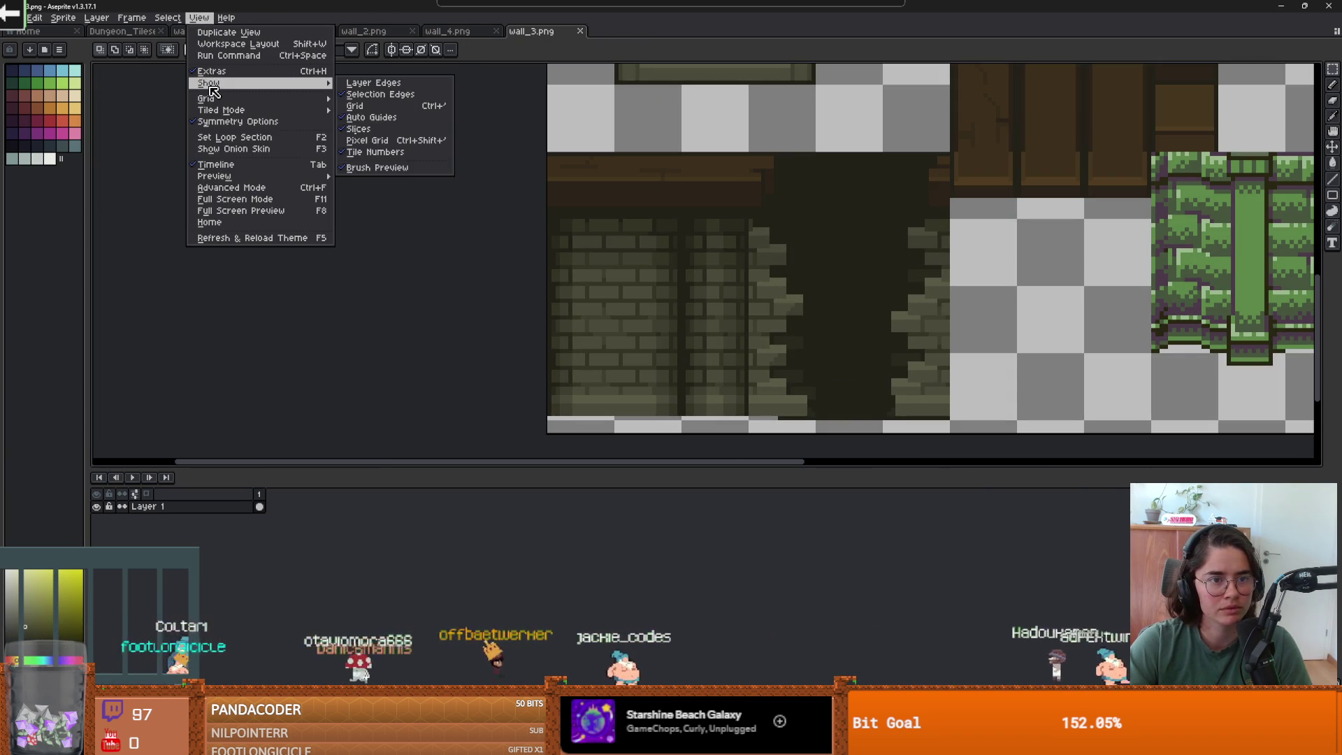
left_click(373, 106)
scroll(819, 268, "right", 3)
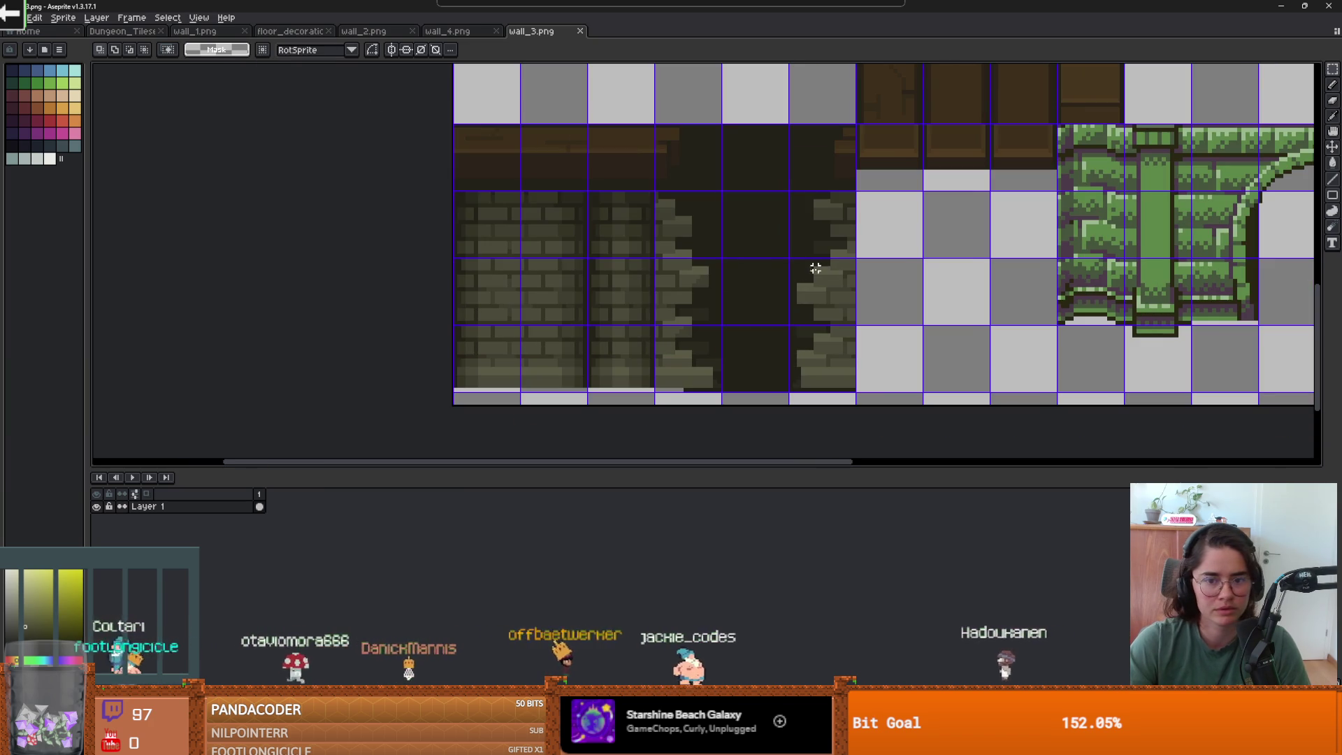
- Select a row of dark wall cells and move them right and down one row
left_click_drag(794, 301, 785, 302)
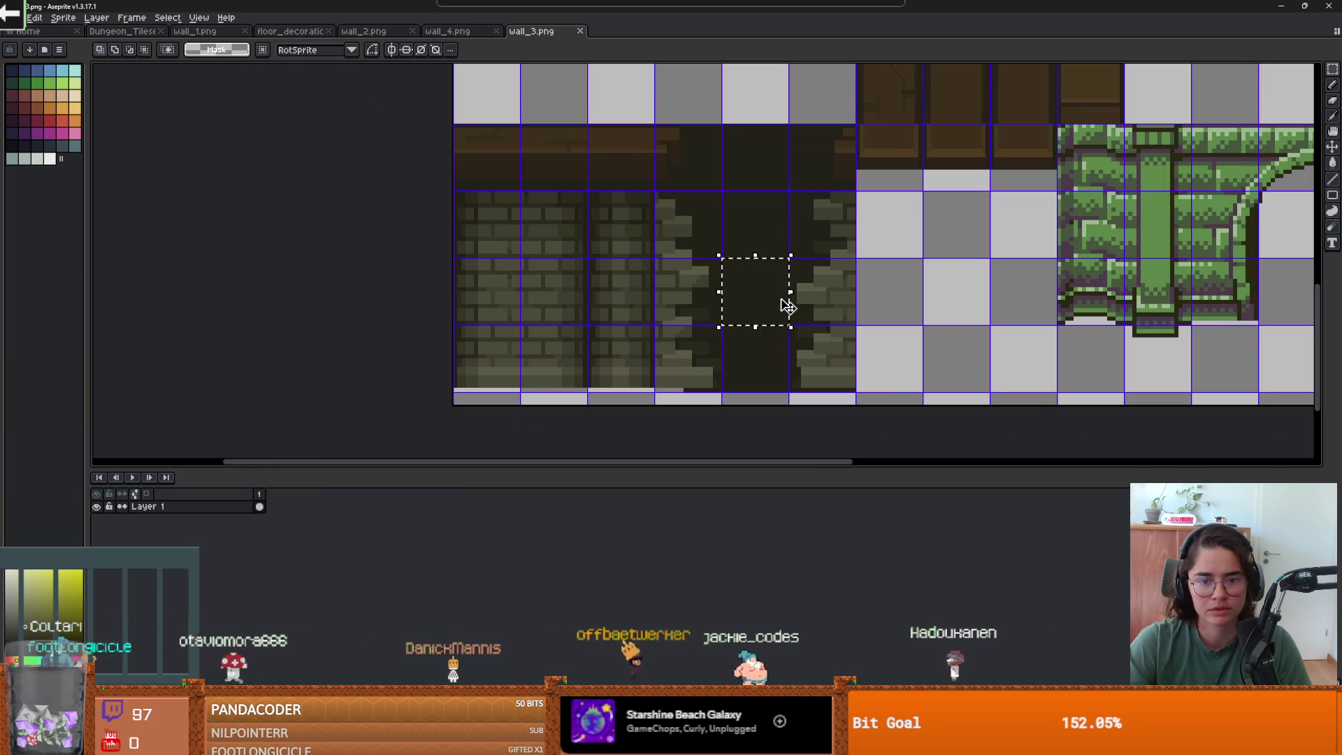
left_click_drag(689, 284, 681, 295)
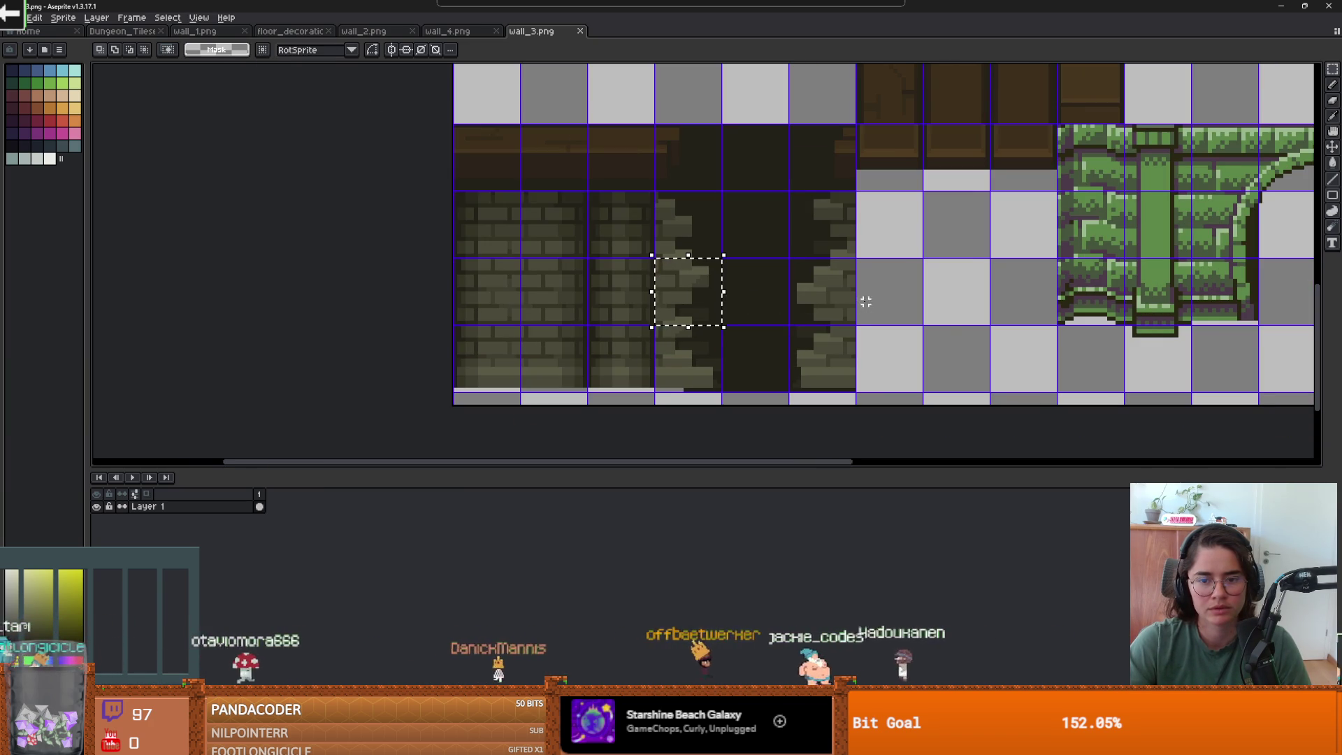
left_click(677, 289, "shift")
left_click(489, 287, "shift")
mouse_move(593, 300)
left_mouse_down()
mouse_move(1071, 367)
mouse_move(992, 368)
left_mouse_up()
left_click(723, 353)
- Move the selected bottom-row tiles up one row onto the grid
left_click_drag(846, 386, 766, 373)
left_click_drag(661, 363, 458, 346)
mouse_move(720, 378)
left_mouse_down()
mouse_move(747, 326)
mouse_move(731, 308)
left_mouse_up()
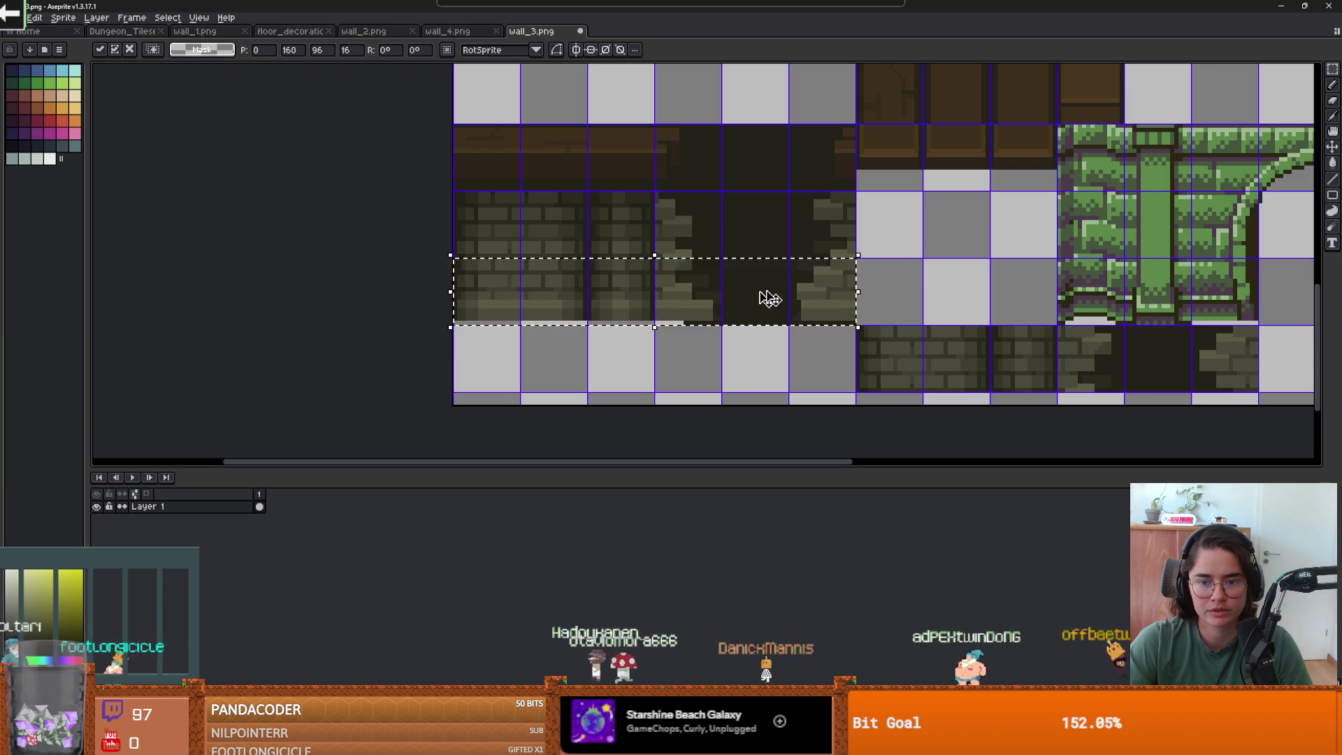
left_click(722, 335)
- Paint the bottom pixel row dark with the Pencil to close the gap
scroll(692, 325, "up", 2)
scroll(769, 370, "down", 1)
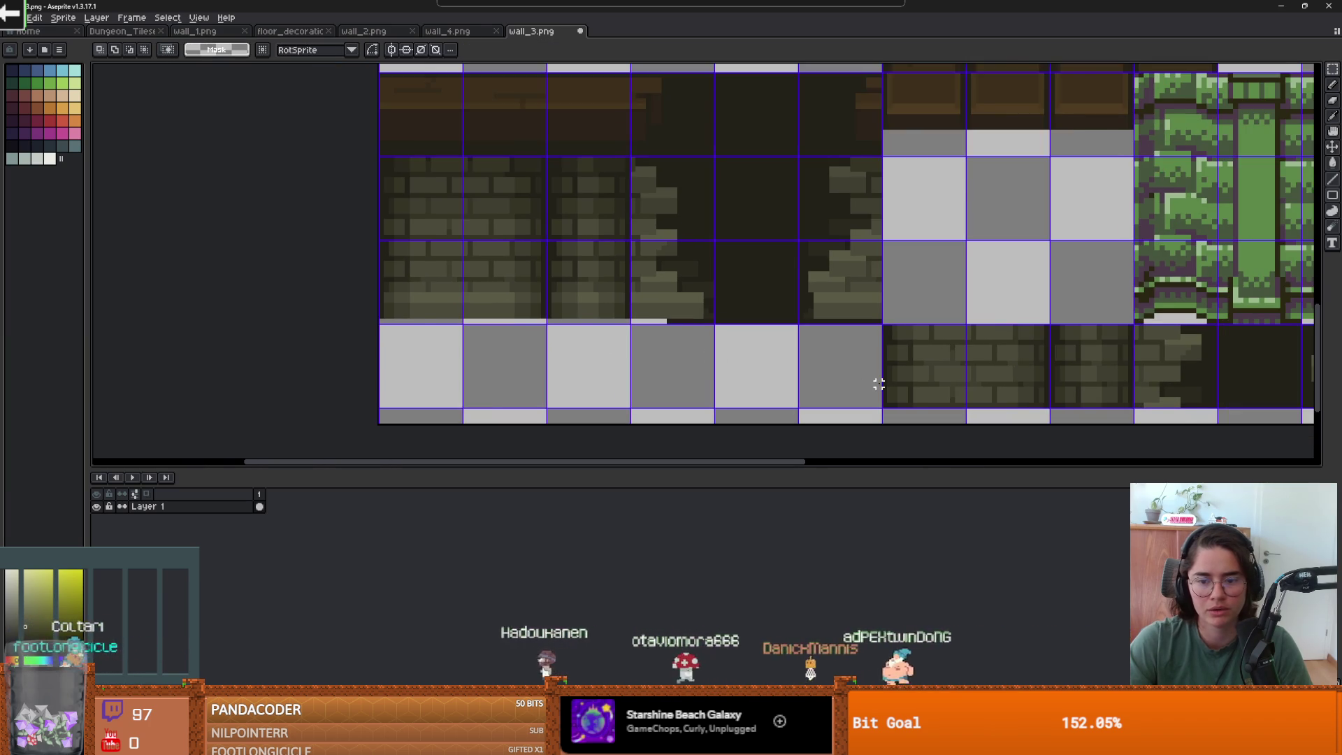
scroll(878, 384, "down", 1)
left_click_drag(974, 392, 794, 348)
scroll(794, 348, "up", 1)
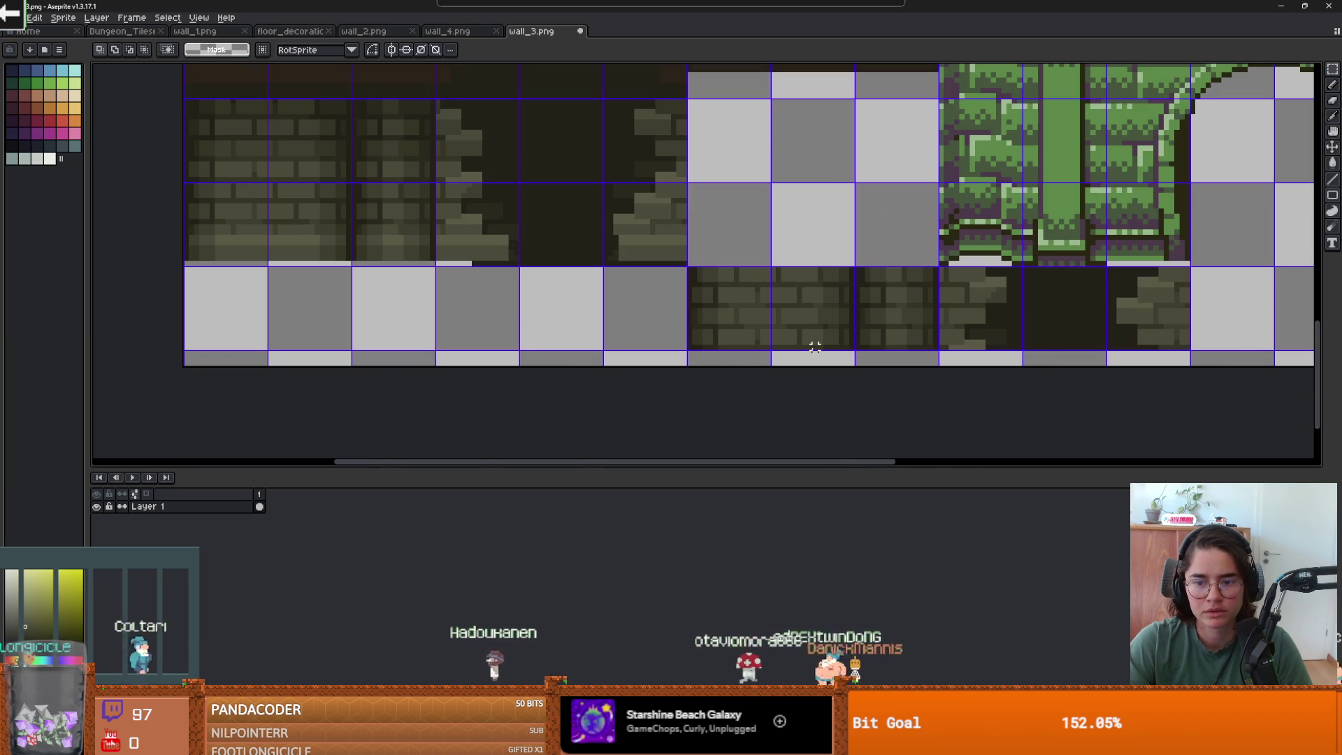
scroll(562, 287, "up", 1)
key("b")
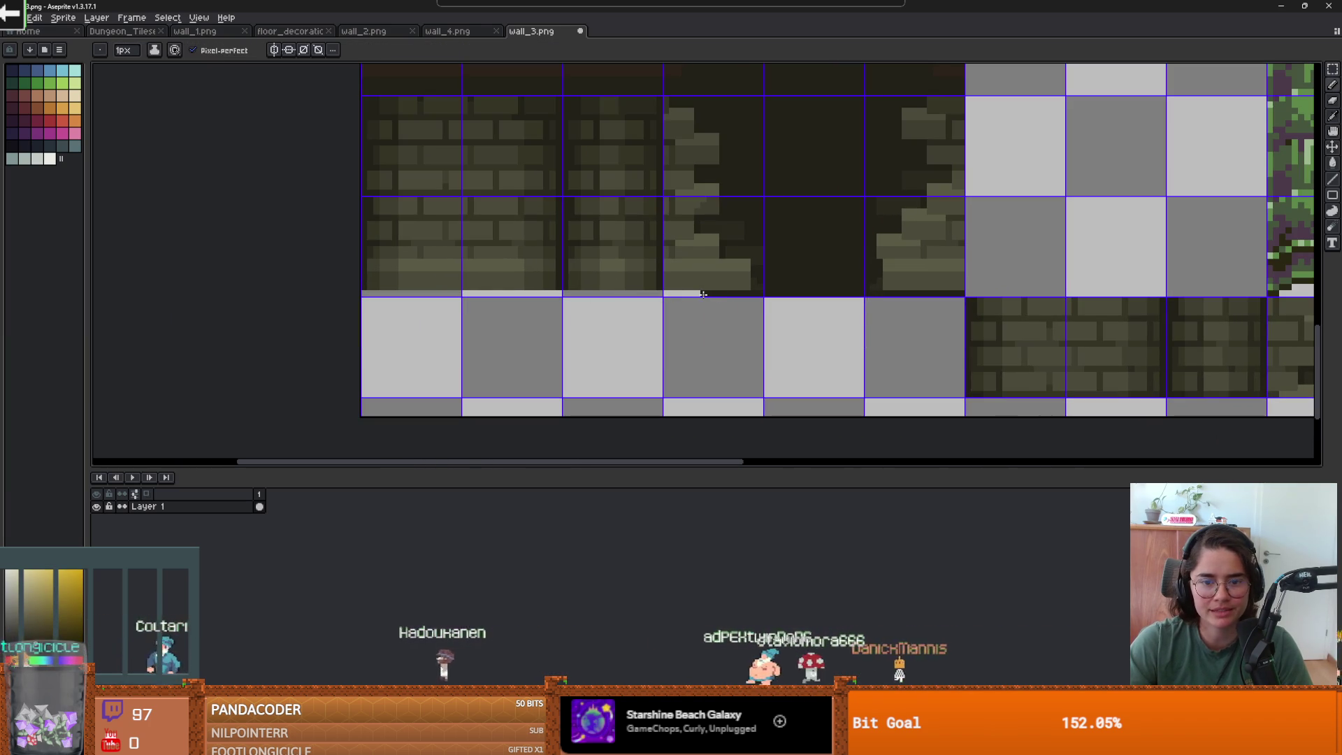
left_click_drag(537, 293, 398, 295)
scroll(564, 334, "down", 2)
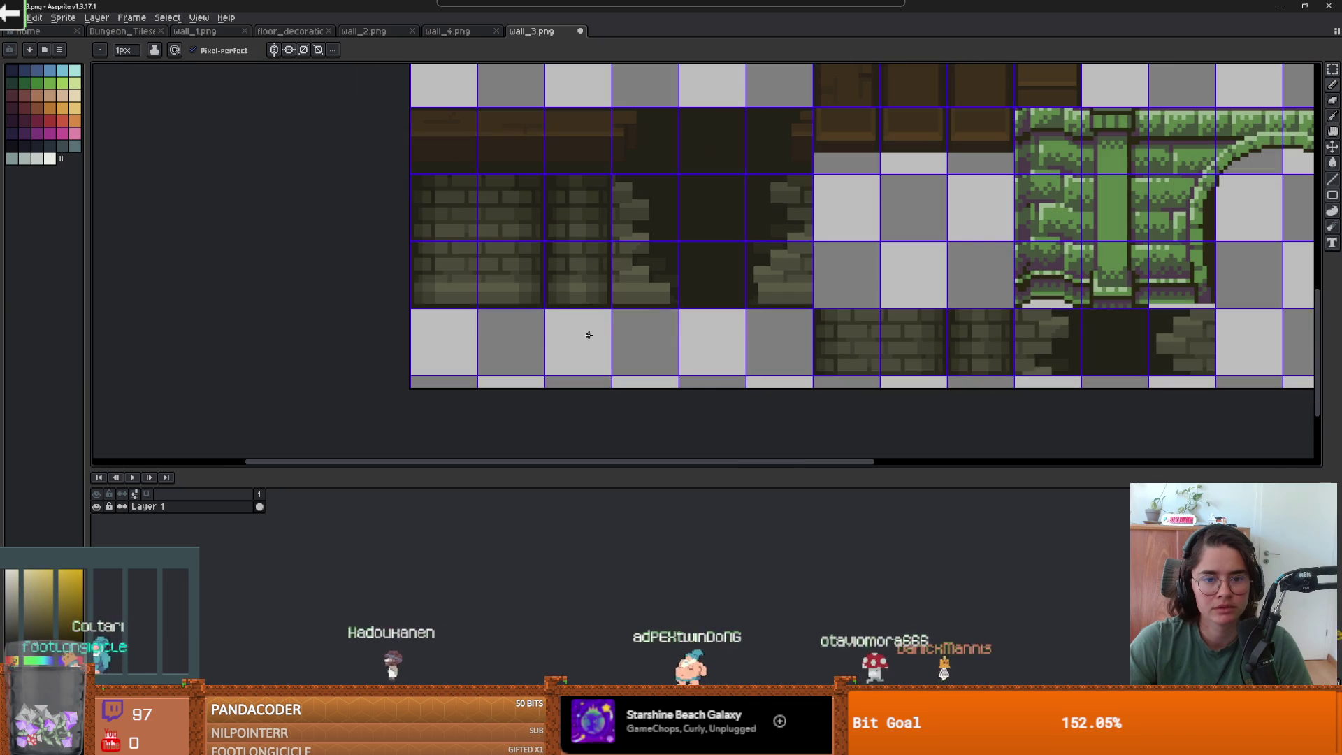
key("m")
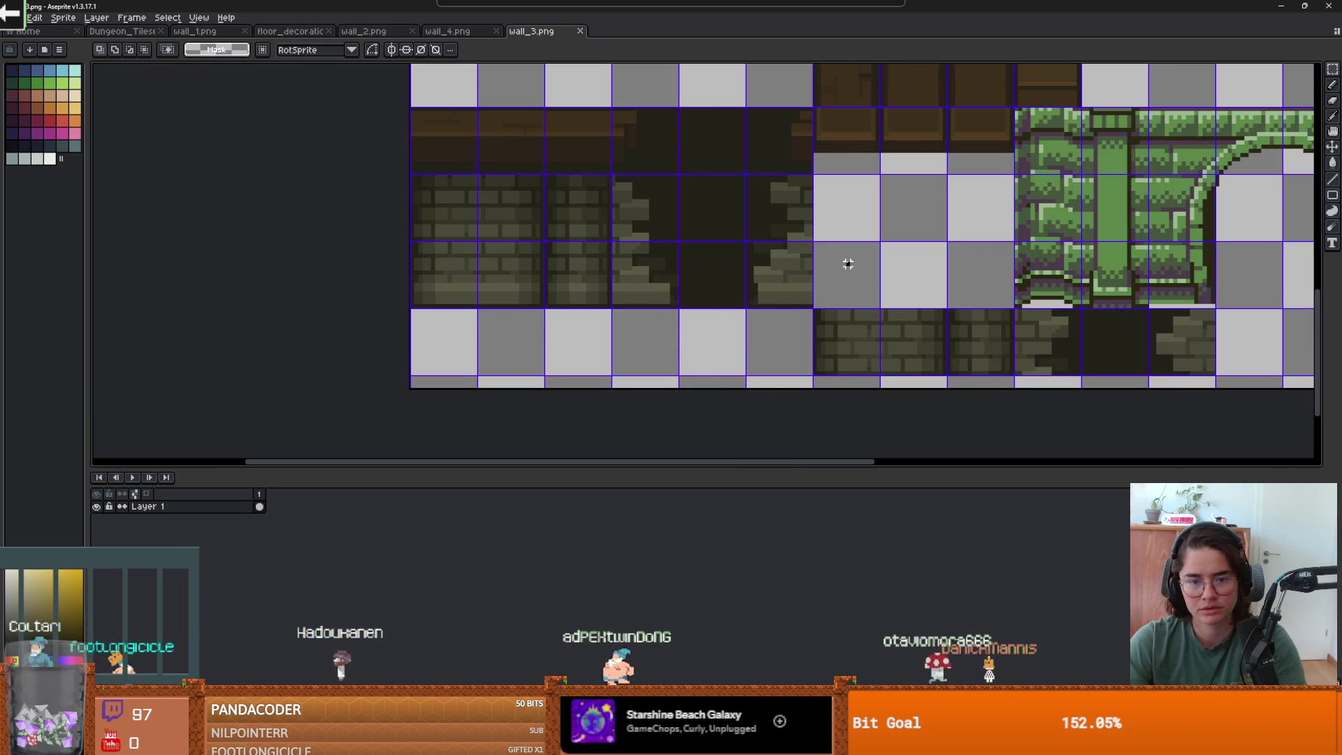
scroll(847, 262, "down", 3)
scroll(678, 276, "up", 2)
key("alt+Tab")
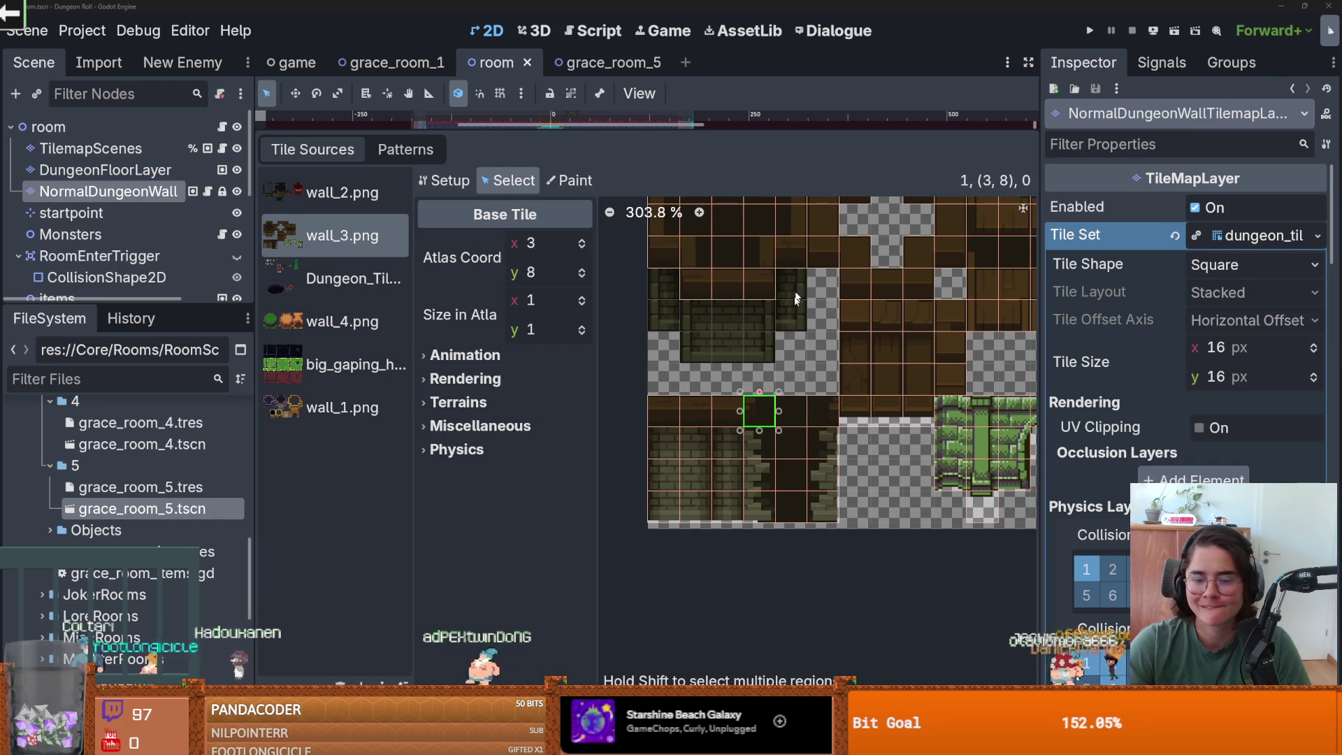
- Delete the 6x2 block of wall tiles from the wall_3.png atlas
scroll(771, 430, "up", 1)
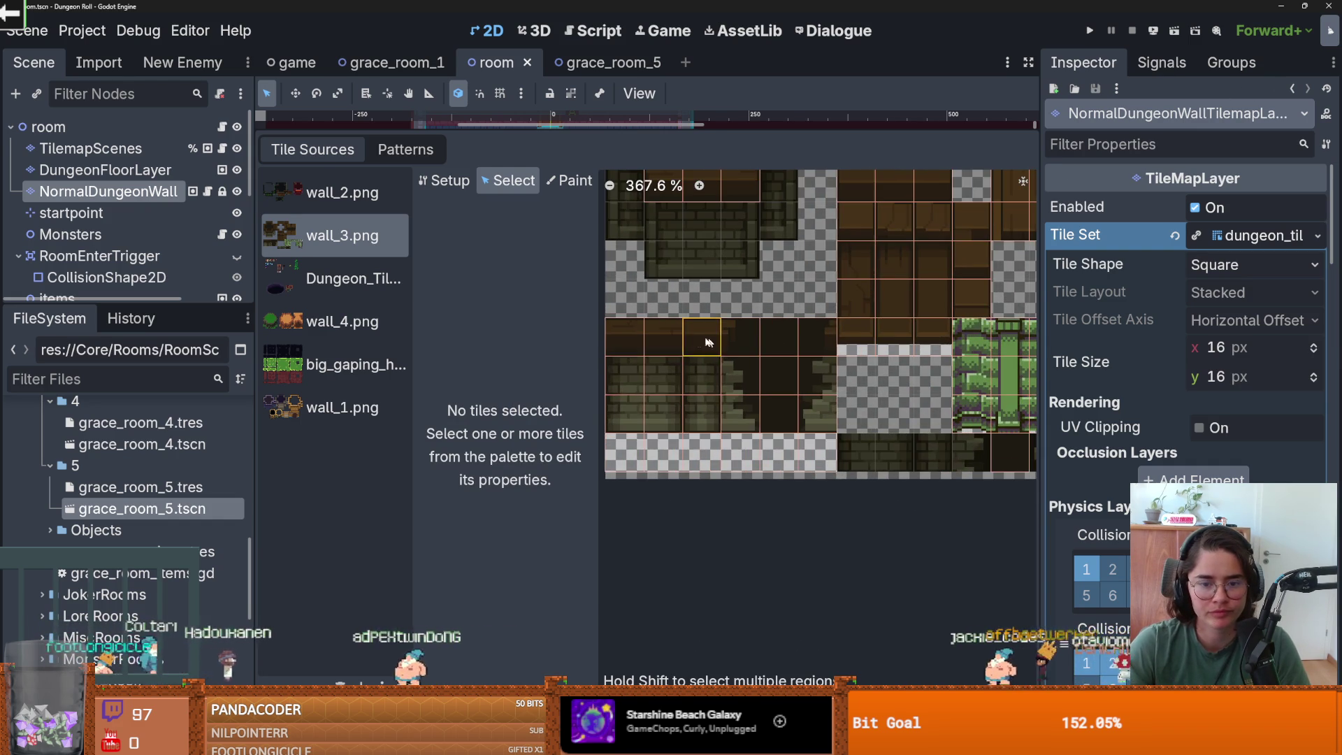
left_click_drag(623, 370, 815, 416)
right_click(797, 416)
left_click(829, 431)
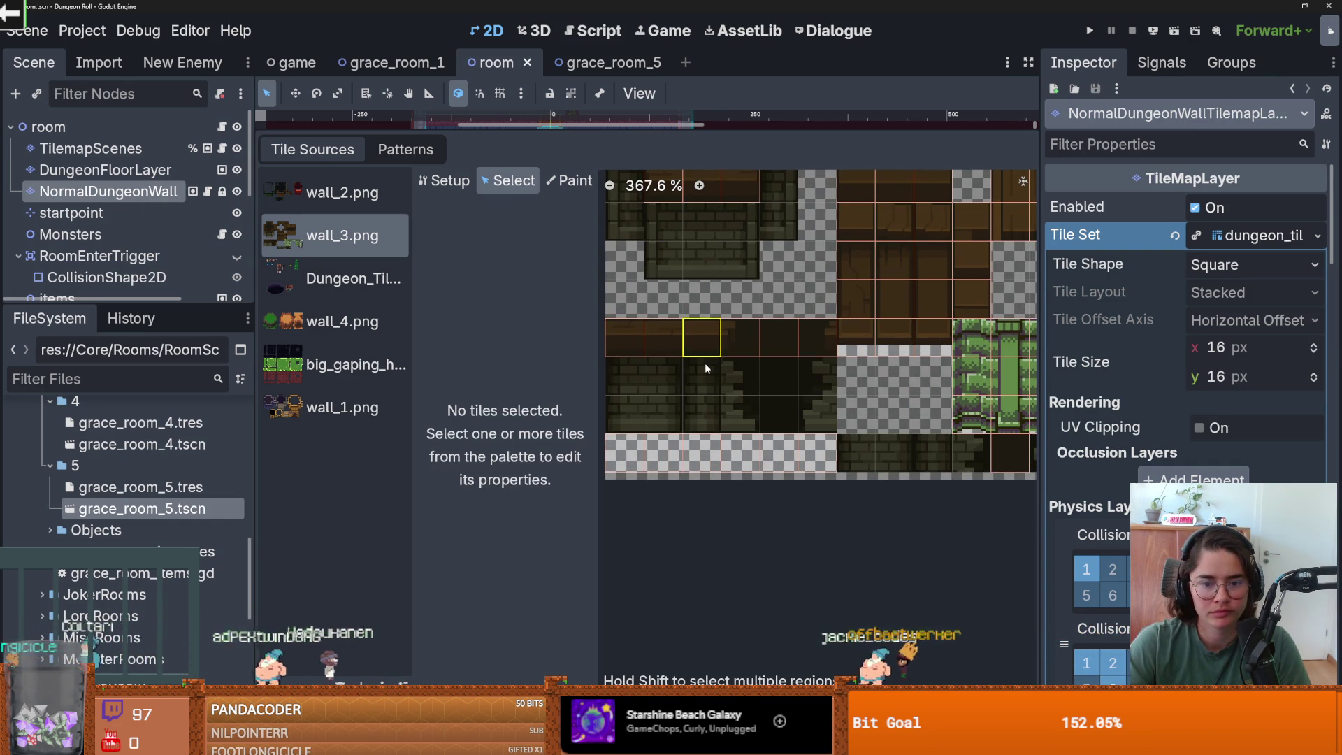
- Stretch tile (2,8) to span three rows, delete two tiles further right, then select tile (3,8)
left_click(705, 365)
left_click_drag(705, 369, 706, 436)
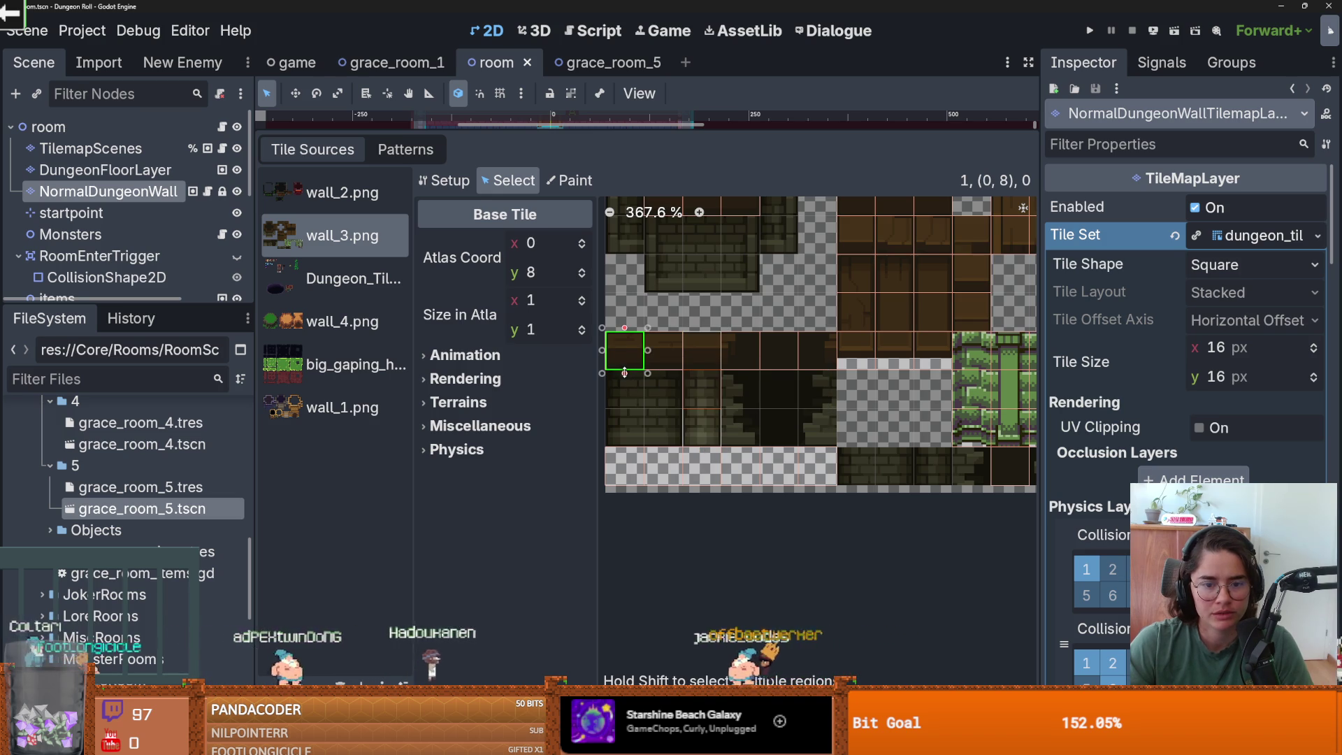
left_click(664, 392)
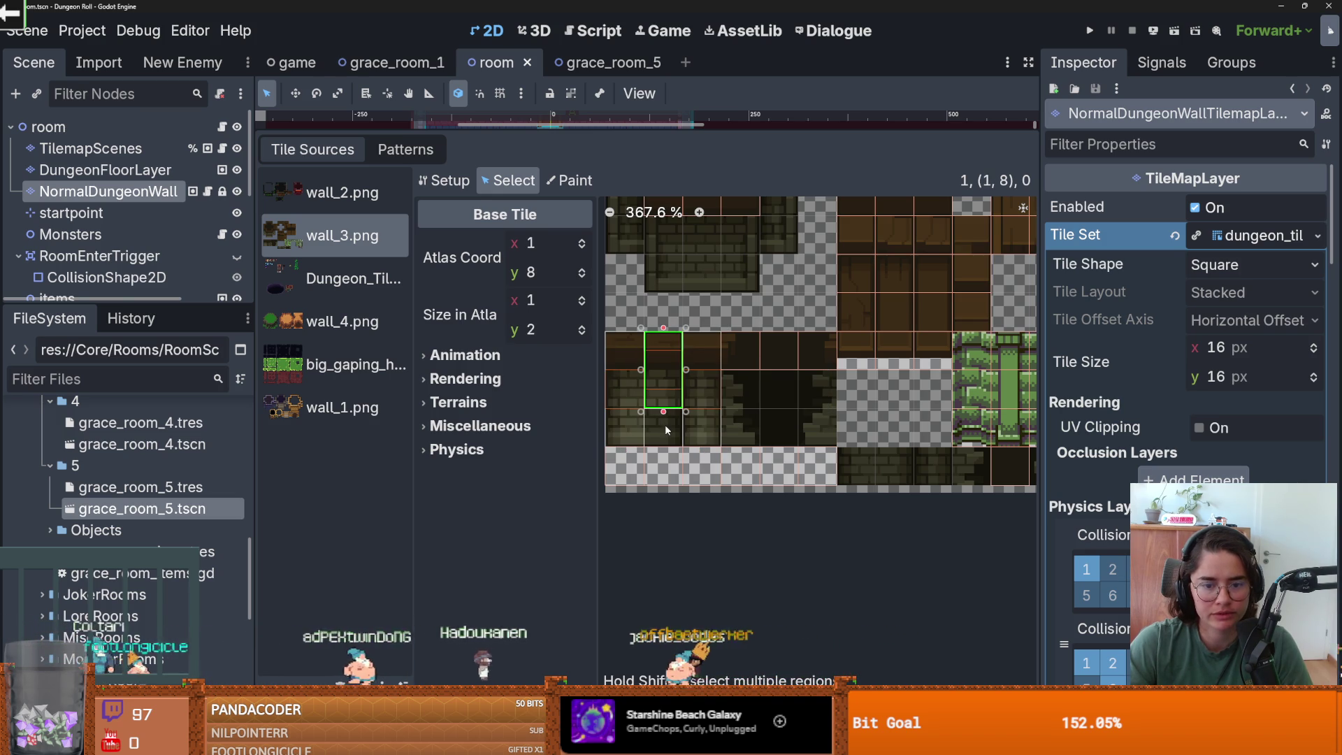
left_click(777, 349)
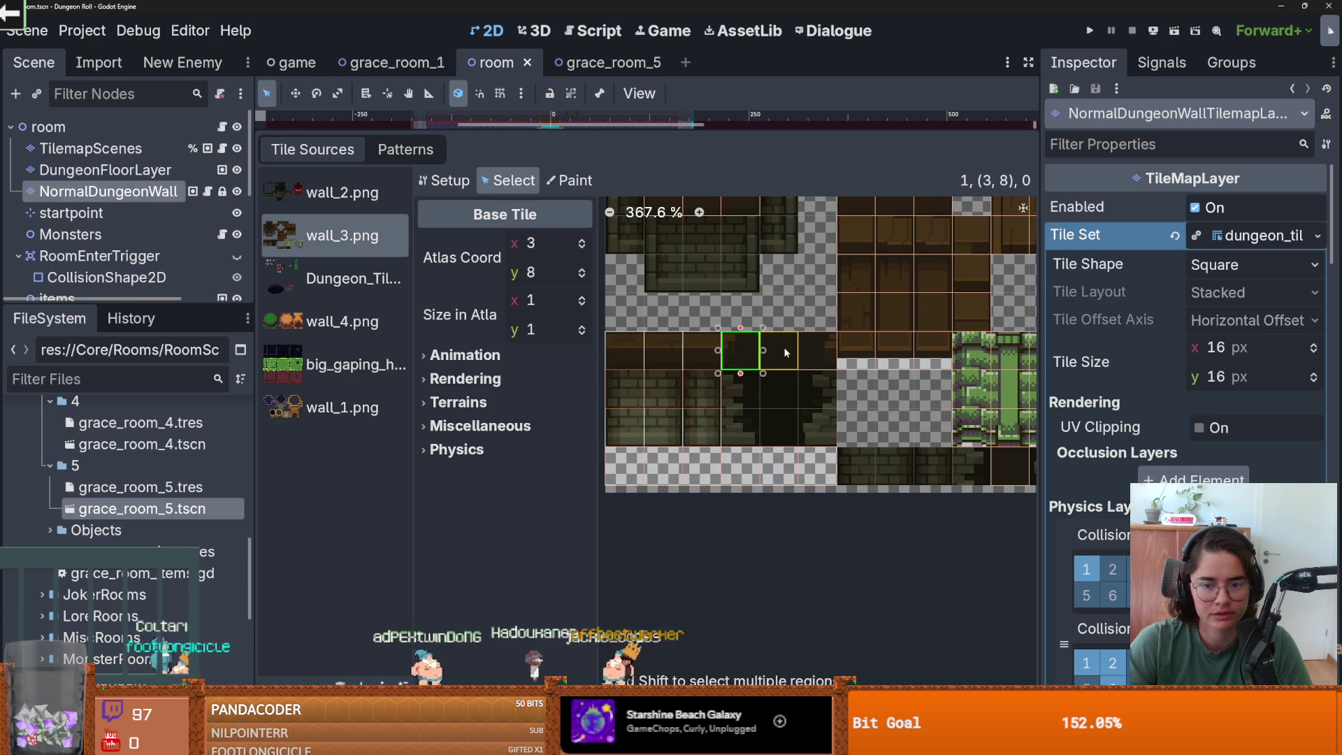
left_click(820, 353, "shift")
right_click(822, 355)
left_click(843, 360)
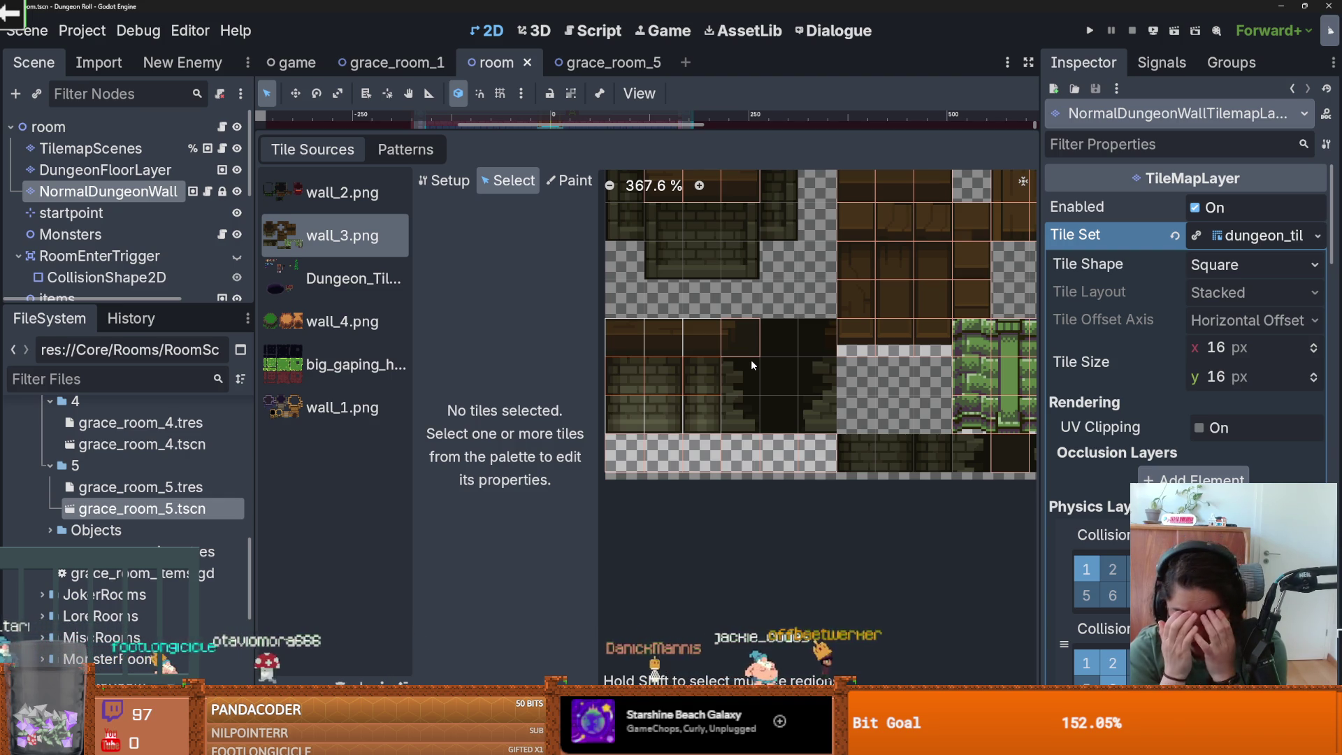
left_click(742, 347)
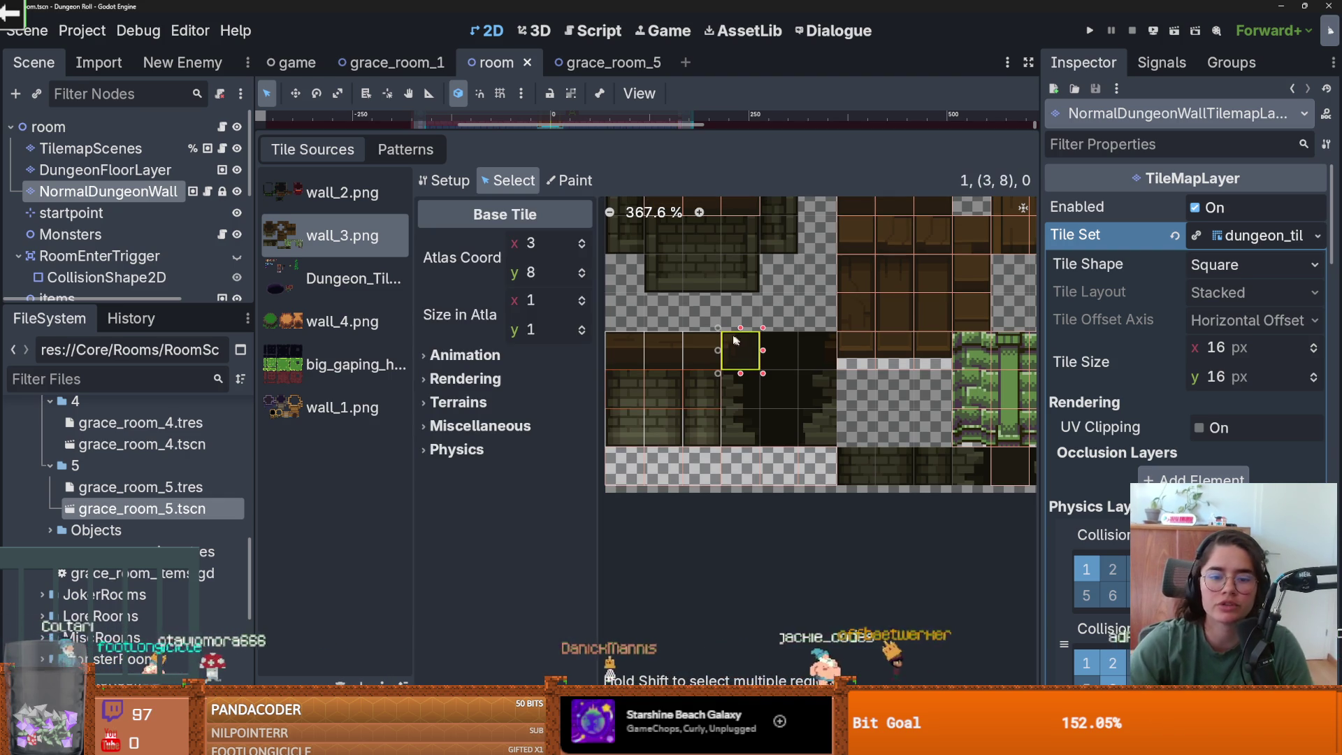
- Enlarge the selected tile to span 3x3 cells and save the scene
left_click_drag(765, 375, 836, 451)
key("ctrl+s")
scroll(886, 392, "down", 1)
key("ctrl+s")
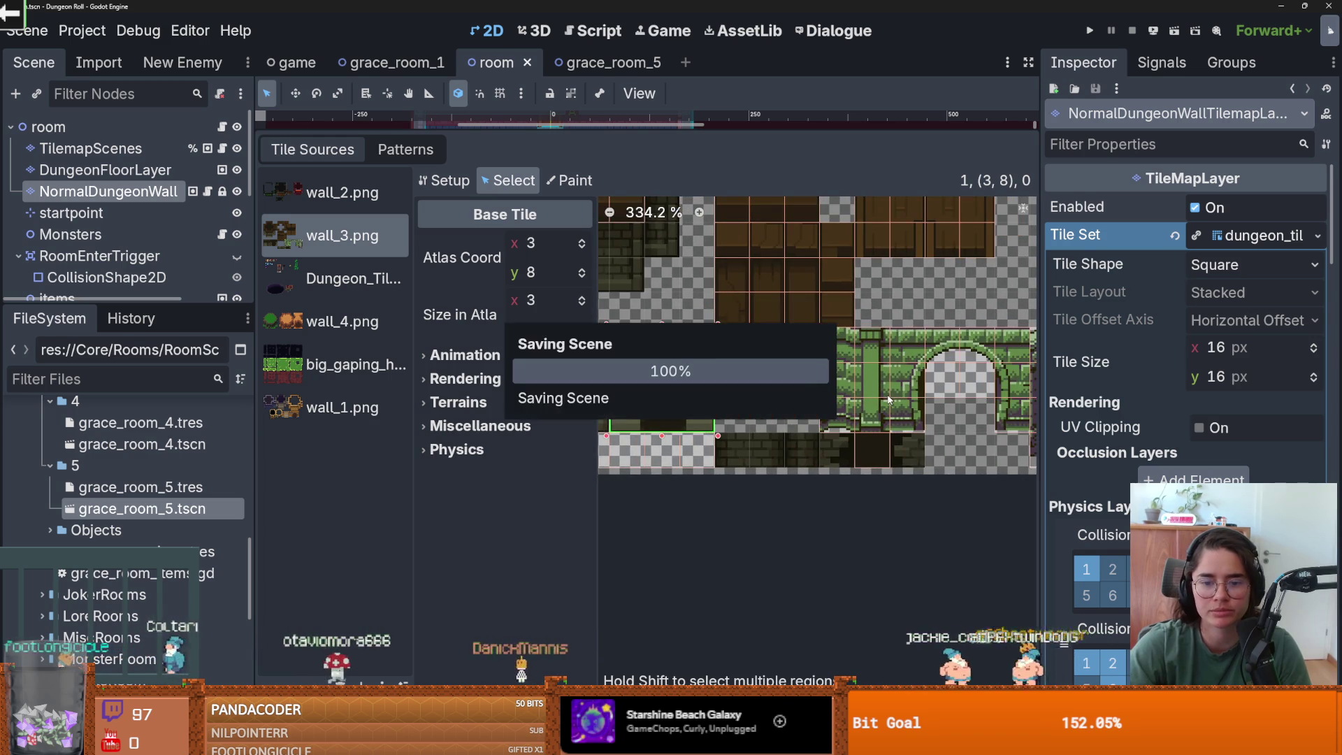
- Delete the six leftover tiles along the atlas bottom row and save
scroll(867, 405, "down", 2)
scroll(845, 419, "up", 1)
scroll(846, 419, "left", 3)
left_click_drag(761, 413, 929, 416)
right_click(849, 419)
left_click(852, 445)
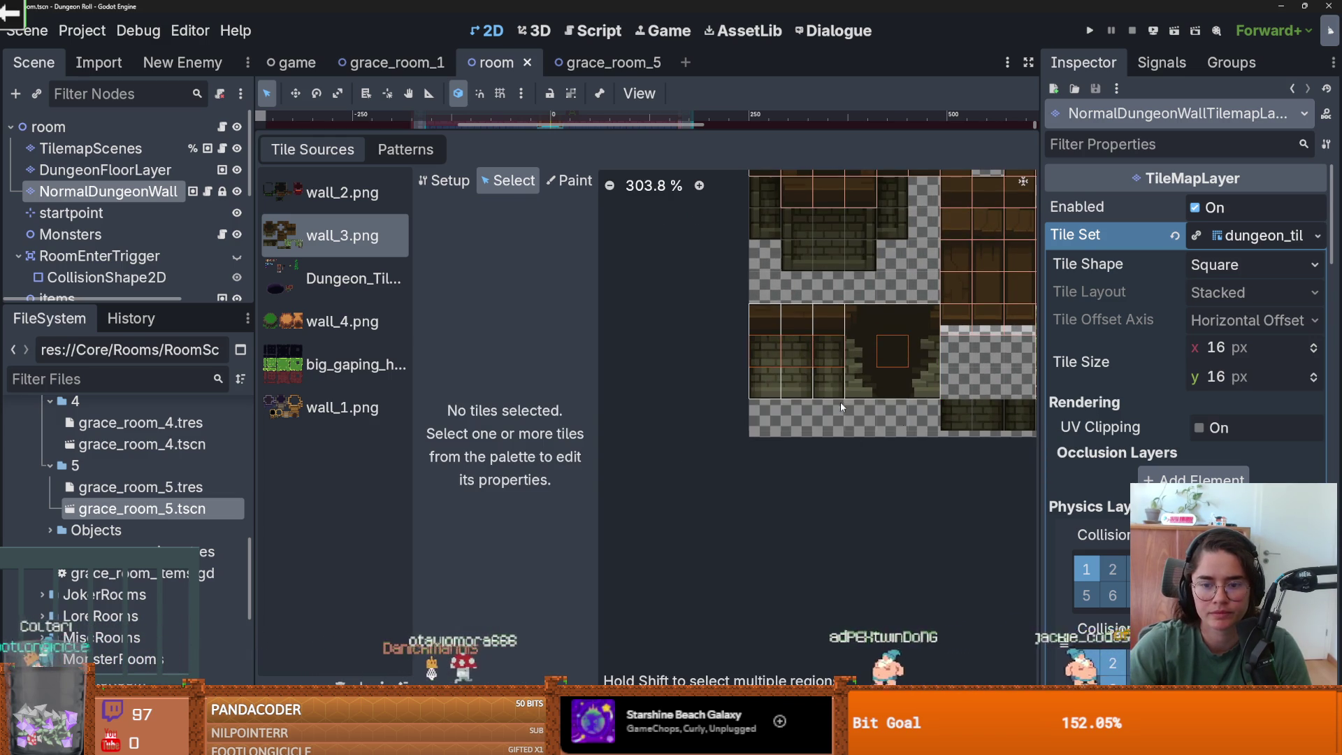
scroll(881, 401, "down", 1)
key("ctrl+s")
- Stretch the wall tile at (4,3) into a 1x3 tall piece and save
scroll(888, 388, "down", 1)
scroll(804, 350, "right", 3)
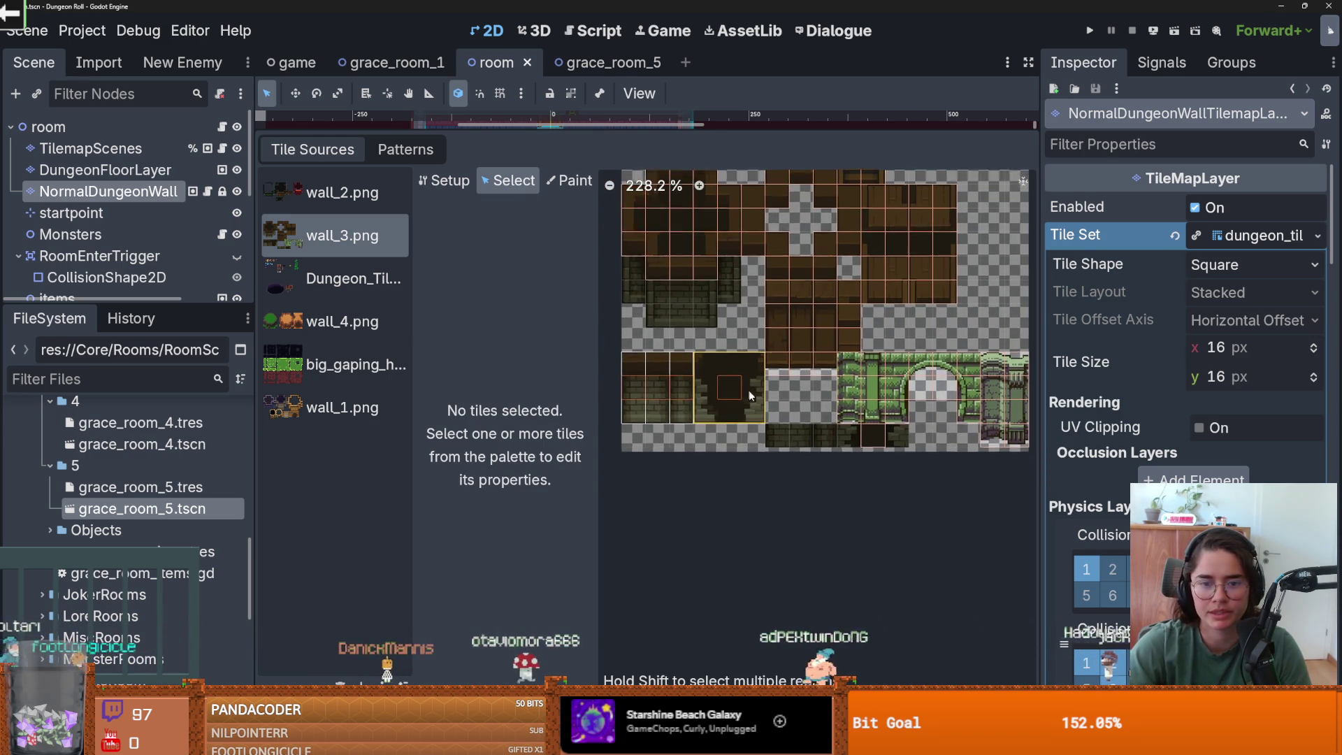
scroll(784, 331, "up", 3)
left_click(671, 278)
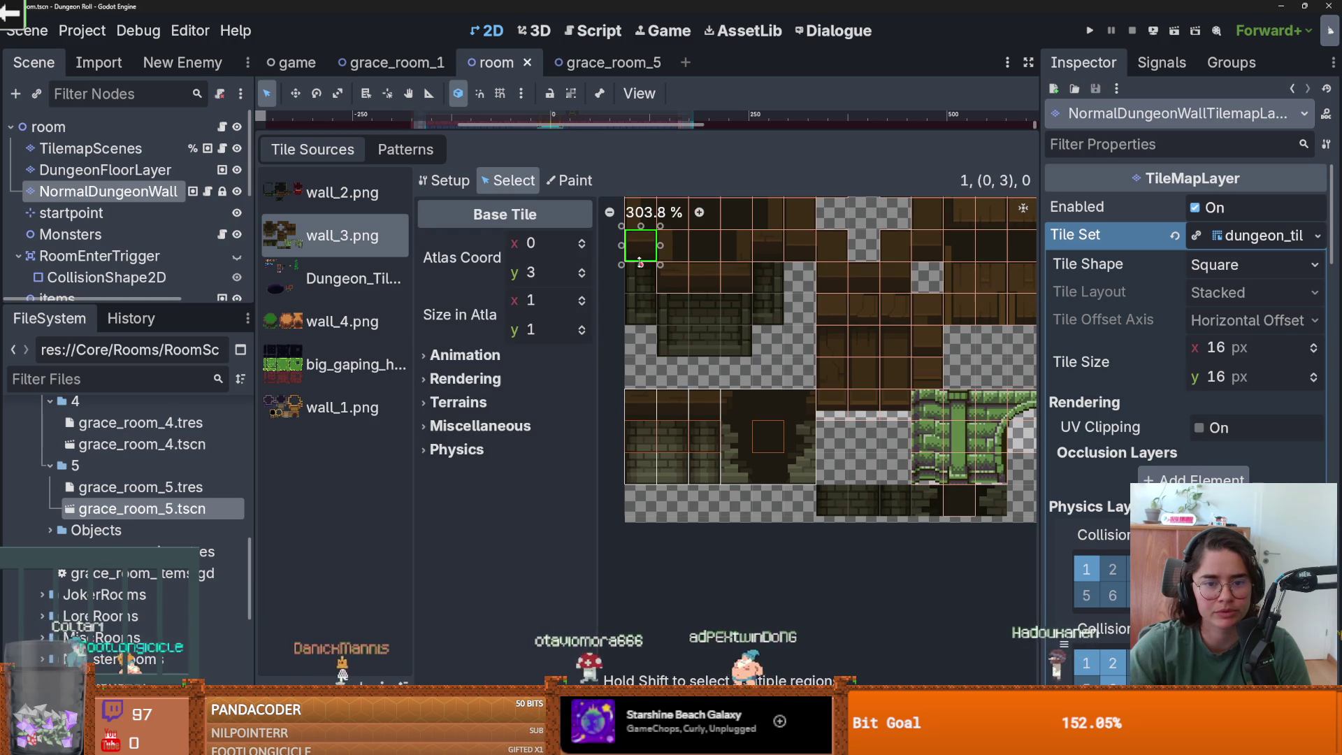
mouse_move(673, 296)
left_mouse_down()
mouse_move(672, 359)
mouse_move(713, 353)
left_mouse_up()
left_click(744, 282)
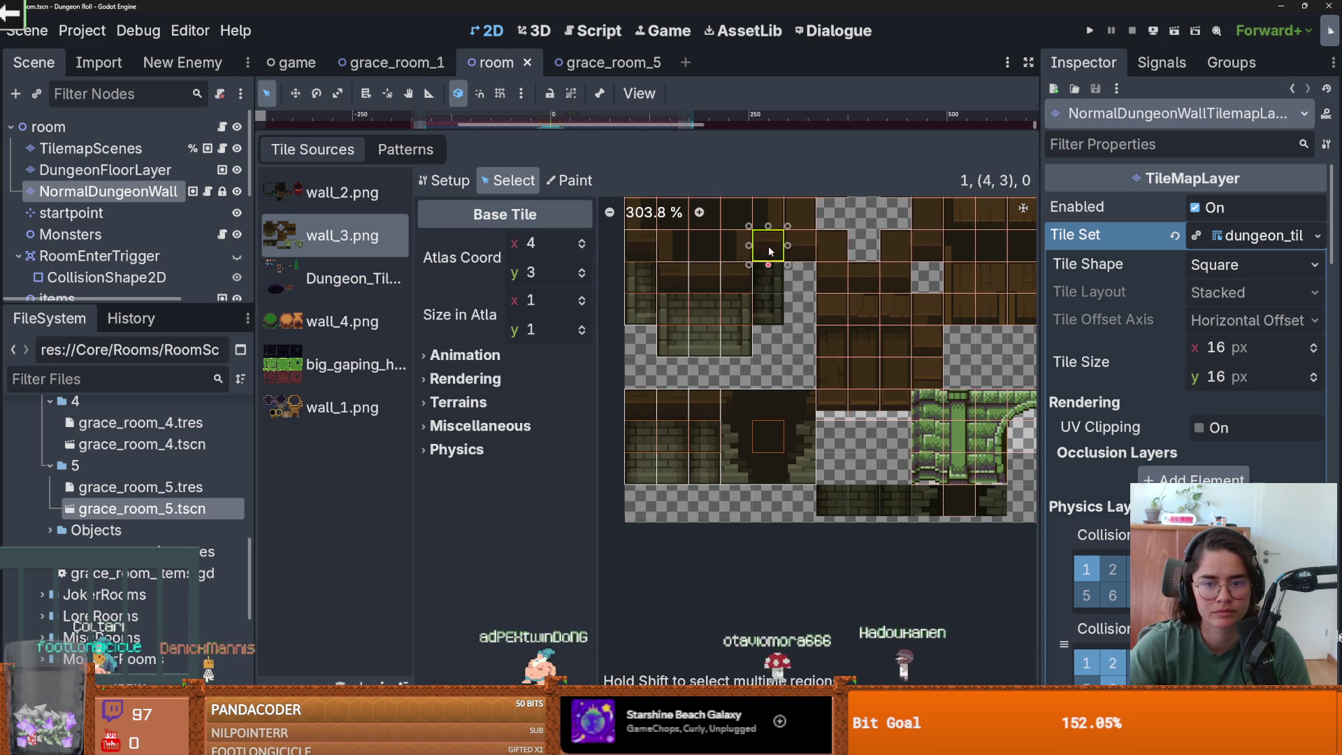
scroll(777, 321, "down", 1)
key("ctrl+s")
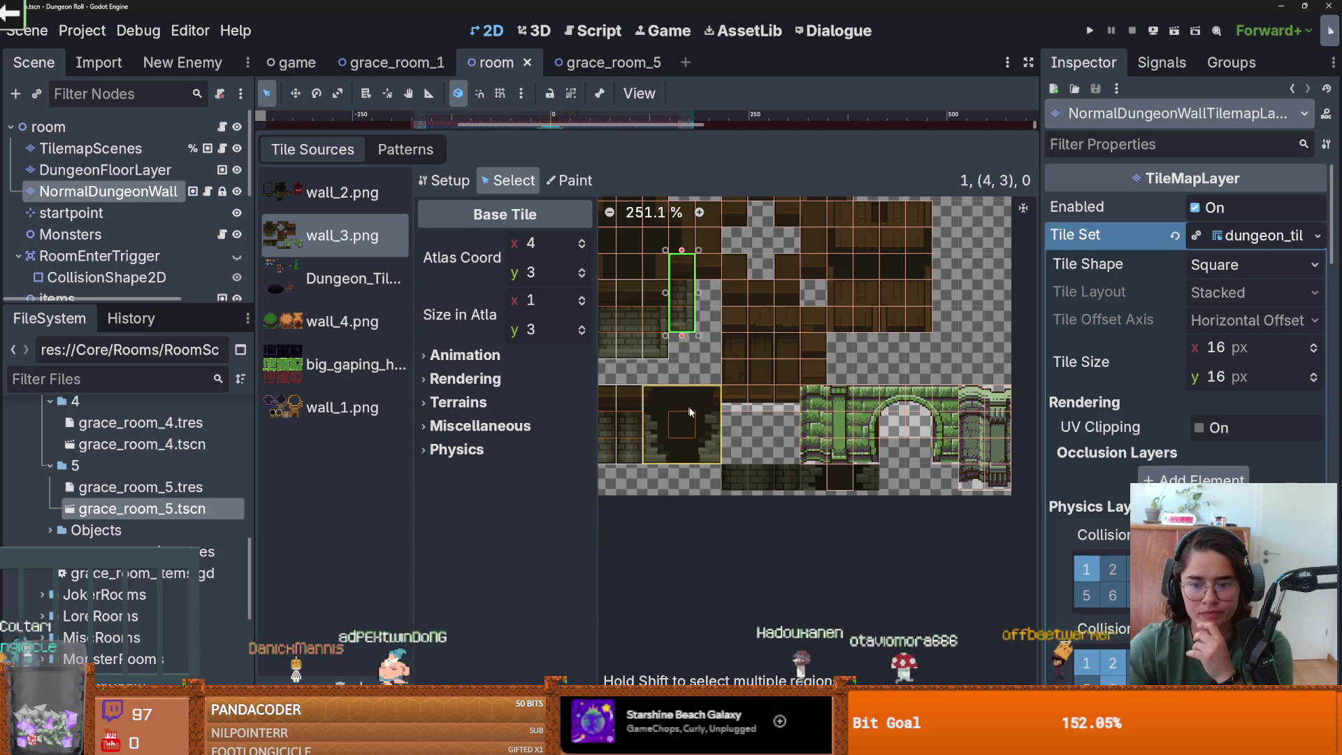
scroll(807, 347, "up", 3)
left_click(568, 180)
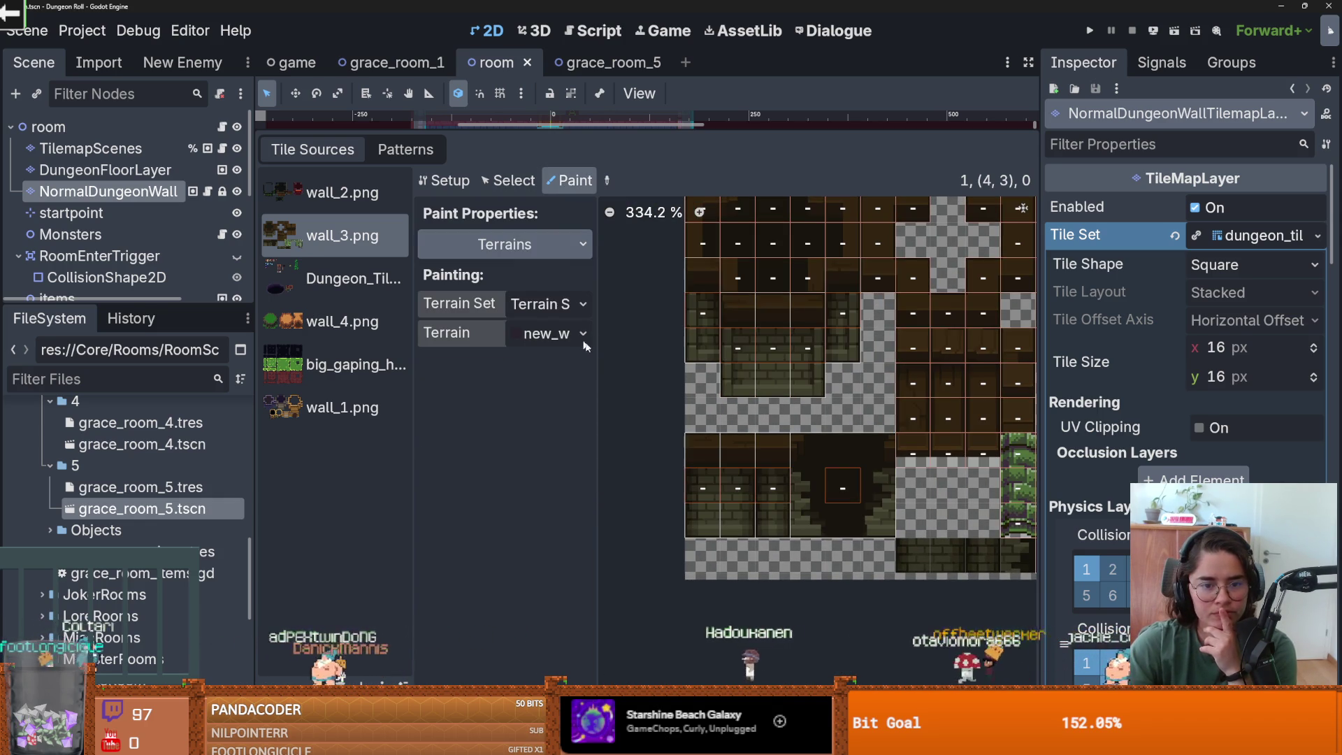
- Set Paint mode to Terrains with hideout_walls as the terrain
left_click(579, 333)
left_click(573, 404)
scroll(713, 292, "up", 2)
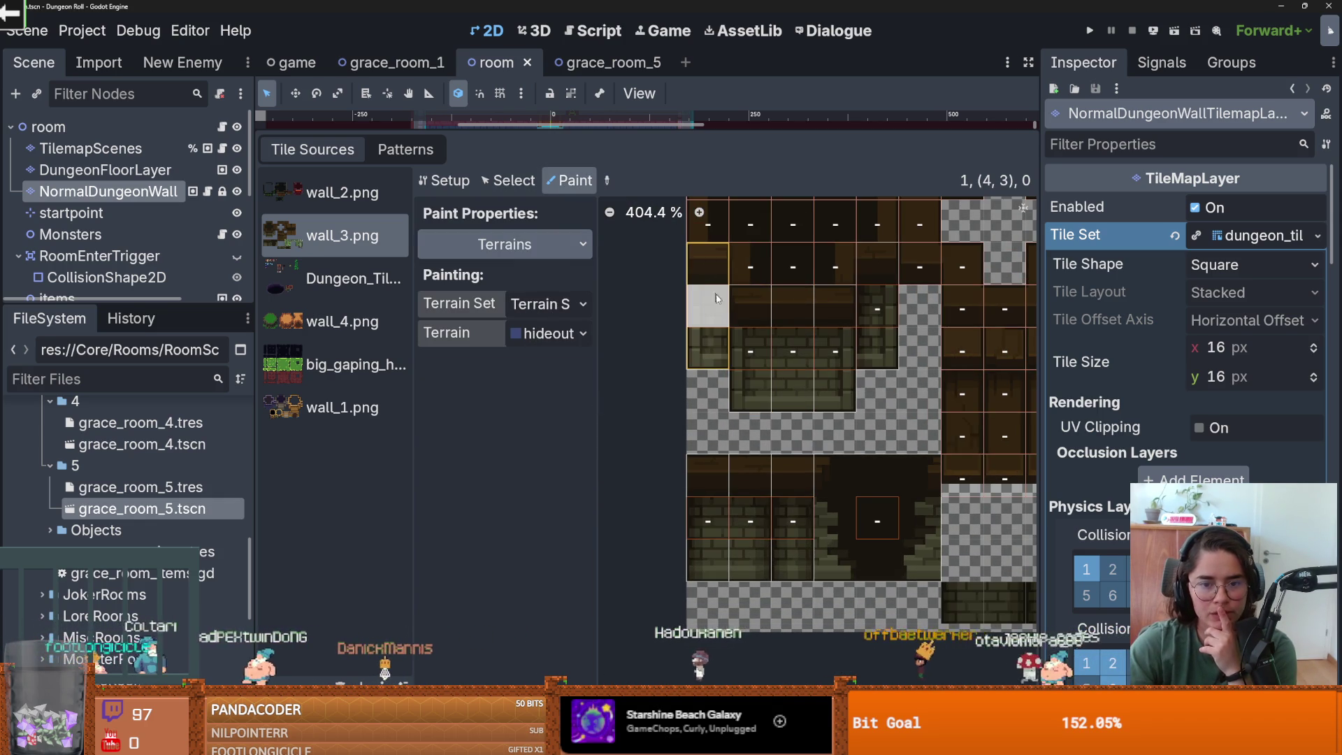
left_click(505, 244)
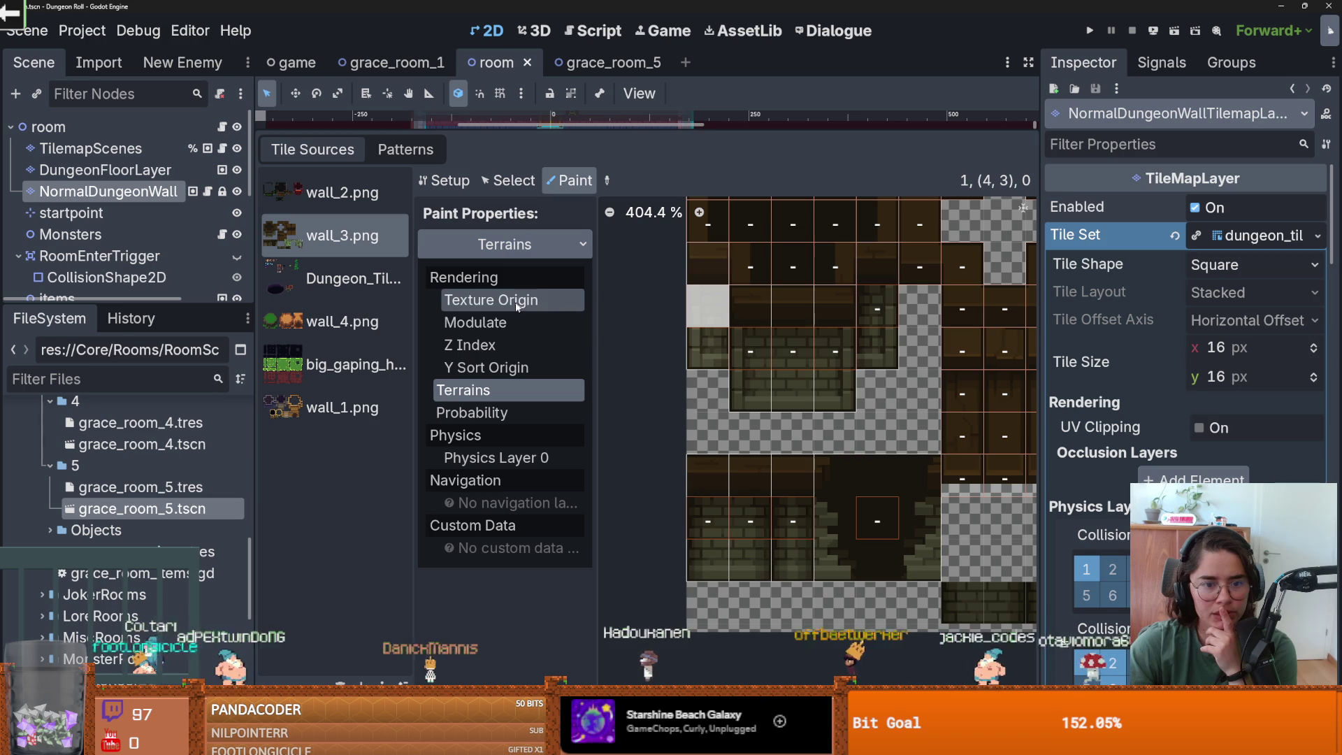
left_click(548, 305)
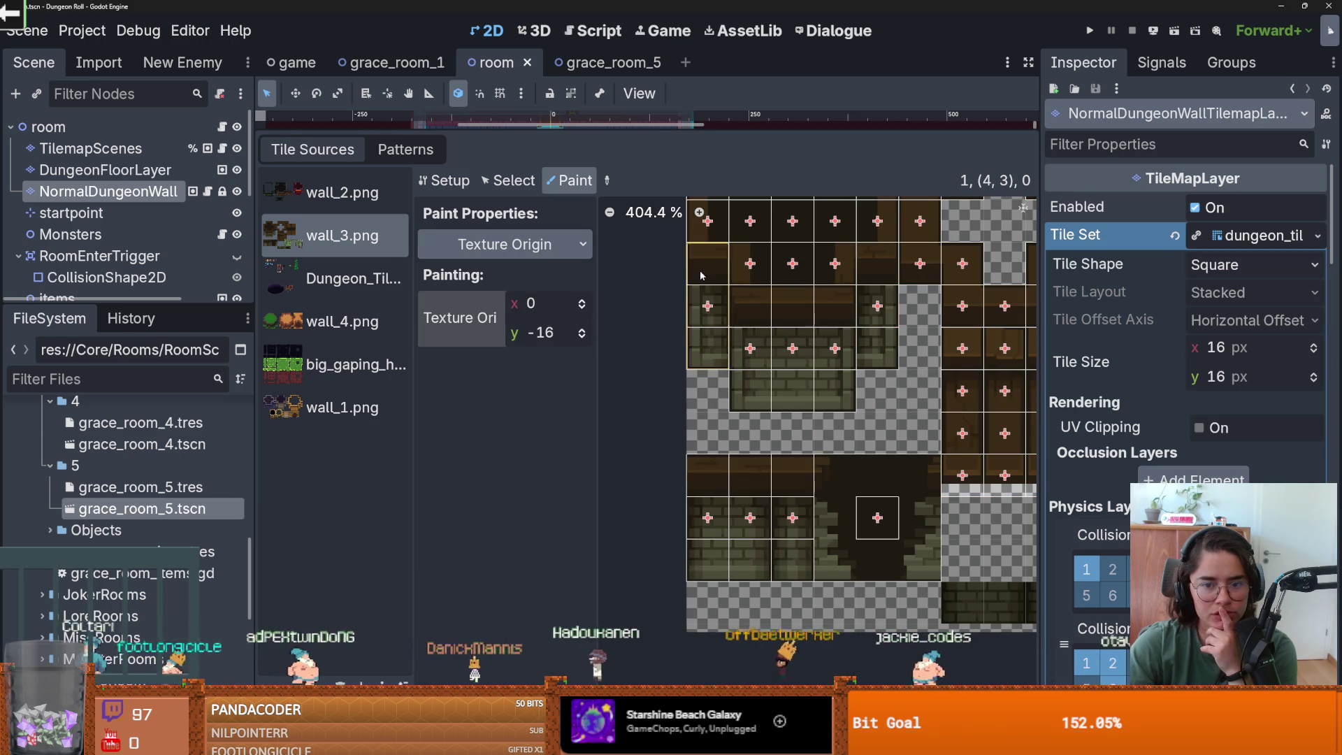
left_click(514, 183)
left_click(570, 180)
left_click(505, 244)
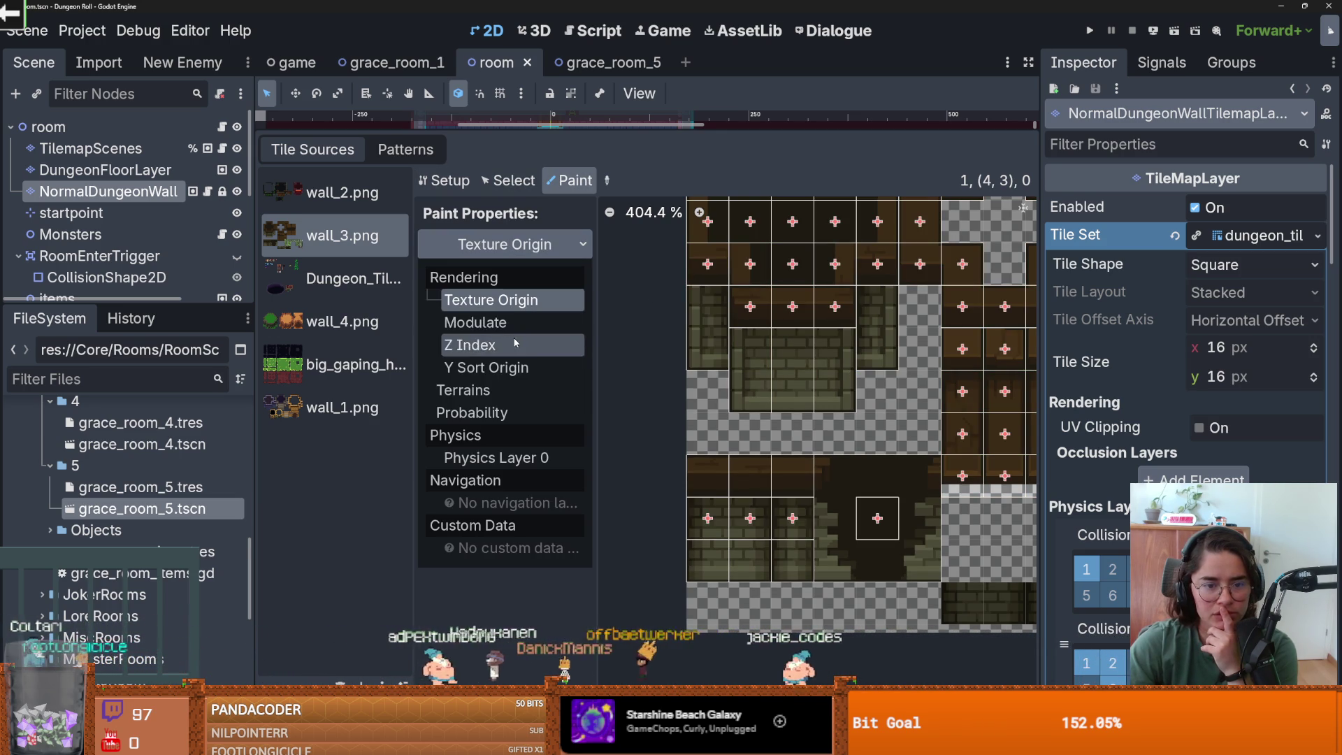
left_click(488, 393)
left_click(545, 334)
left_click(727, 319)
scroll(715, 270, "up", 2)
- Clear terrain from four wrong tiles, paint hideout_walls across the cross-shaped tiles, and save
left_click_drag(783, 424, 846, 336)
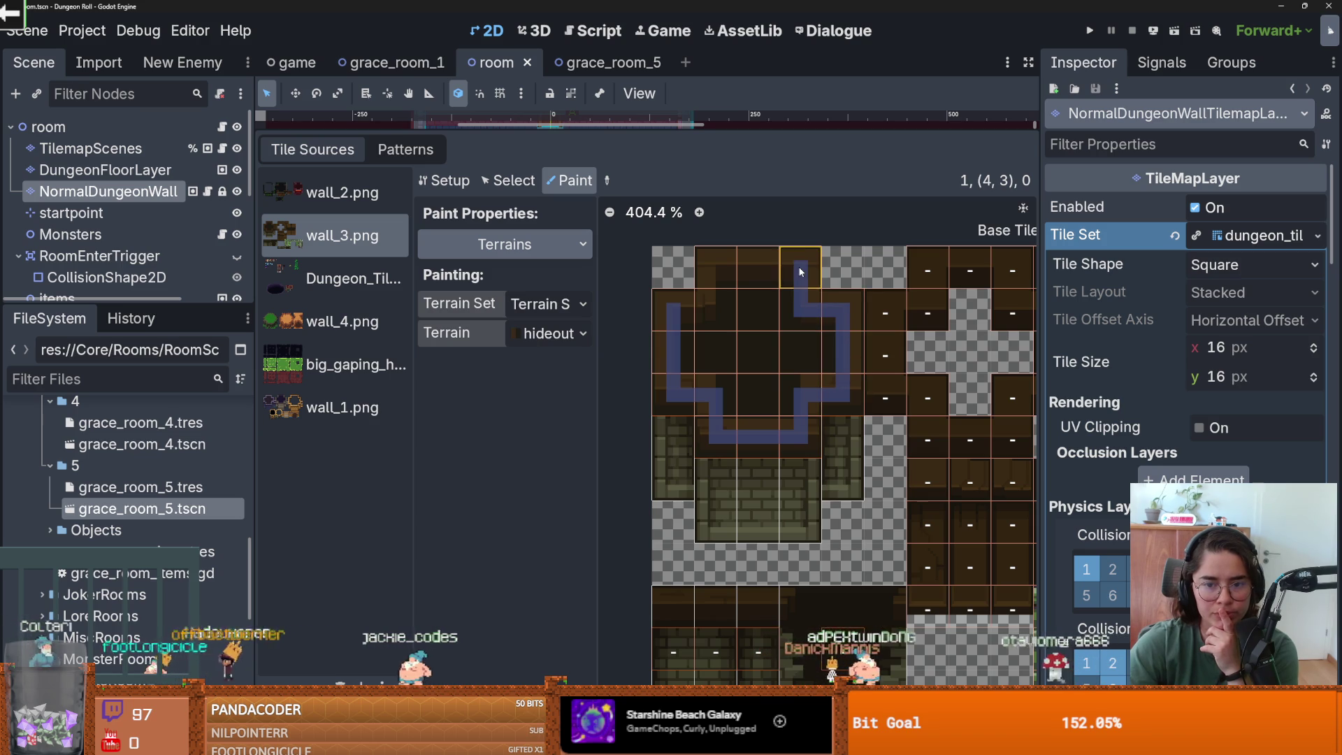
mouse_move(713, 271)
left_mouse_down()
mouse_move(678, 379)
mouse_move(728, 320)
mouse_move(741, 364)
mouse_move(720, 419)
mouse_move(831, 353)
mouse_move(769, 347)
mouse_move(766, 297)
left_mouse_up()
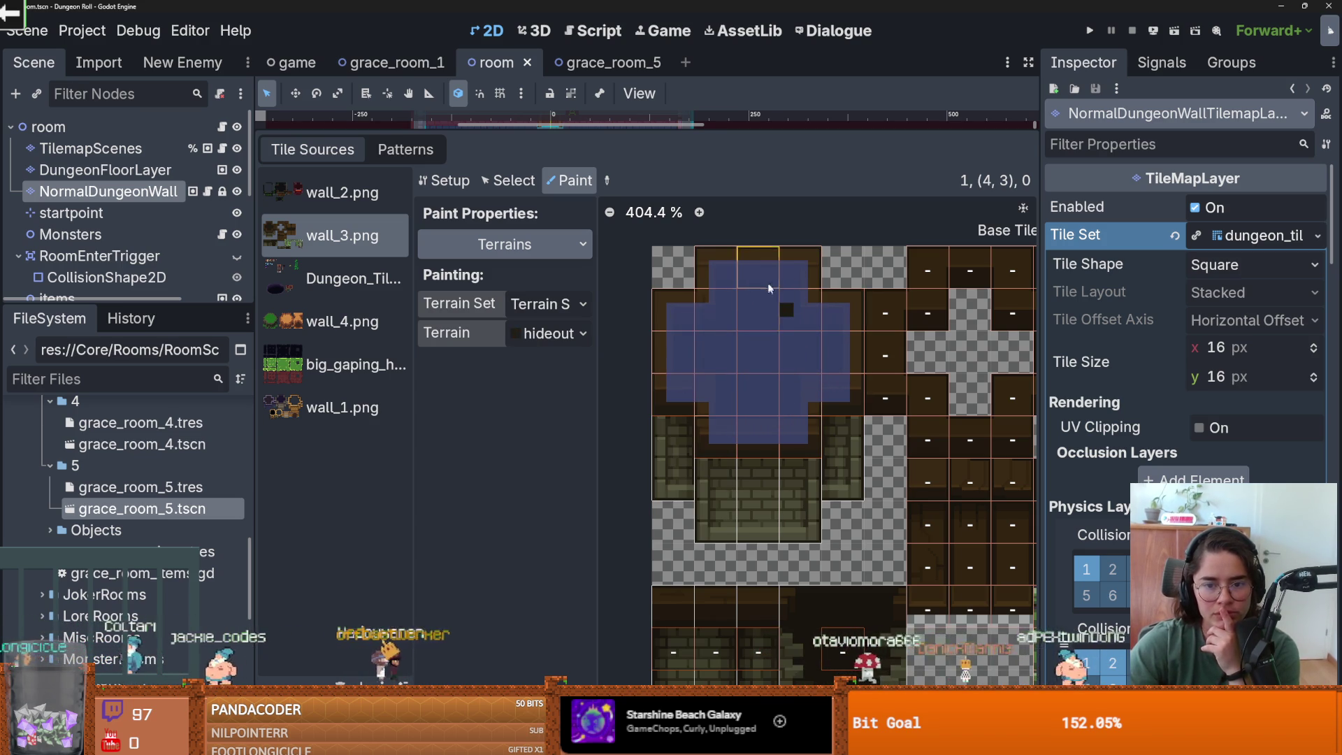
scroll(730, 417, "down", 1)
key("ctrl+s")
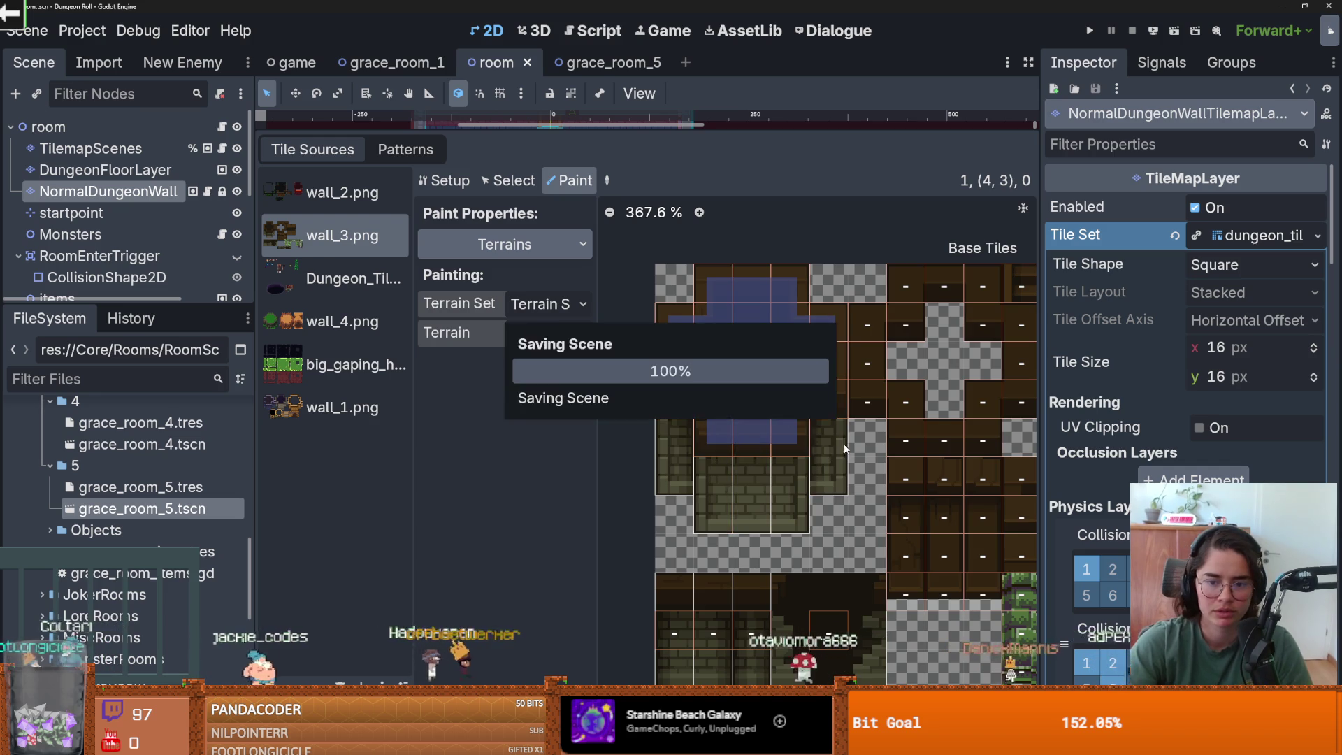
scroll(741, 535, "down", 2)
scroll(744, 530, "left", 2)
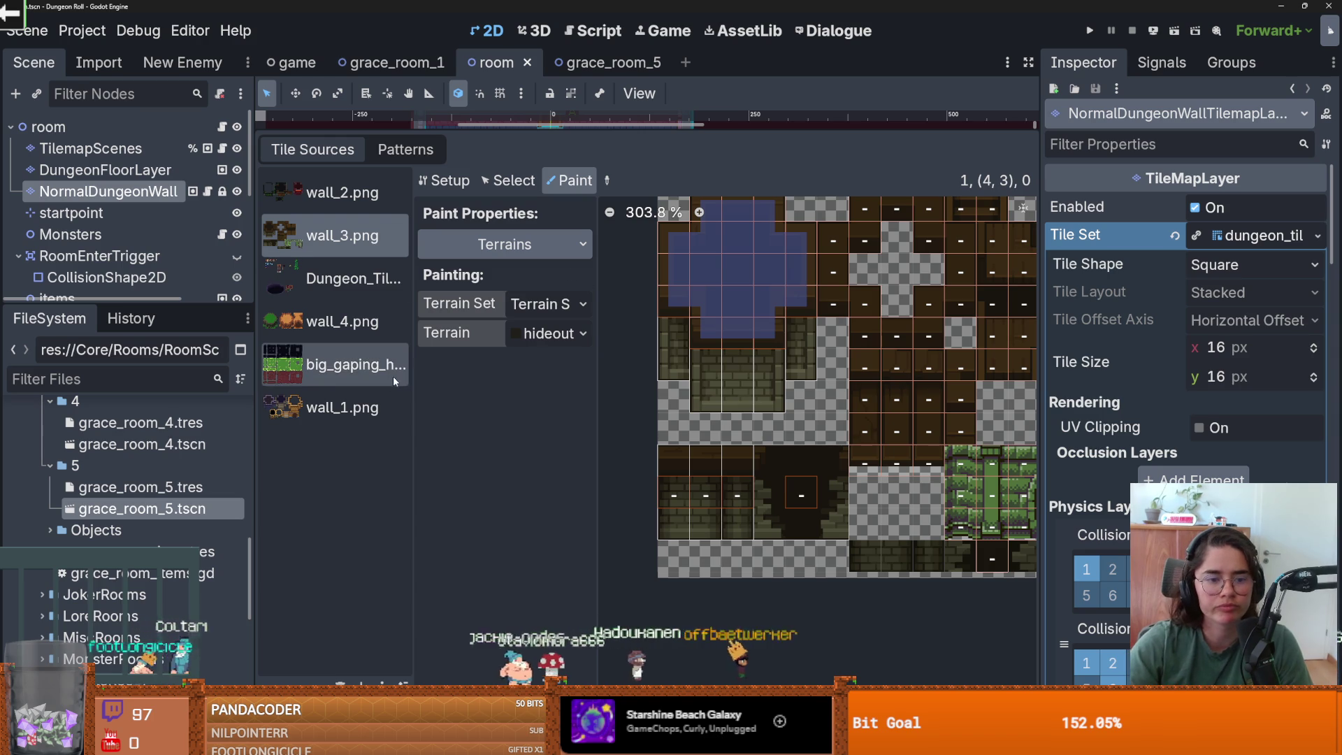
- Display the wall_4.png atlas, add two terrains to the second terrain set, and widen the atlas panel
left_click(336, 321)
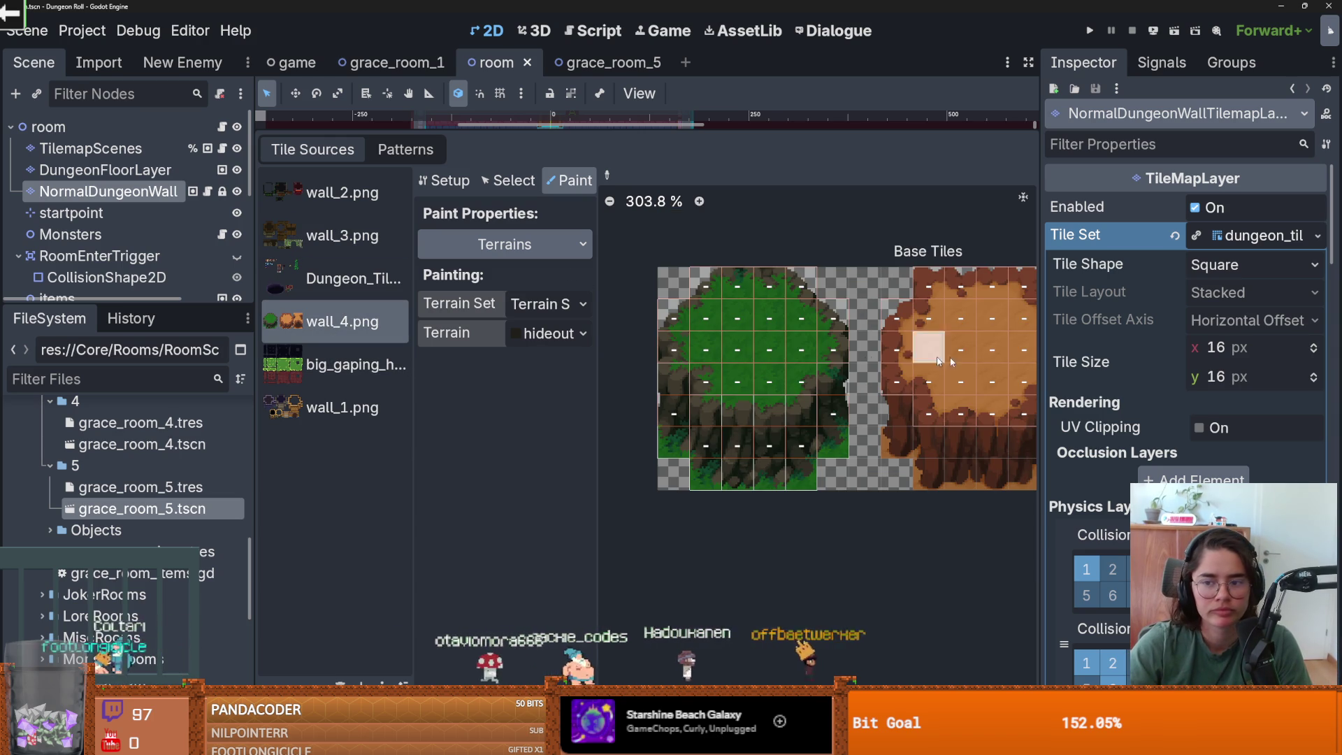
left_click(1224, 240)
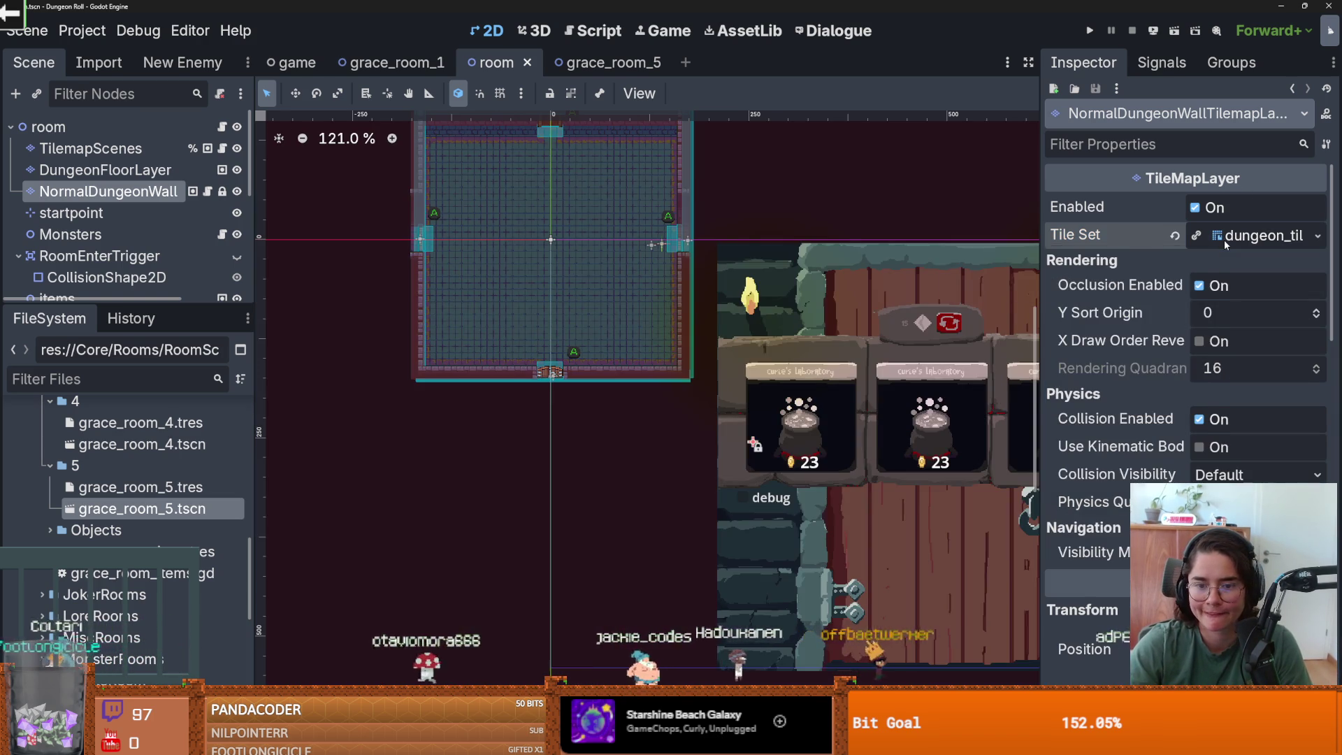
left_click(1224, 241)
scroll(1174, 479, "down", 5)
scroll(1174, 479, "down", 10)
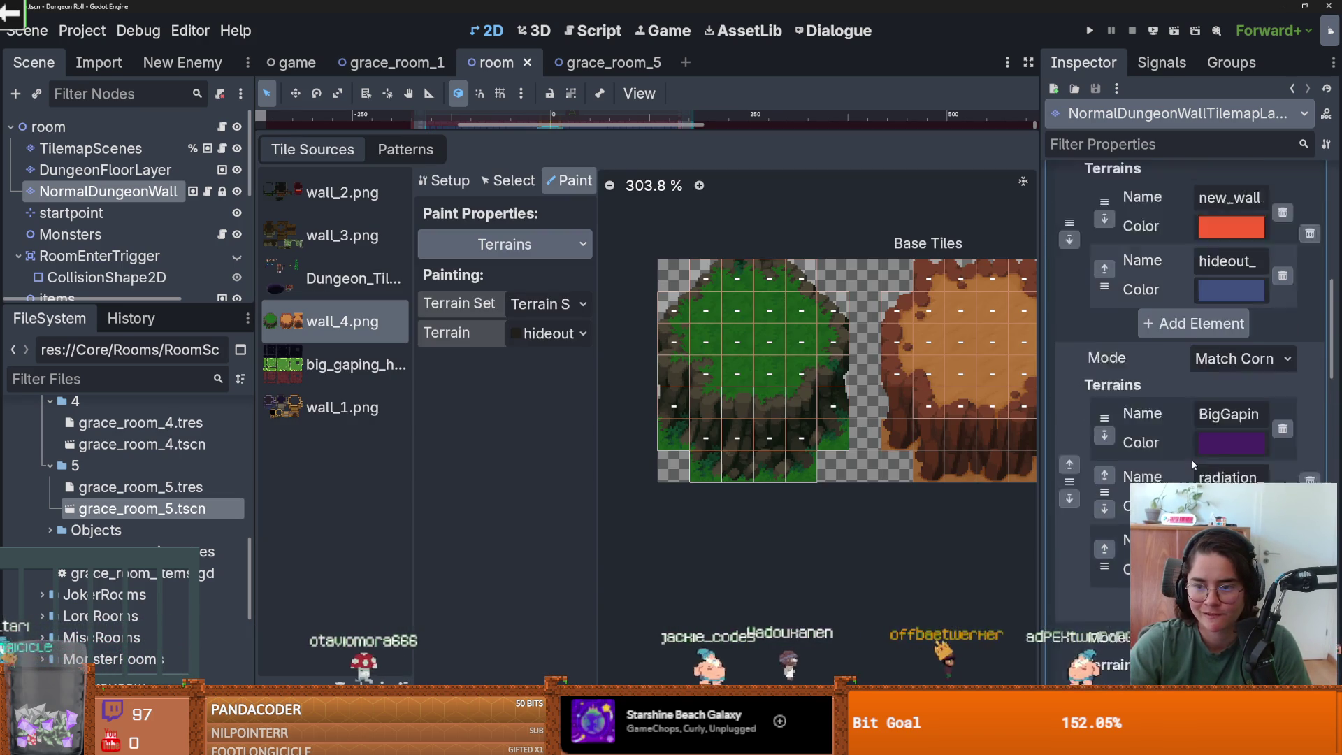
left_click(1195, 539)
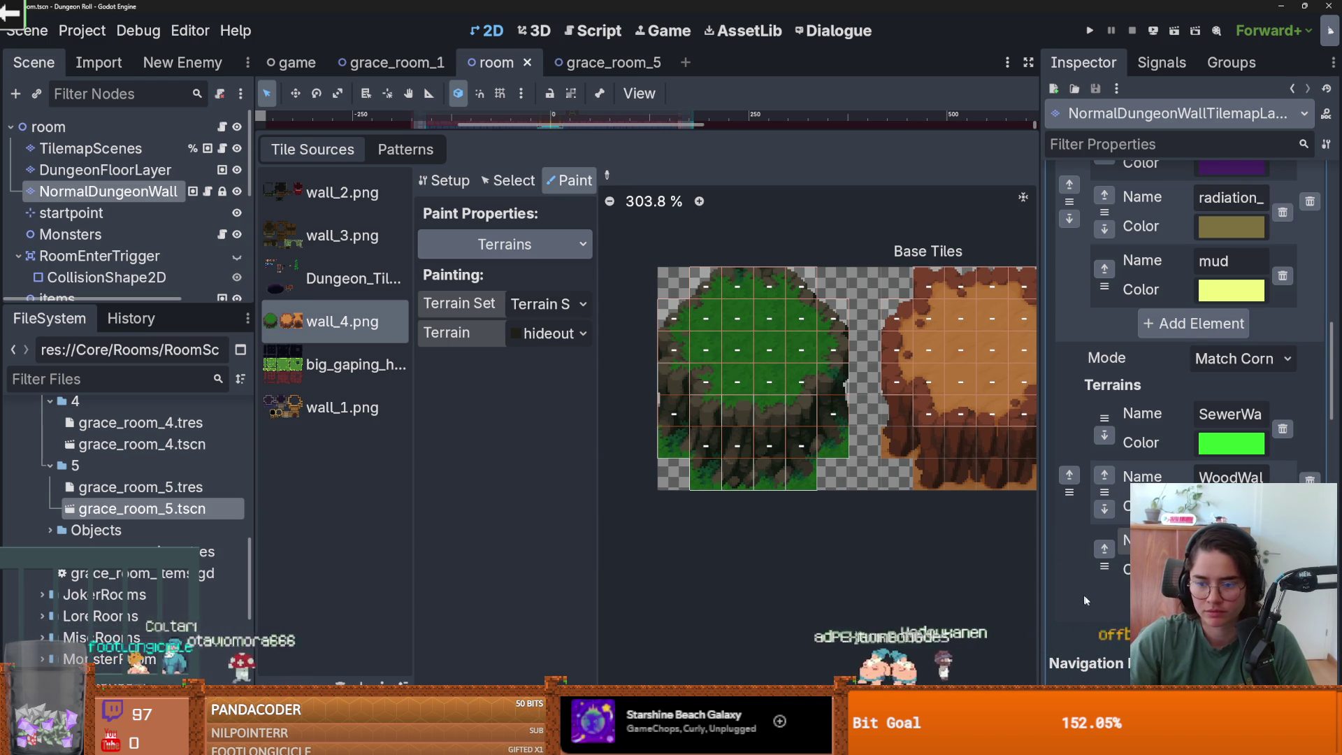
left_click(1188, 602)
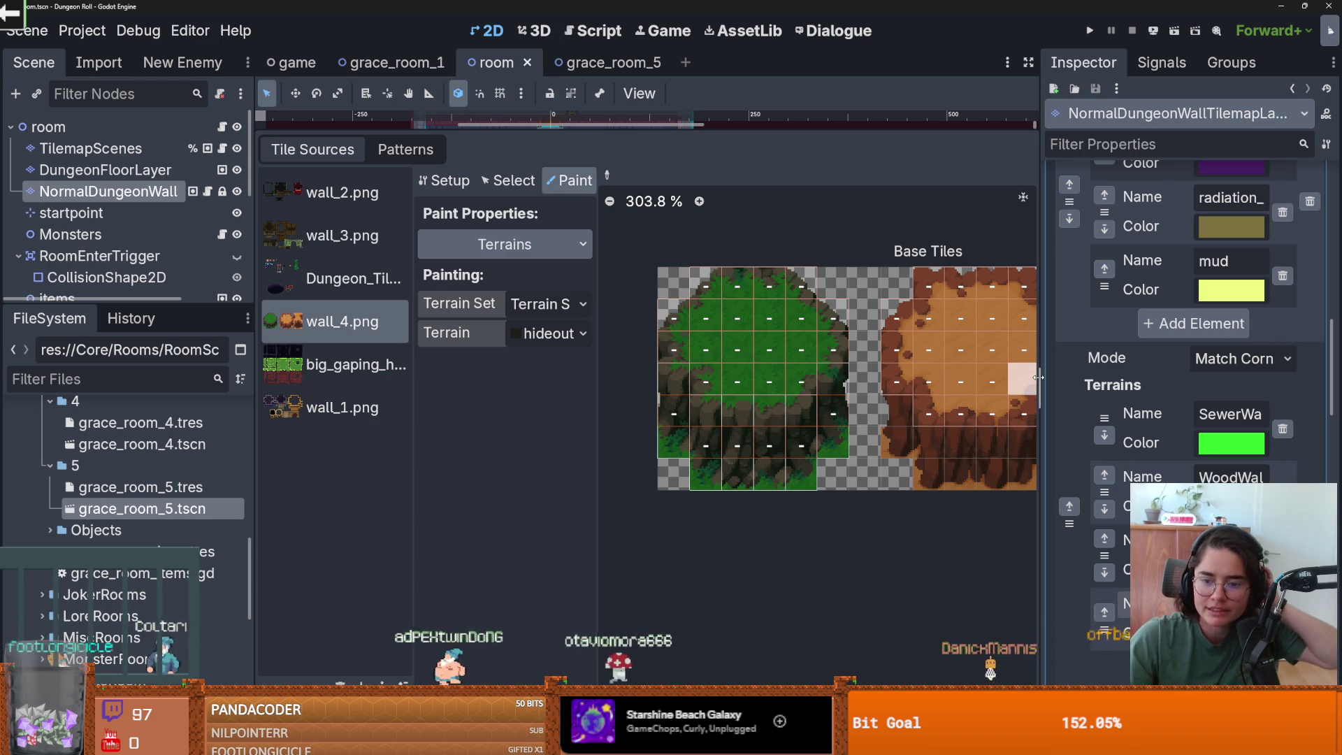
left_click_drag(1040, 391, 1124, 392)
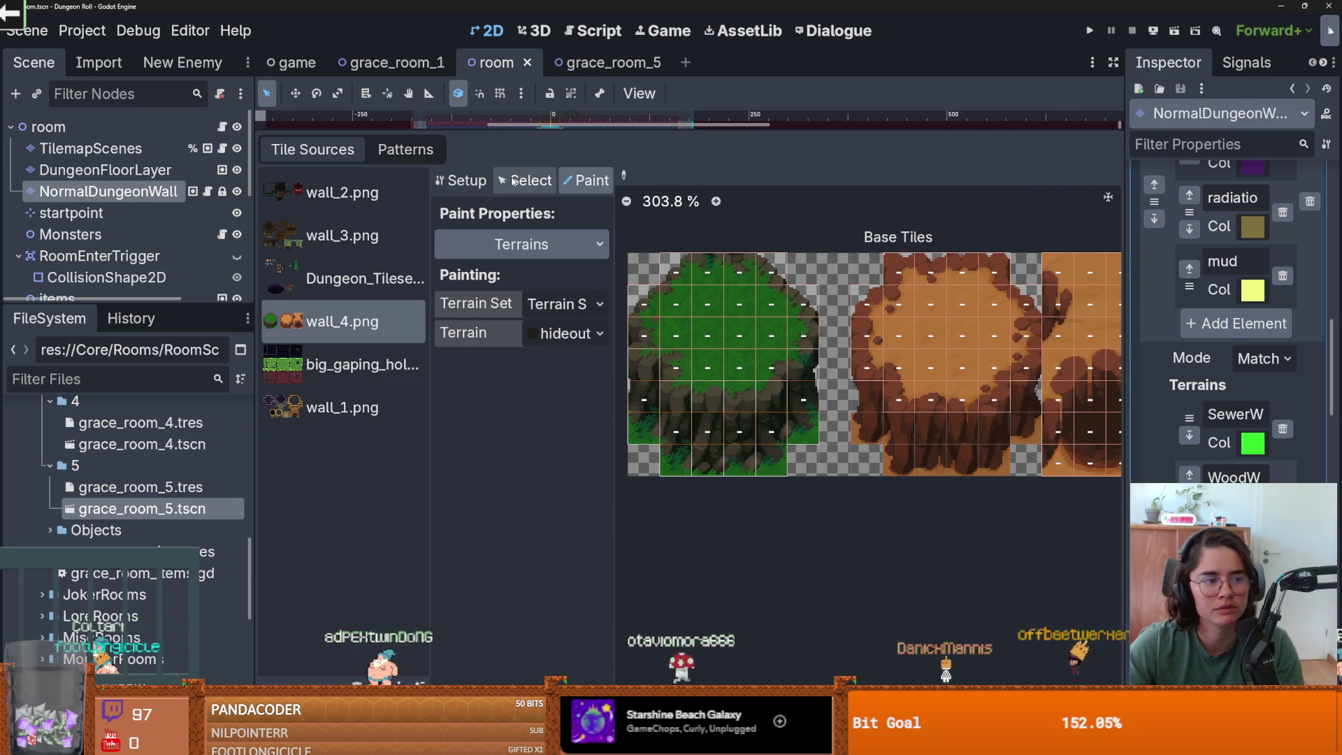
- In Select mode, inspect several atlas tiles and delete a box-selected group of dirt-cliff tiles
left_click(524, 180)
left_click(794, 345)
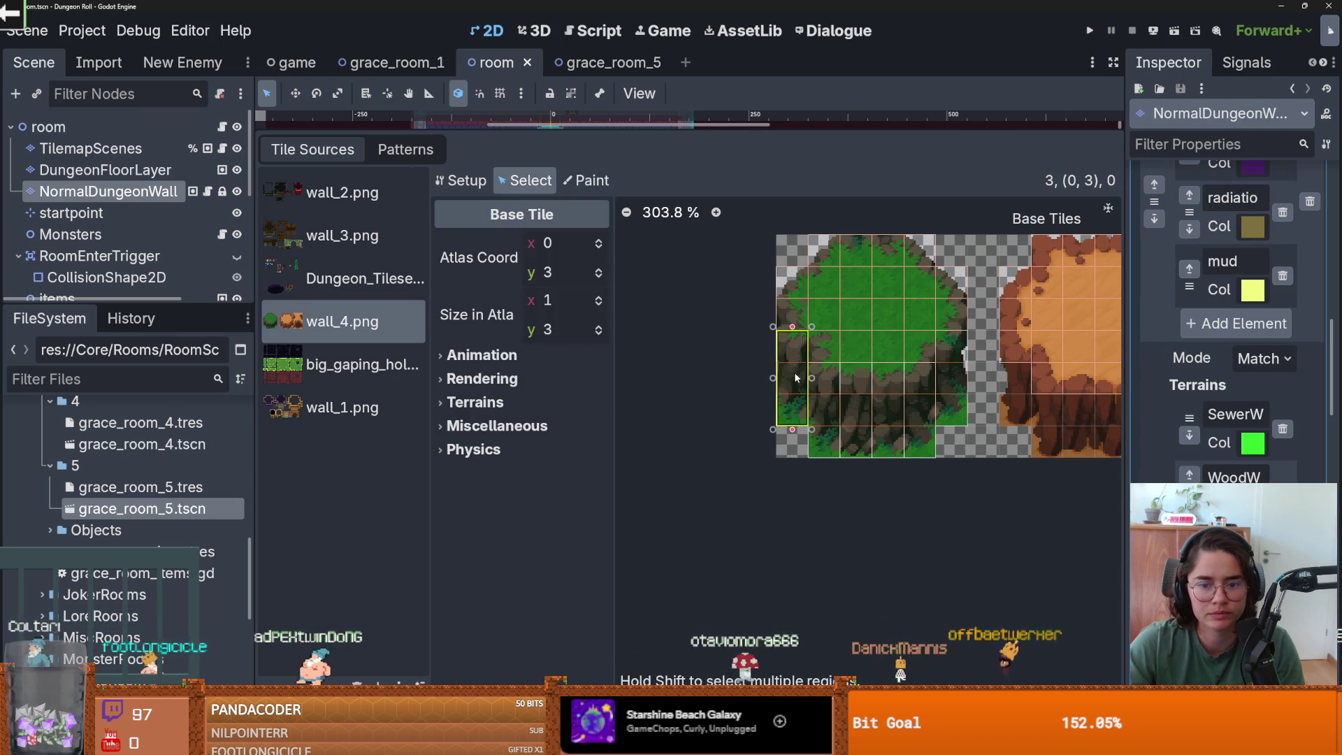
left_click(842, 395)
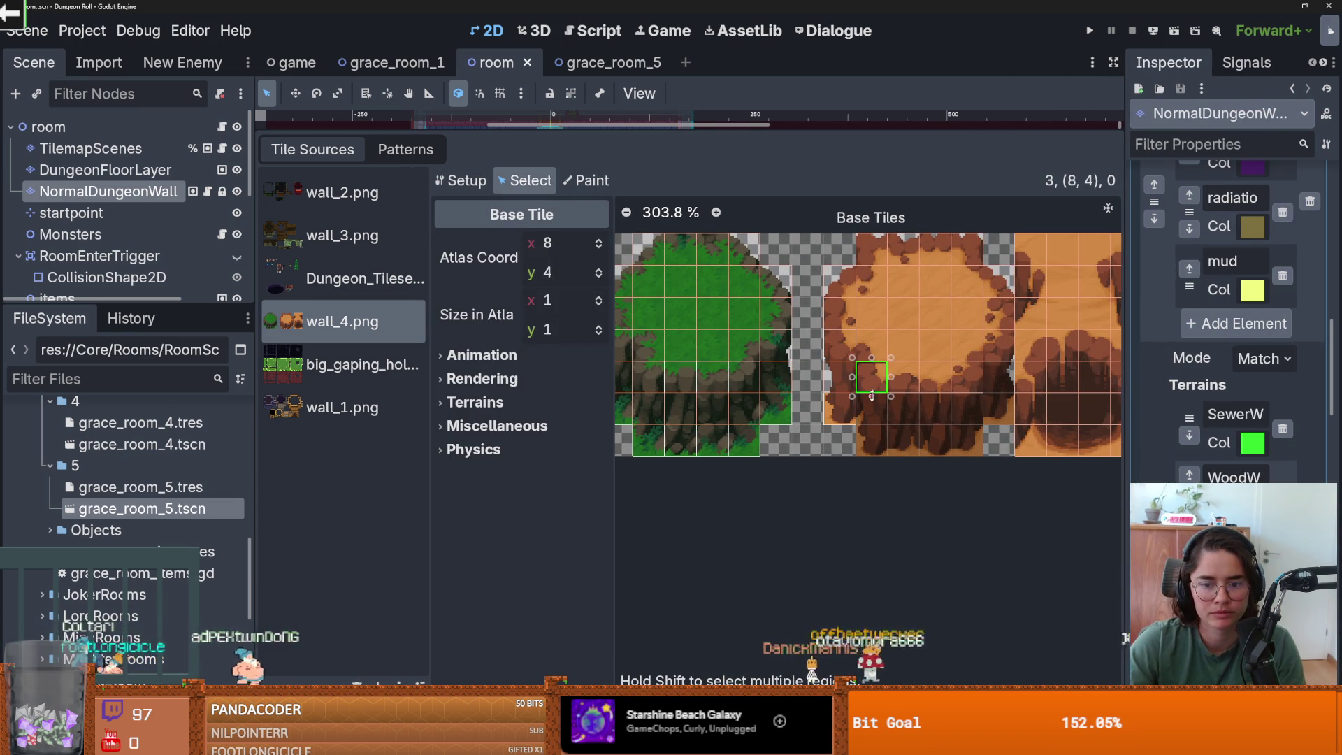
left_click(876, 442)
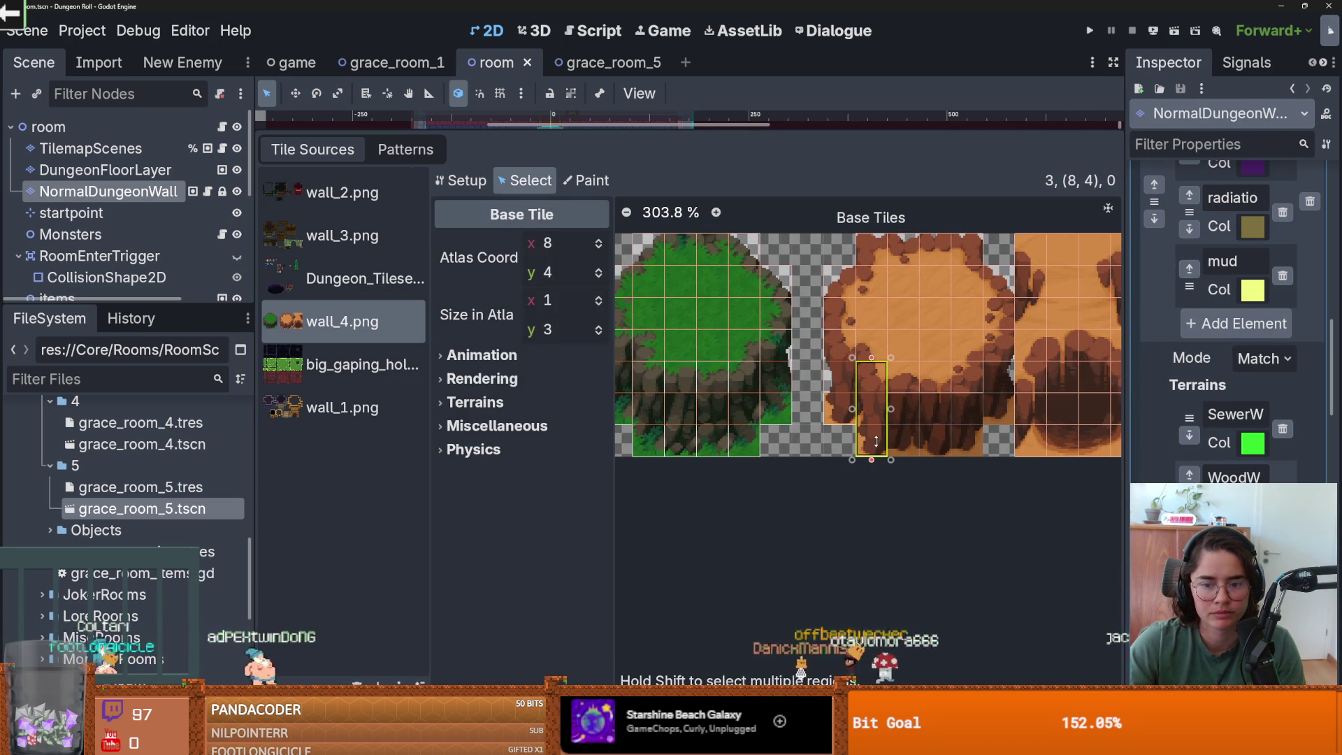
left_click(937, 403)
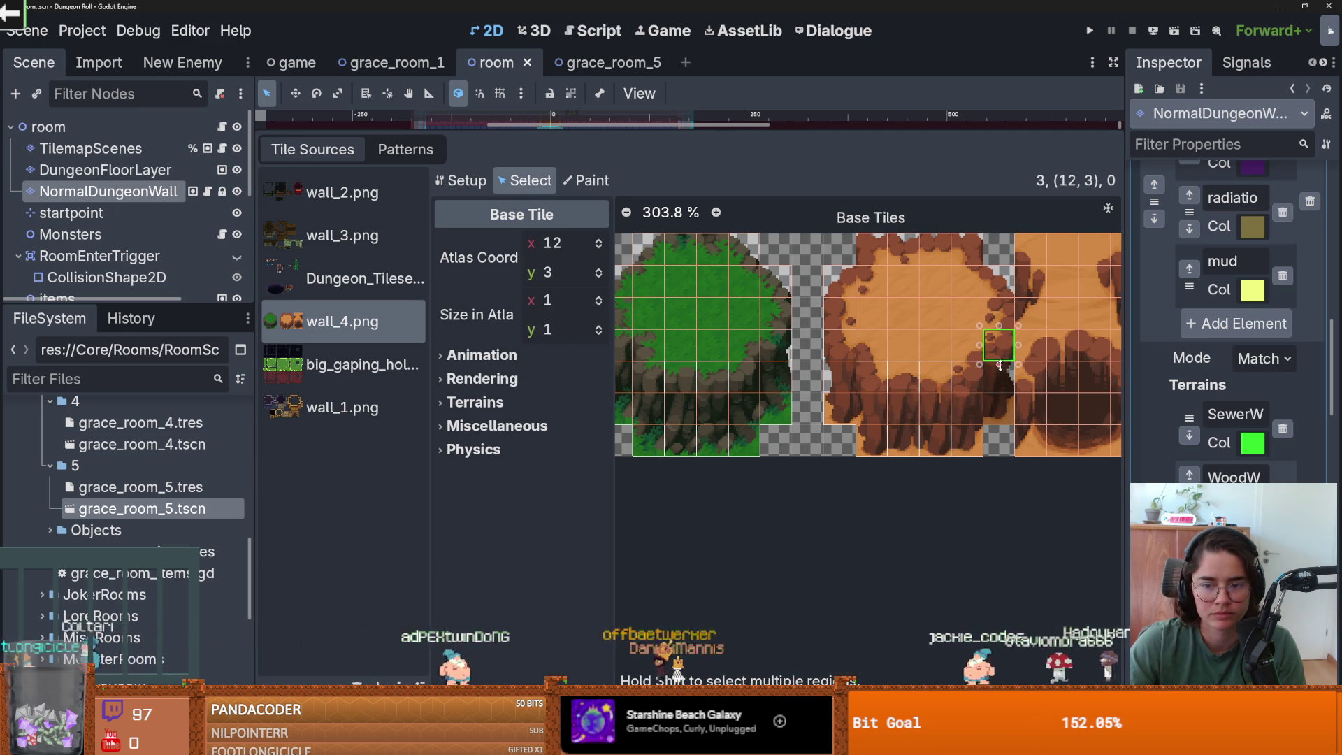
scroll(955, 390, "right", 2)
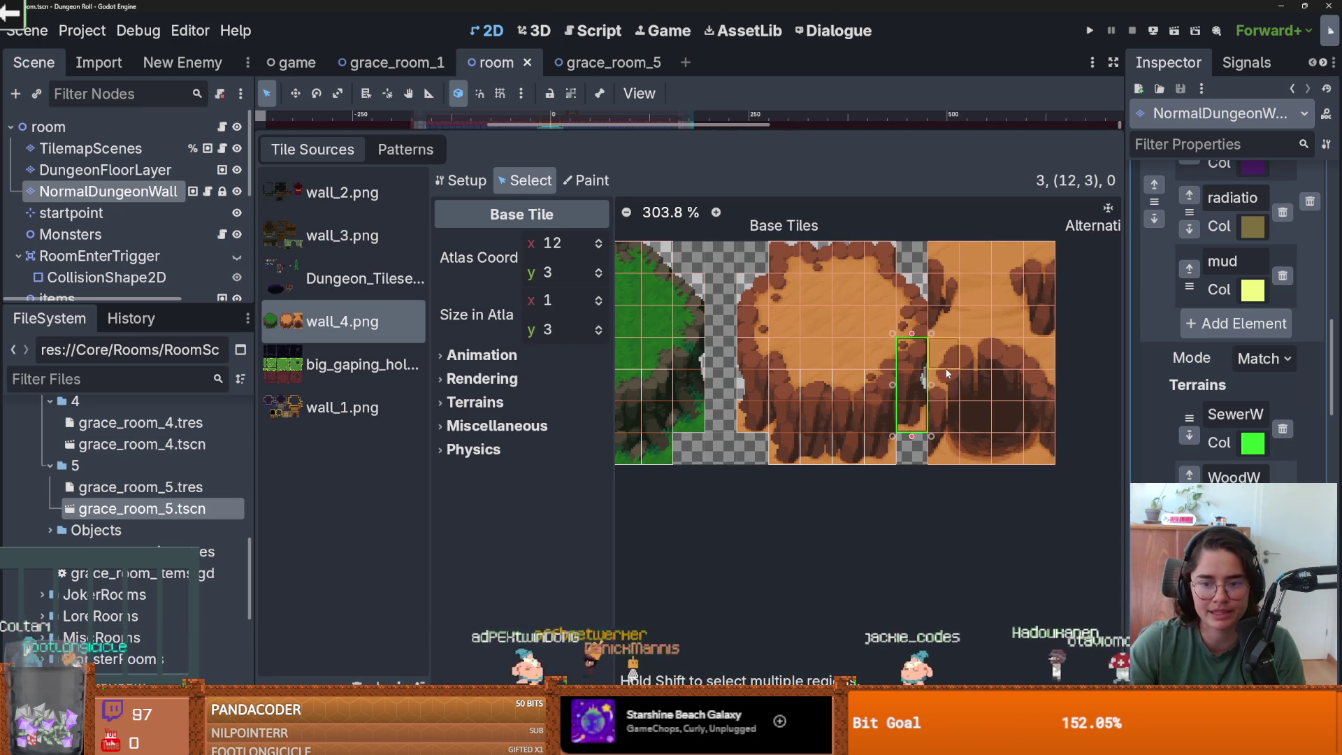
left_click_drag(958, 376, 1067, 450)
scroll(1067, 450, "up", 2)
right_click(1067, 451)
left_click(1080, 456)
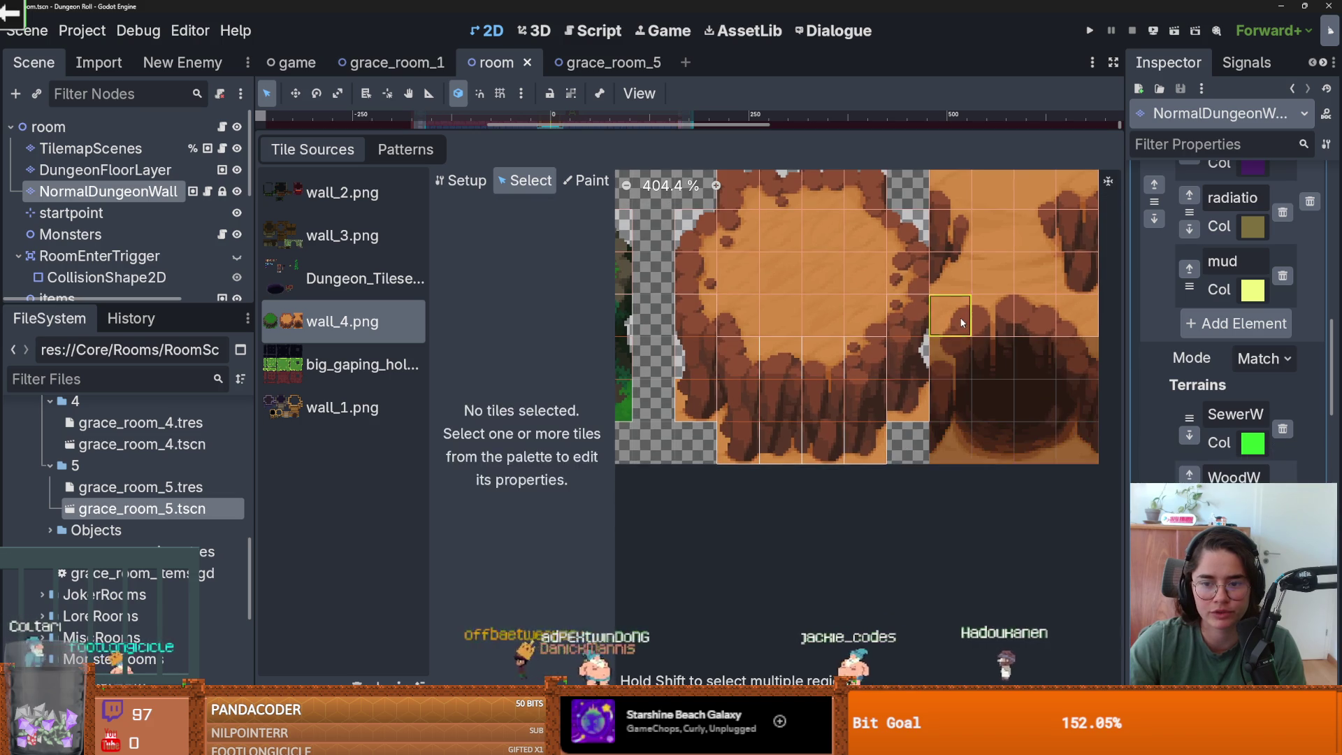
- Delete the tile at (15, 3) and make the tile at atlas (13, 0) span 4×3 cells
left_click(962, 321)
right_click(991, 339)
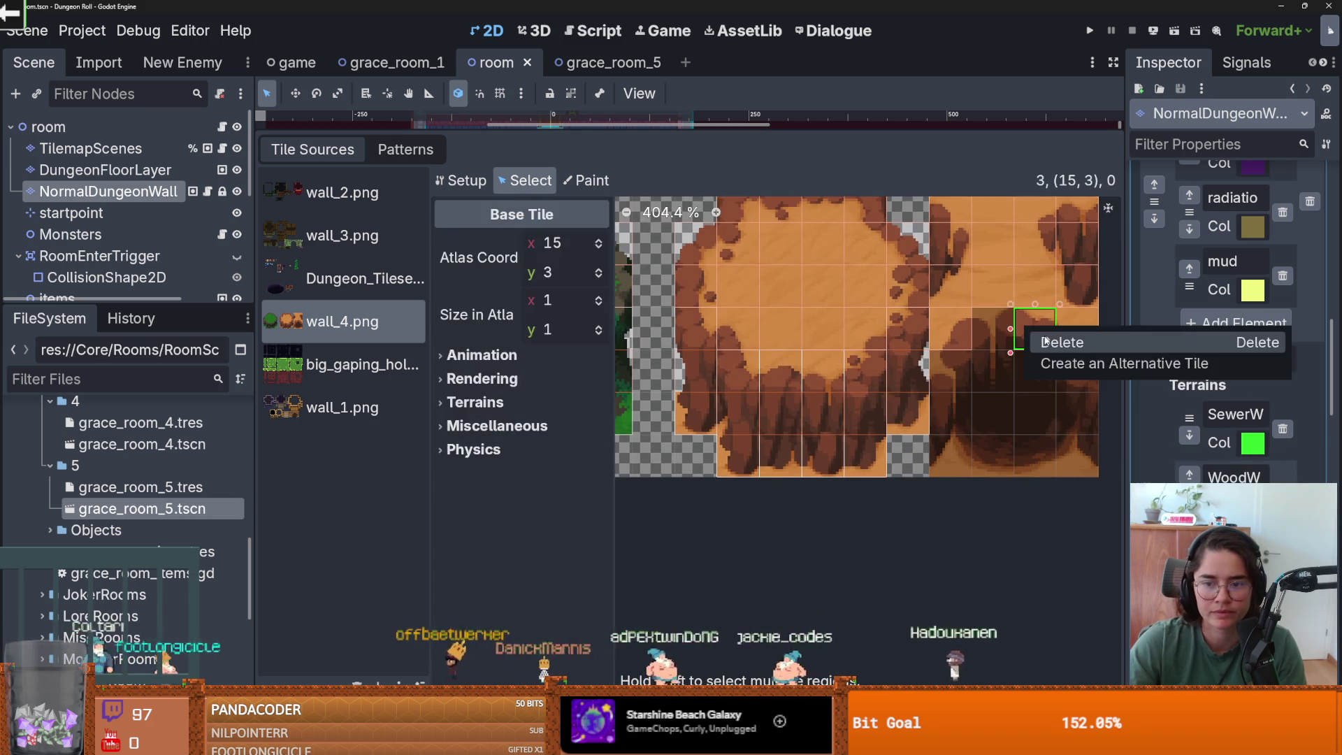
left_click(1010, 344)
left_click(990, 336)
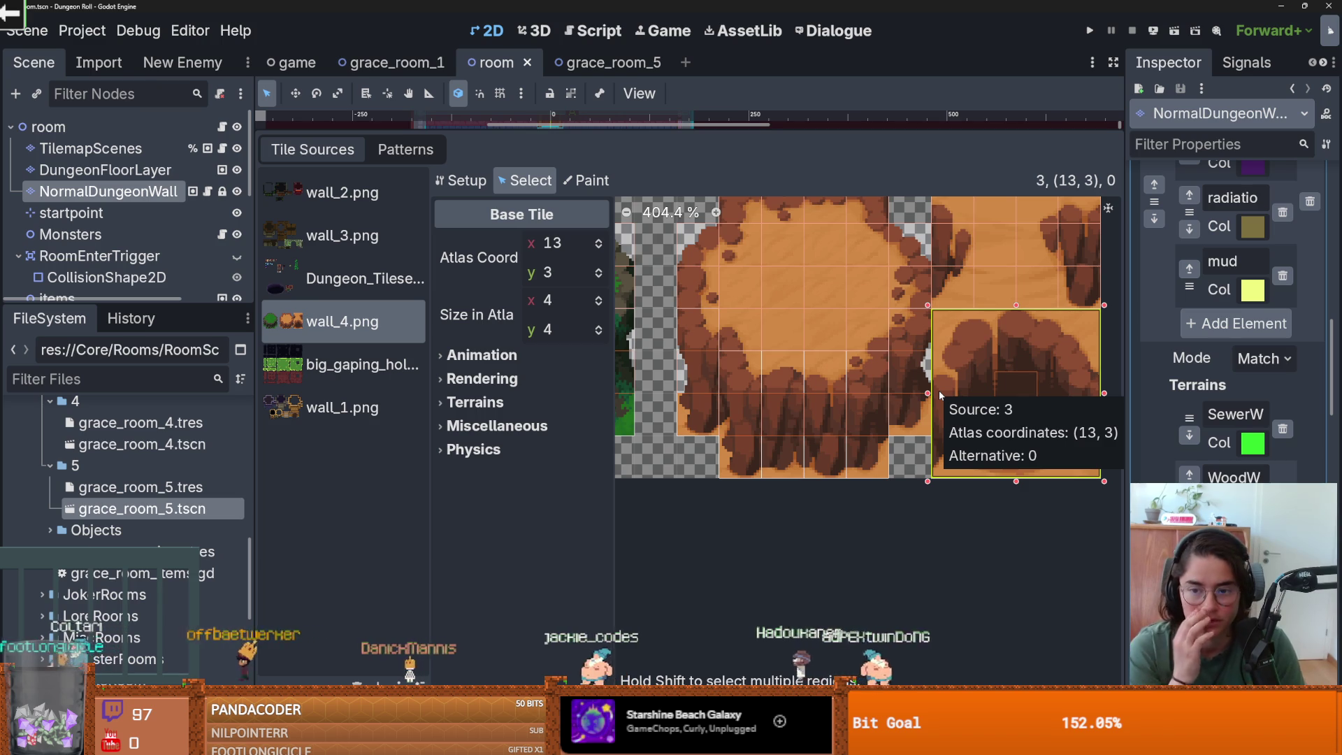
scroll(938, 353, "right", 2)
scroll(778, 355, "right", 2)
mouse_move(842, 258)
left_mouse_down()
mouse_move(976, 300)
mouse_move(958, 245)
left_mouse_up()
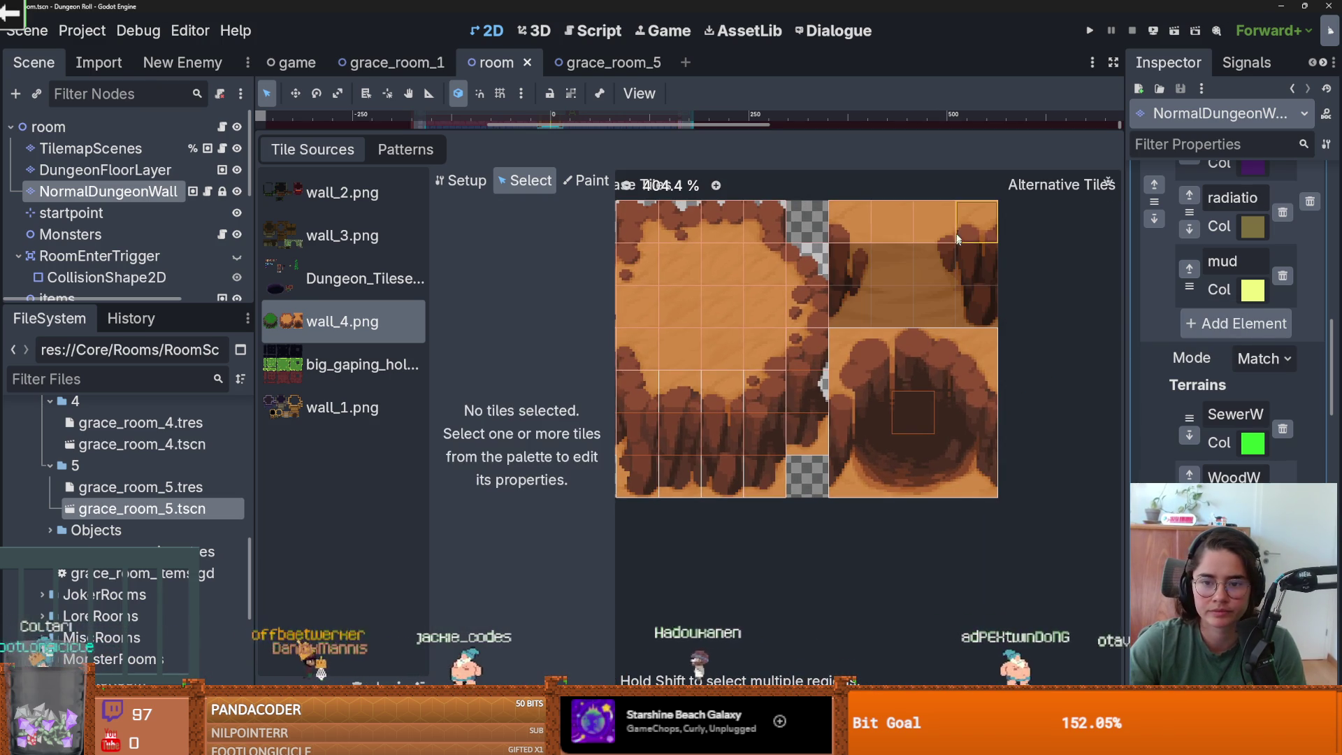
left_click(906, 224)
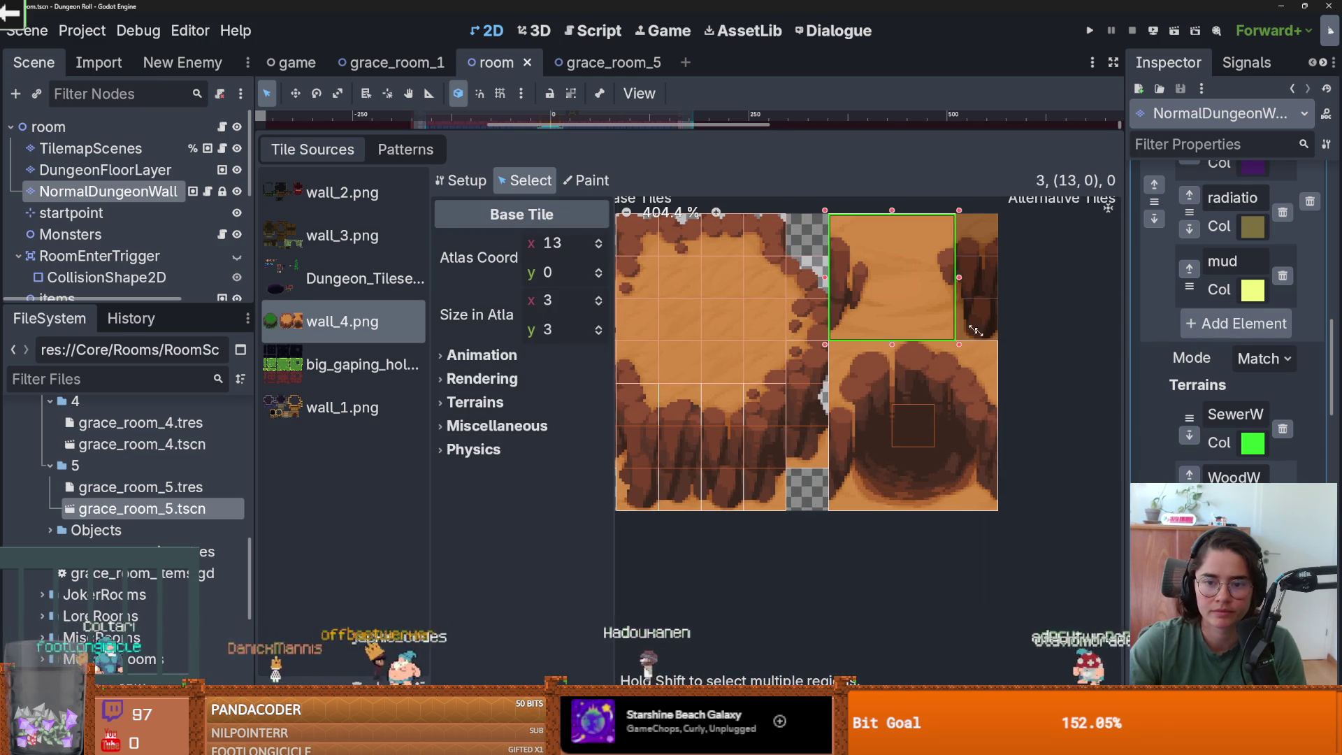
- Save the scene and return to painting terrains in the Paint tab
key("ctrl+s")
scroll(757, 405, "down", 1)
scroll(804, 402, "left", 5)
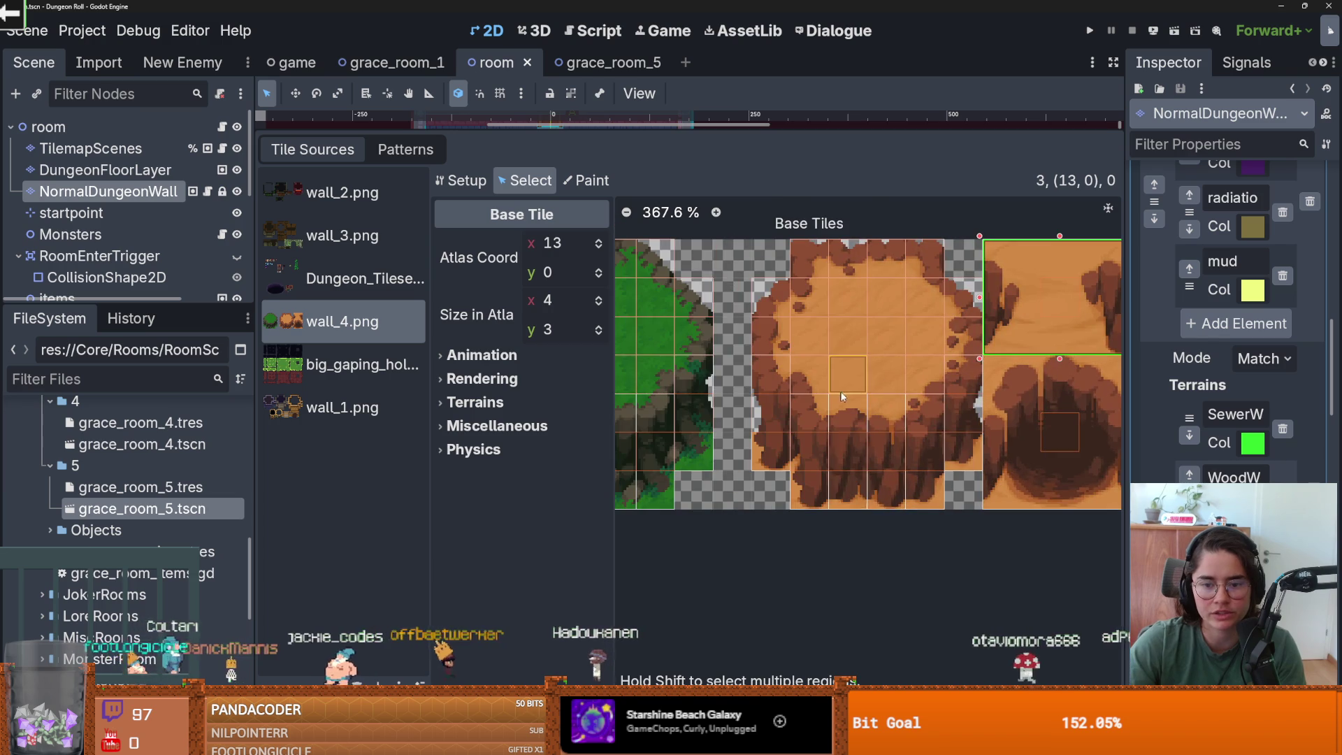
left_click(579, 183)
scroll(734, 392, "left", 5)
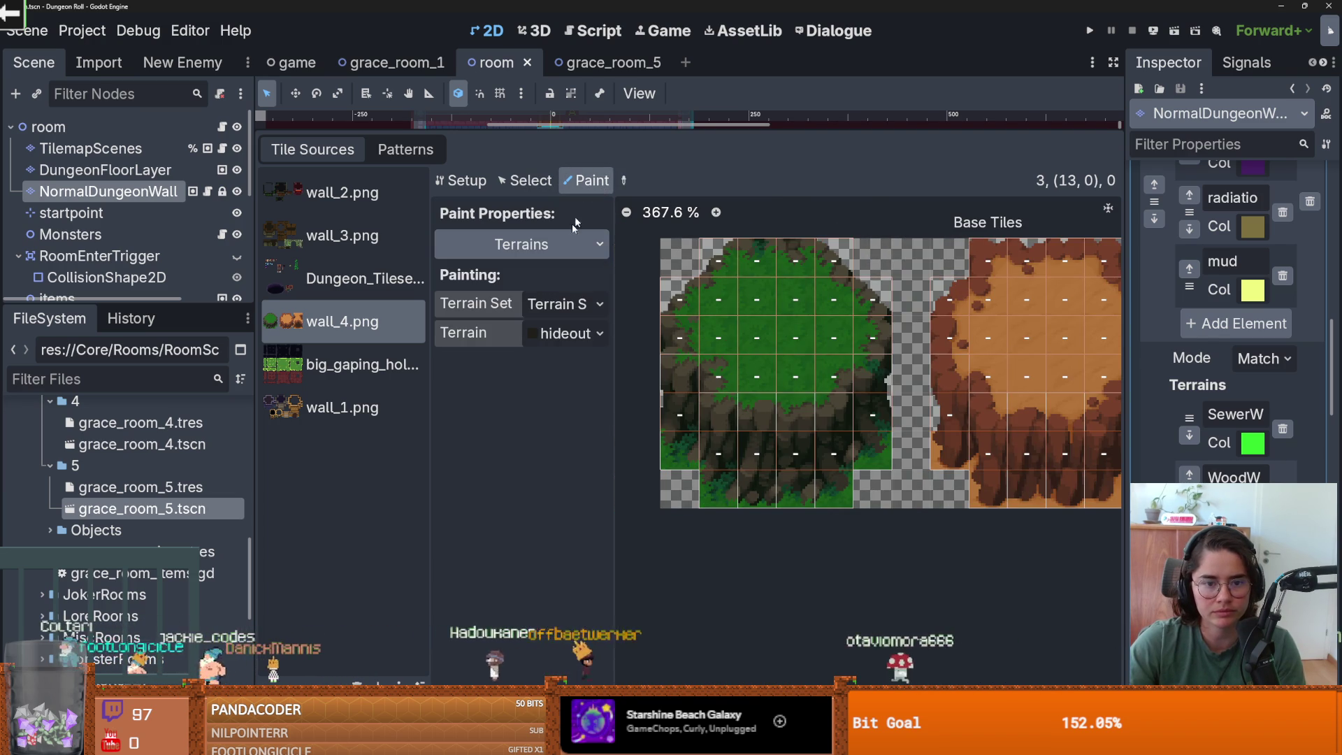
- Switch Paint Properties from Terrains to Texture Origin (0, -16), save, then view the next wall source
left_click(563, 304)
left_click(521, 244)
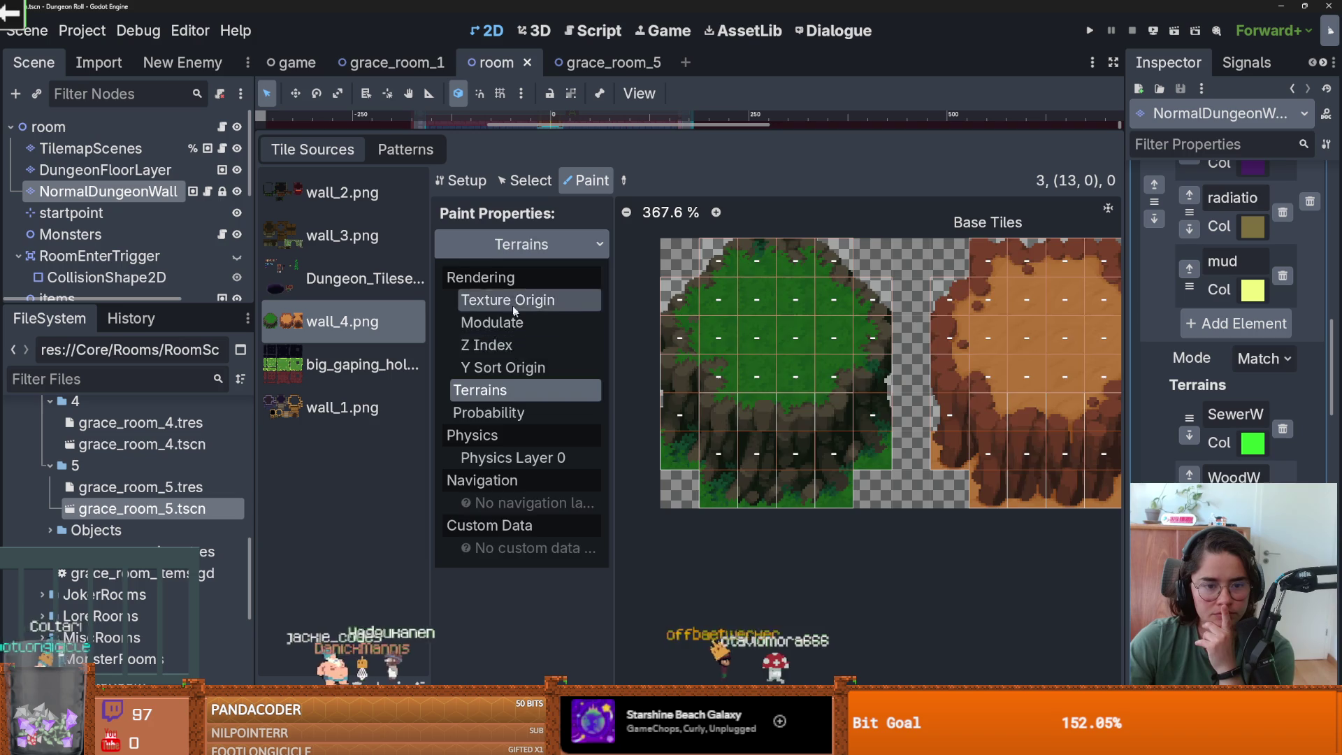
left_click(518, 306)
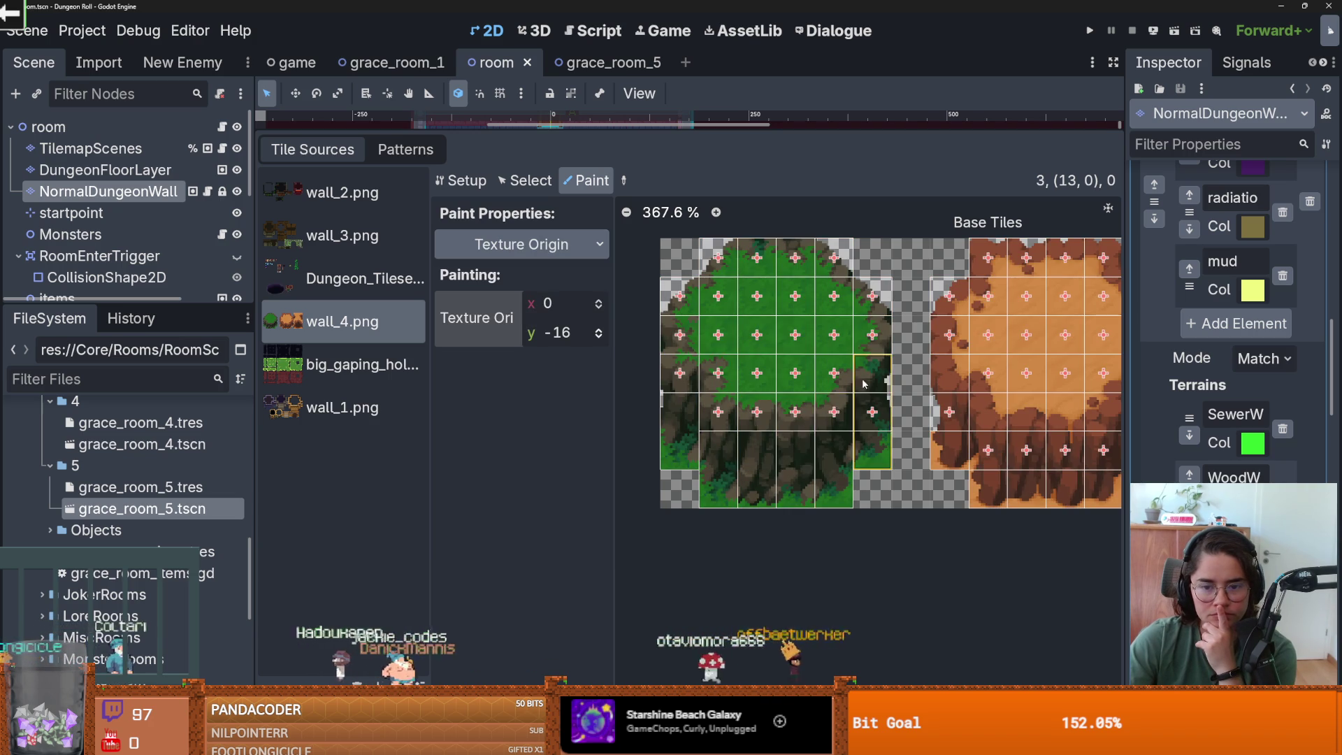
scroll(860, 390, "right", 3)
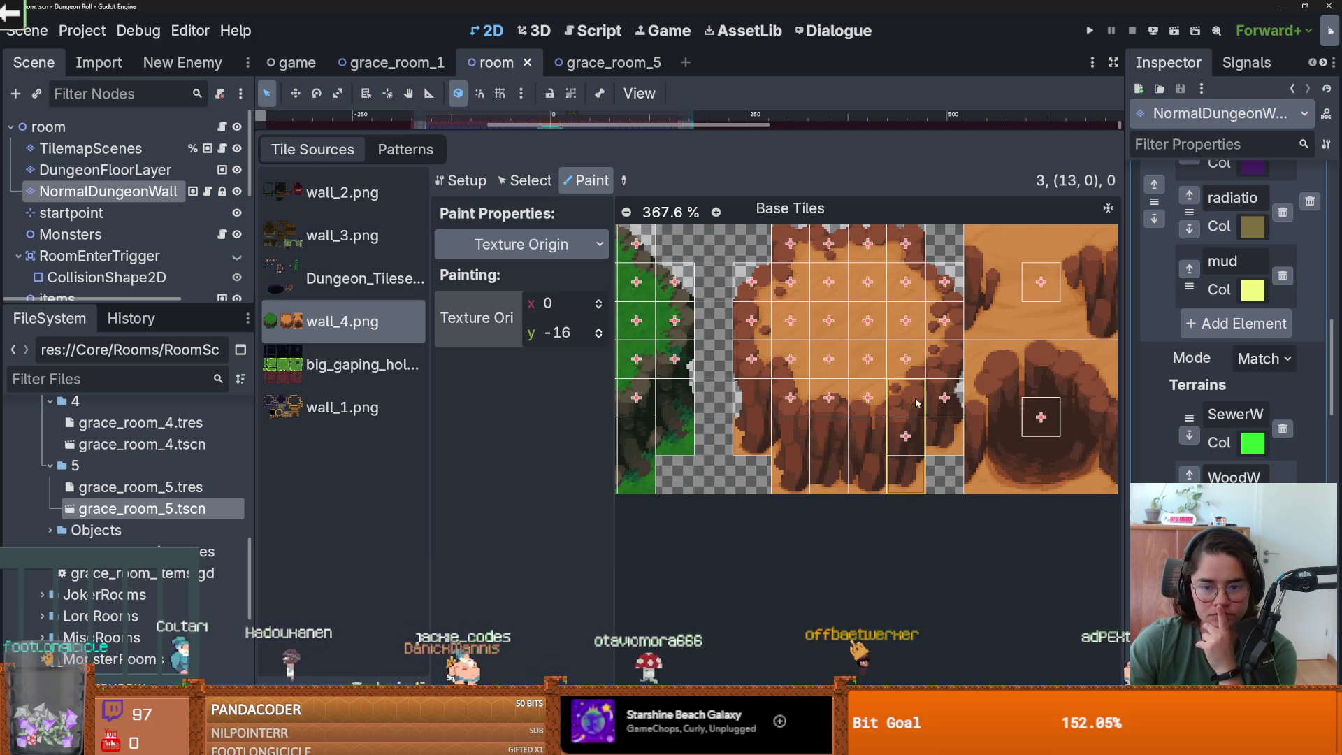
scroll(854, 436, "down", 1)
key("ctrl+s")
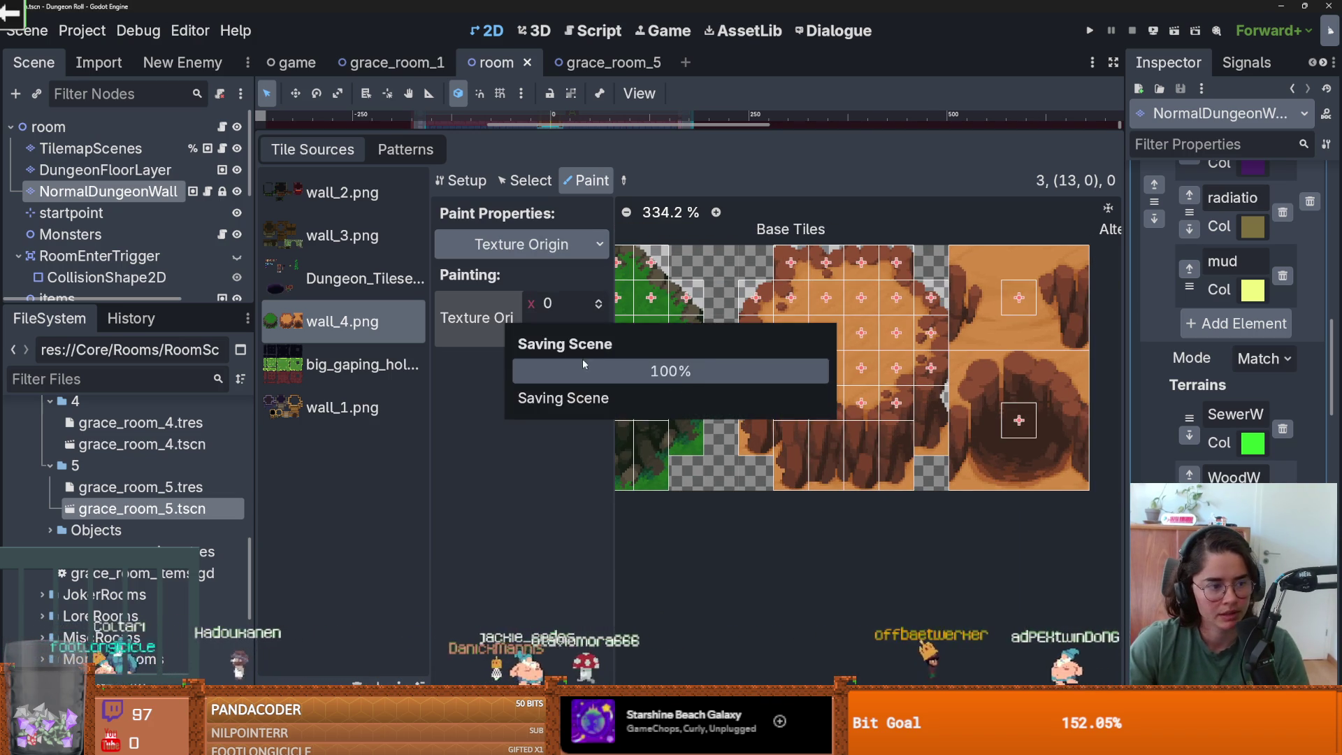
scroll(763, 417, "down", 5)
left_click(314, 363)
- Browse the wall_4, wall_1, wall_3 and wall_2 tile sources
left_click(342, 321)
left_click(343, 408)
scroll(764, 400, "down", 2)
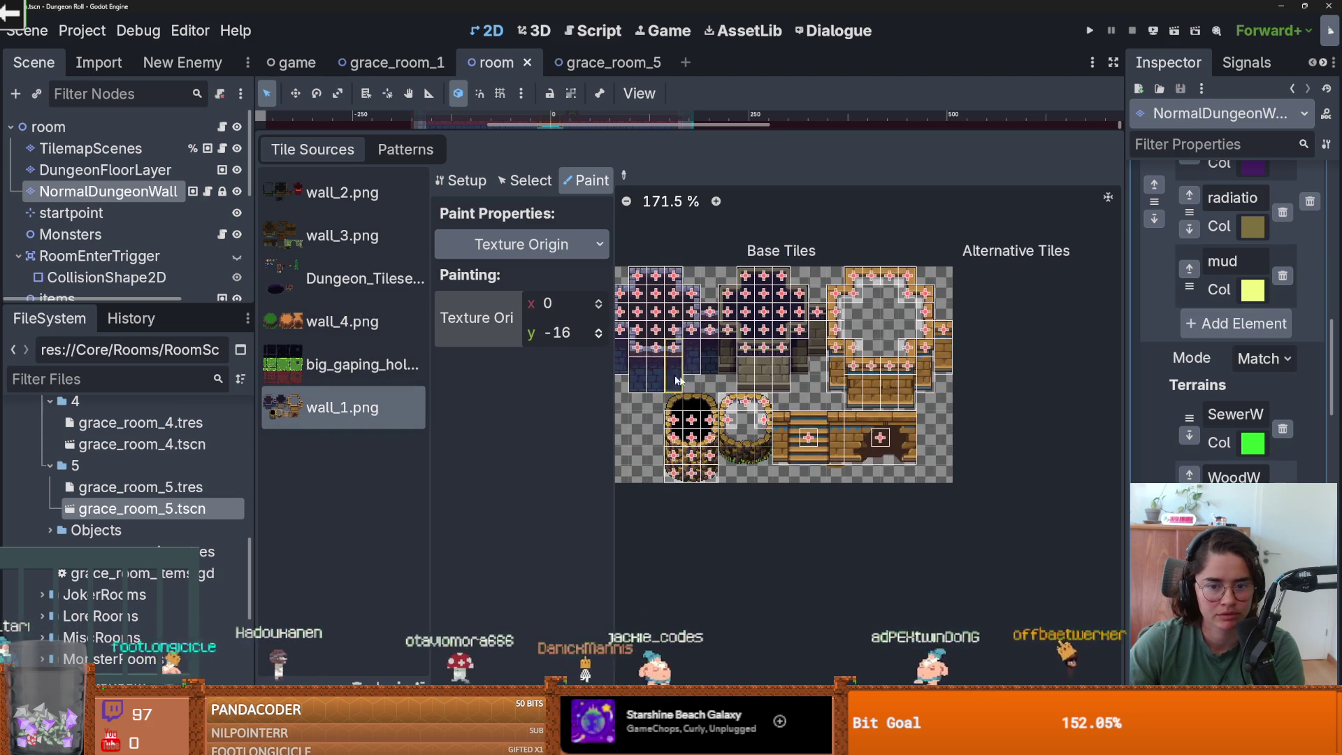
left_click(342, 236)
left_click(342, 192)
scroll(828, 357, "up", 3)
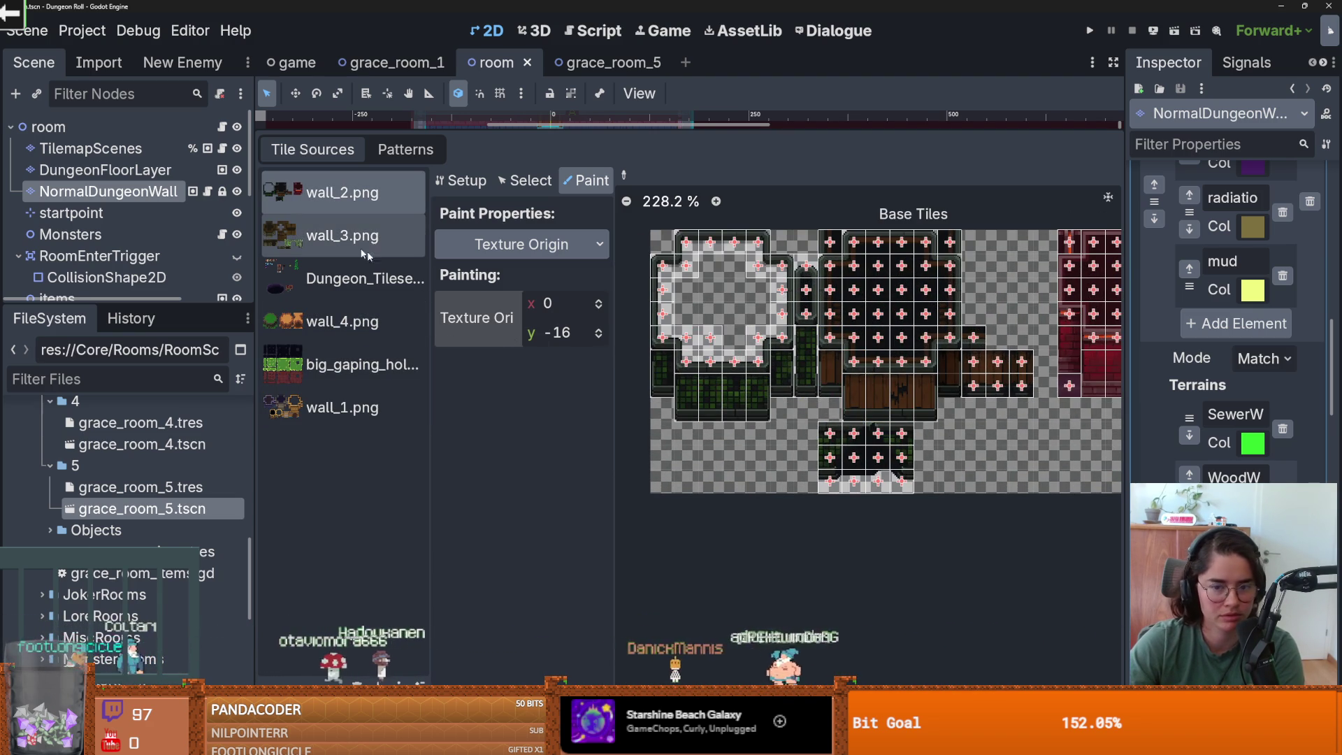
scroll(706, 400, "up", 5)
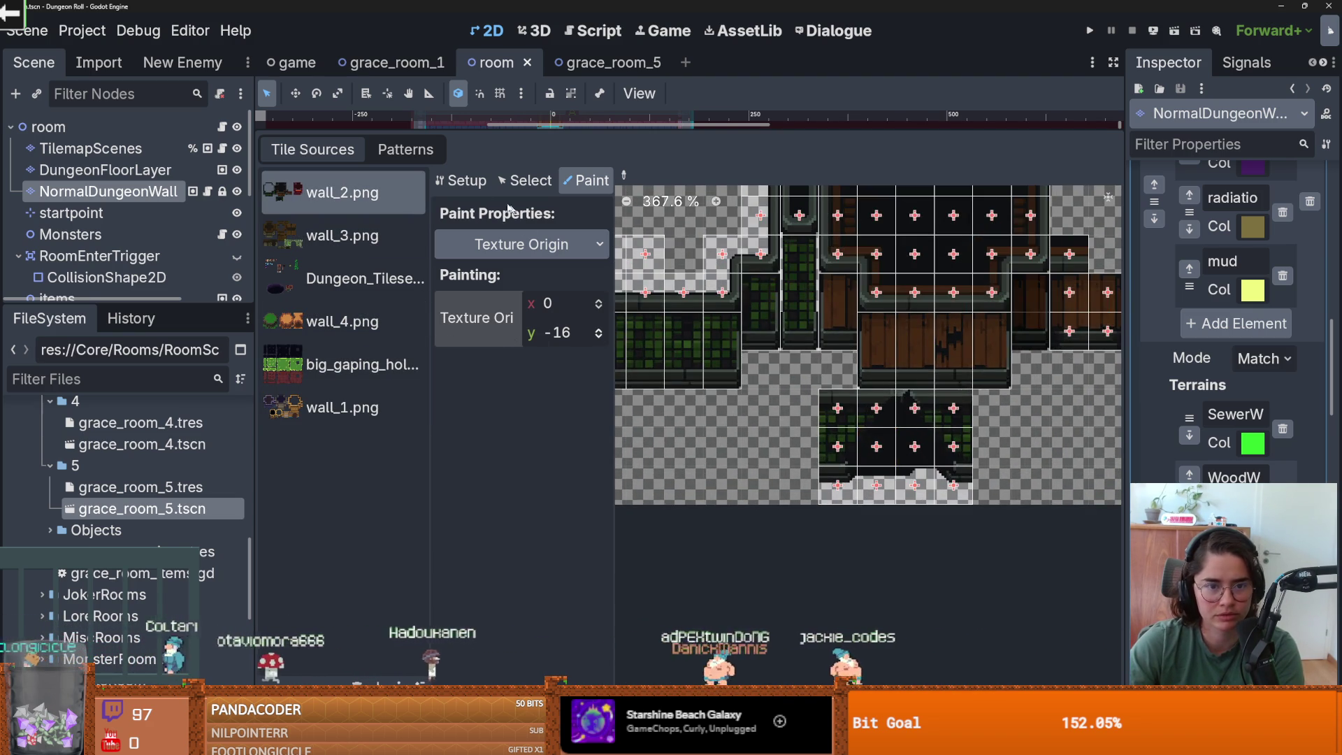
- Select and check tile (7, 8) in wall_2, deselect, save, and return to wall_1.png
left_click(516, 183)
left_click(949, 422)
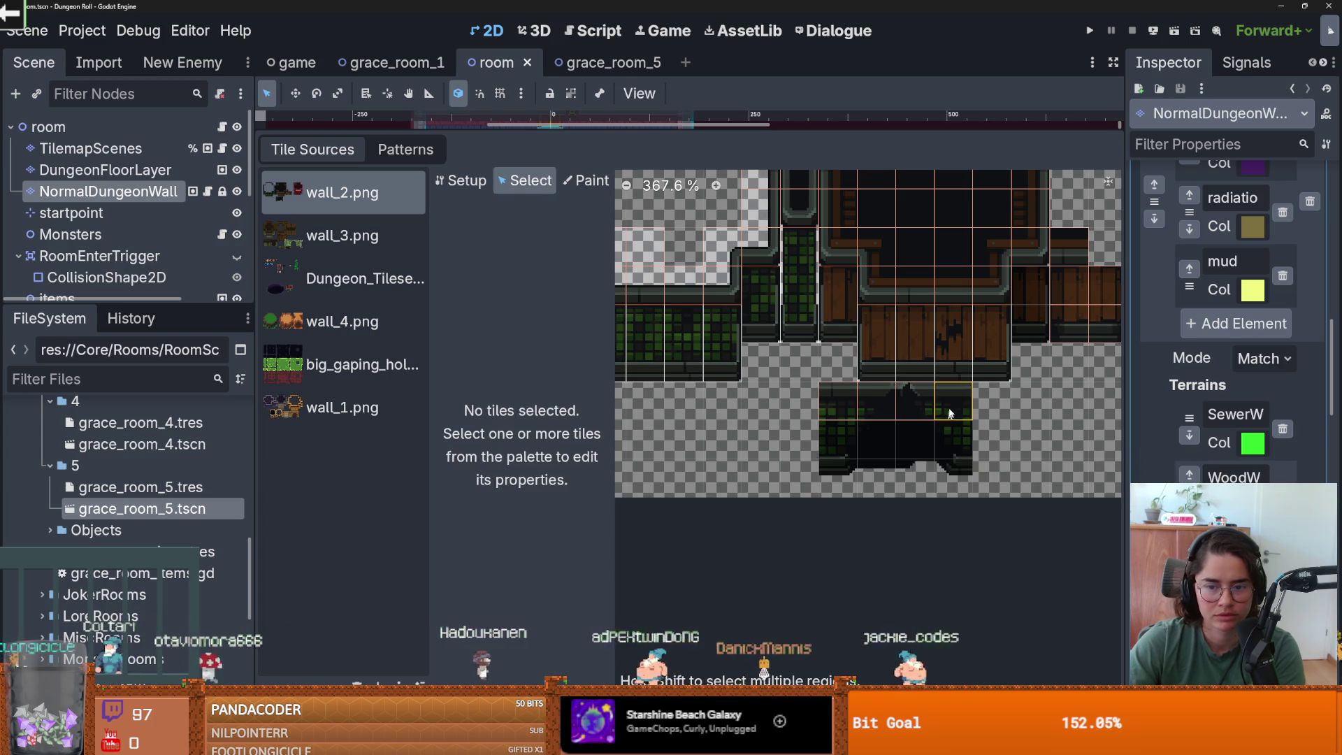
right_click(856, 404)
left_click(856, 404)
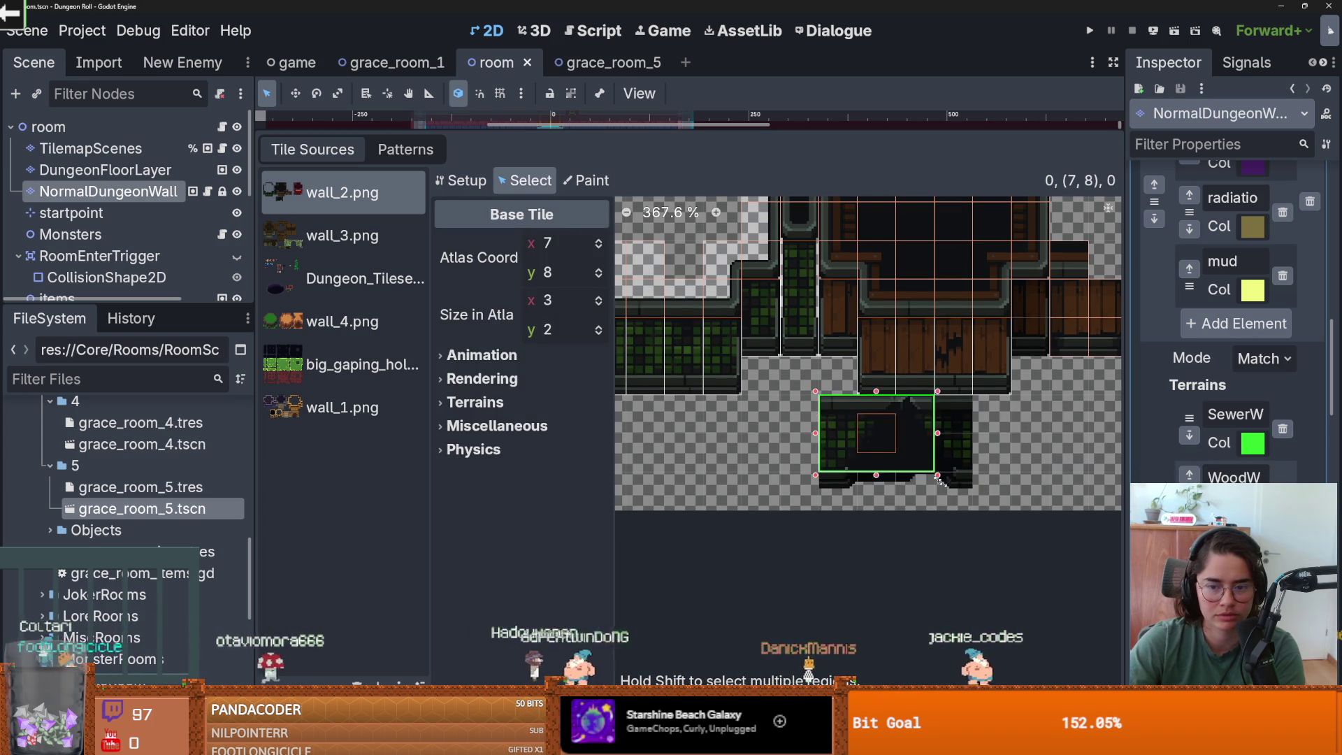
scroll(930, 455, "down", 2)
left_click(1017, 436)
key("ctrl+s")
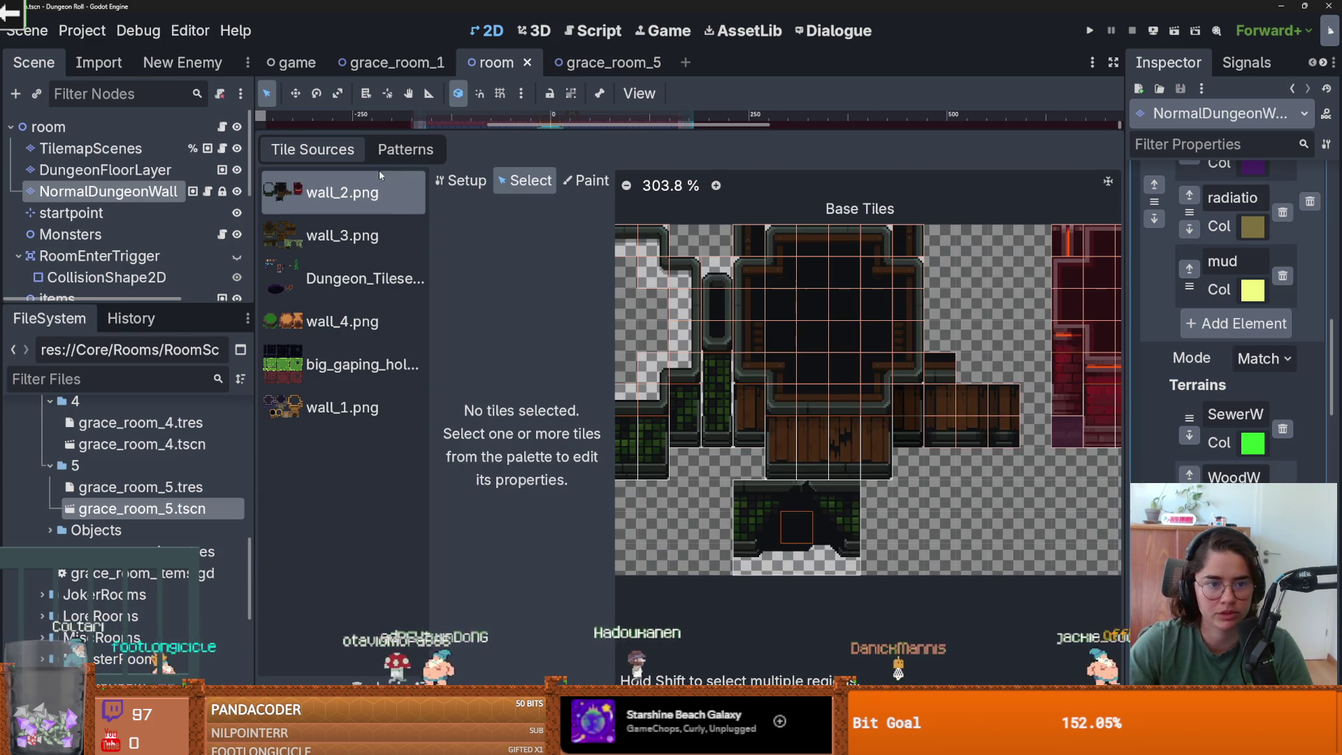
left_click(343, 408)
scroll(657, 391, "down", 2)
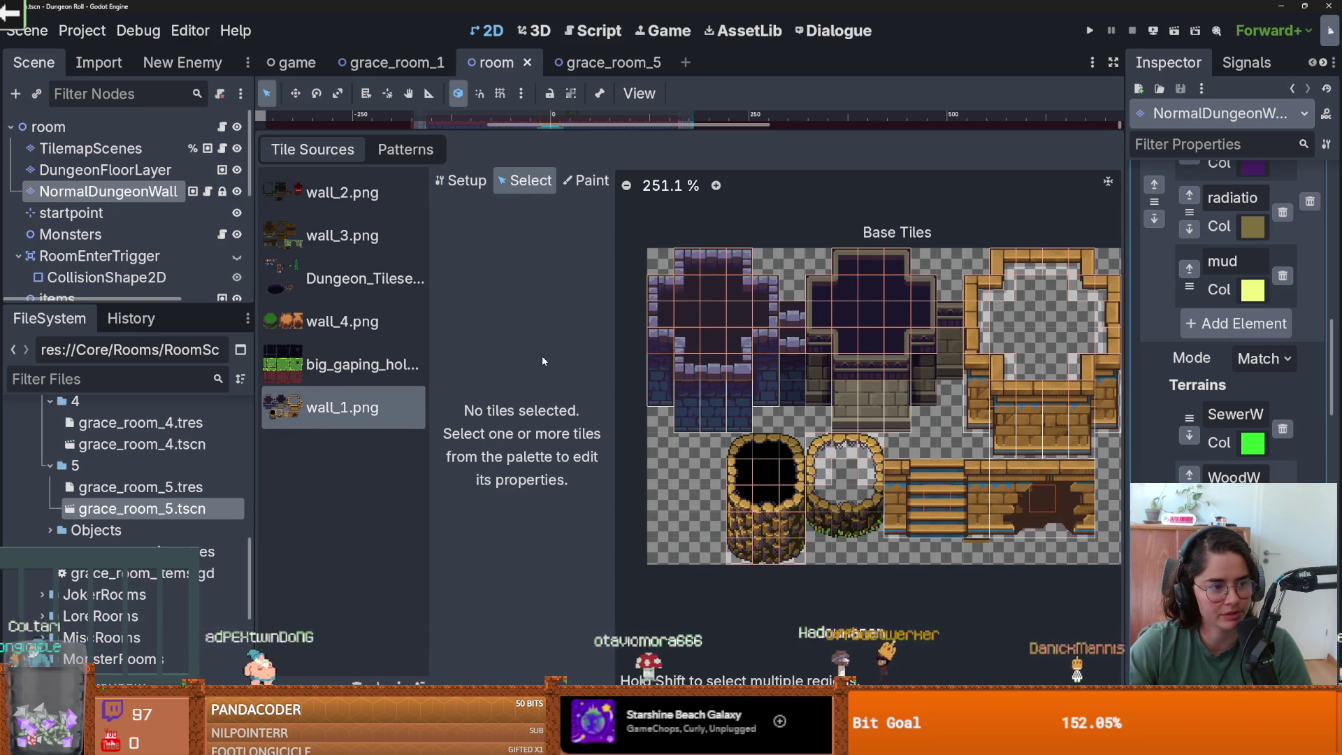
scroll(932, 429, "up", 2)
- Save the scene, shrink the Godot window, and switch to GitHub Desktop
scroll(932, 429, "down", 2)
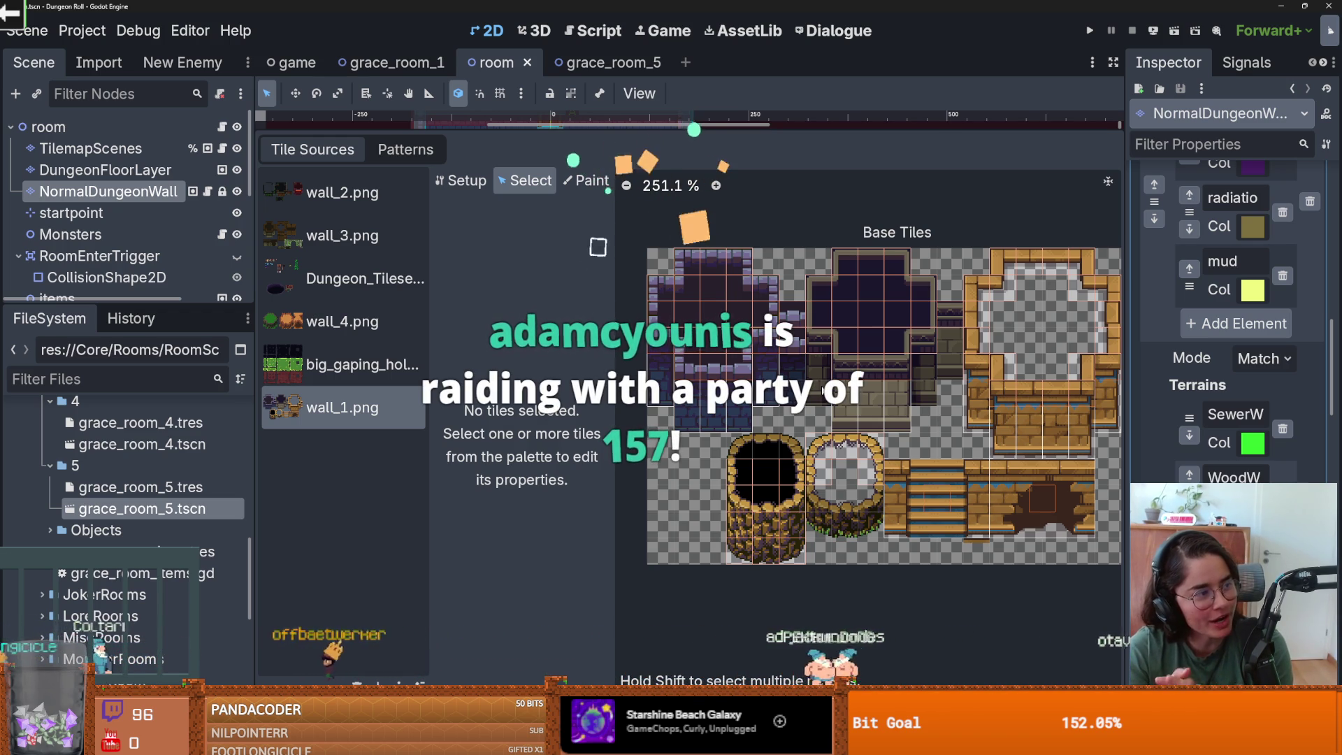
key("ctrl+s")
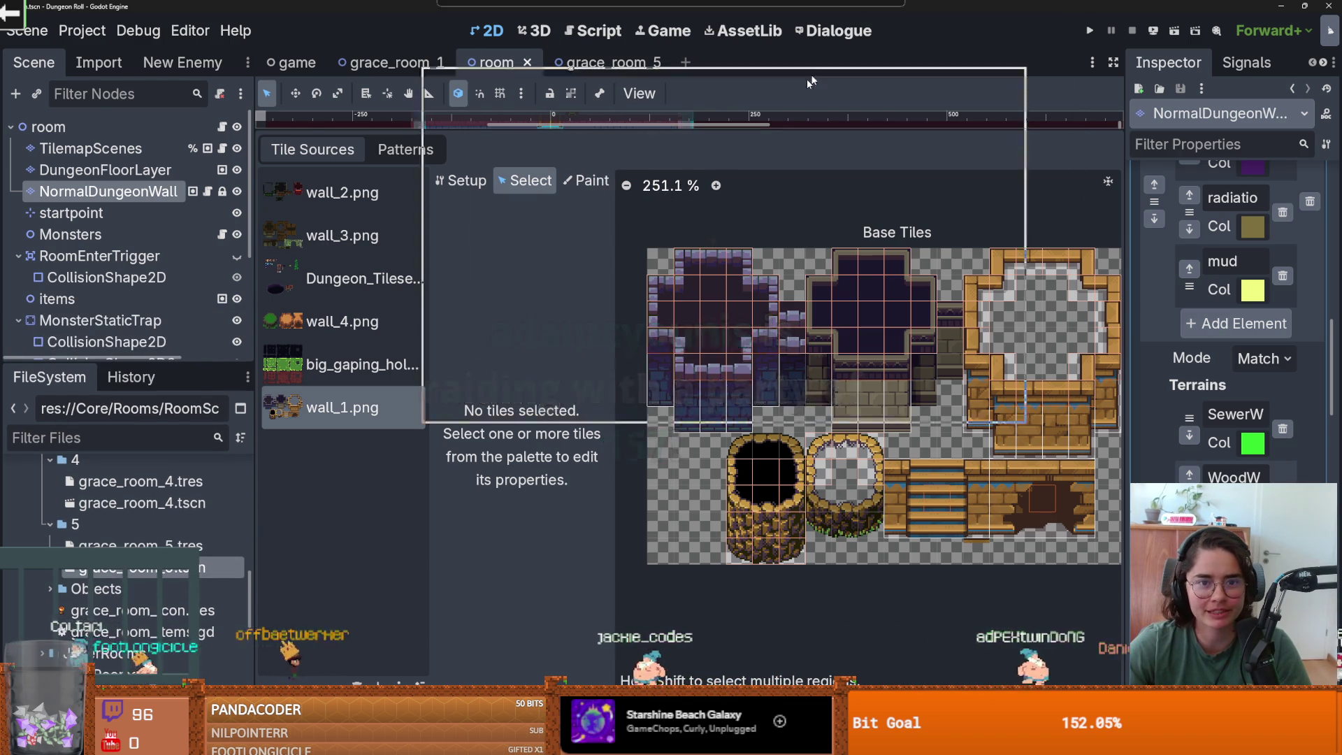
left_click_drag(842, 35, 945, 159)
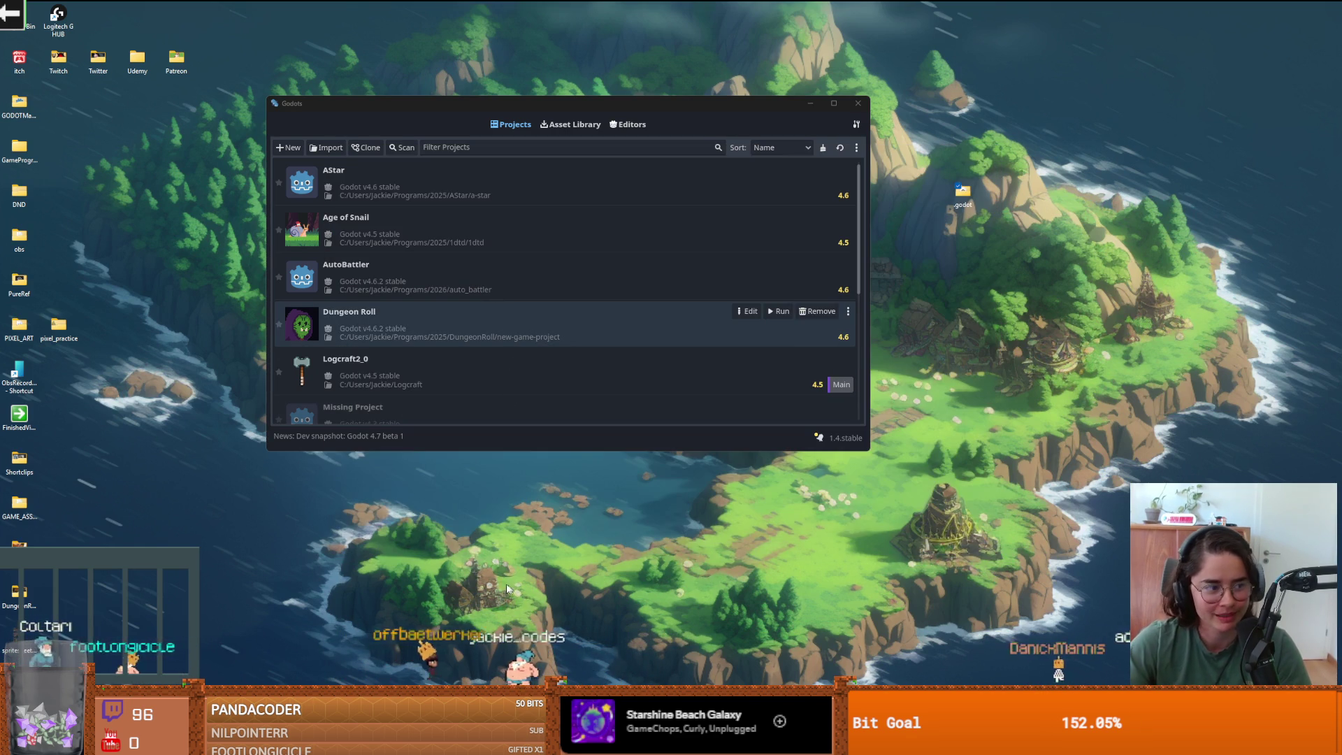
key("alt+Tab")
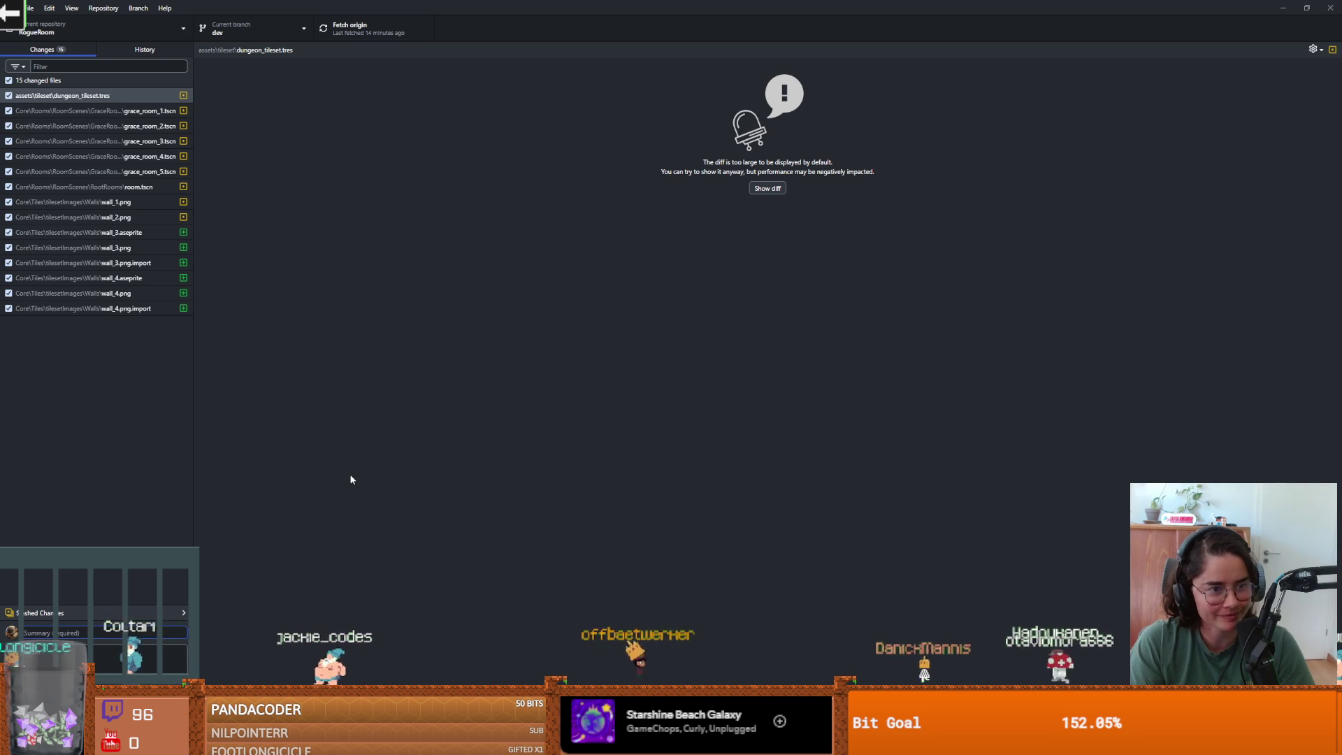
- Commit the changed files to dev as 'fix walls' and push to origin
type("fix walls")
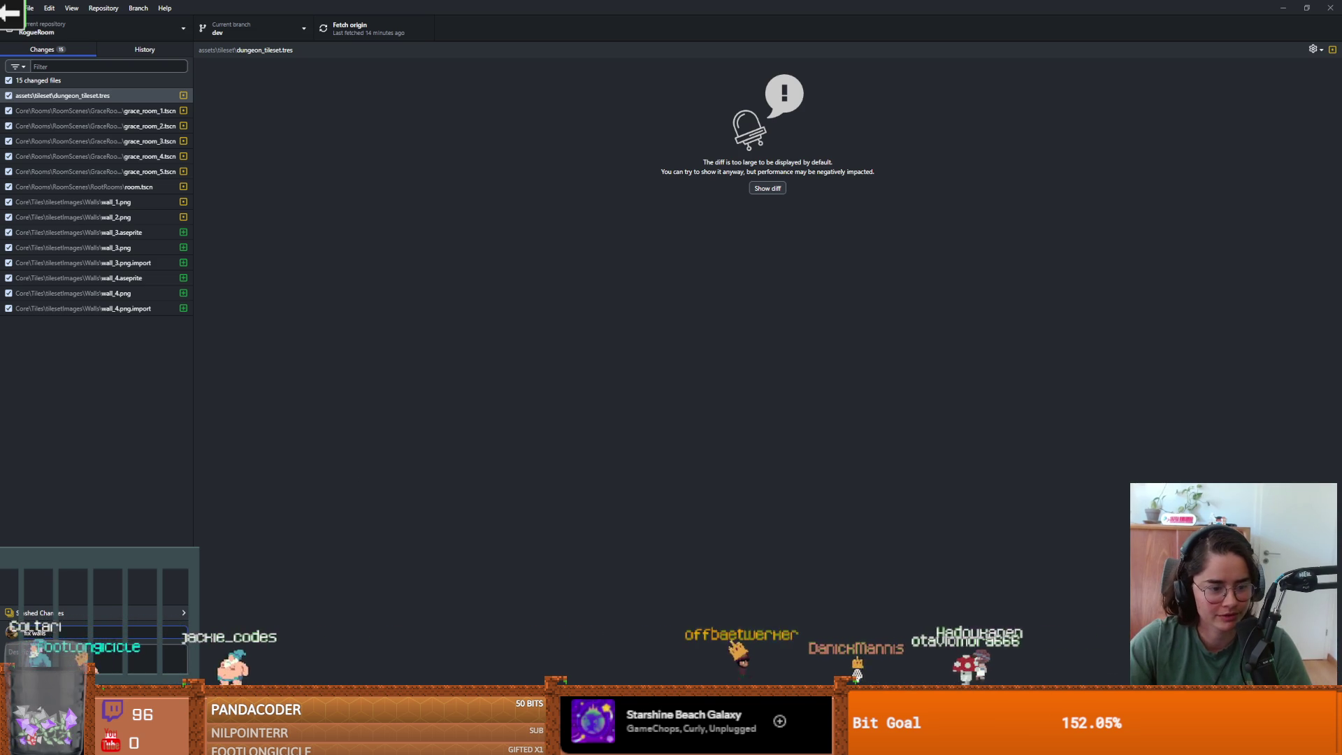
key("ctrl+Return")
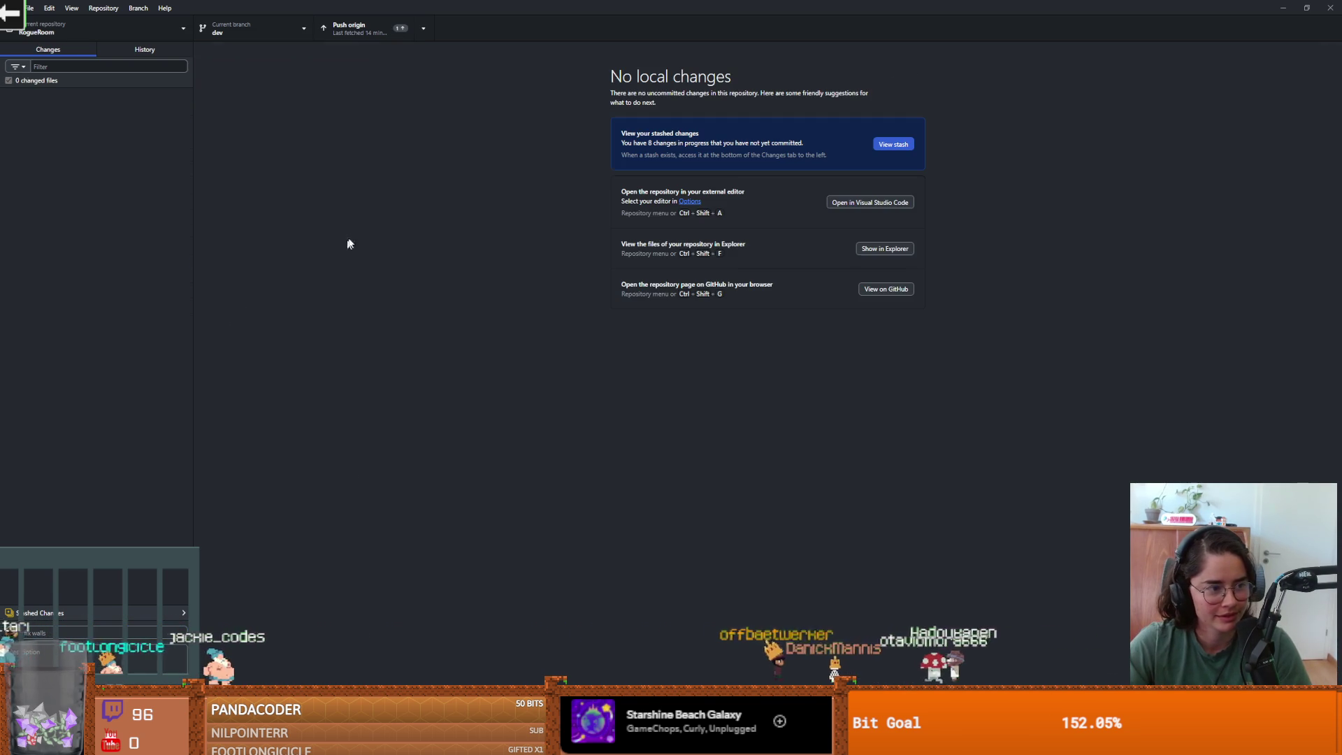
left_click(363, 35)
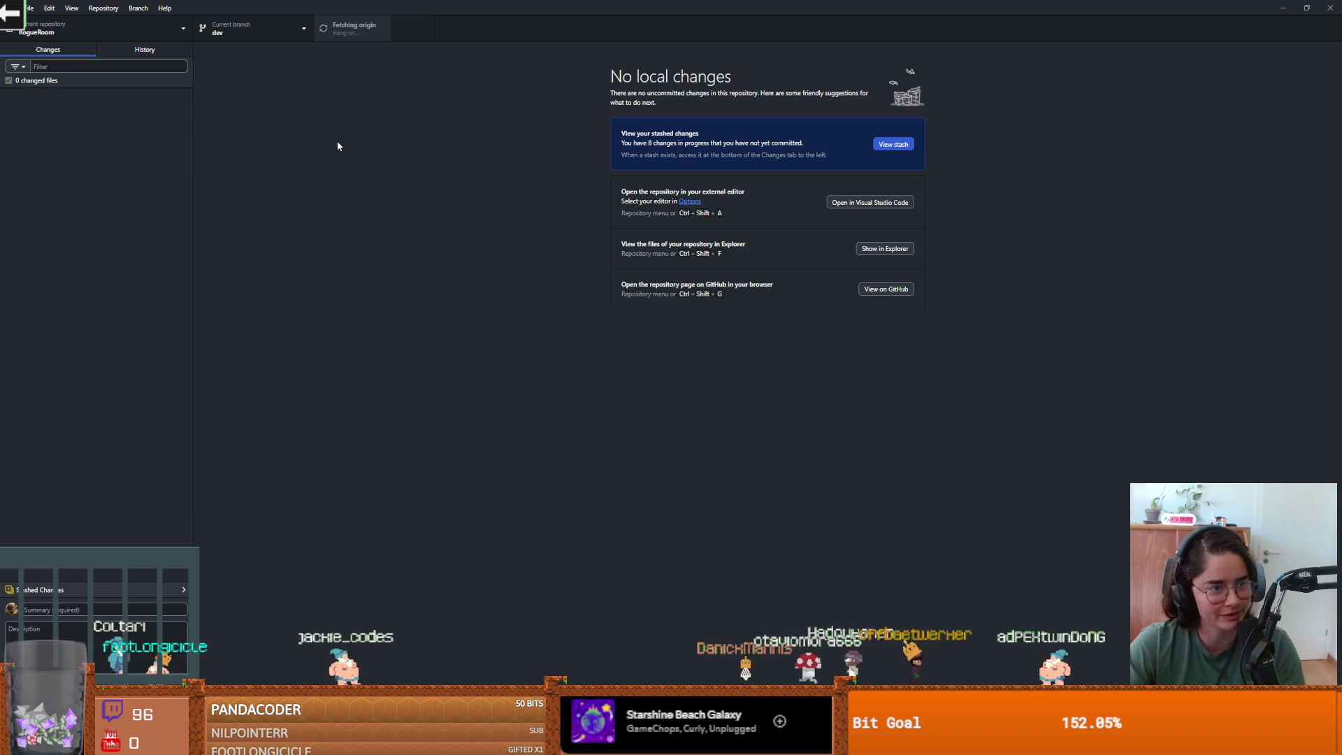
- Check out the 'room icons and mini map' commit from History, then select Dungeon Roll in Godot
left_click(261, 28)
left_click(233, 33)
left_click(232, 33)
left_click(144, 51)
left_click(144, 51)
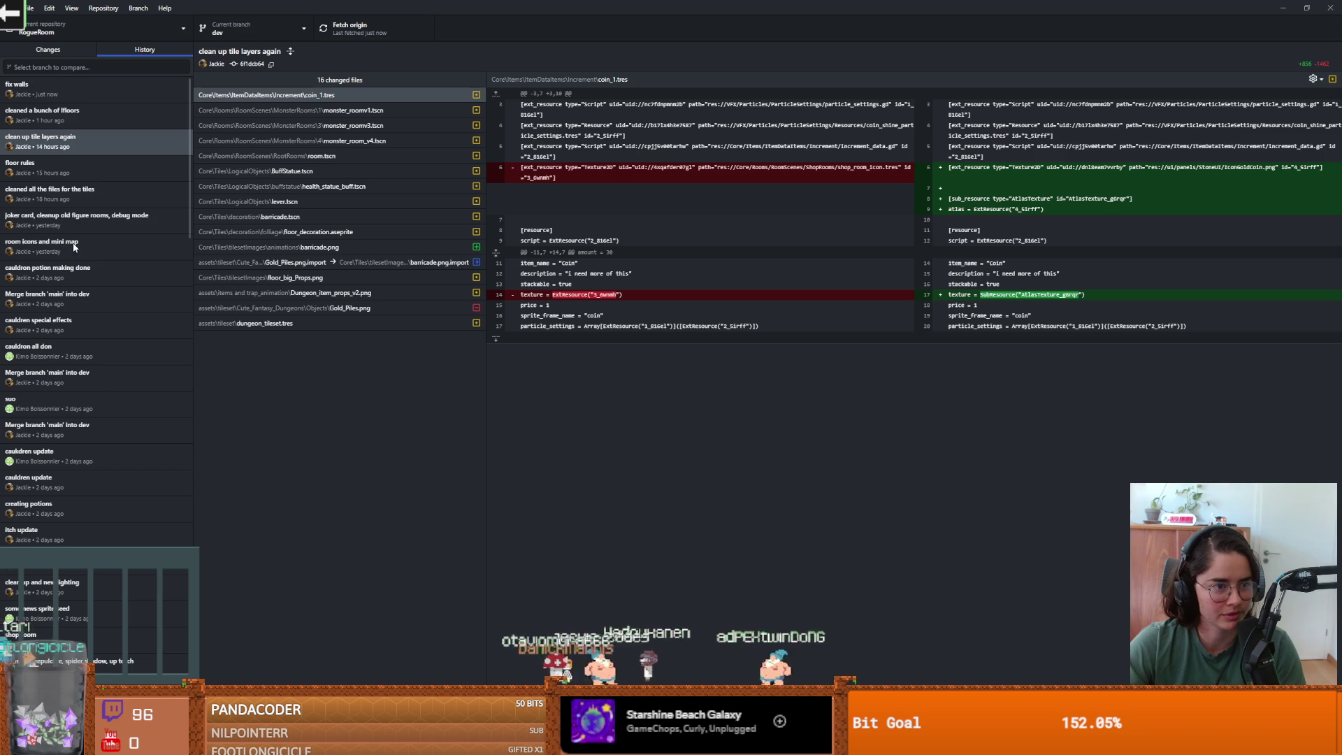
right_click(76, 246)
left_click(102, 272)
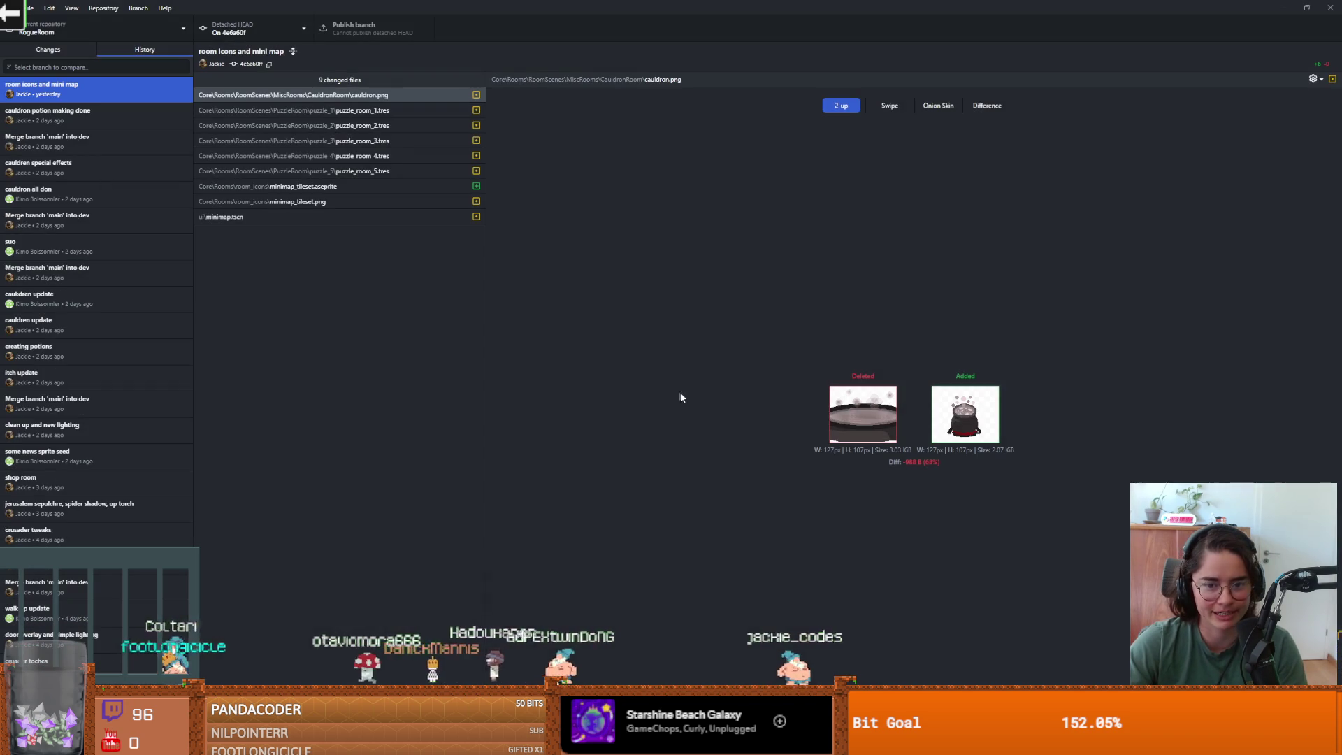
left_click(727, 323)
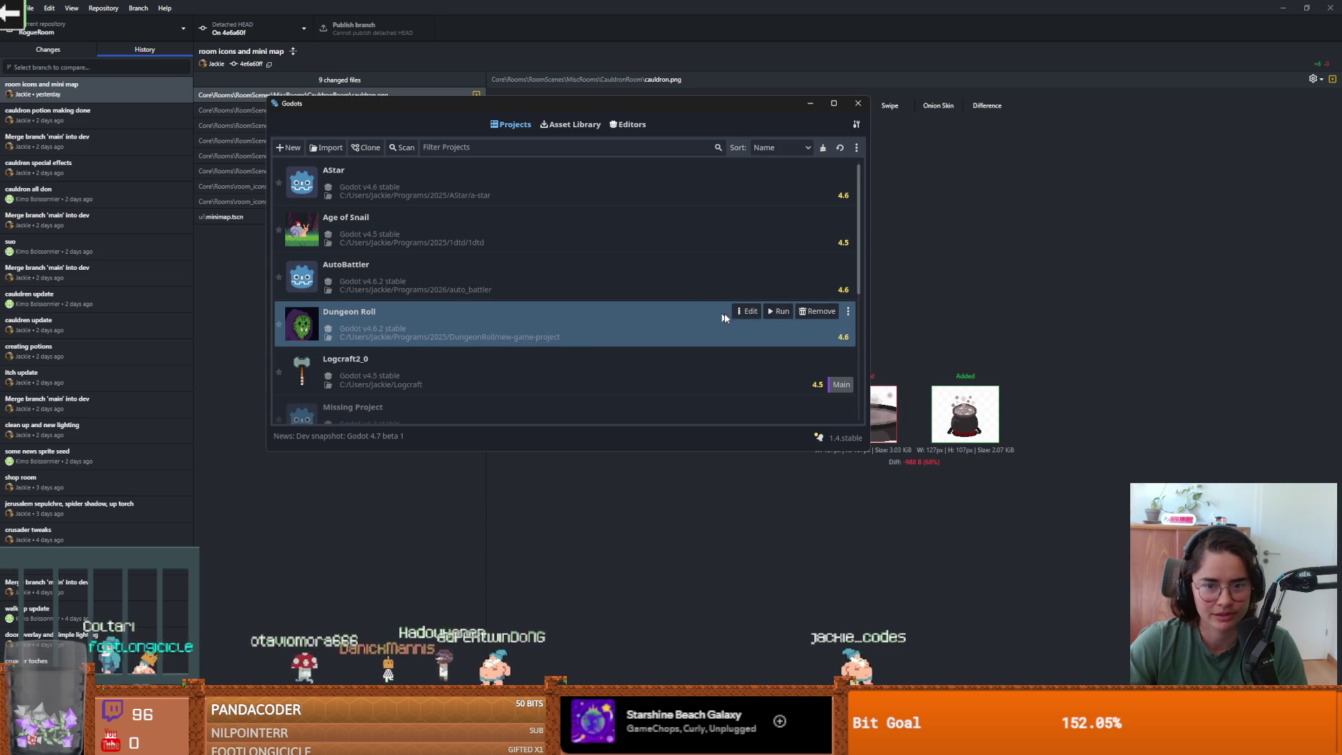
- Edit the Dungeon Roll project and confirm opening it despite the warning
left_click(750, 311)
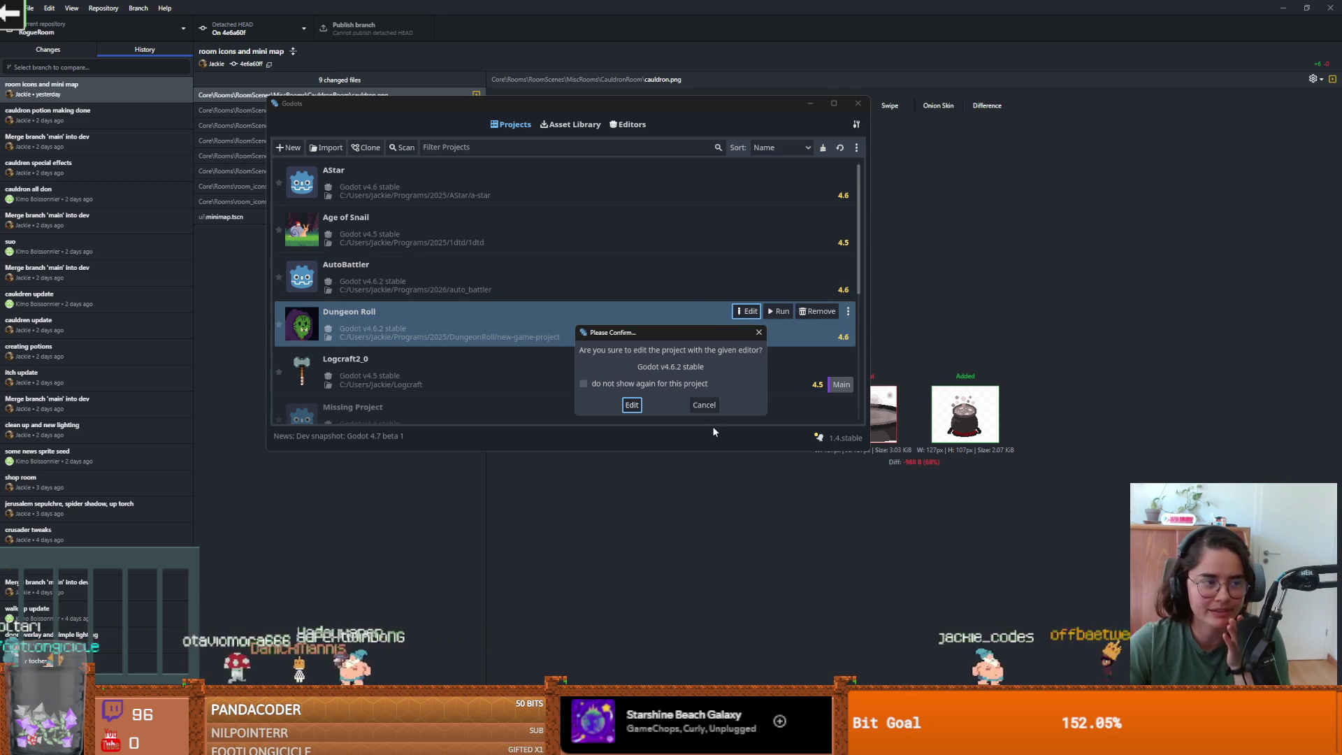
left_click(633, 405)
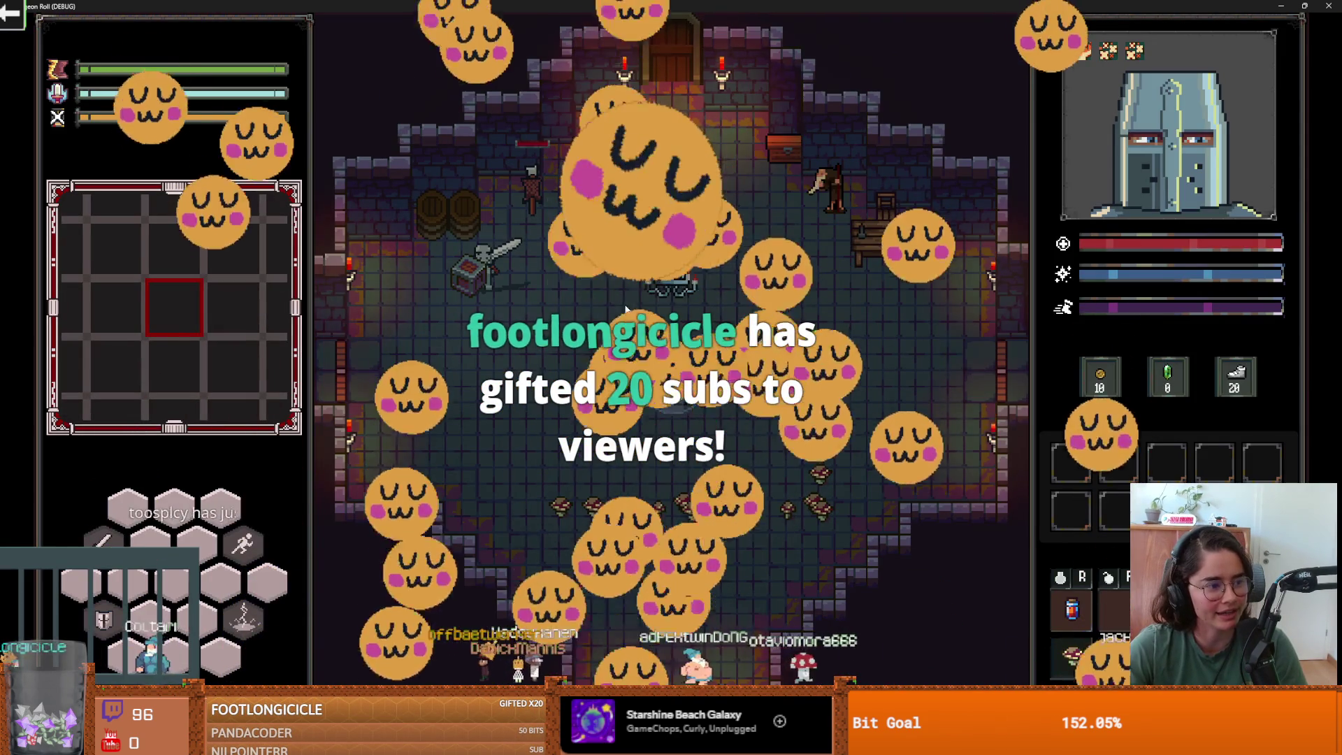
- Walk the knight around the fountain and slash the mushrooms
key("s")
key("d")
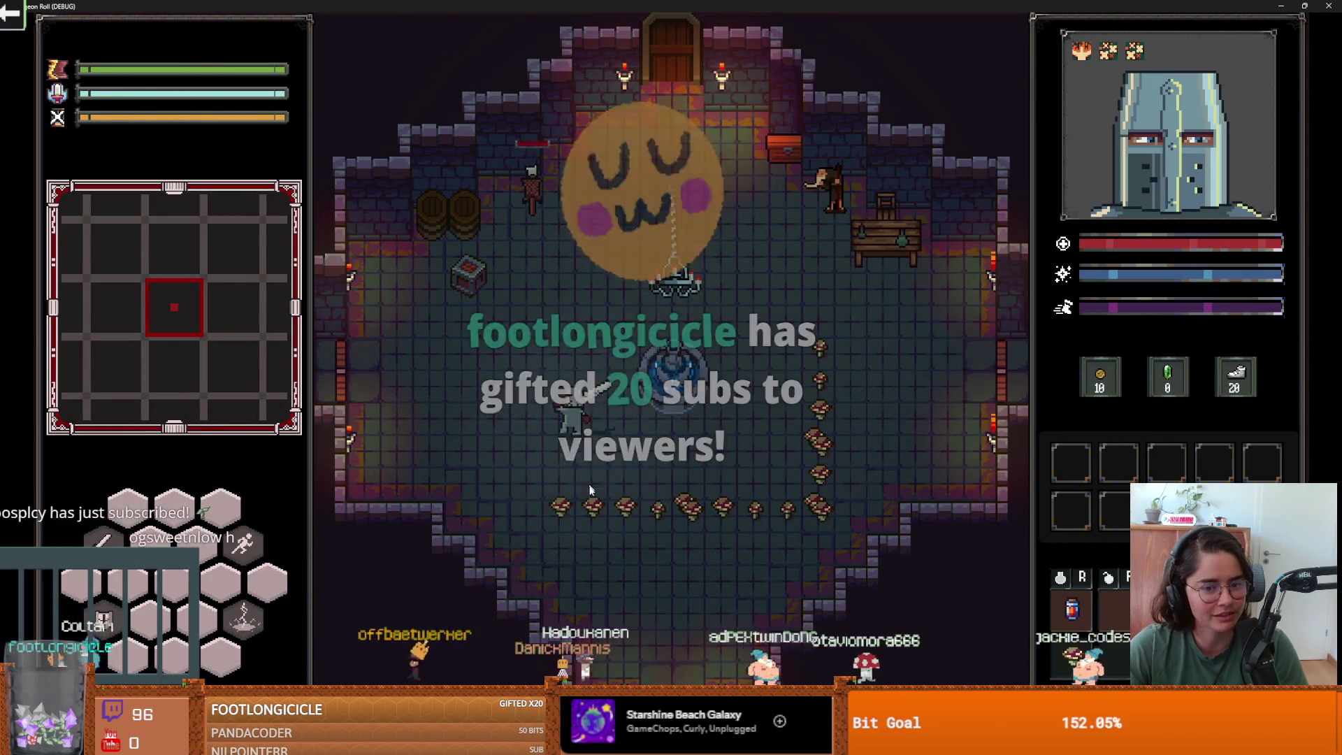
key("d")
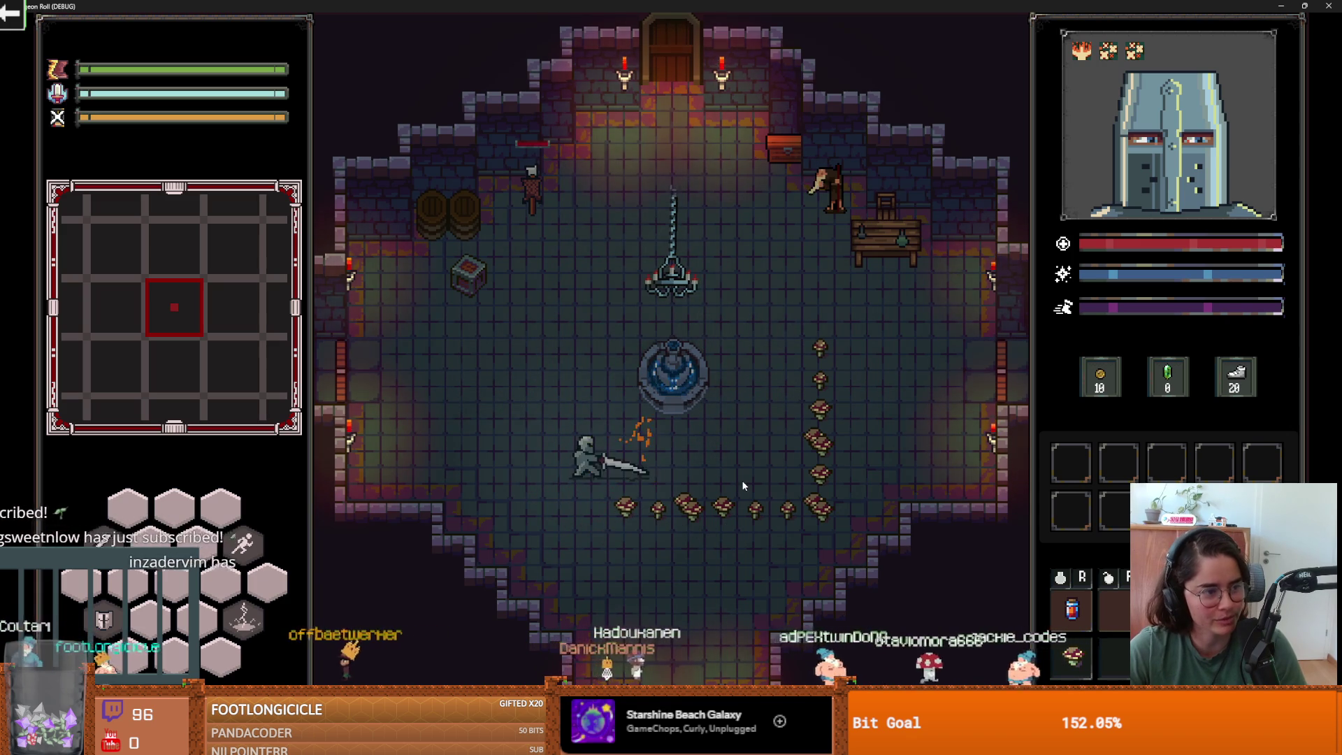
key("w")
key("d")
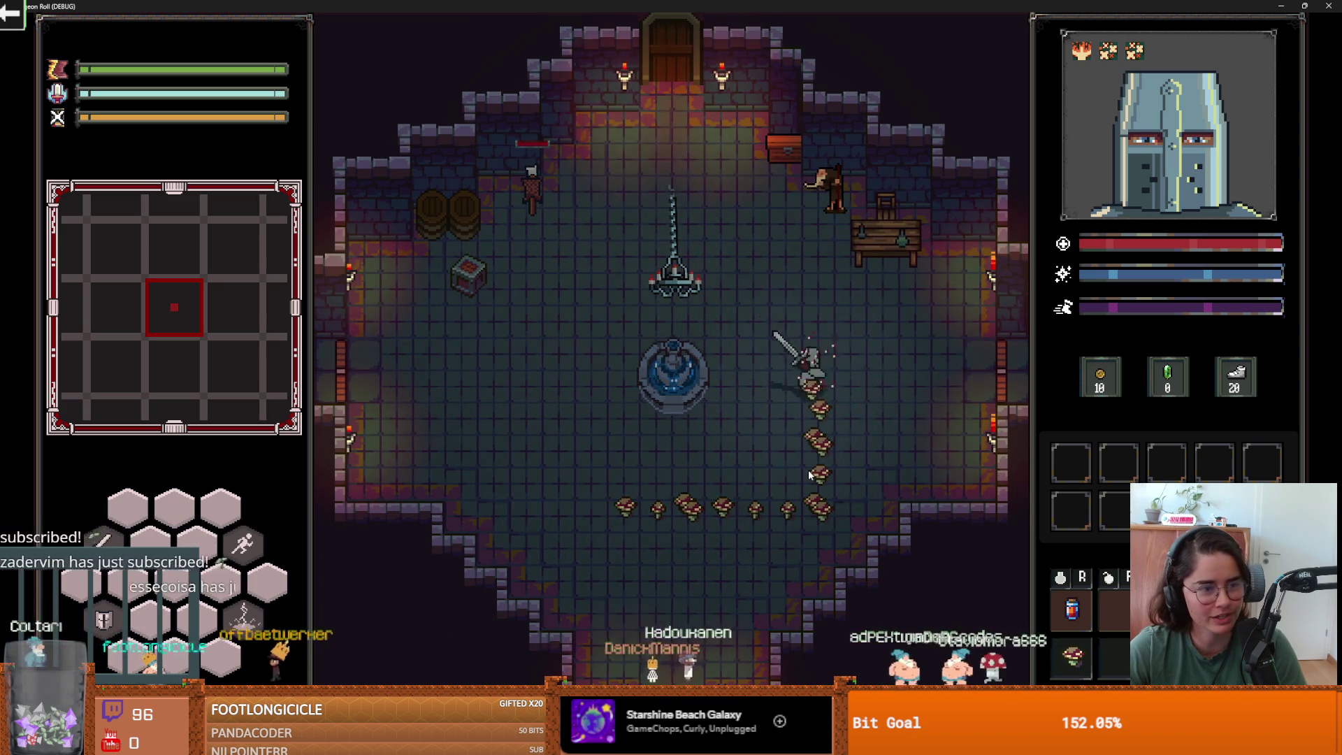
key("s")
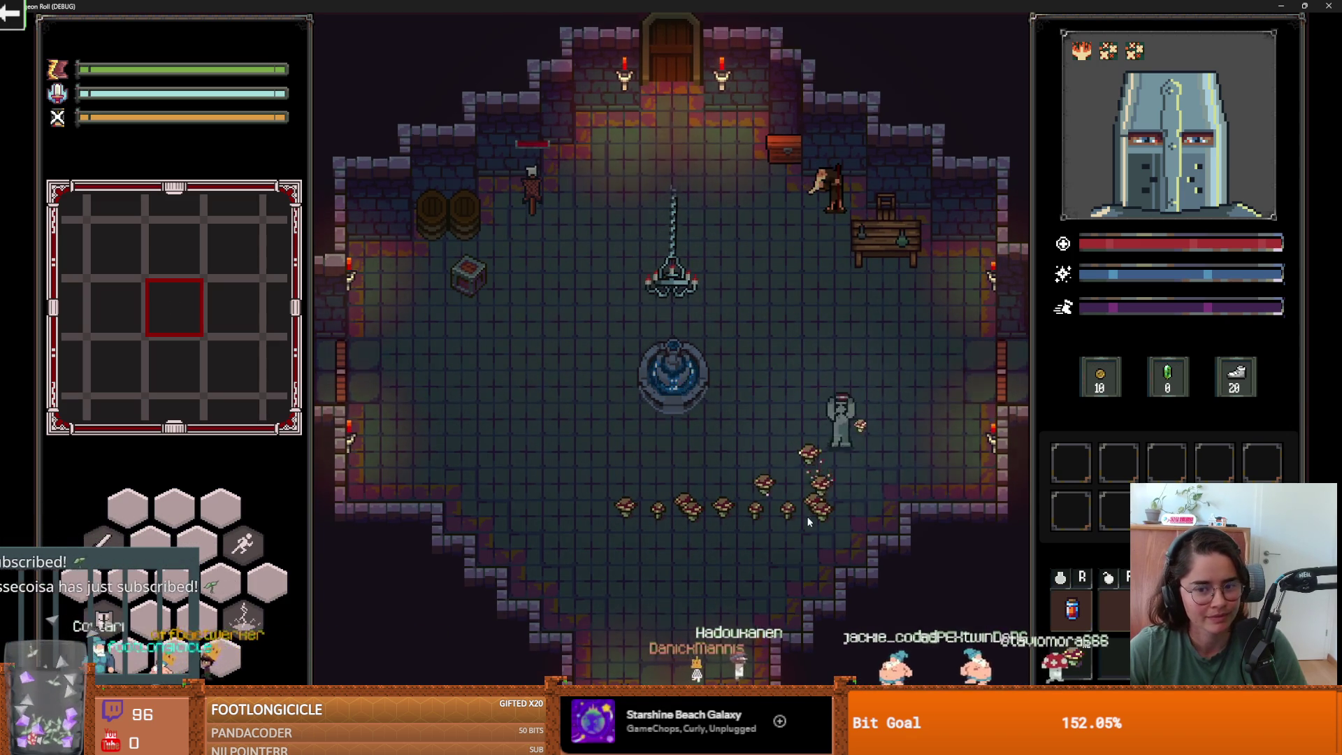
key("a")
key("w")
key("a")
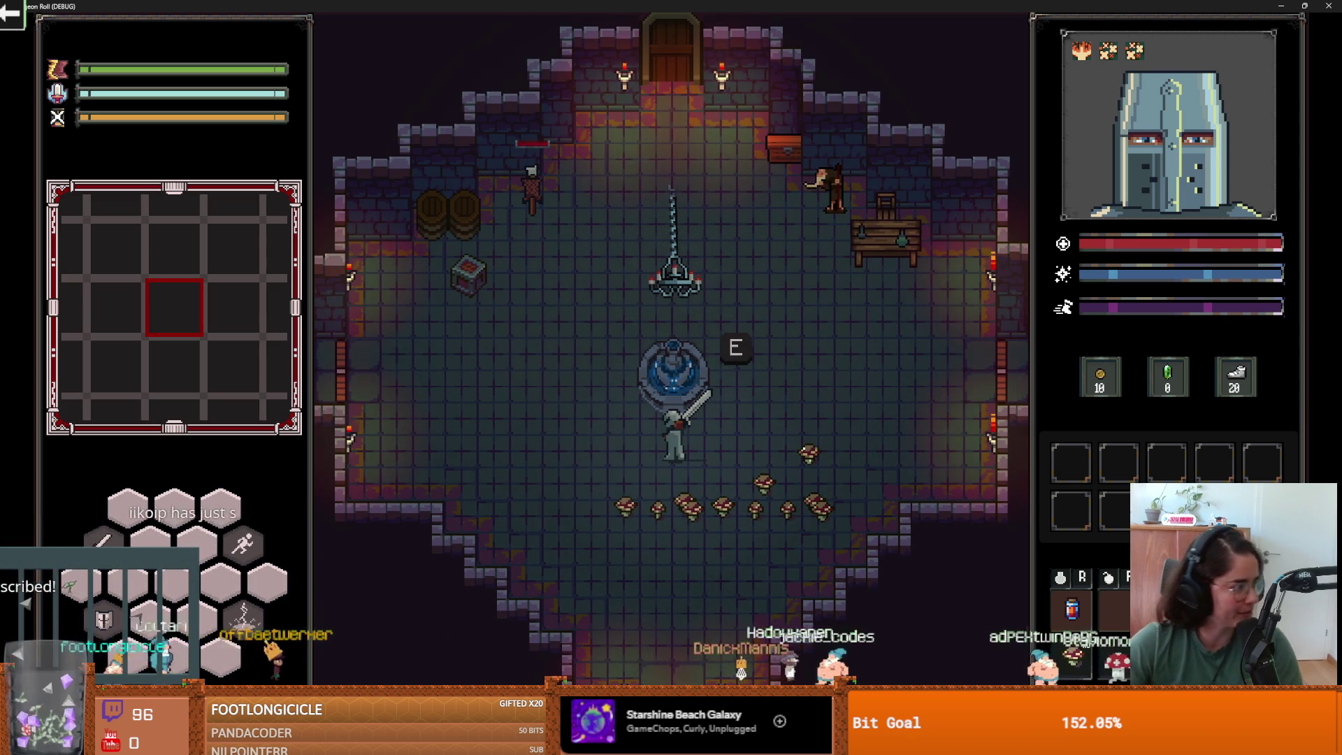
left_click(433, 440)
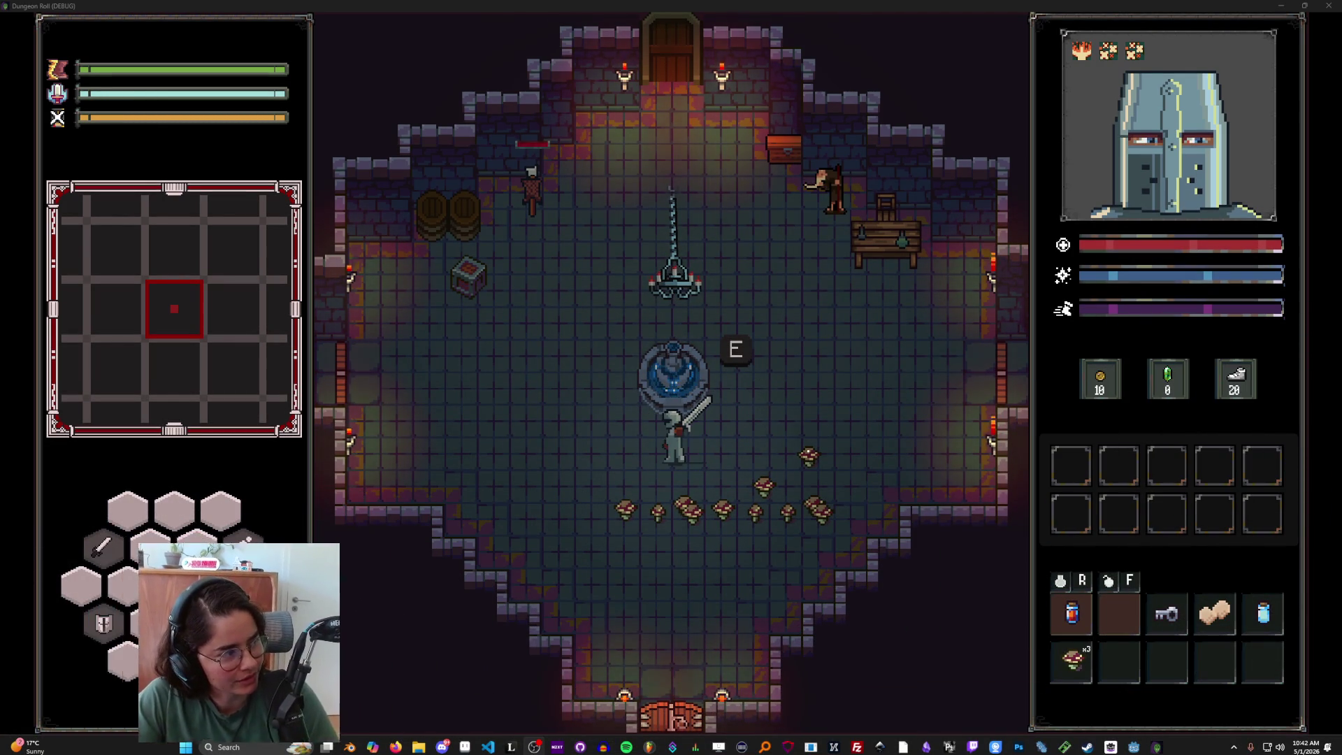
left_click(795, 467)
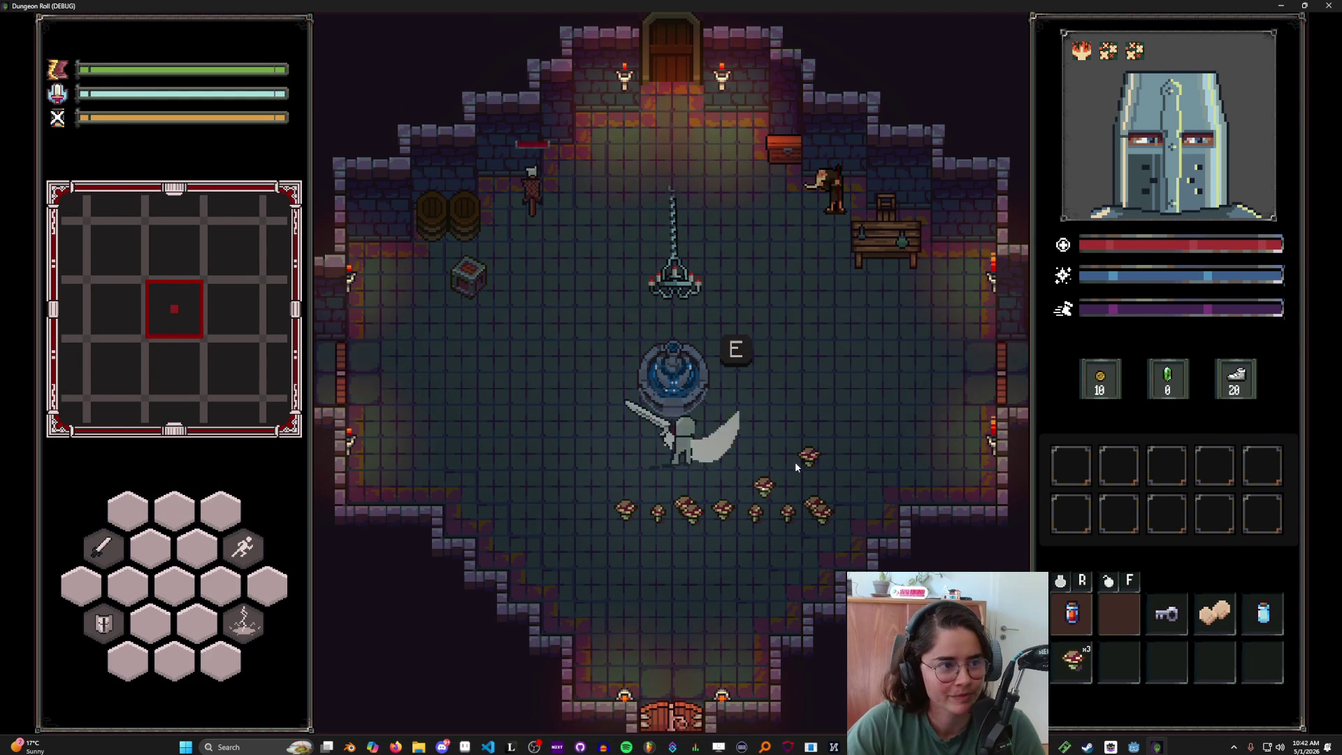
left_click(787, 519)
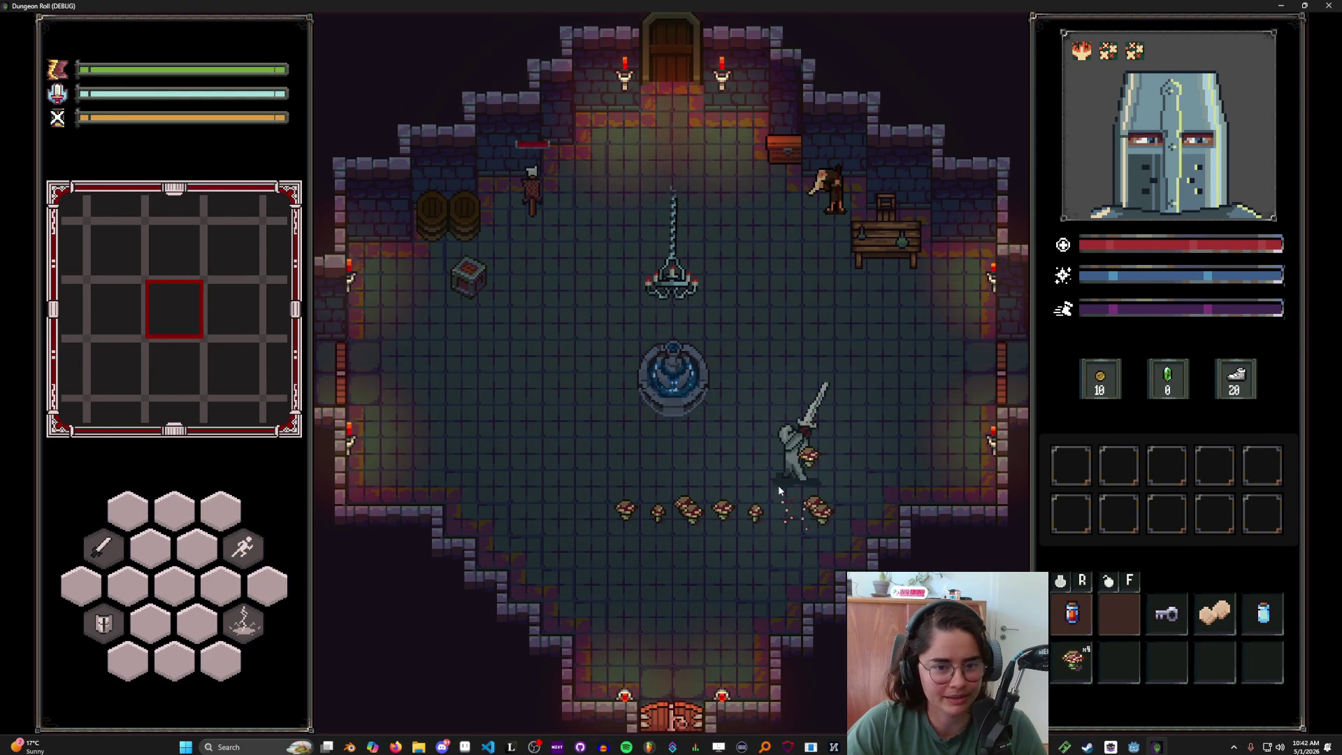
- Attack to the right, setting off a flame burst, then walk out through the top door
key("w")
key("a")
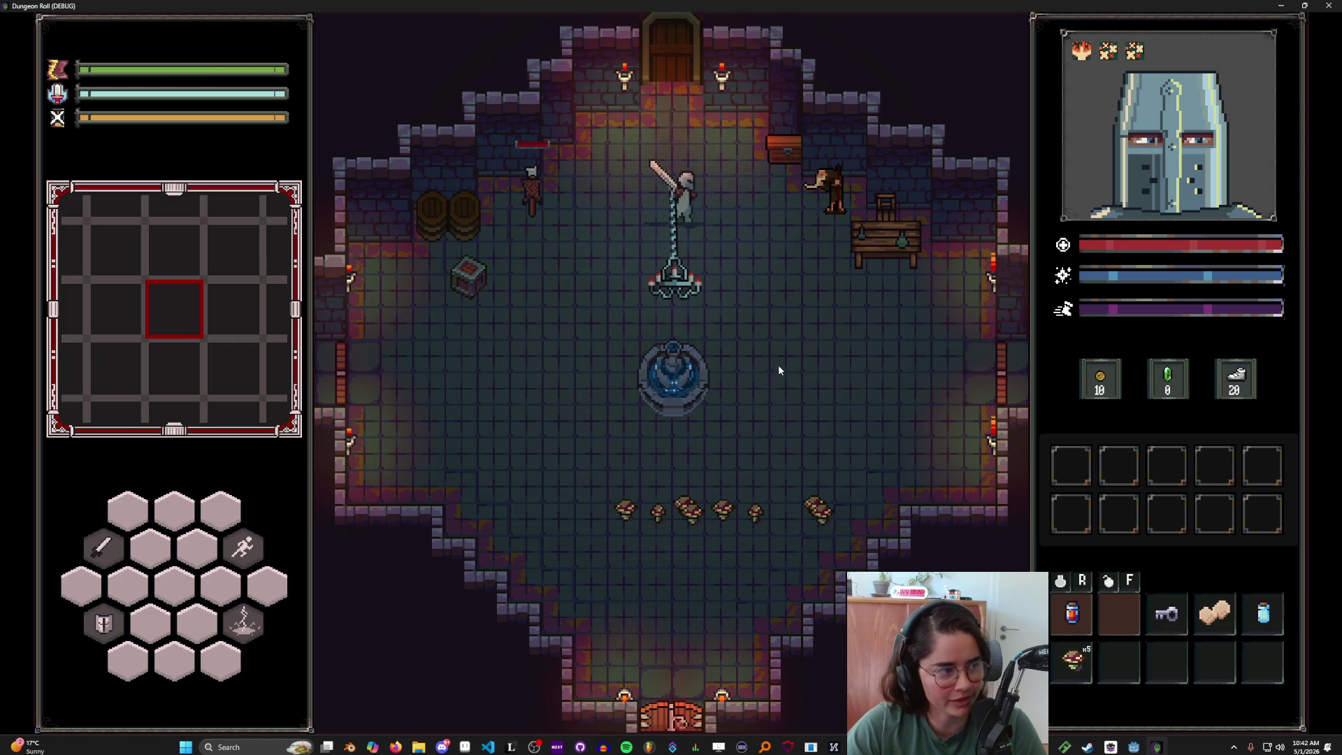
key("d")
key("s")
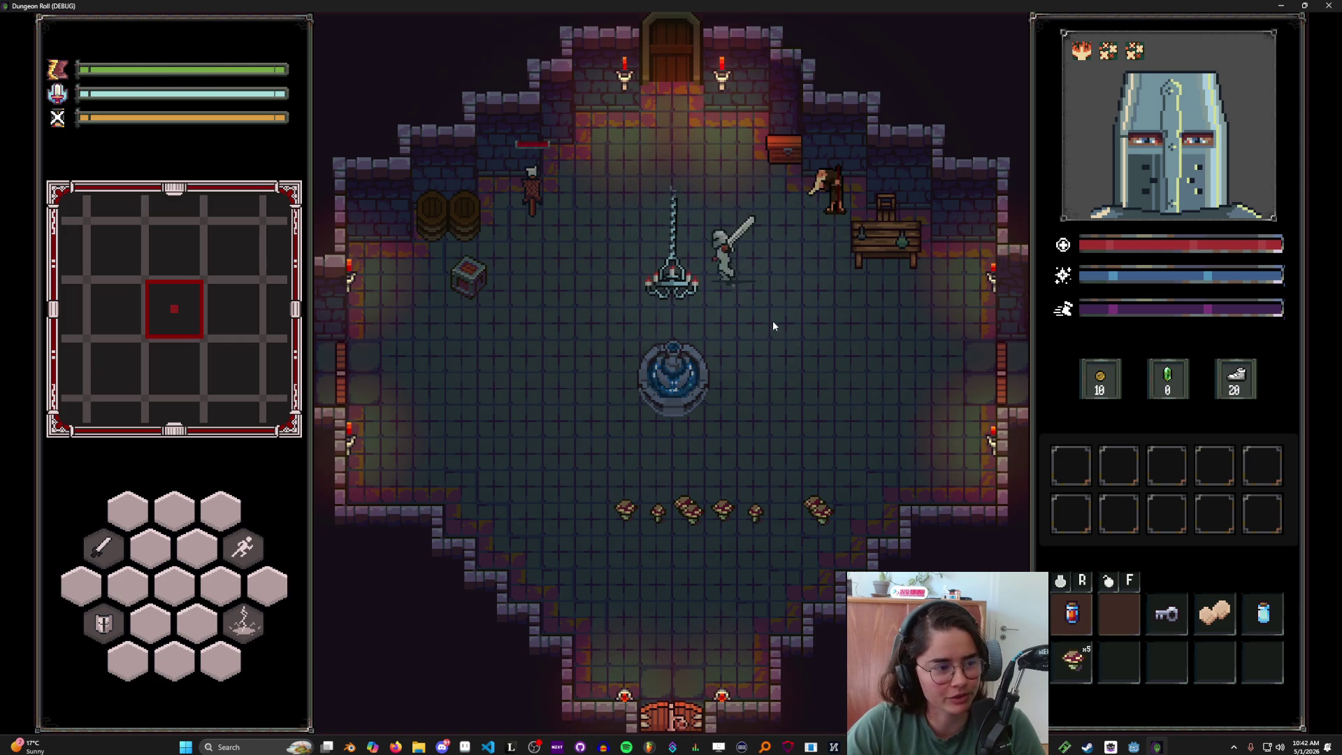
left_click(774, 287)
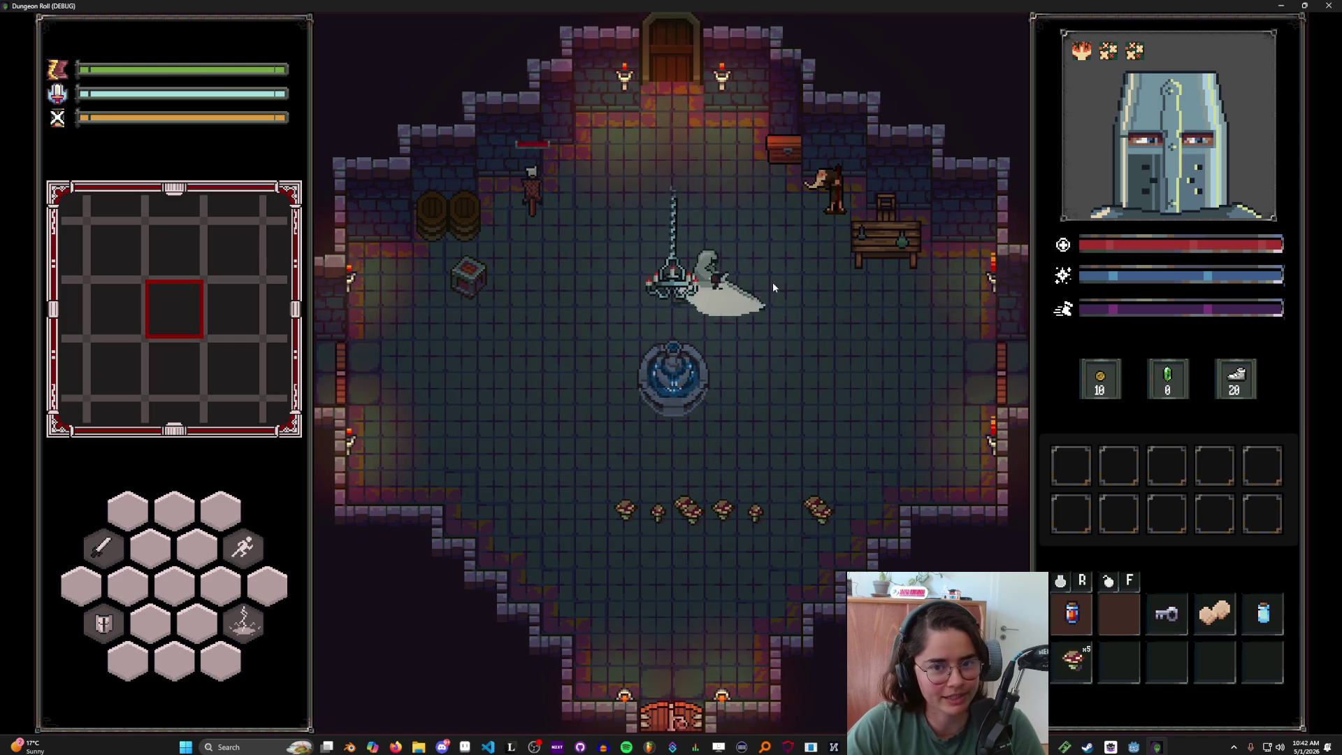
left_click(843, 384)
left_click(843, 383)
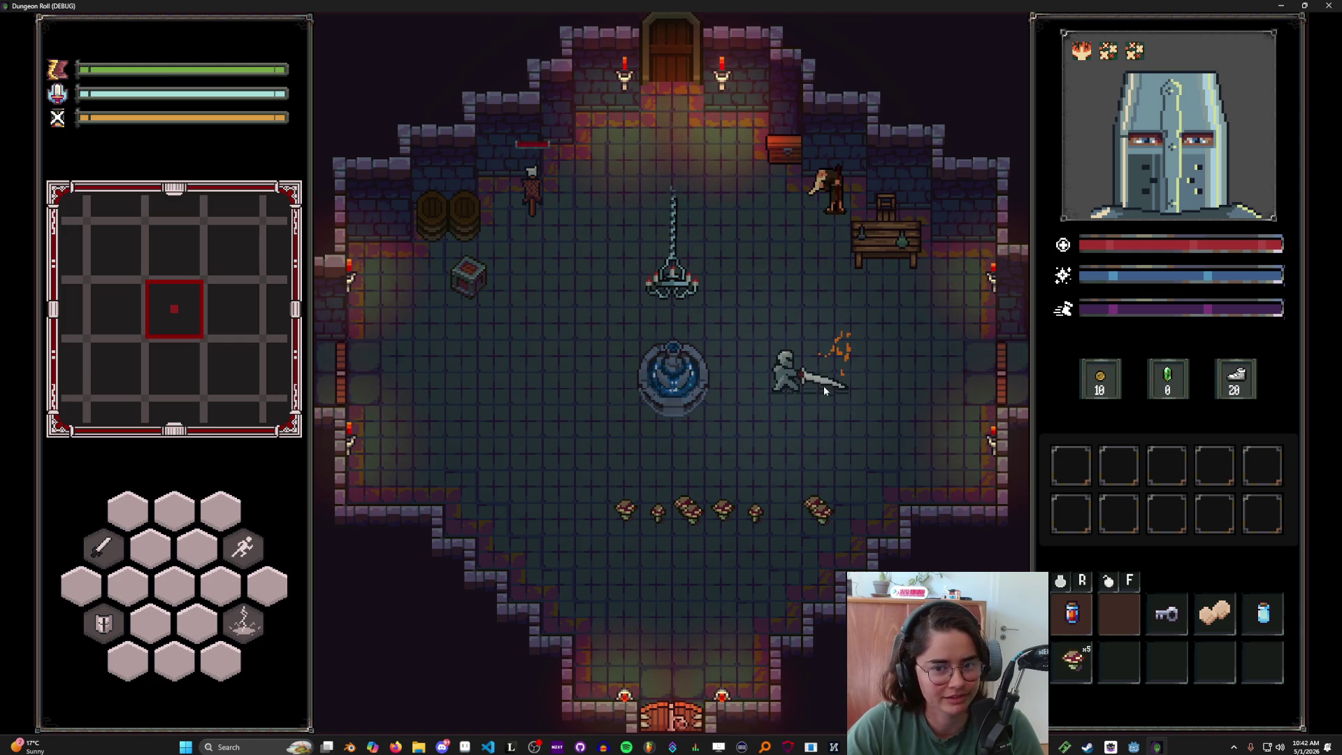
left_click(800, 316)
left_click(820, 324)
key("w")
key("a")
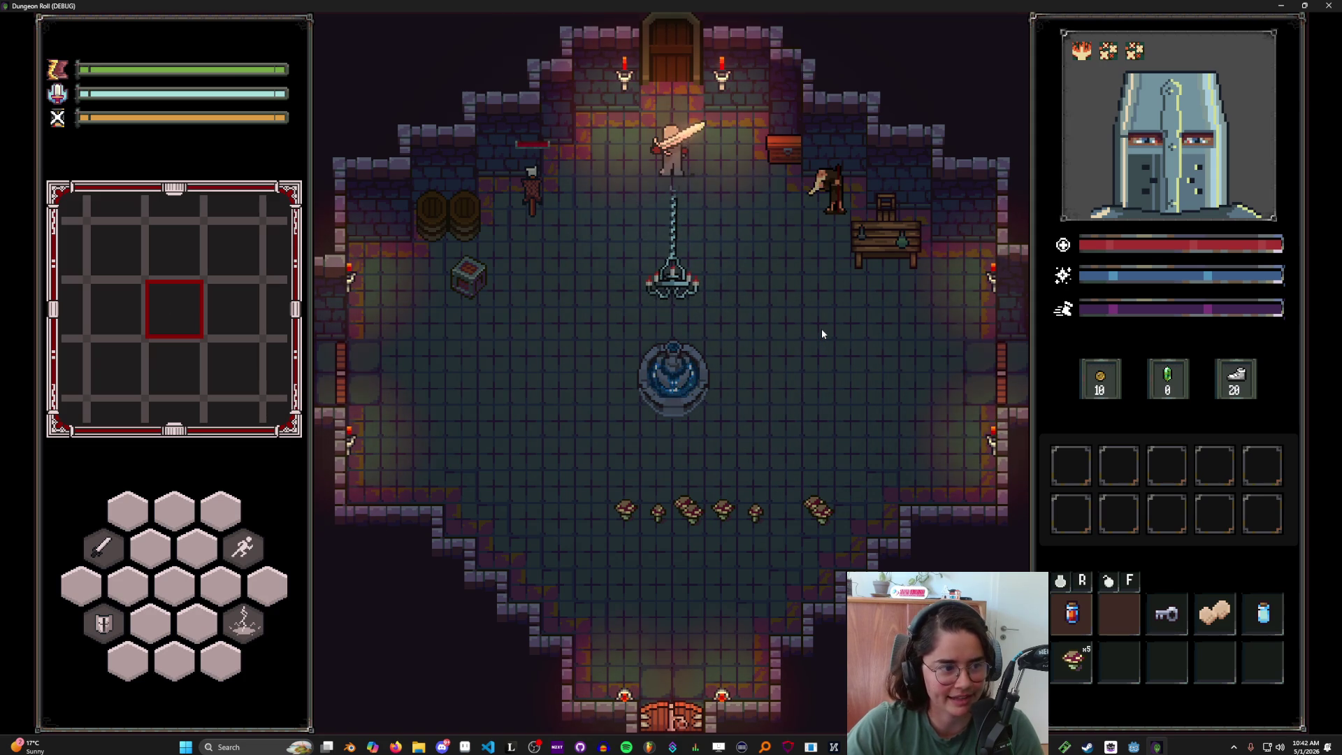
key("d")
key("w")
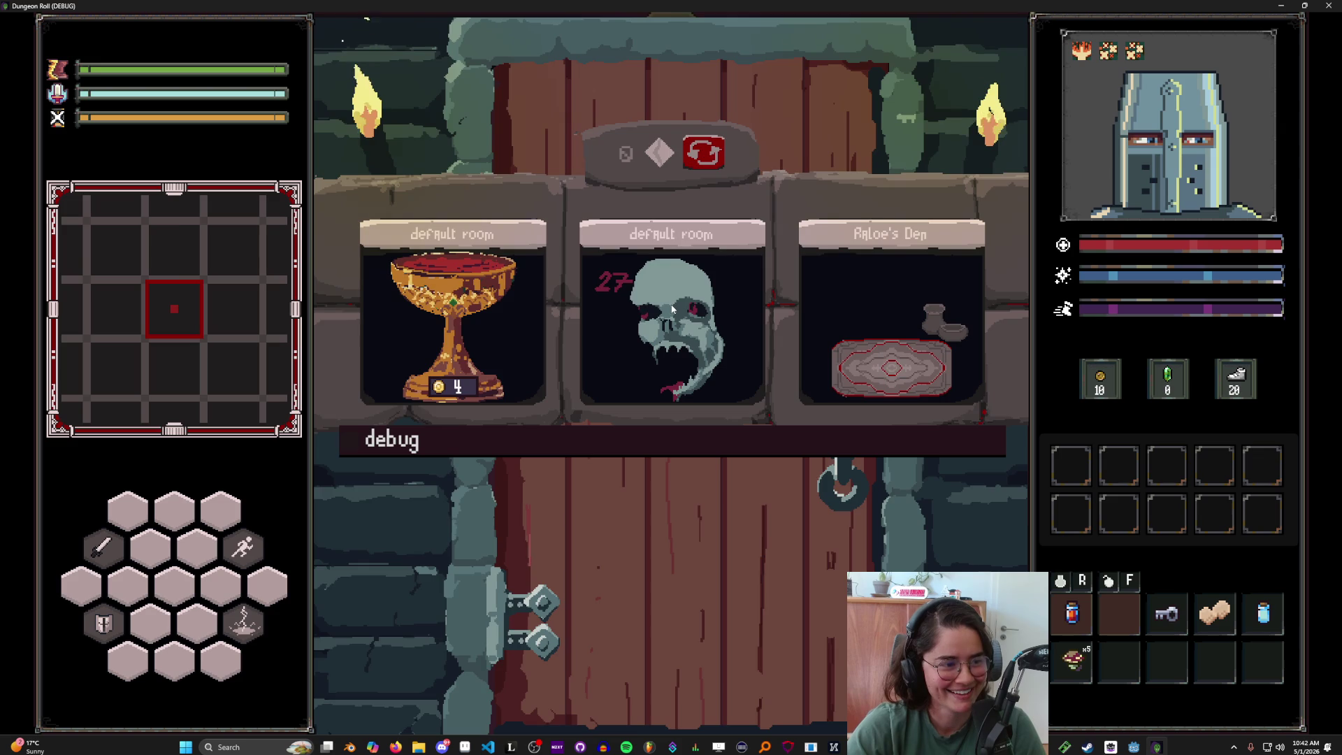
- Enter the skull default room and fight off the goblins
left_click(669, 316)
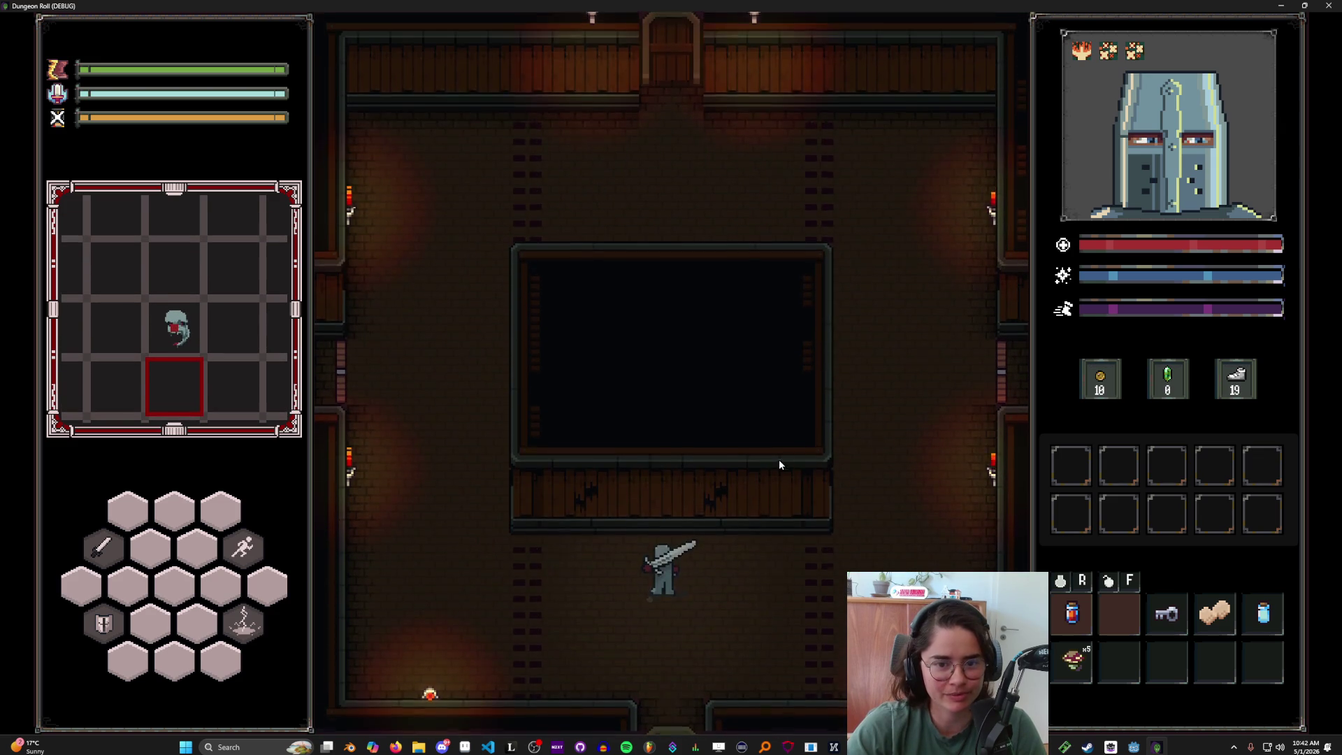
key("a")
left_click(553, 606)
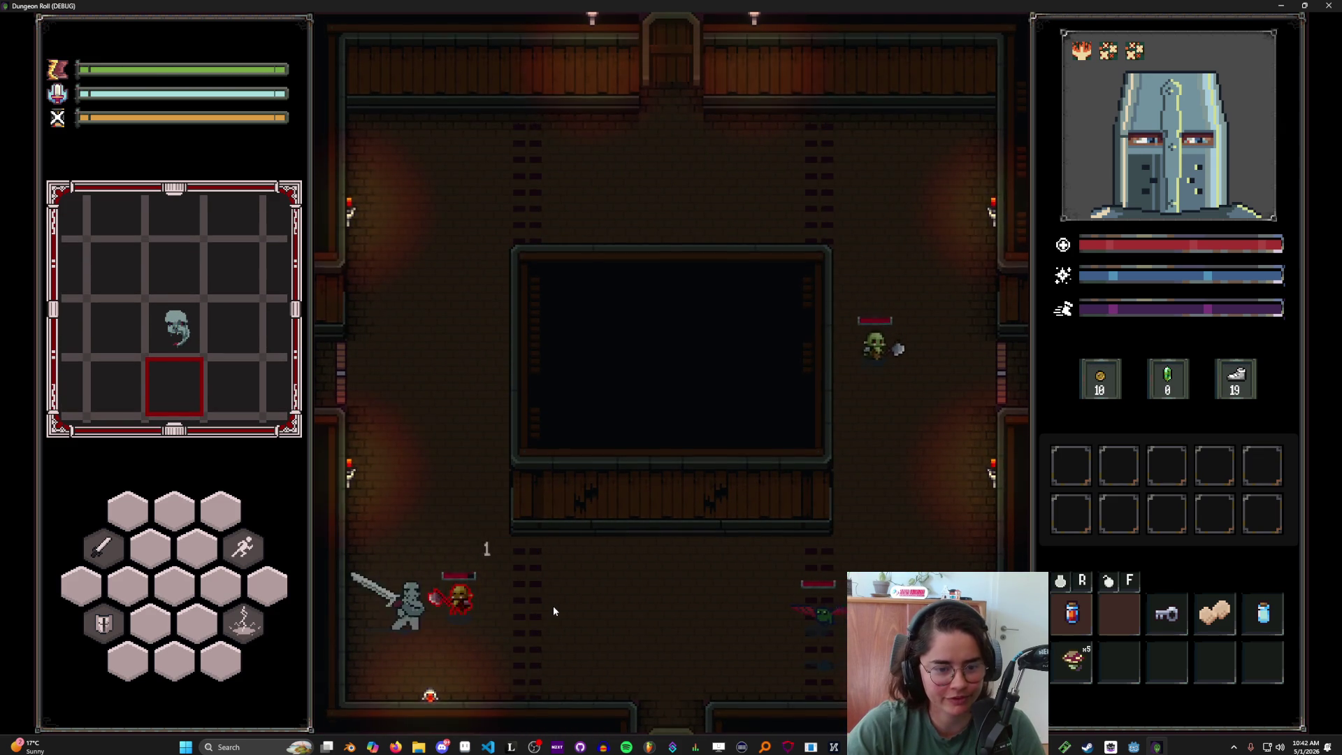
left_click(555, 602)
key("w")
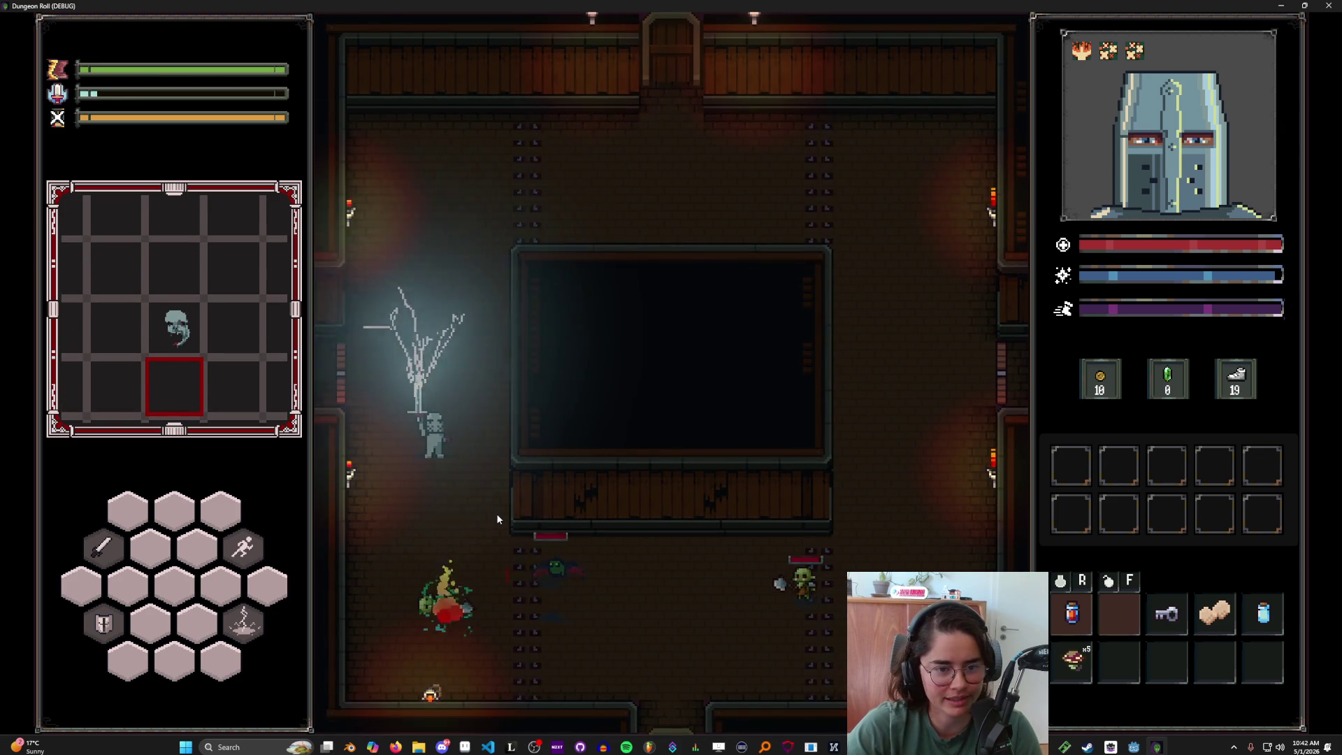
left_click(505, 515)
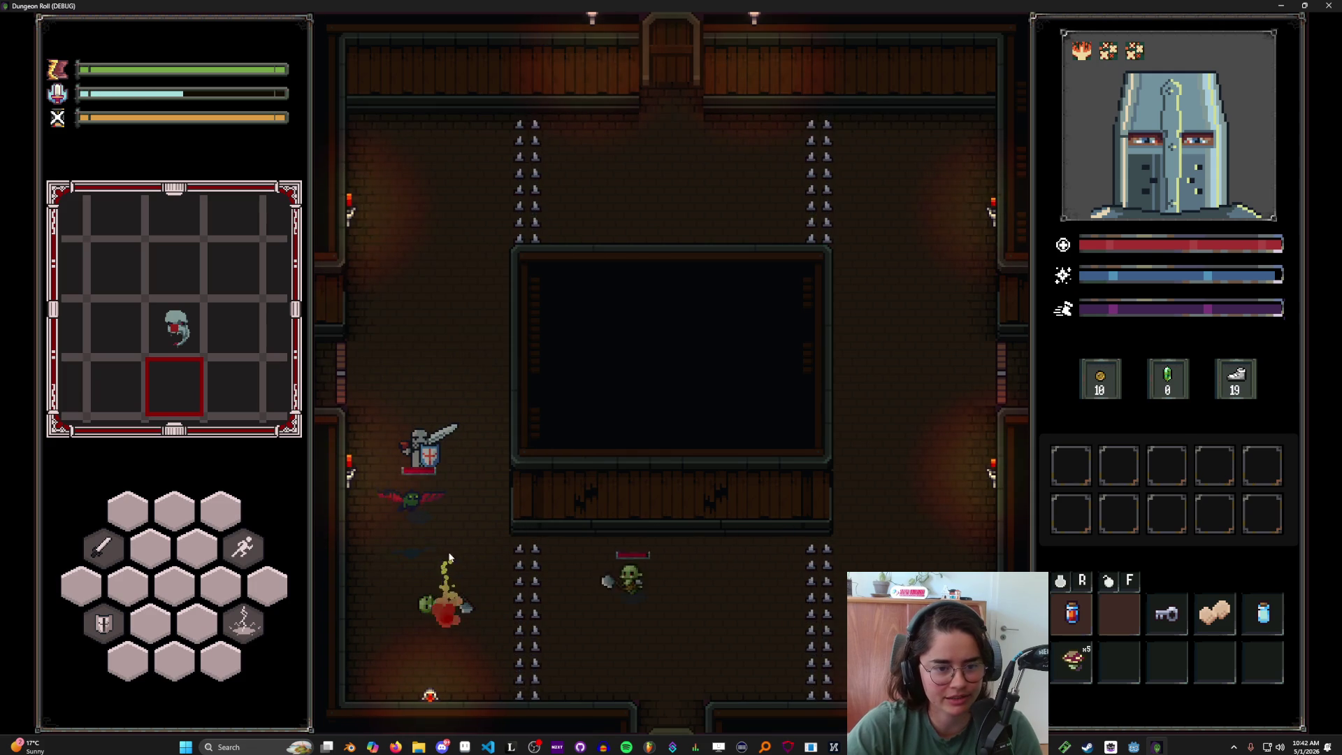
key("w")
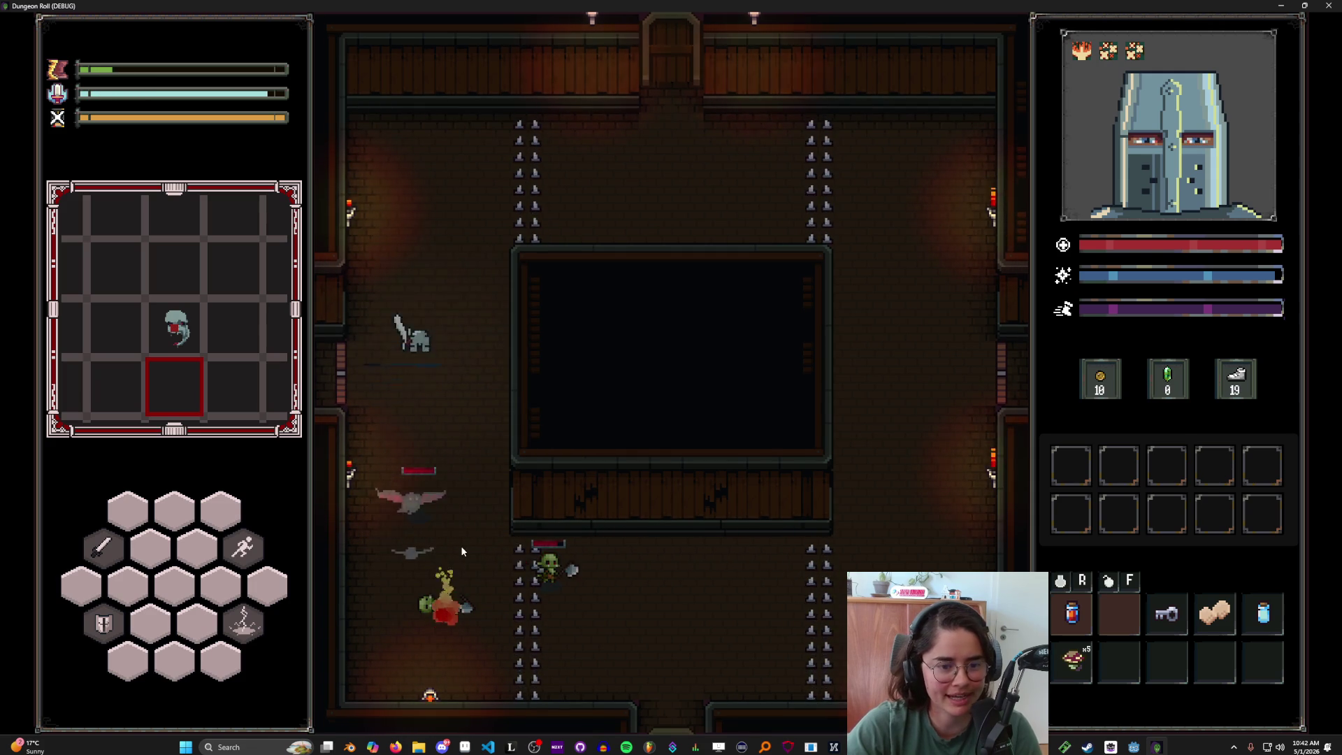
key("s")
left_click(443, 497)
key("s")
key("w")
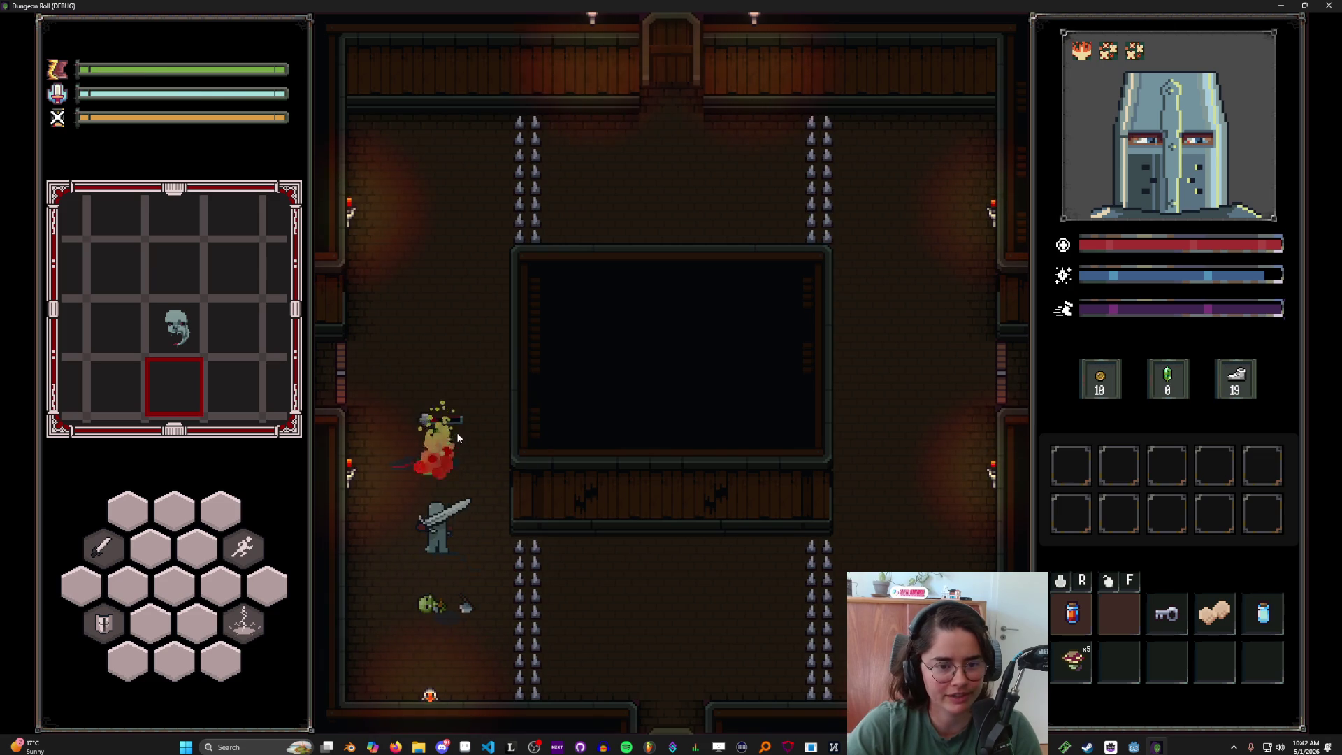
left_click(441, 407)
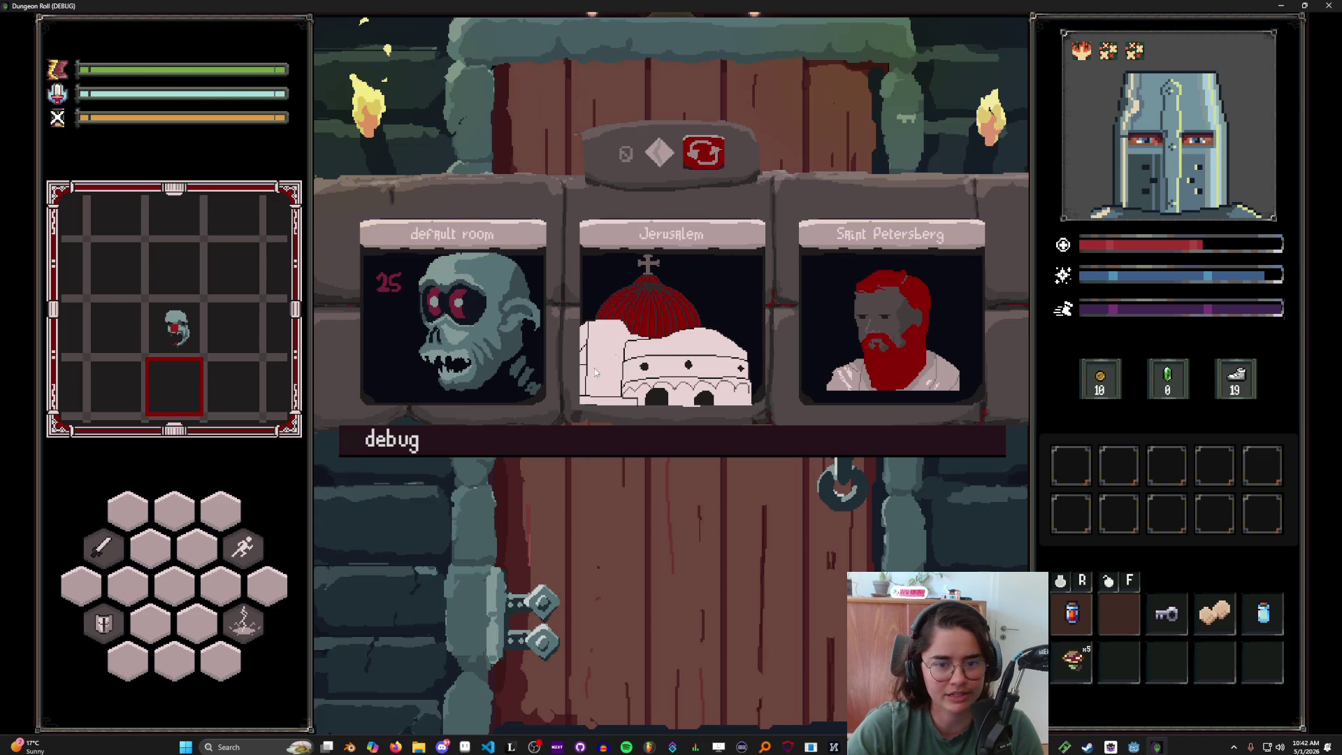
- Choose the Jerusalem room and fight the spiders, ending with a lightning slash
left_click(595, 372)
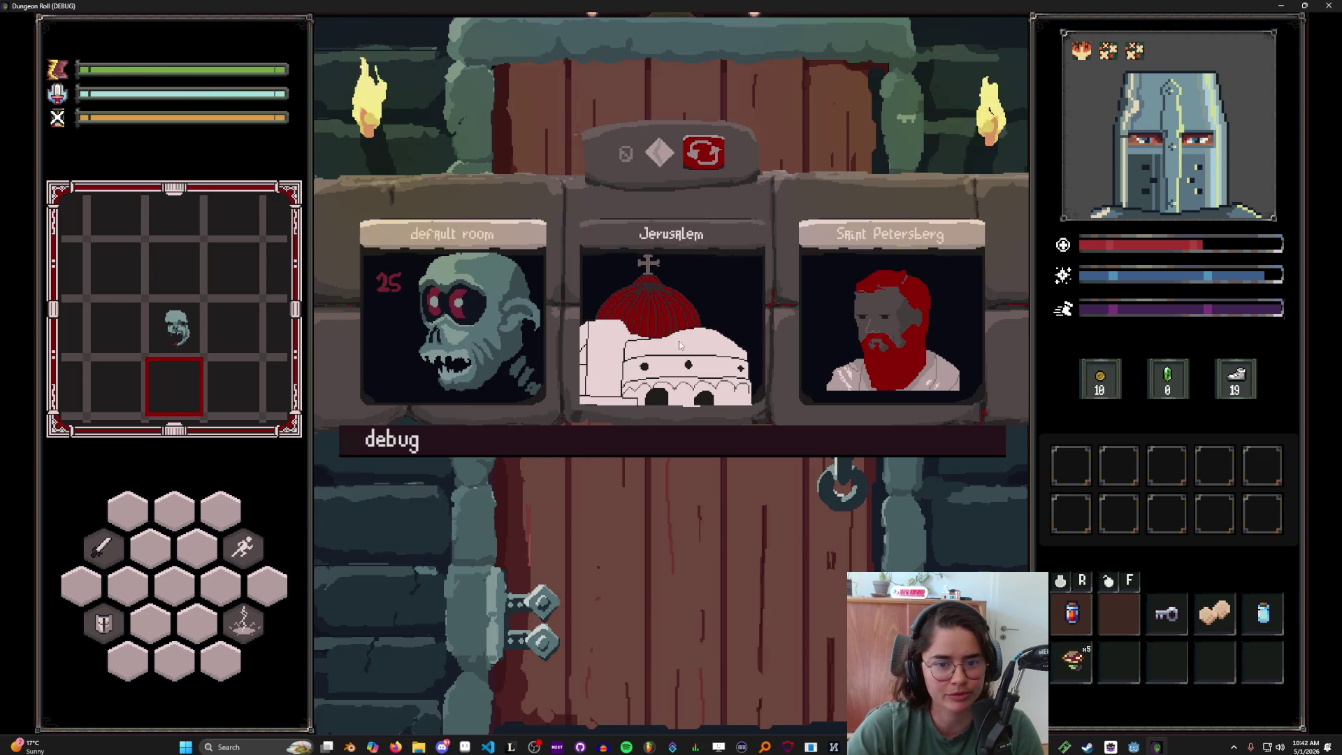
key("a")
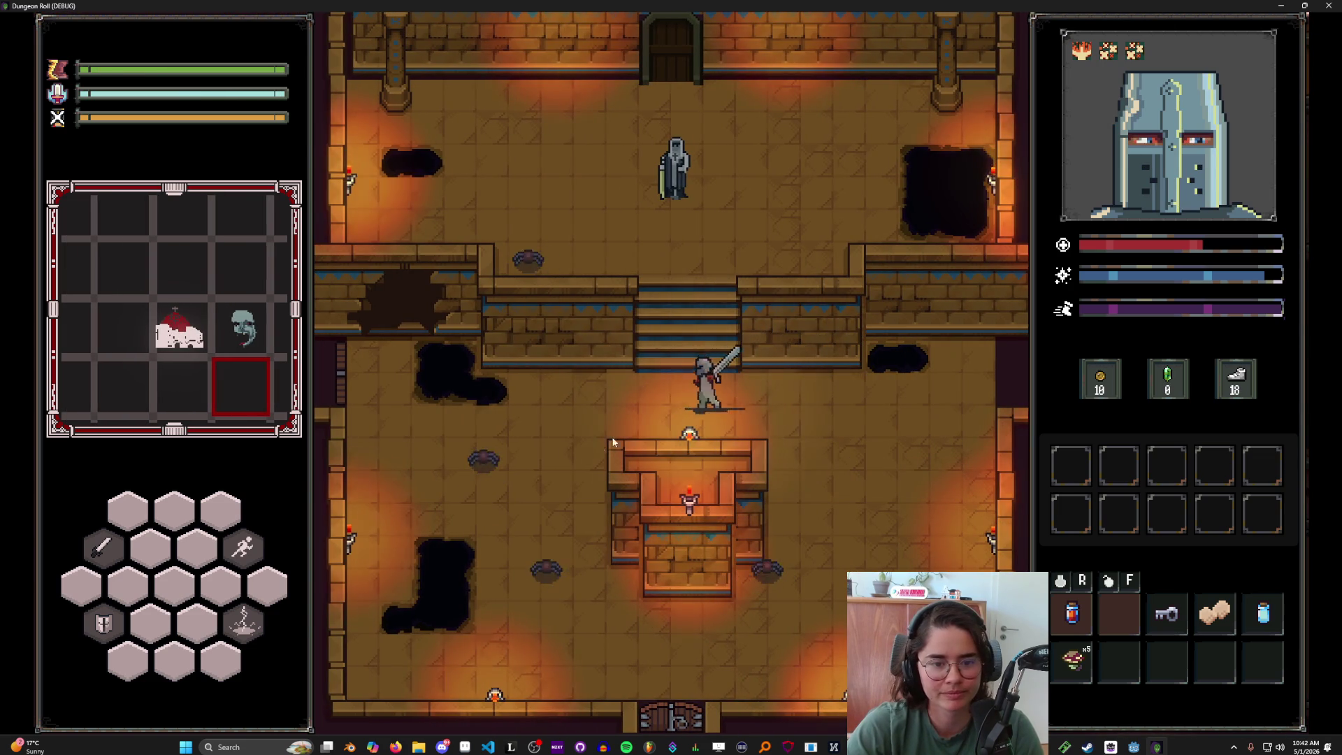
left_click(501, 475)
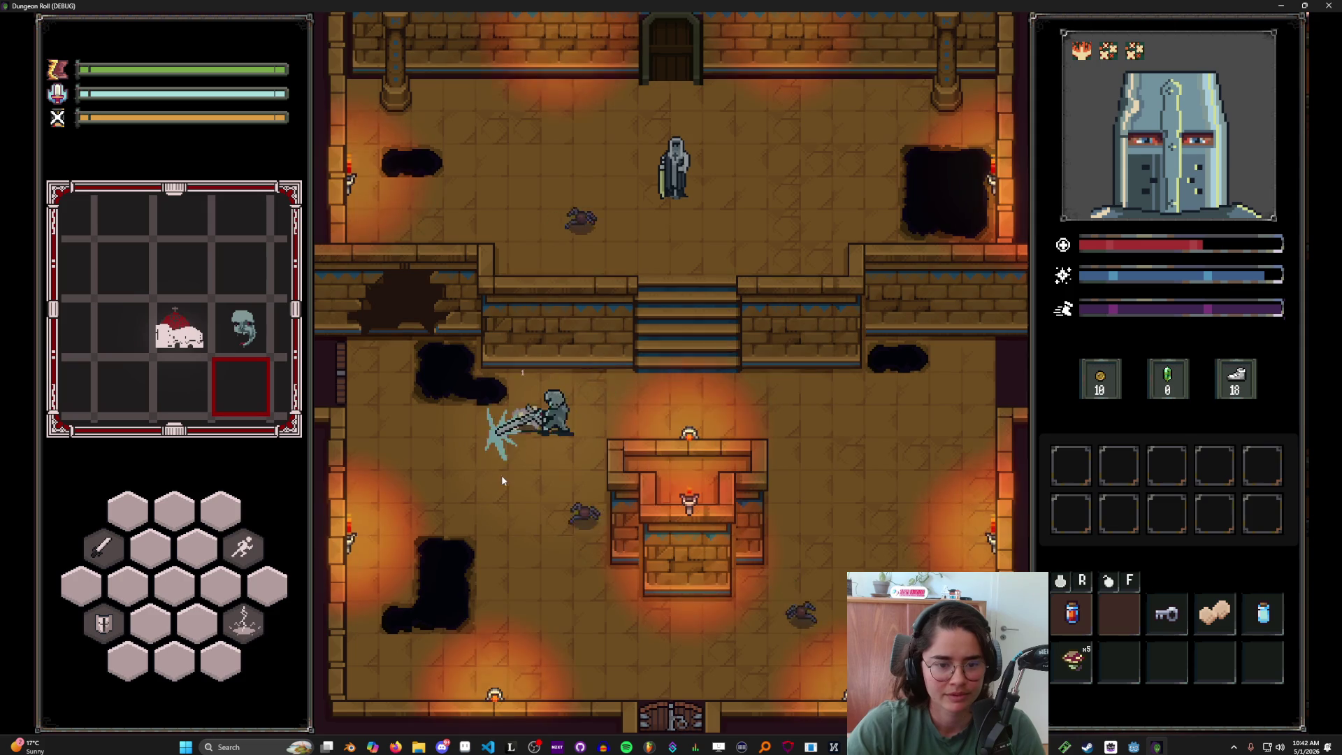
key("d")
left_click(581, 429)
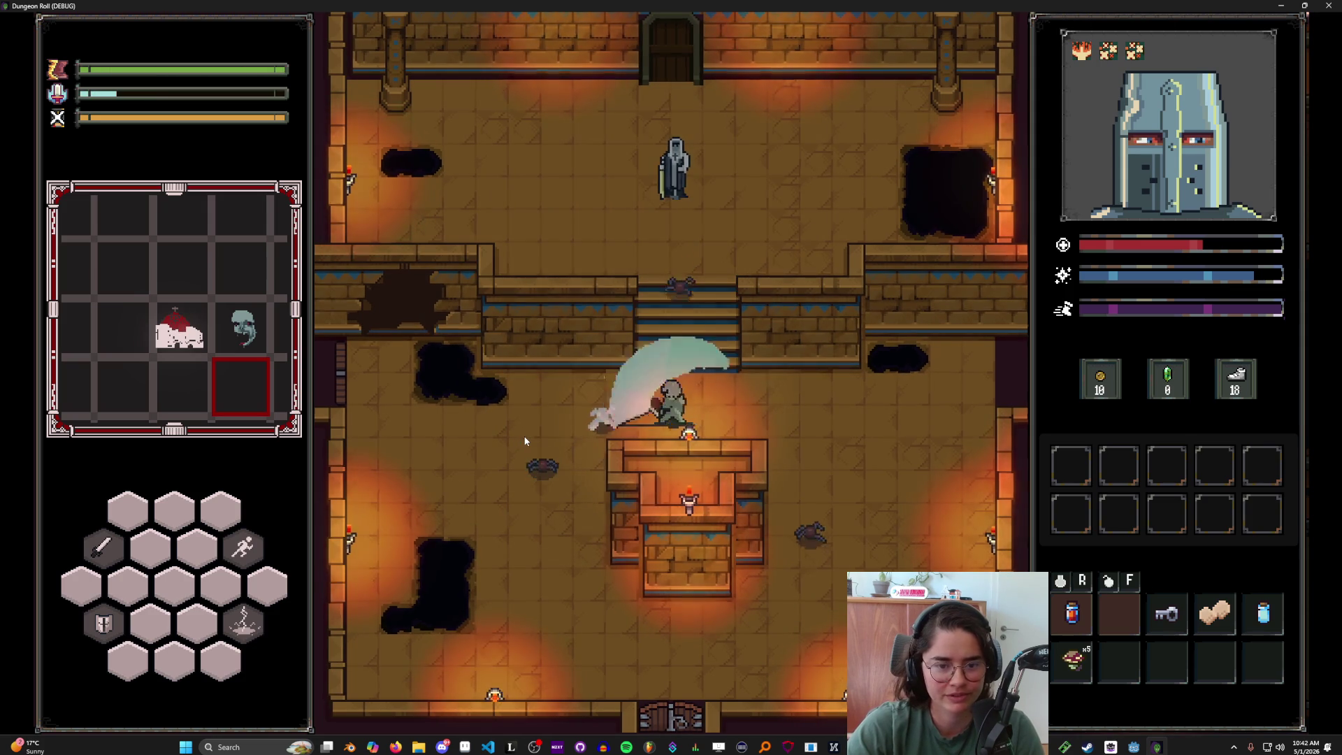
left_click(534, 433)
key("d")
left_click(753, 451)
key("s")
left_click(876, 377)
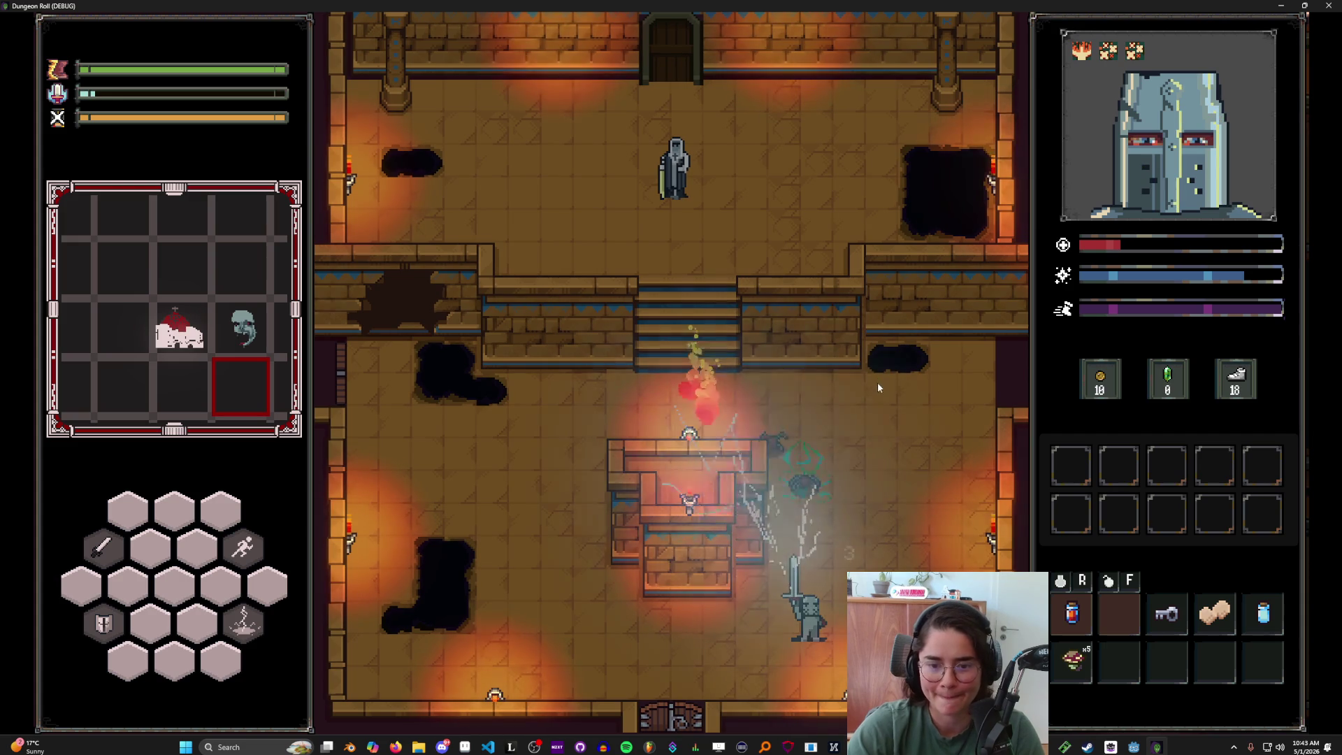
- Drink the health potion, slash the spider by the bottom door, and pause after dying
key("a")
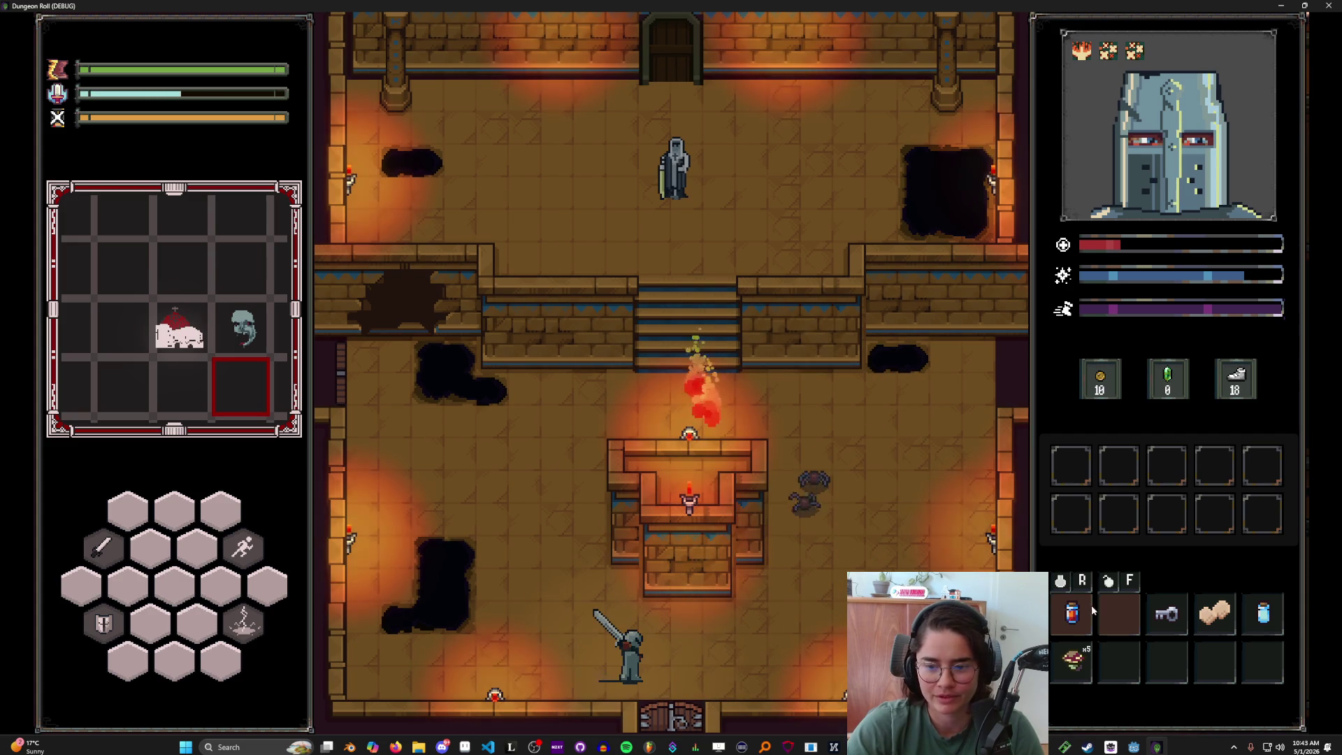
key("w")
mouse_move(1078, 615)
key("d")
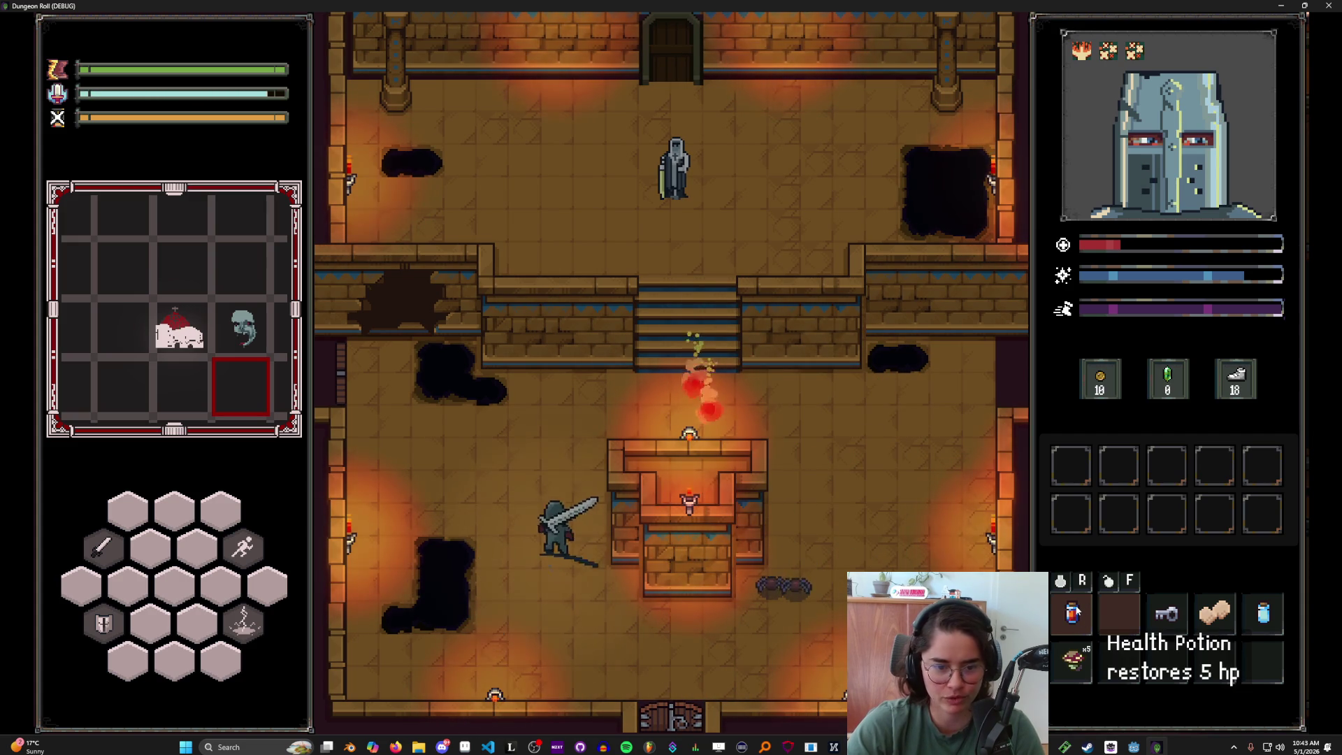
left_click(1078, 615)
key("s")
key("d")
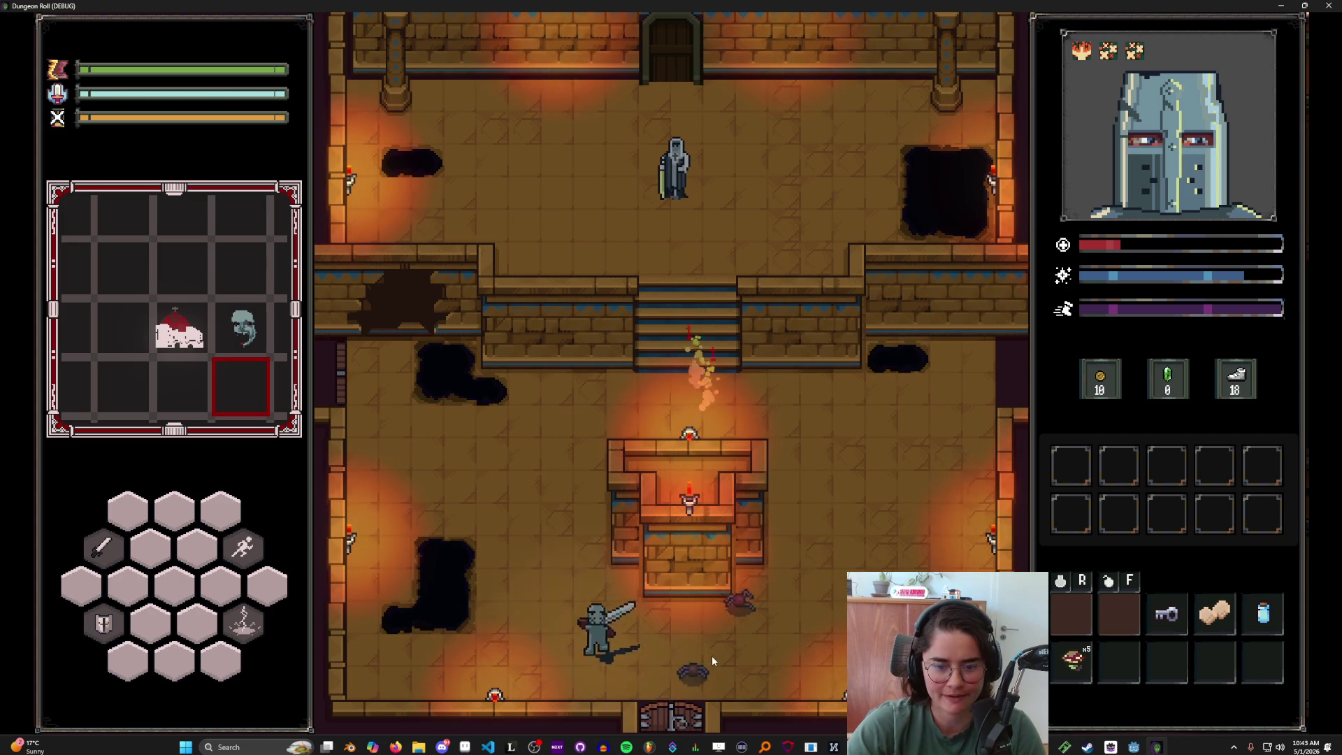
left_click(714, 653)
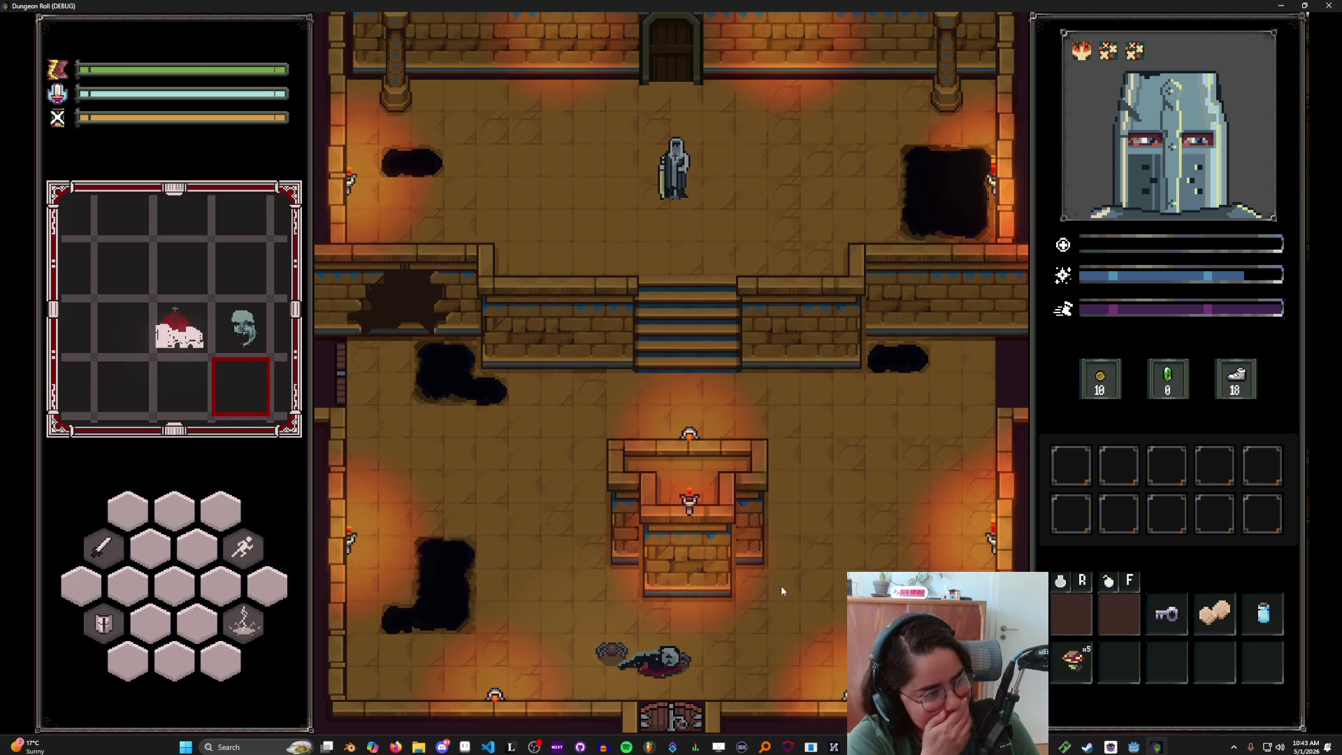
key("Escape")
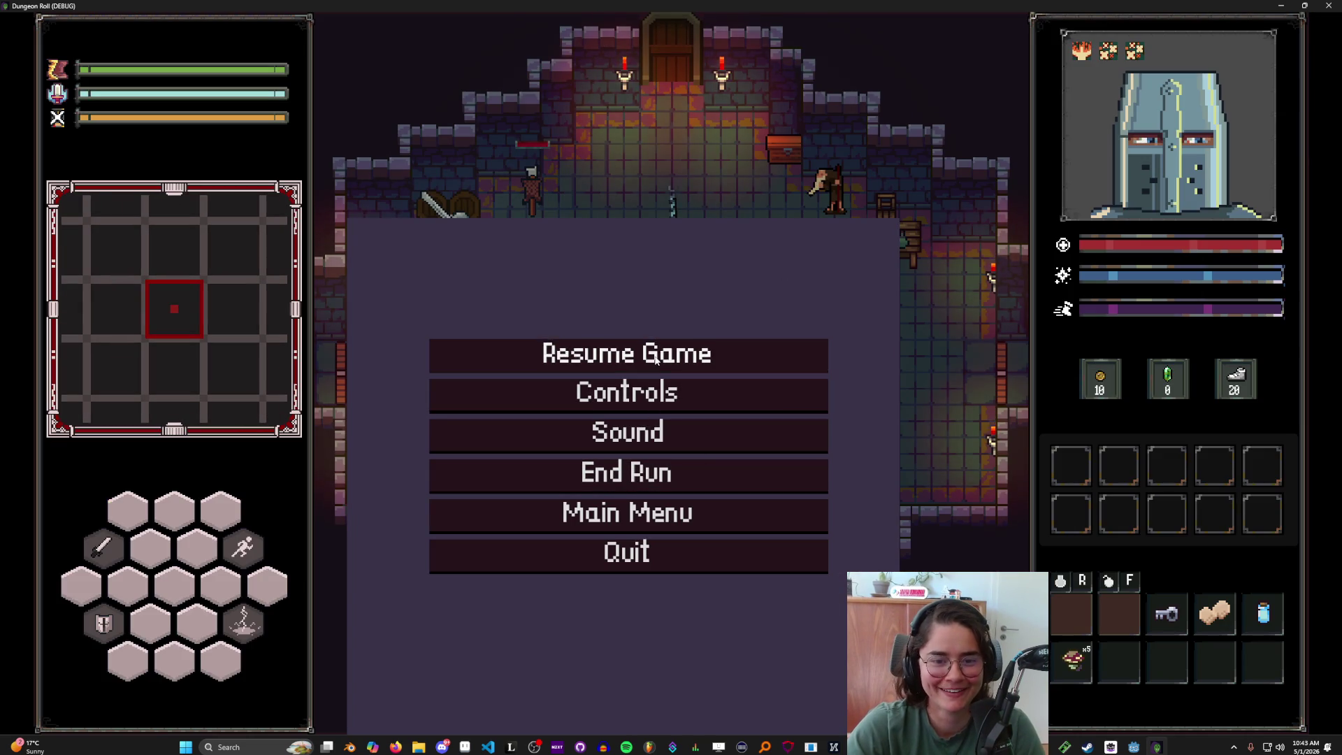
- Resume, go through the west door, and pick the Jerusalem room from the debug room list
left_click(656, 358)
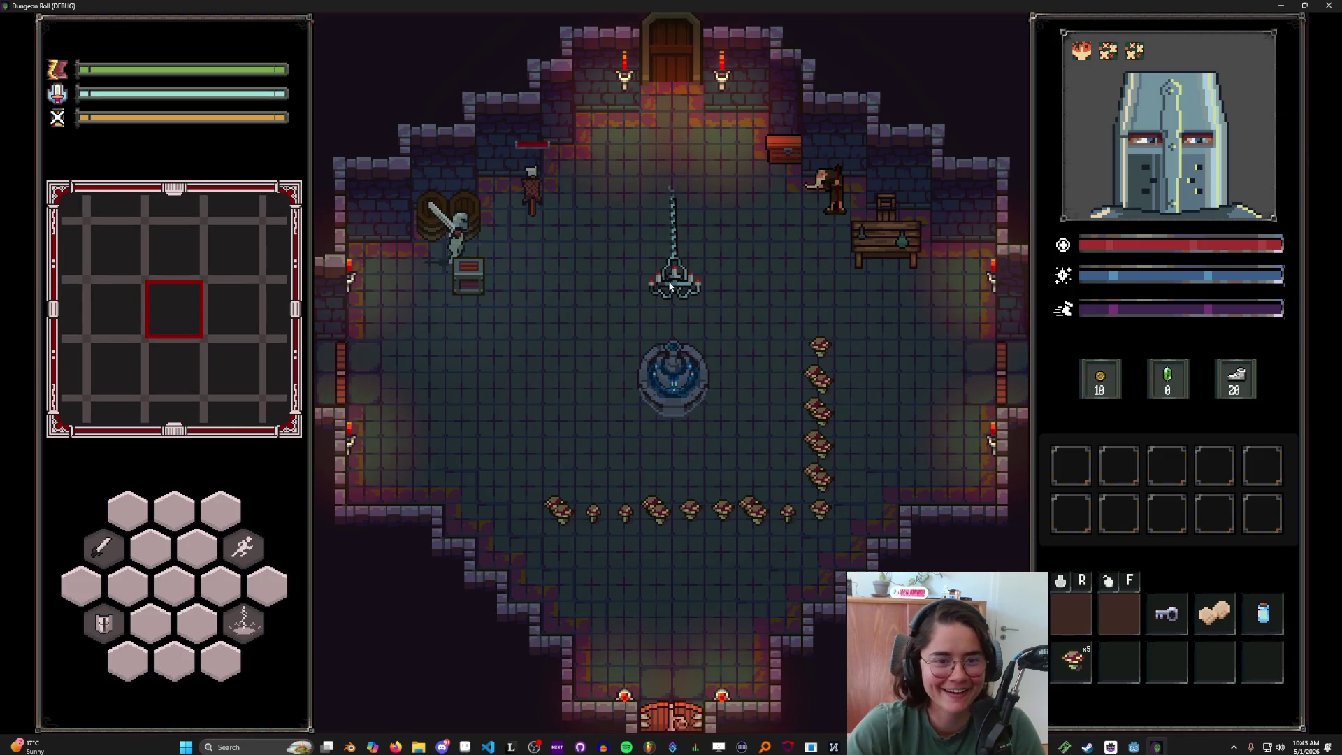
key("a")
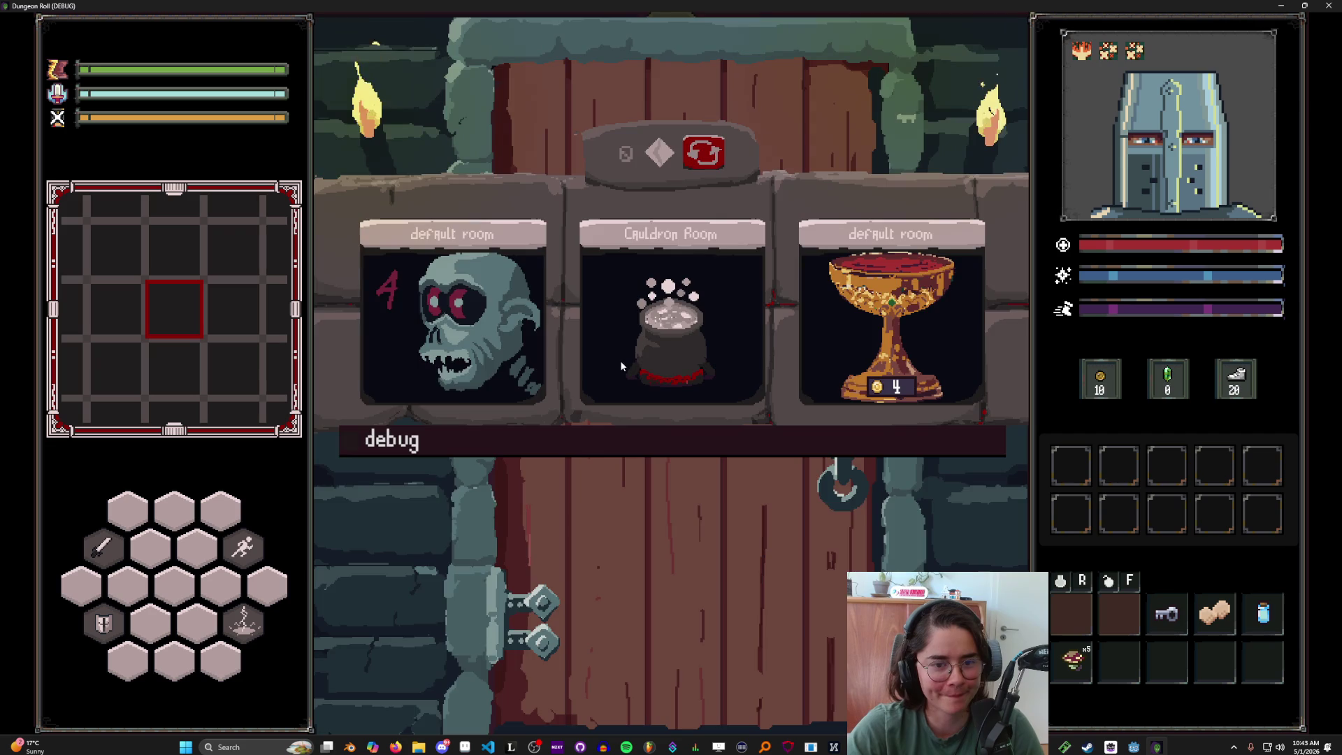
left_click(667, 450)
left_click(686, 604)
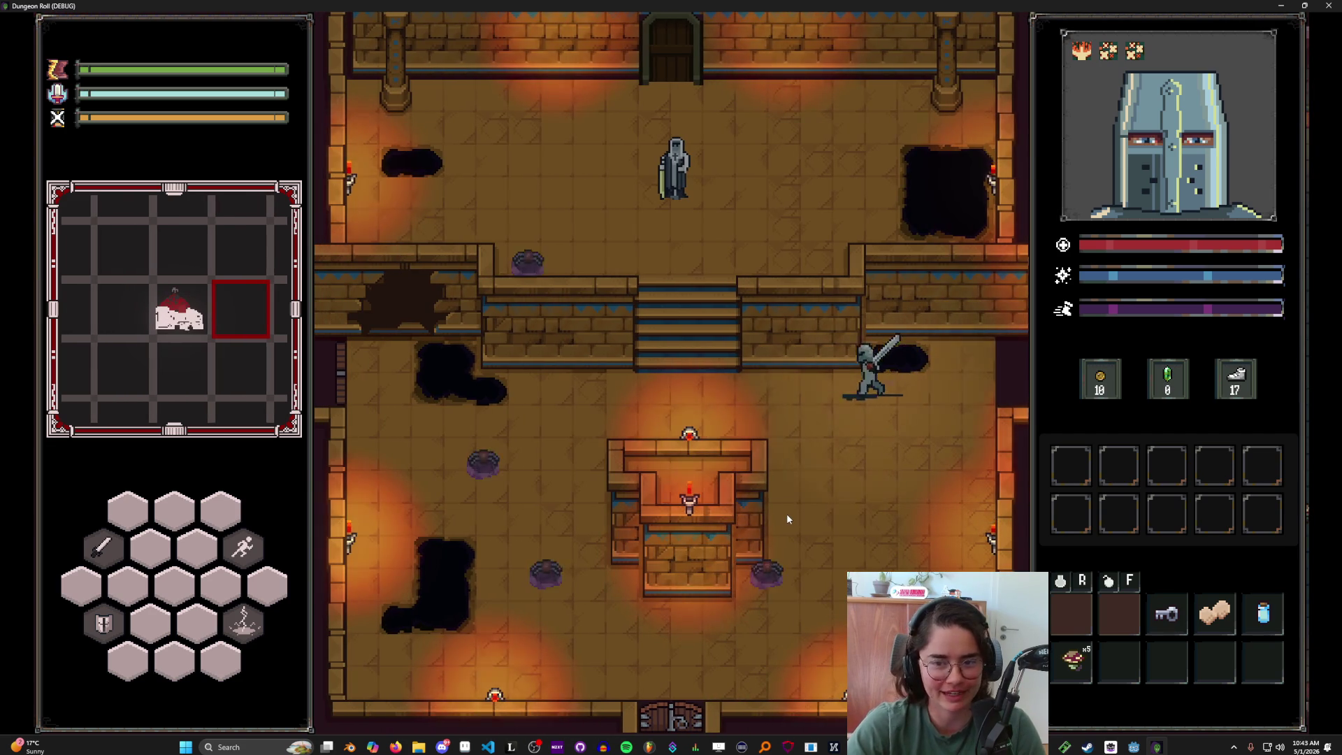
- Run kill_all_monsters in the debug console, then close it
key("grave")
key("Return")
key("grave")
key("grave")
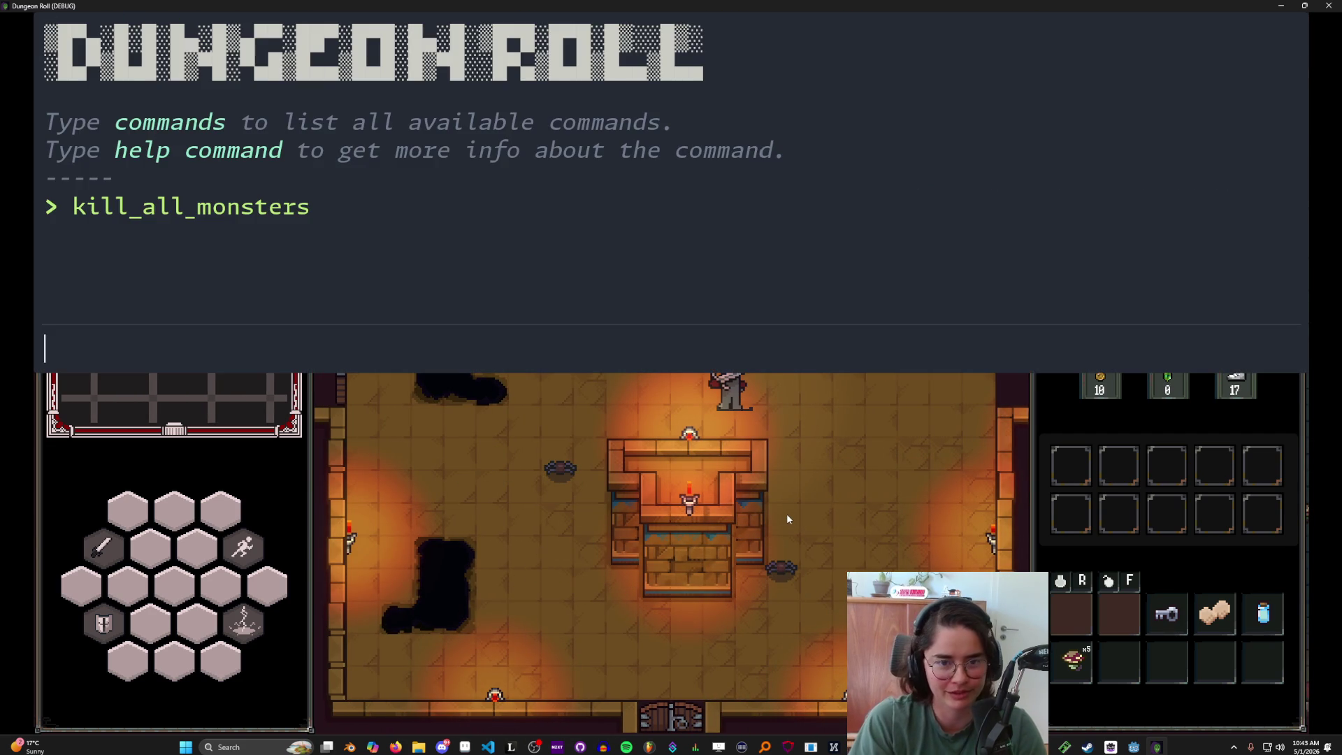
key("Return")
type("b")
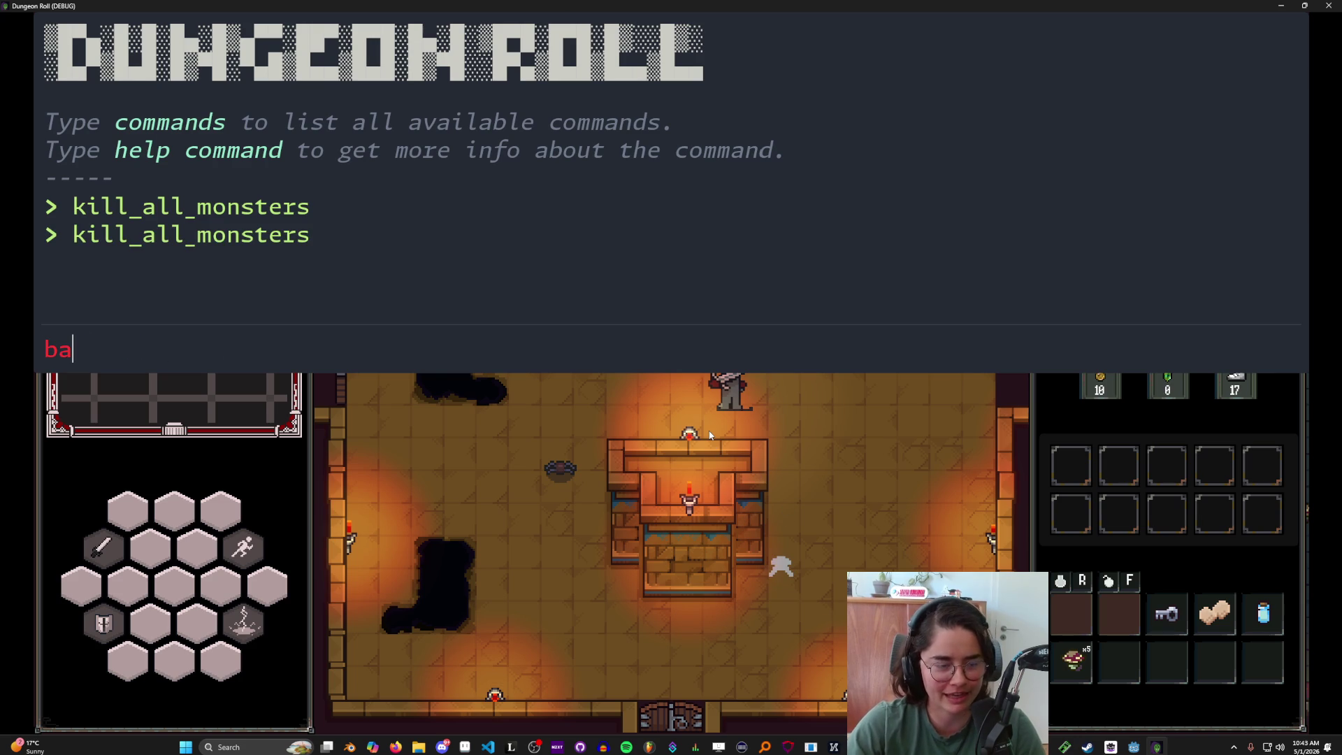
key("BackSpace")
key("grave")
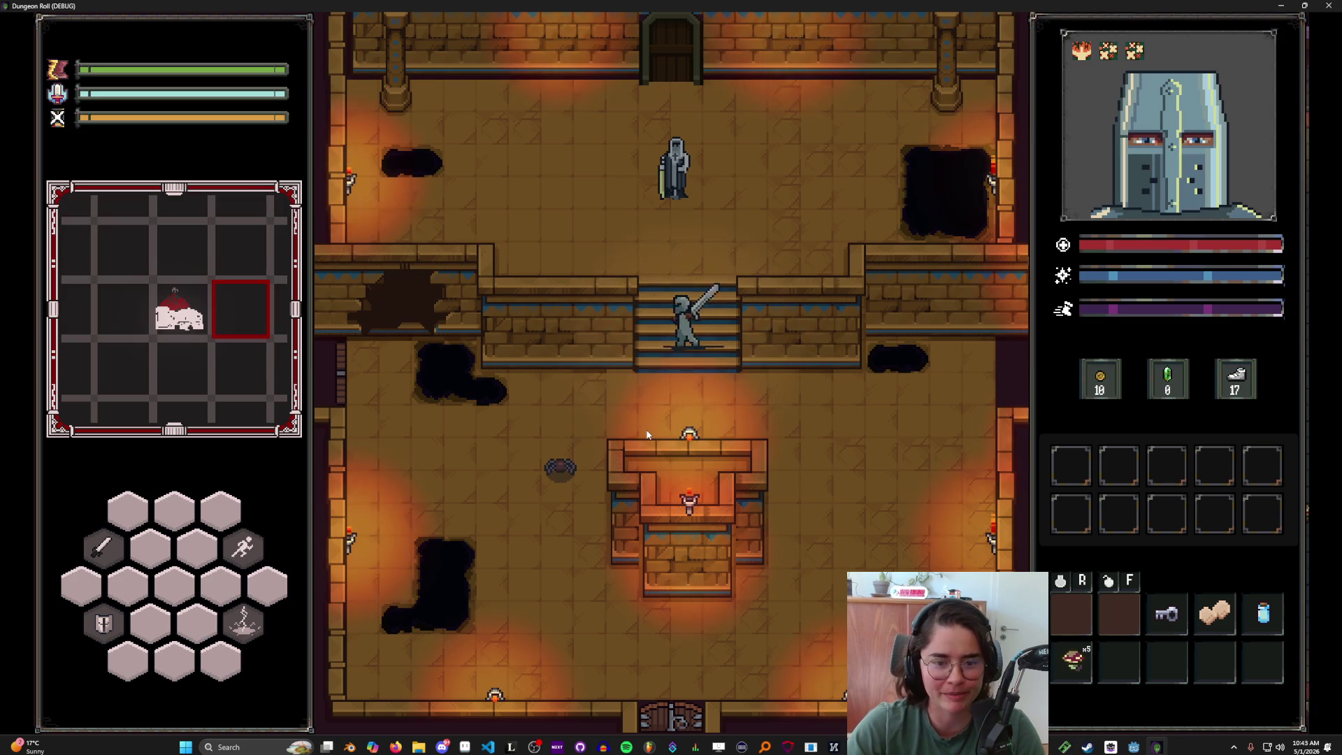
- Finish off the spider with sword and lightning strike, climb the stairs, and talk to King Baldwin
left_click(587, 446)
key("a")
left_click(560, 440)
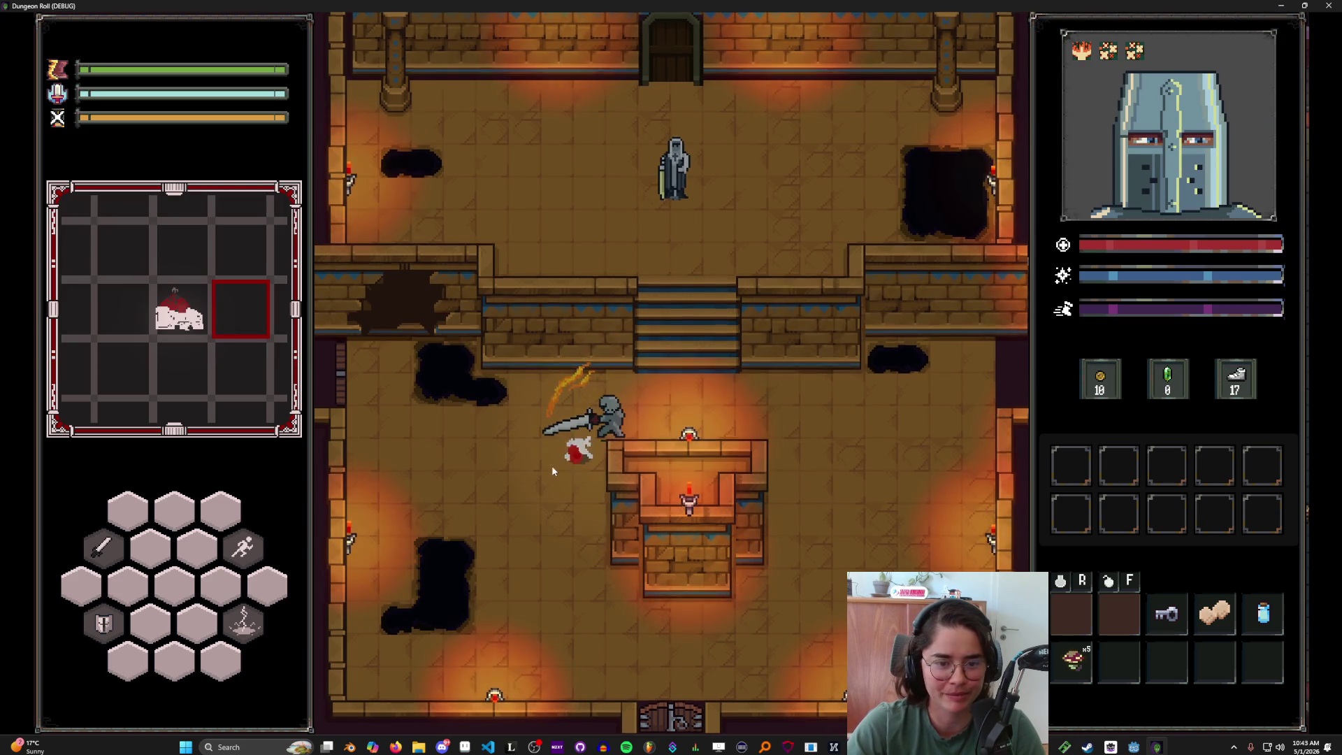
key("d")
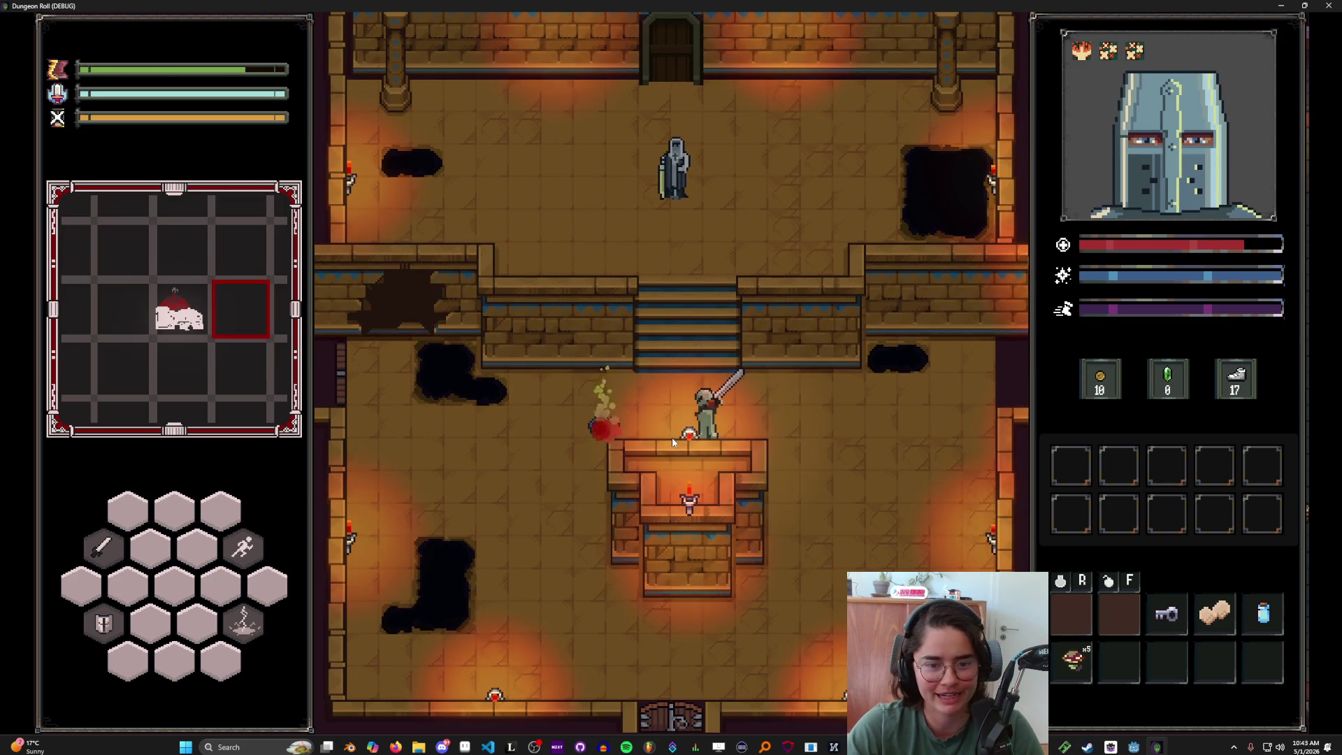
right_click(674, 442)
key("w")
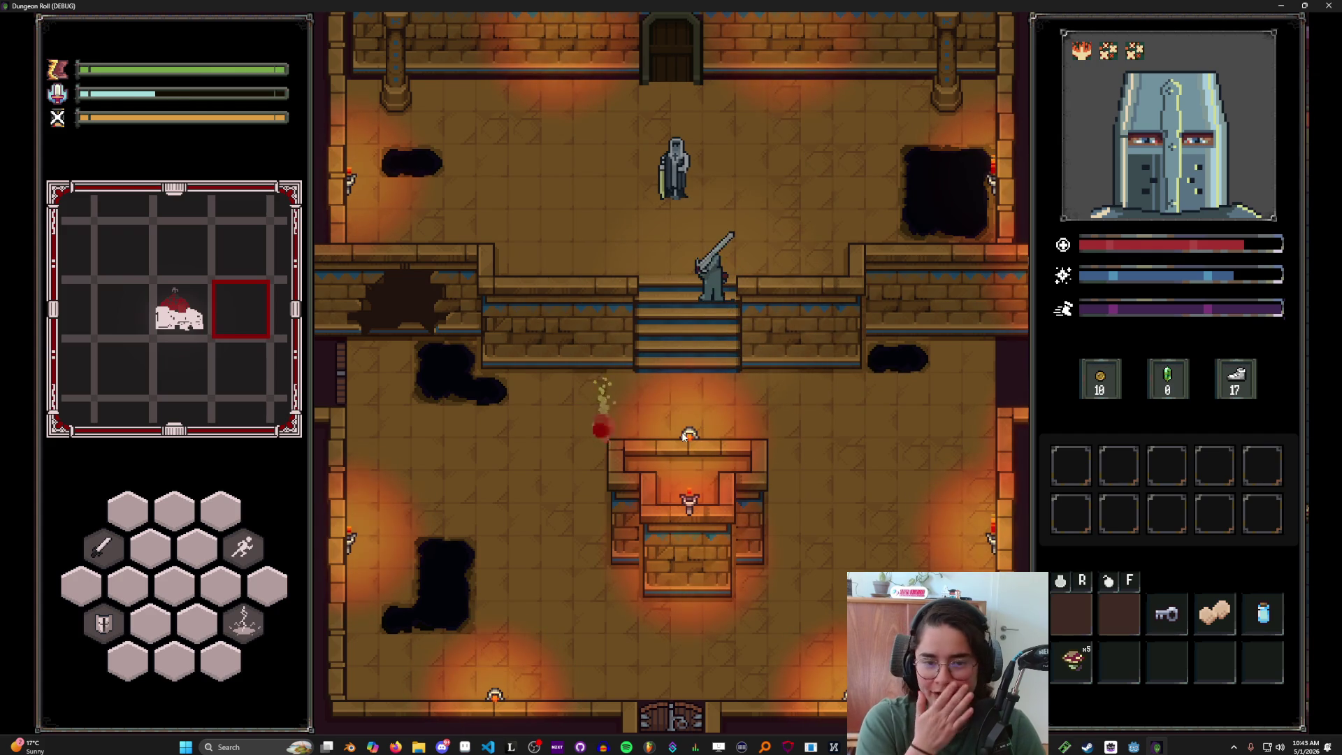
key("e")
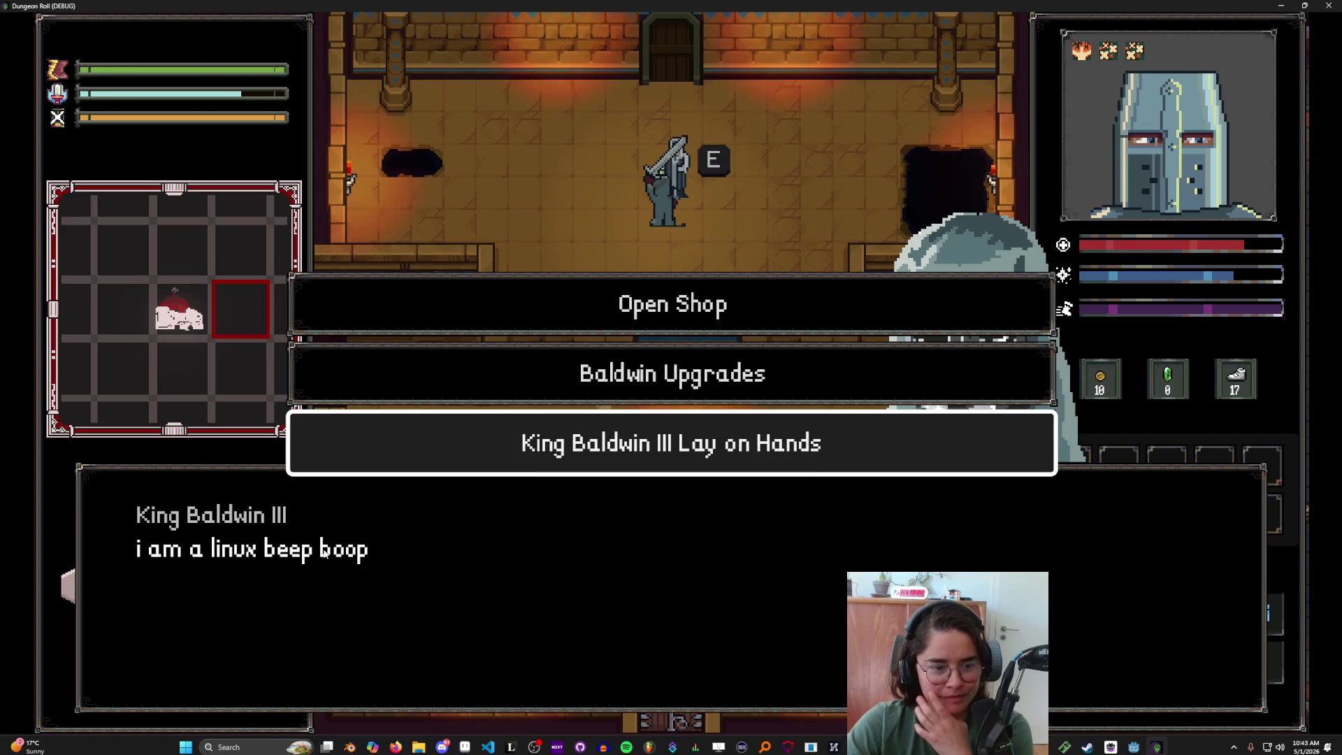
- Take King Baldwin IV's Holy Dash upgrade card into the knight's ability grid
left_click(746, 378)
left_click(735, 410)
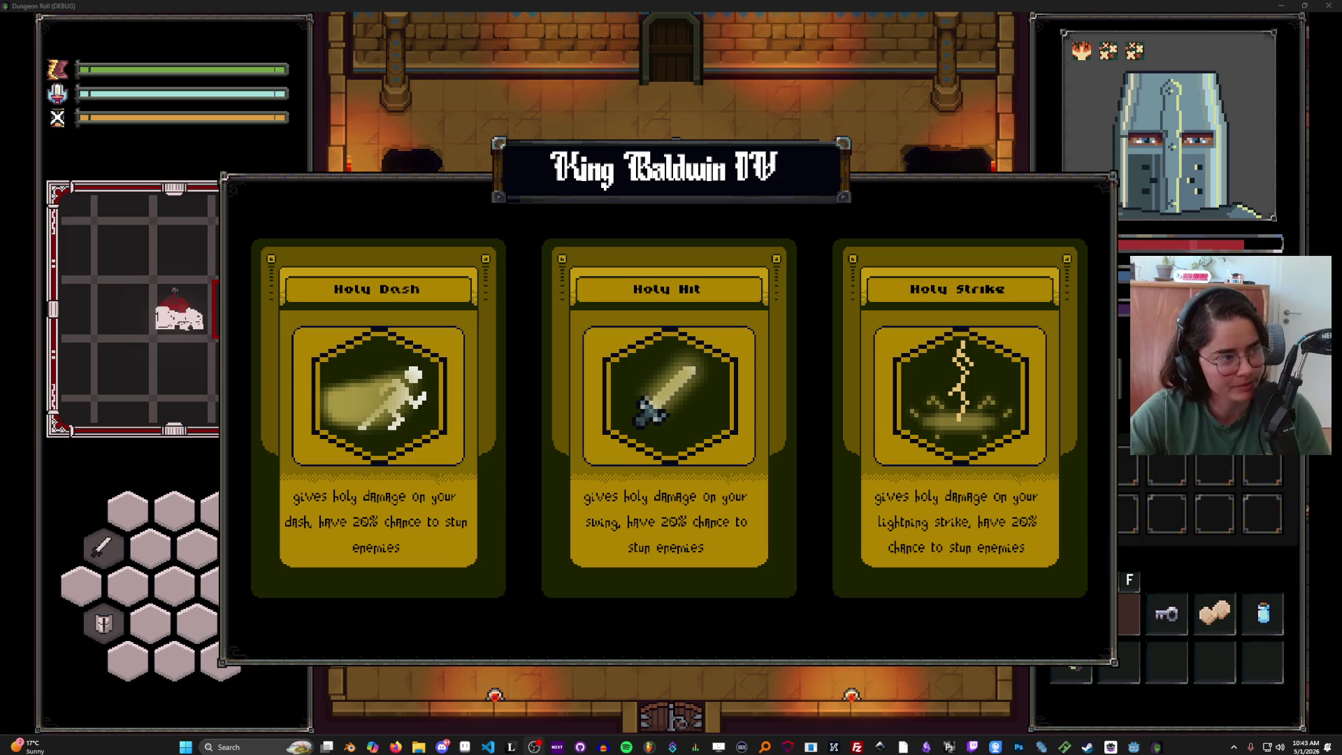
left_click(429, 378)
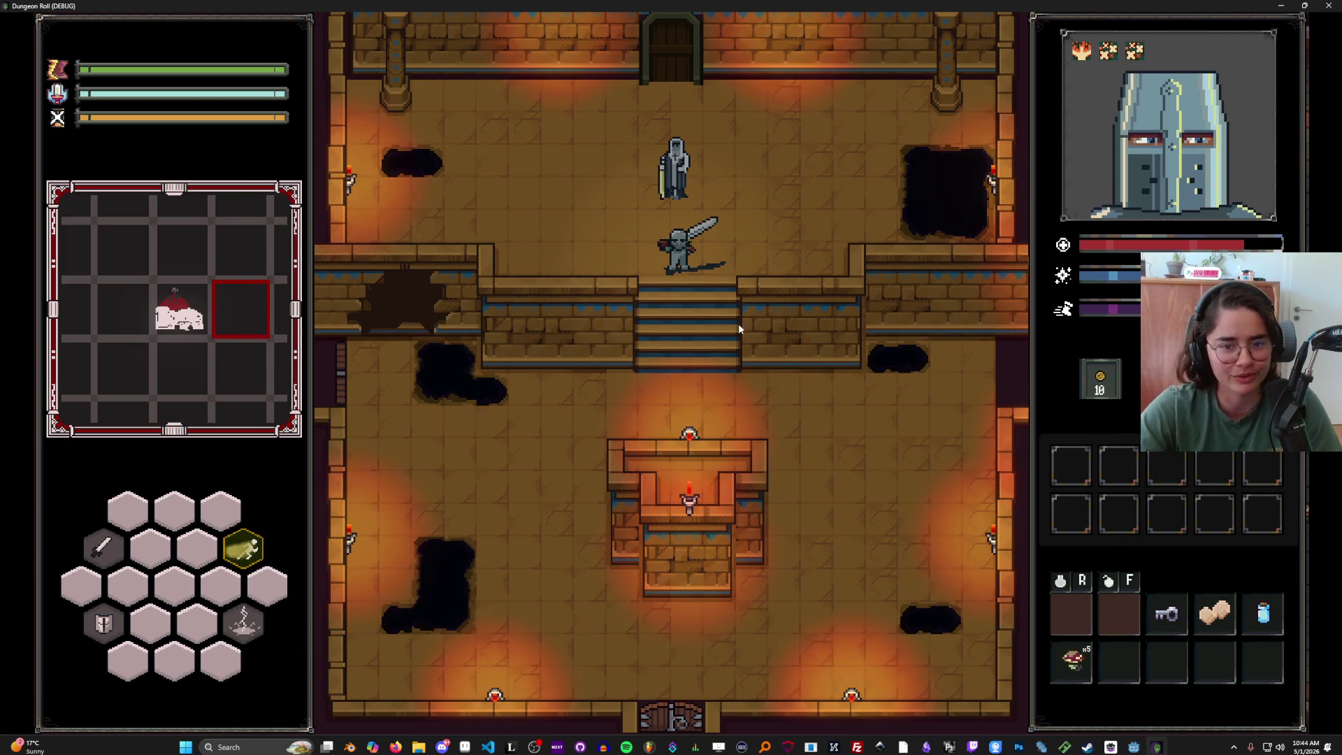
- Test the new Holy Dash by dashing around the fountain room and its stairs
key("s")
key("space")
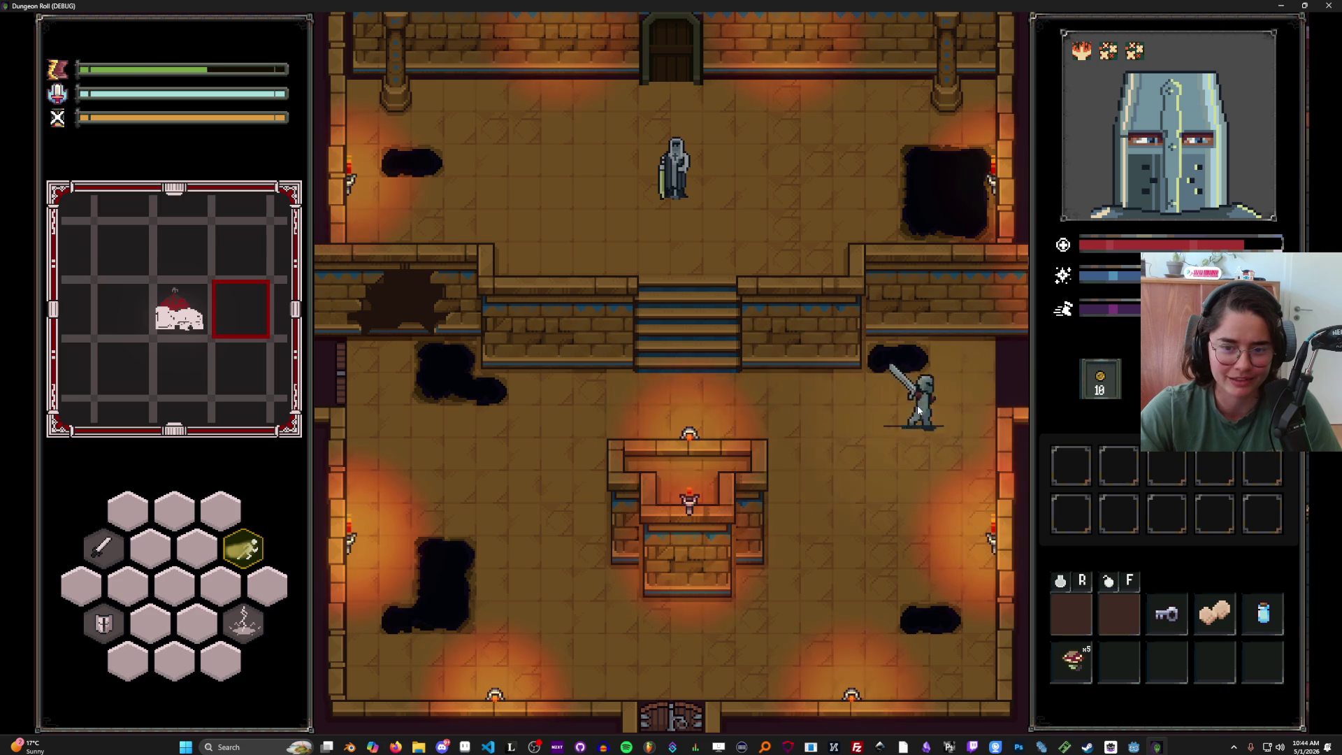
key("s")
key("a")
key("space")
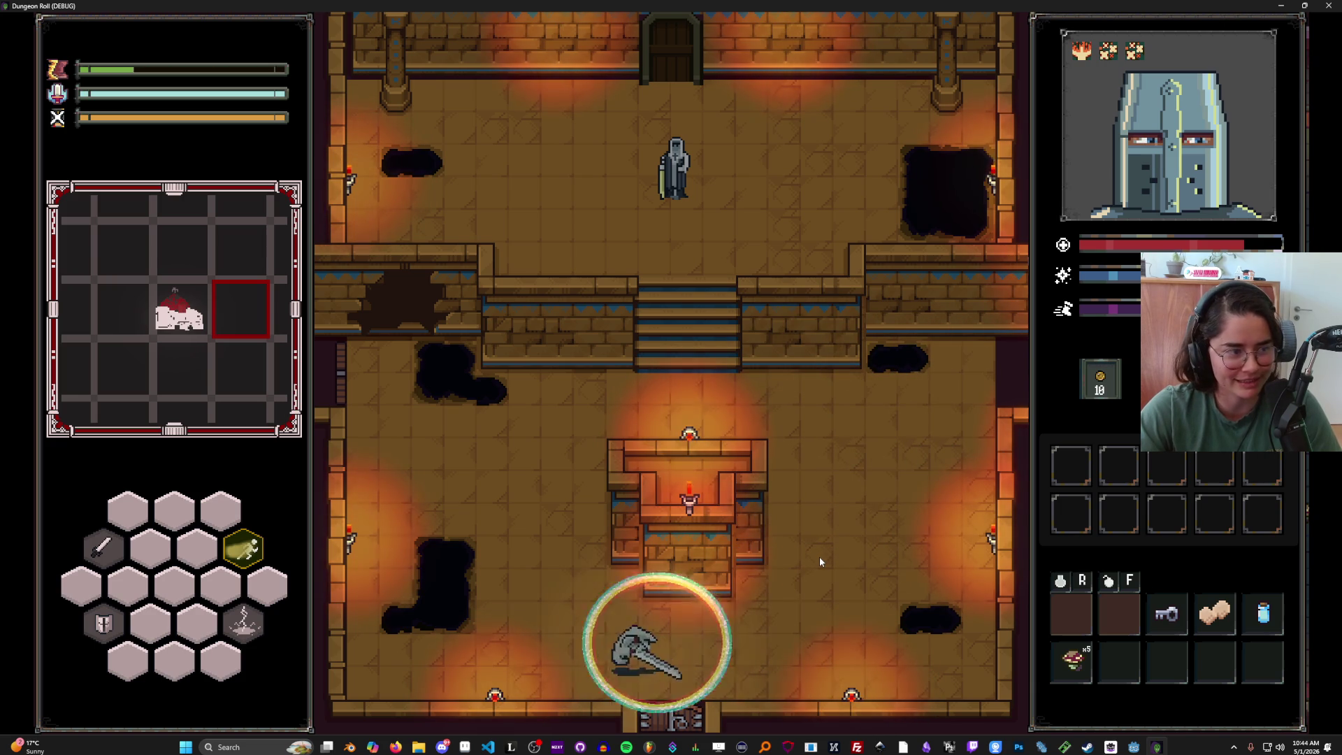
key("w")
key("w")
key("d")
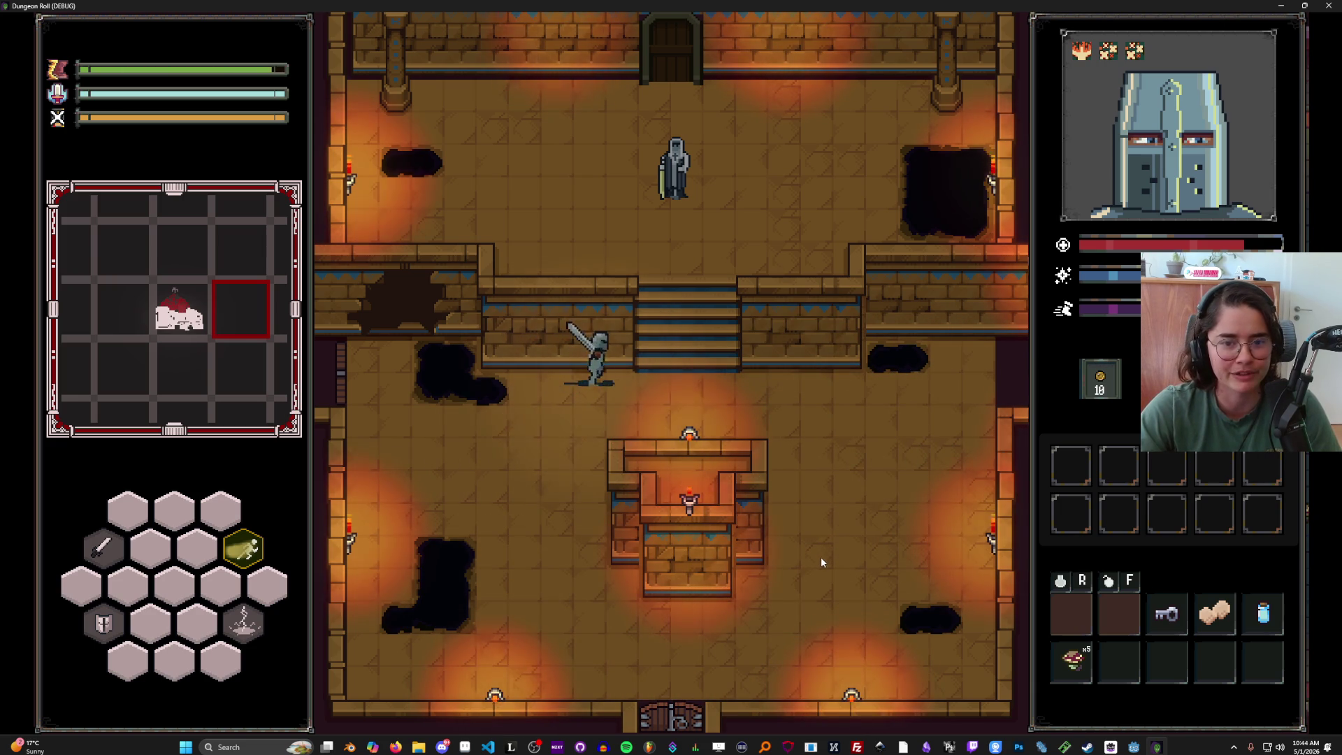
key("w")
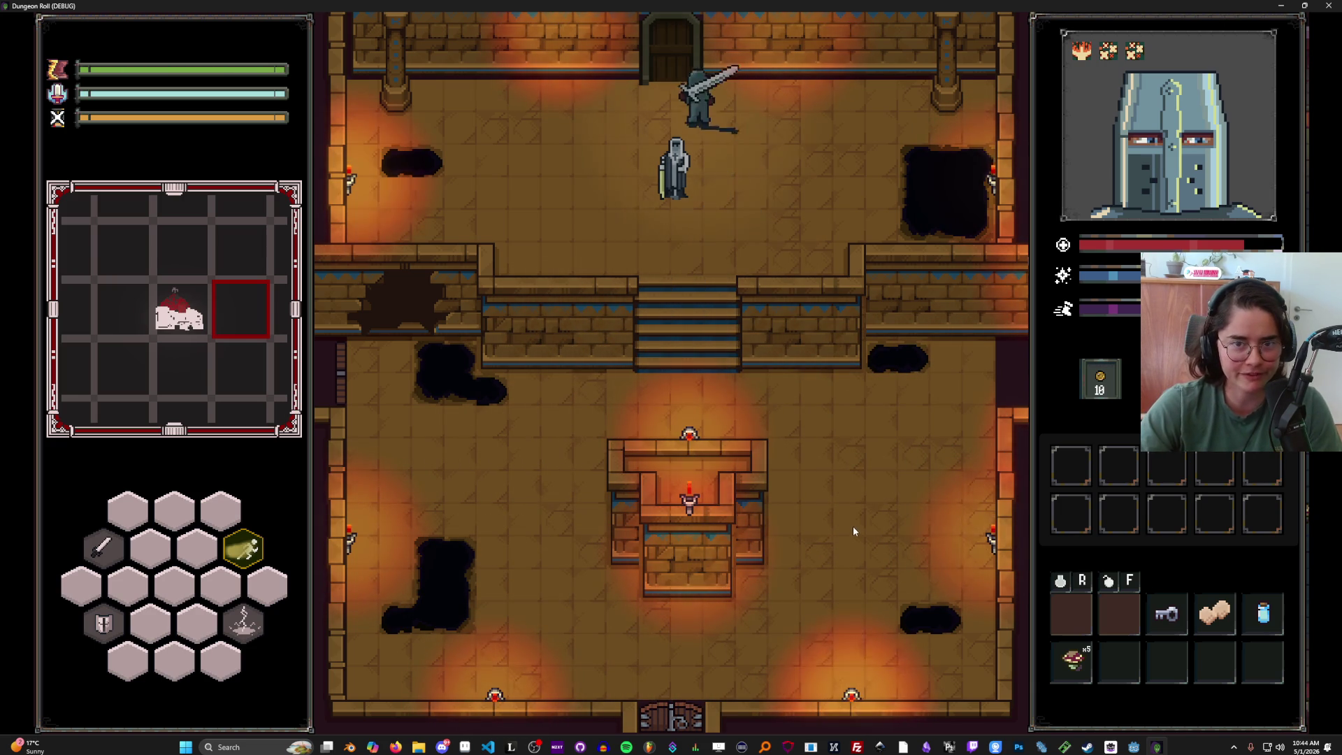
- Enter the top door, pick the right-hand room card, and close on the goblins with lightning and dashes
key("e")
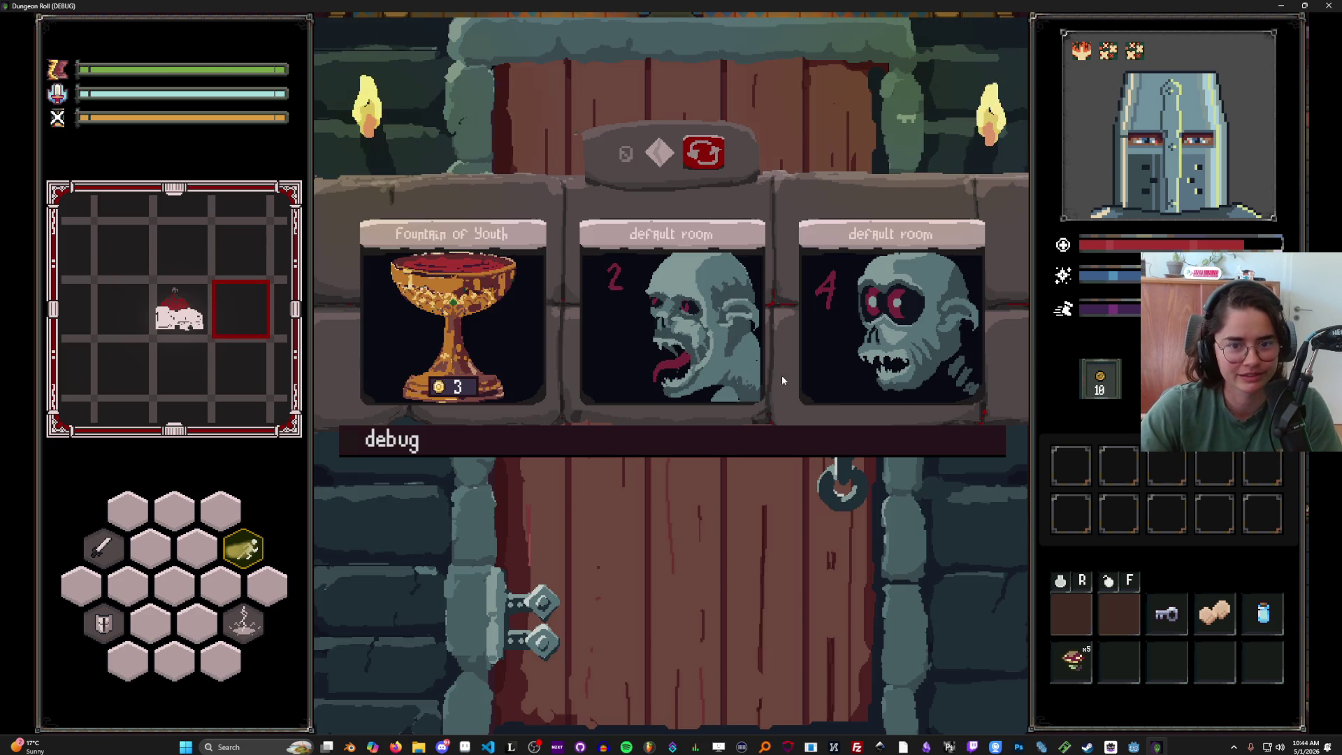
left_click(854, 321)
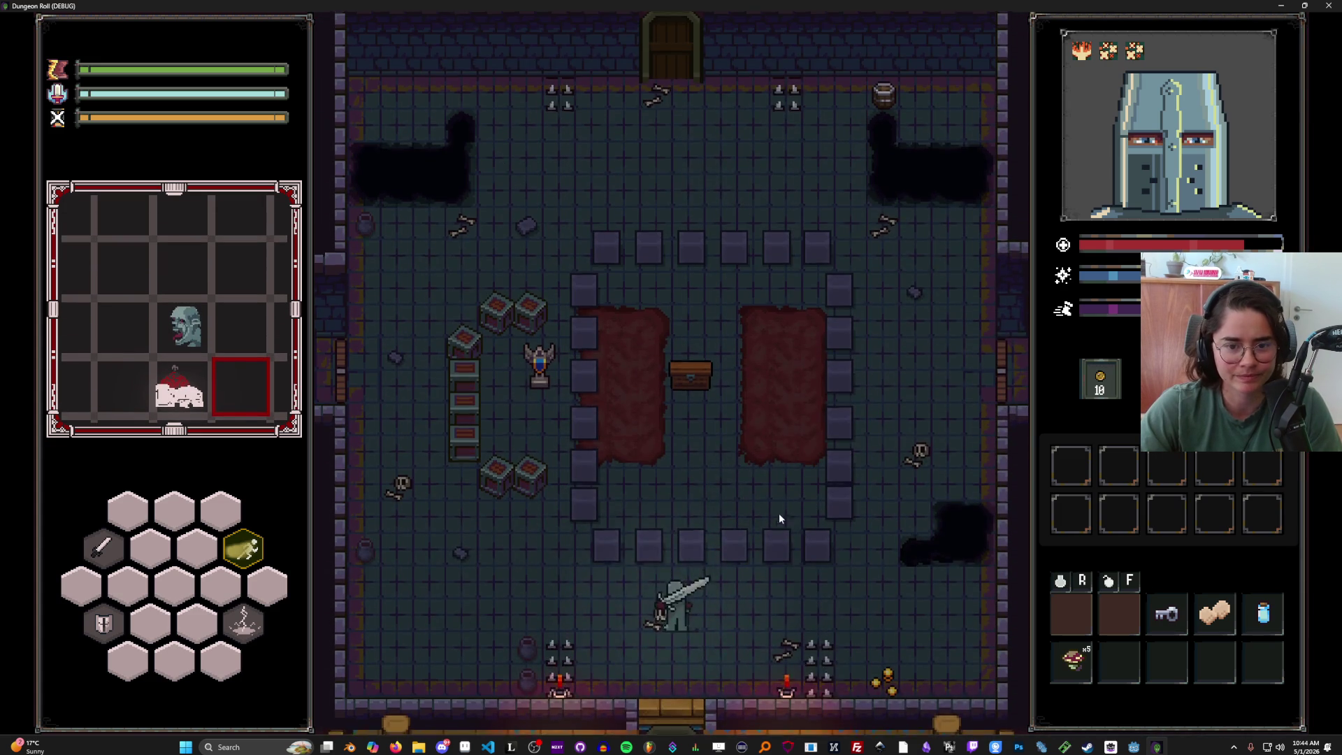
key("a")
key("q")
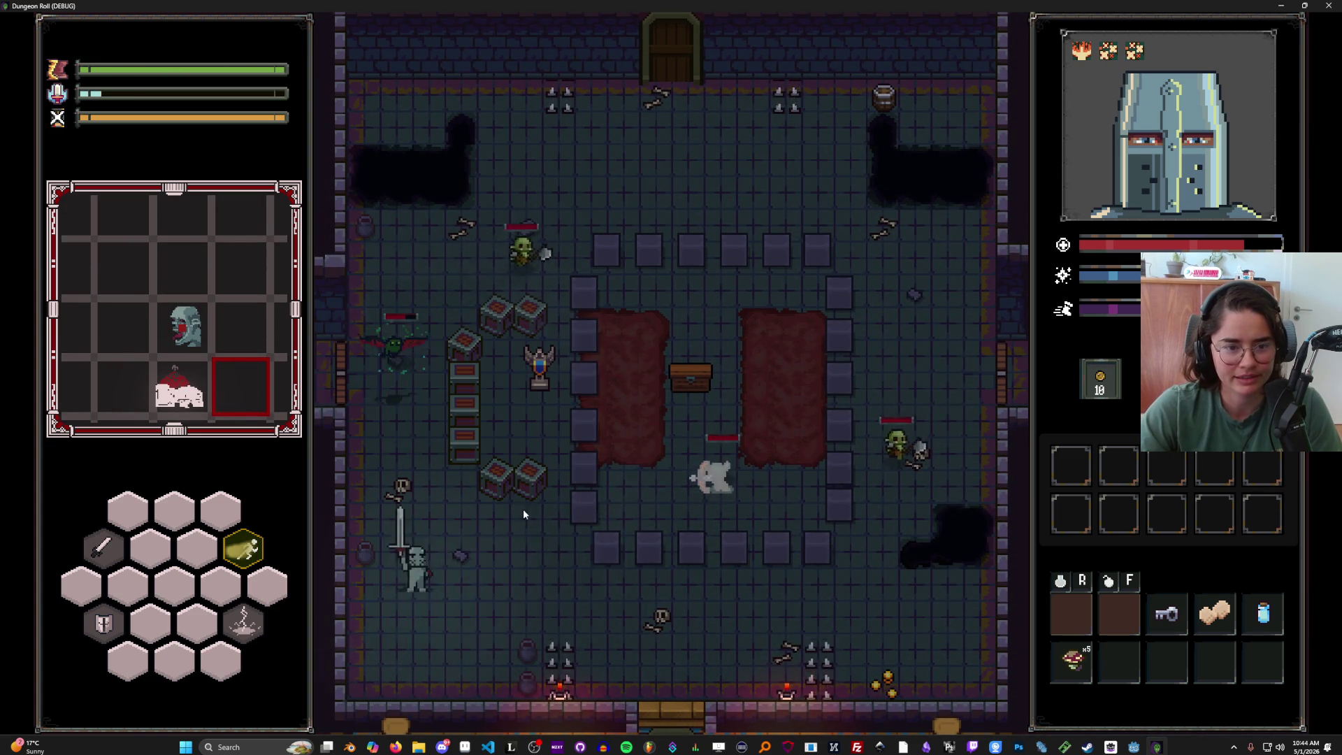
key("d")
key("space")
key("d")
key("a")
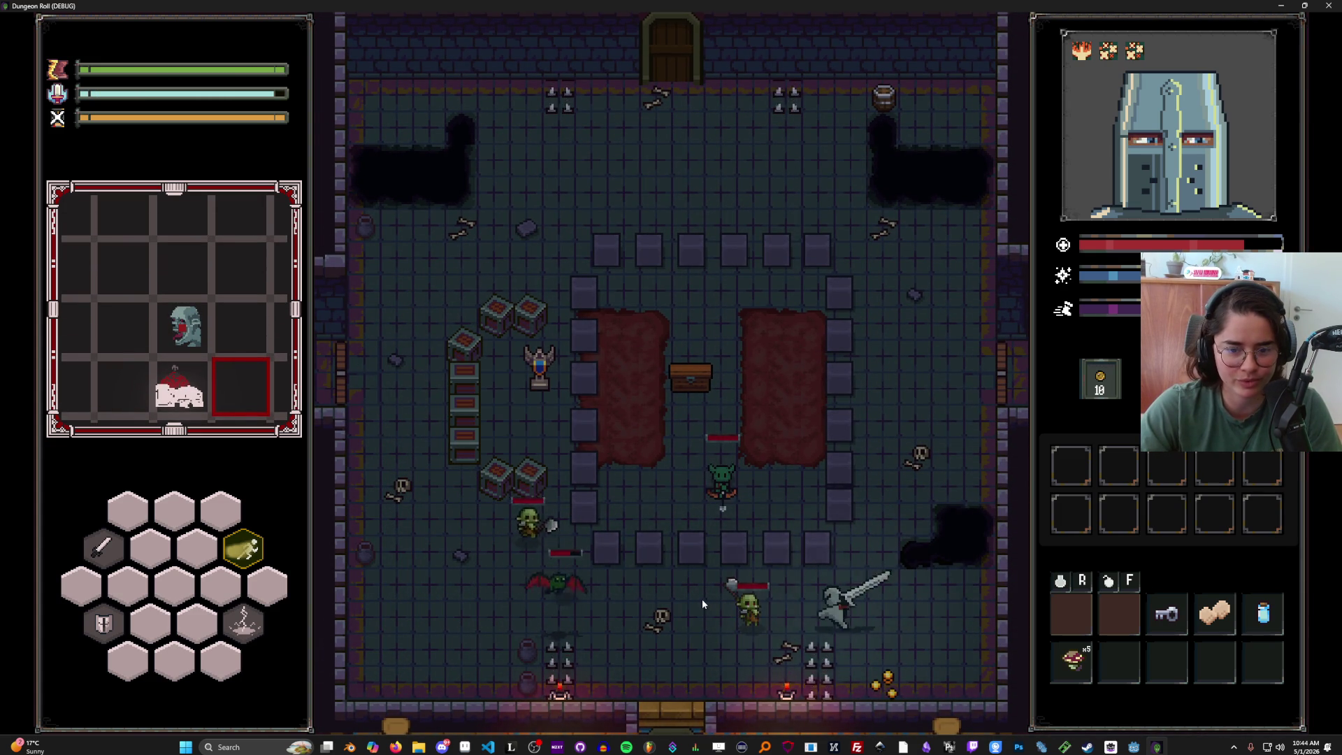
key("d")
key("a")
- Defeat the goblins with sword swings, then pause and resume the game
left_click(740, 598)
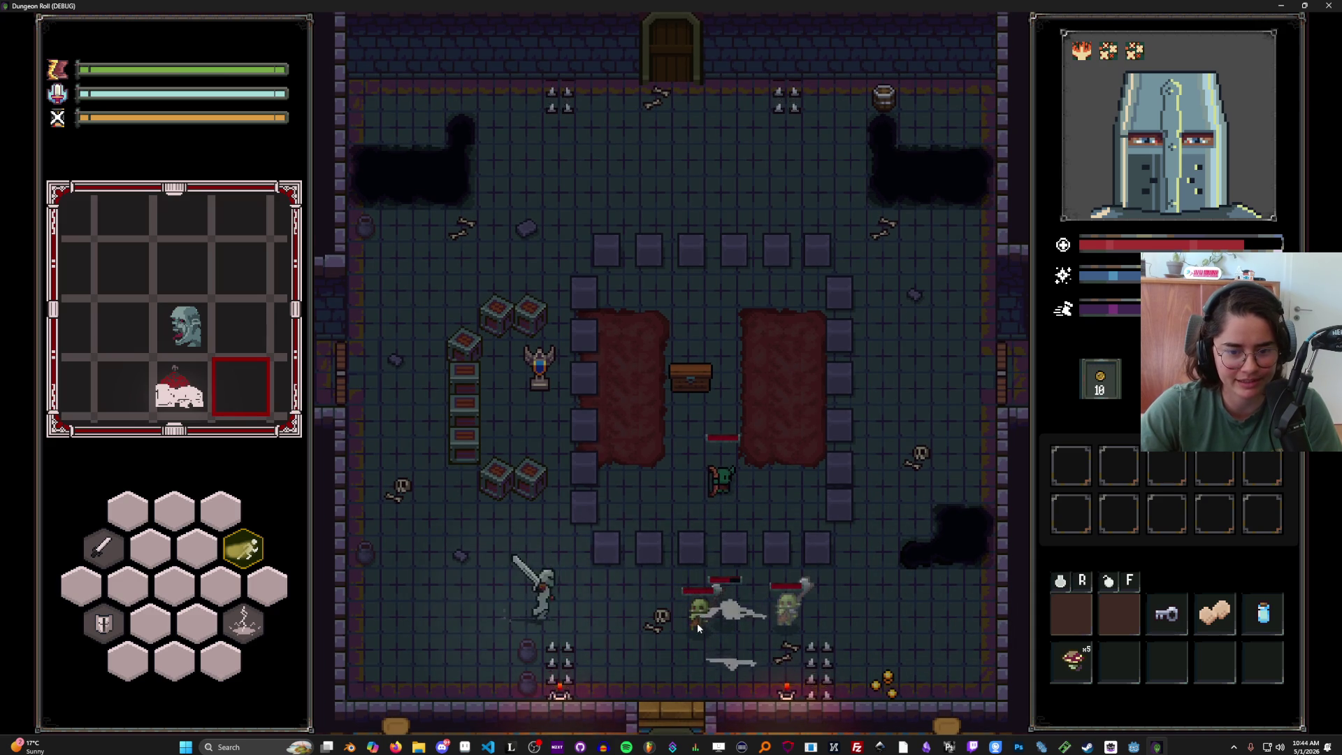
left_click(718, 618)
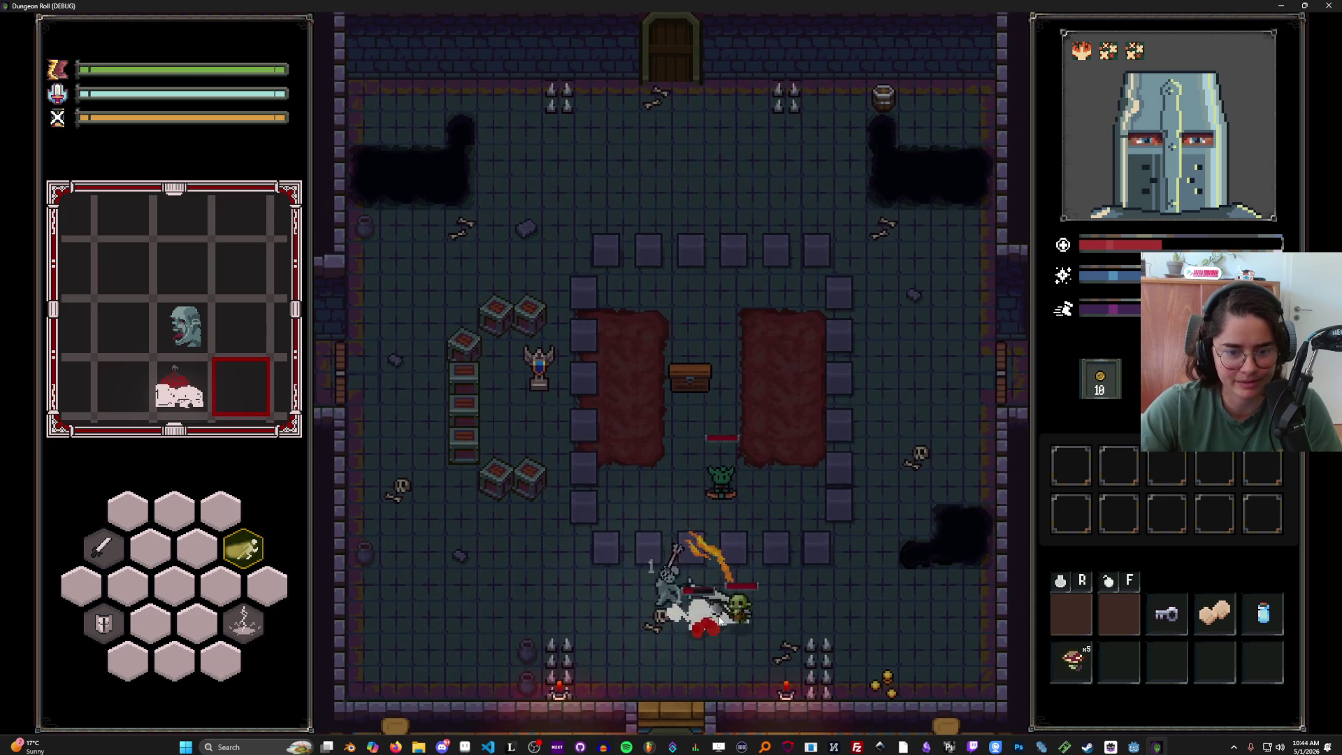
key("a")
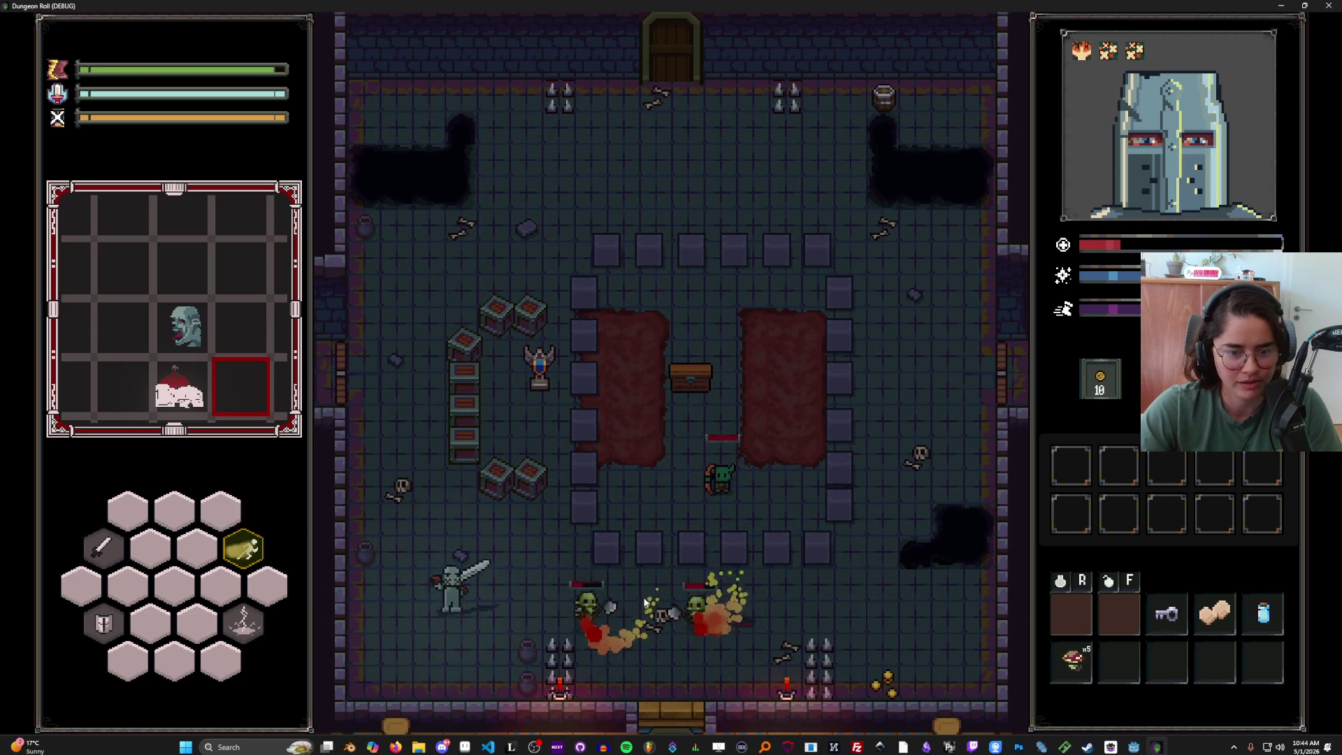
left_click(644, 601)
key("w")
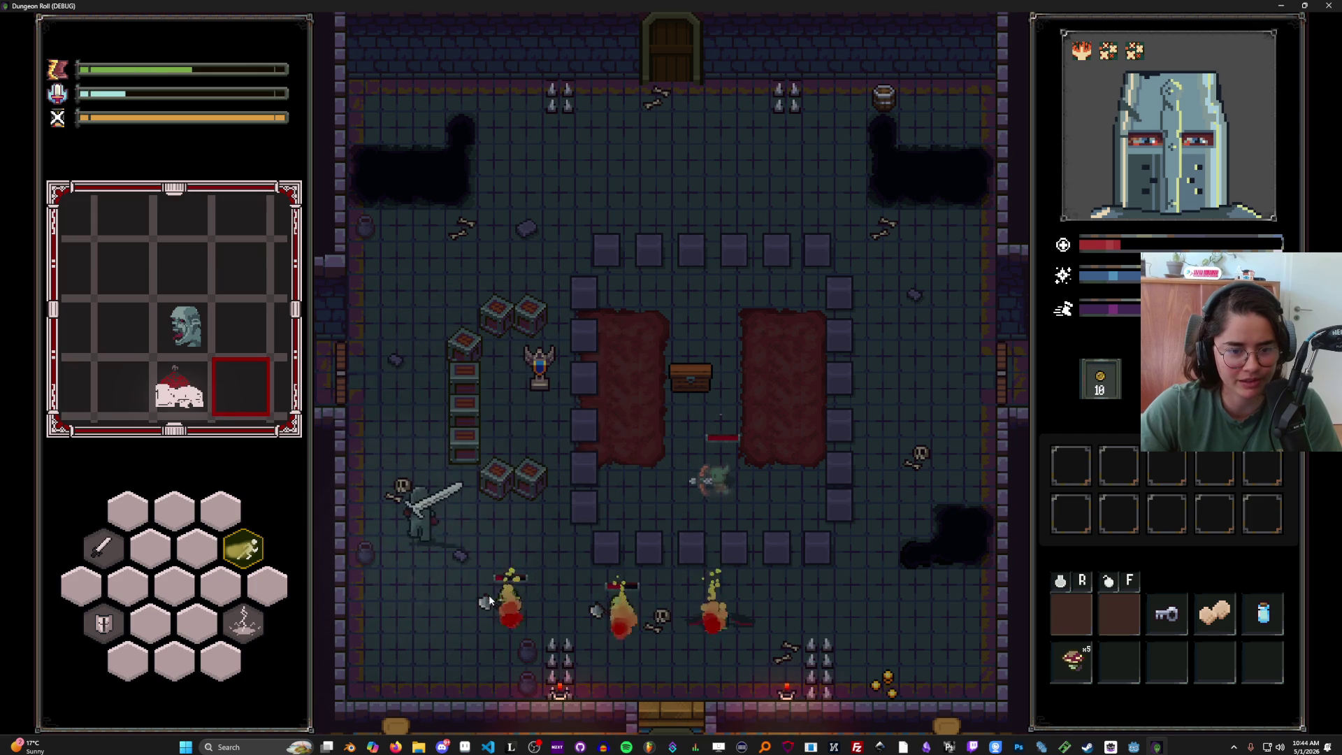
key("s")
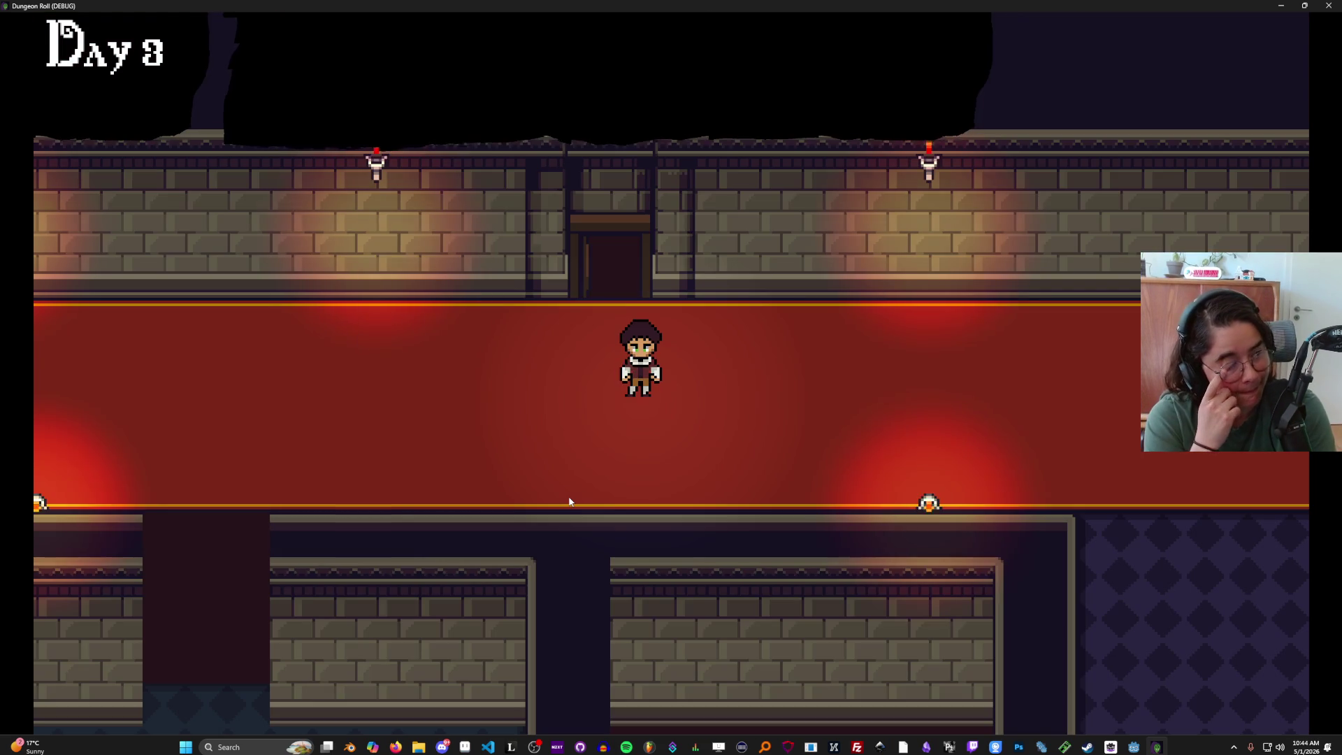
key("Escape")
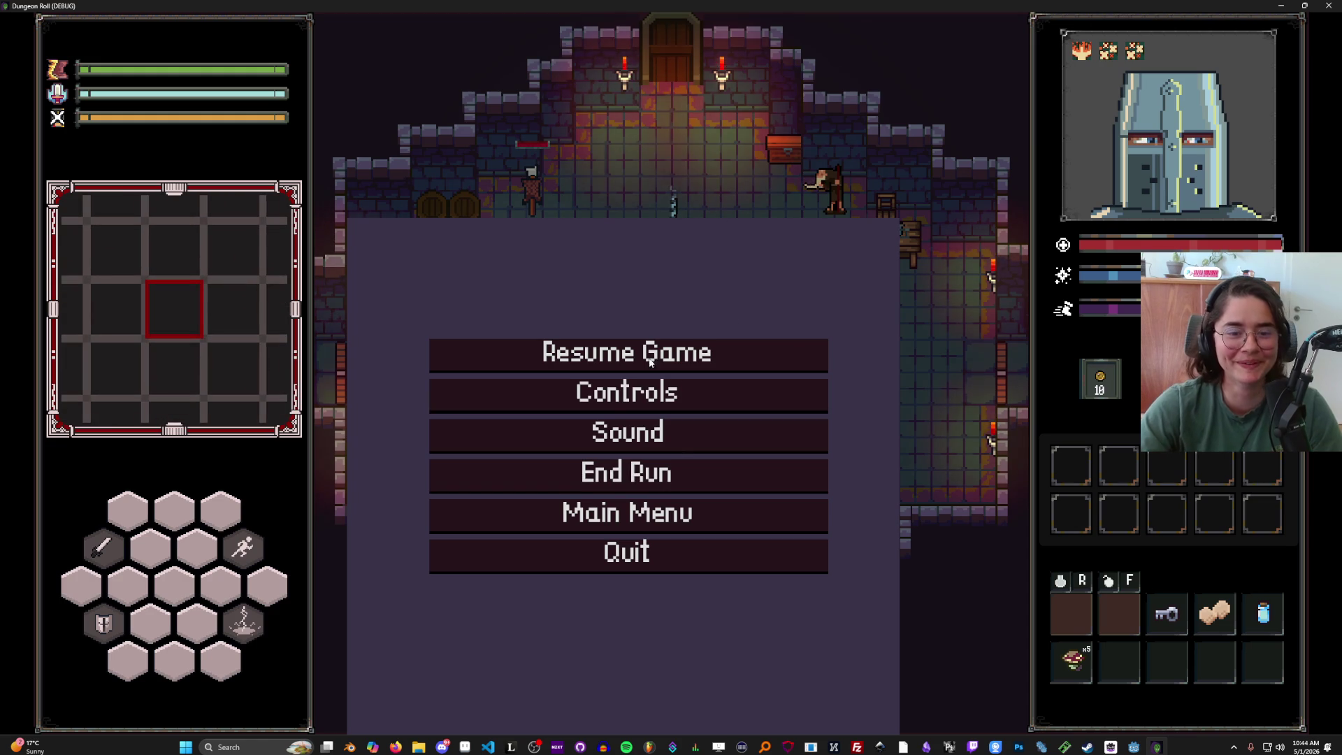
left_click(703, 344)
- Go through the top and right-side doors, picking room cards with debug room selection on
key("w")
key("d")
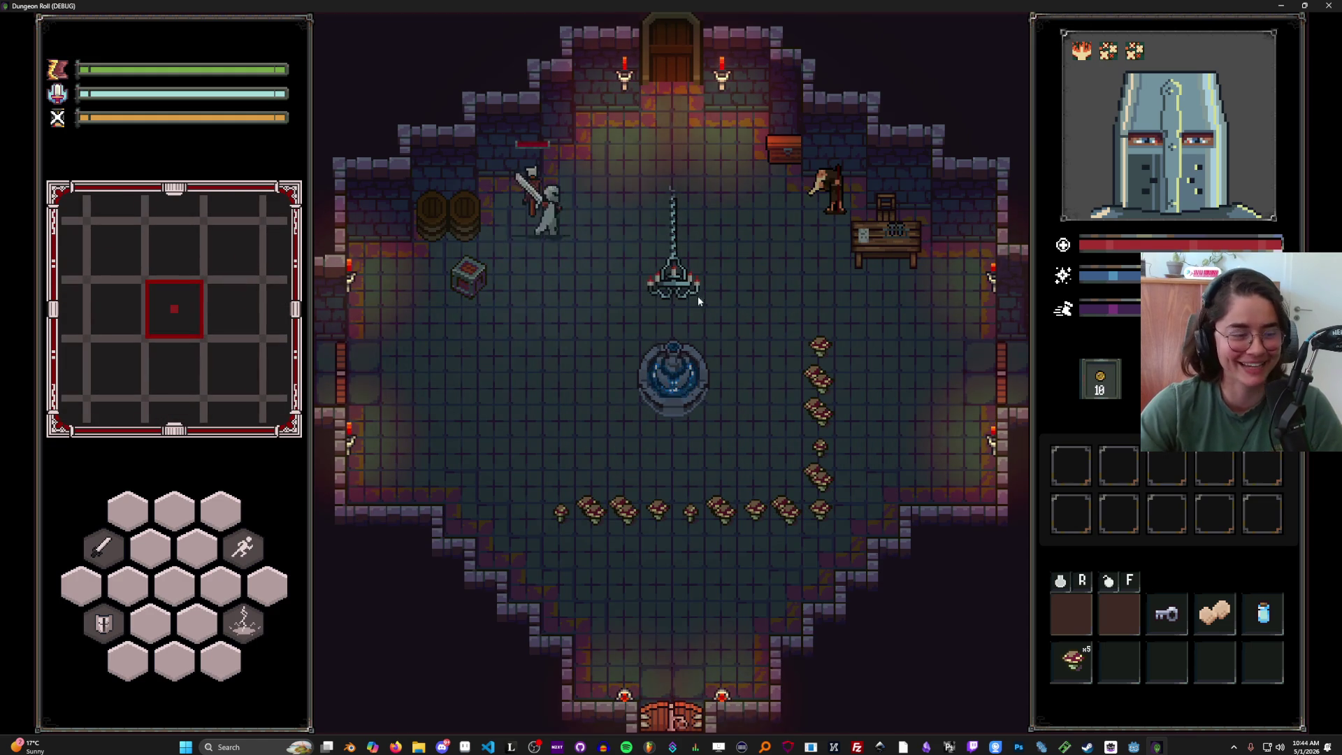
key("w")
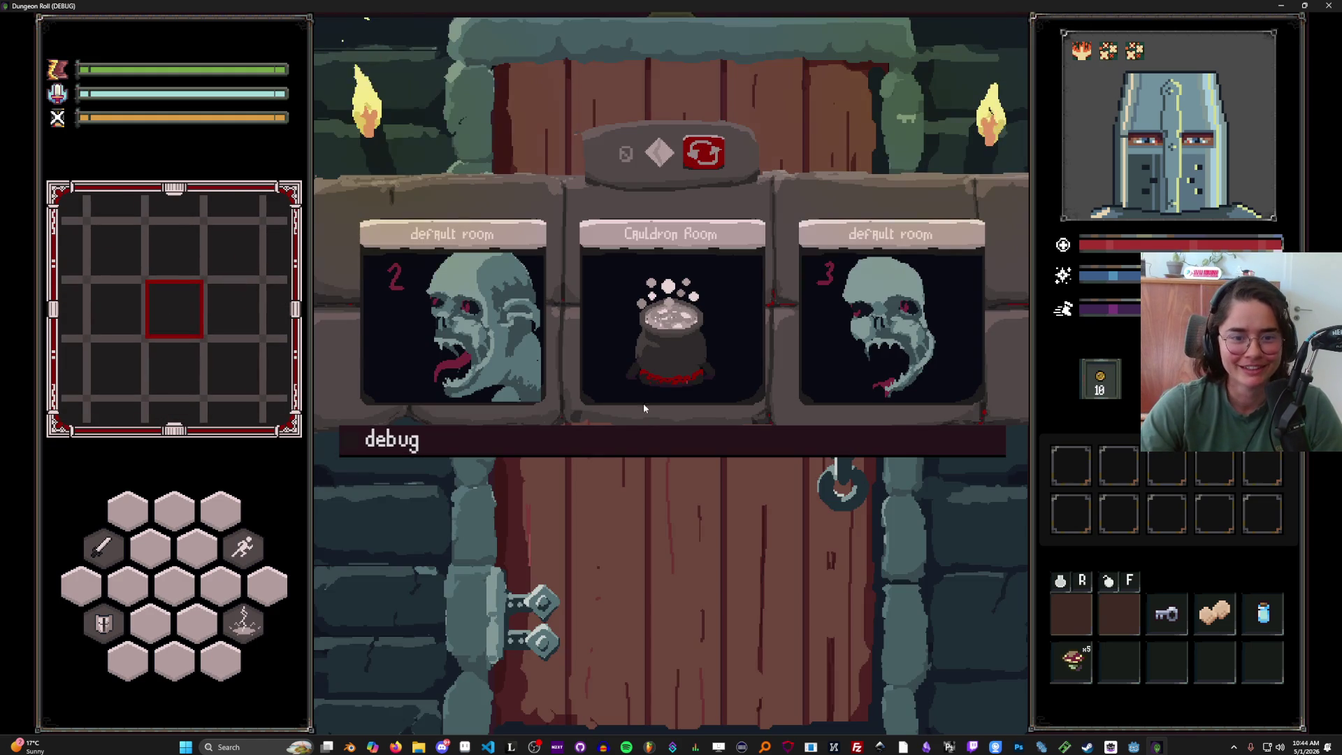
left_click(844, 342)
key("d")
key("s")
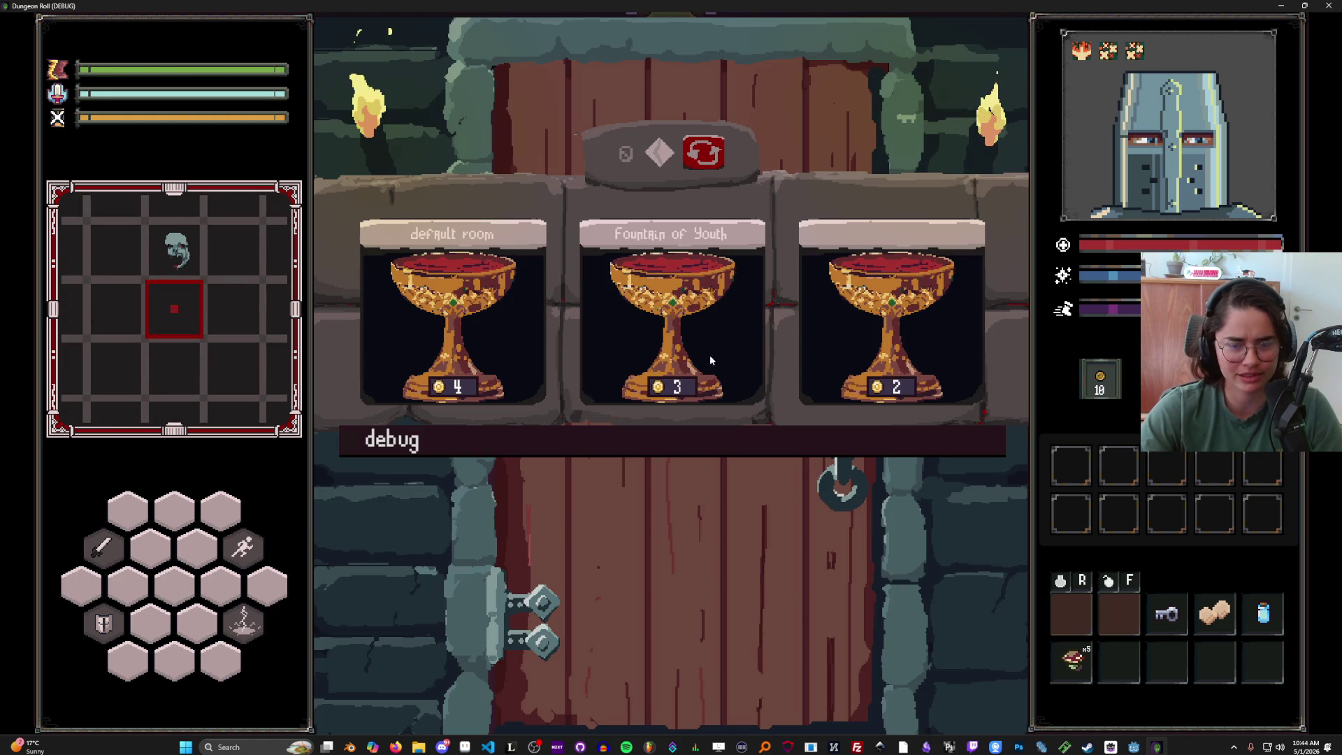
left_click(682, 437)
left_click(873, 487)
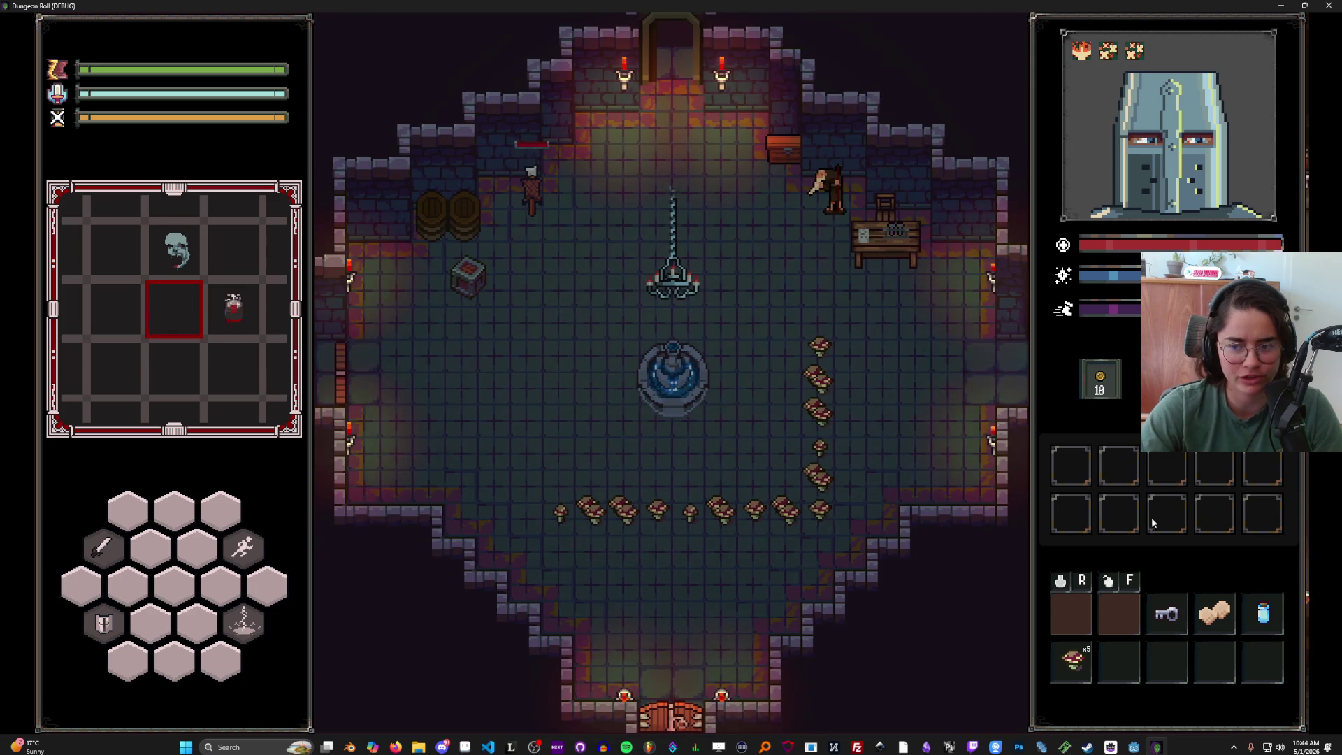
- Drop an inventory item into the cauldron and pick up the resulting potion
key("a")
key("d")
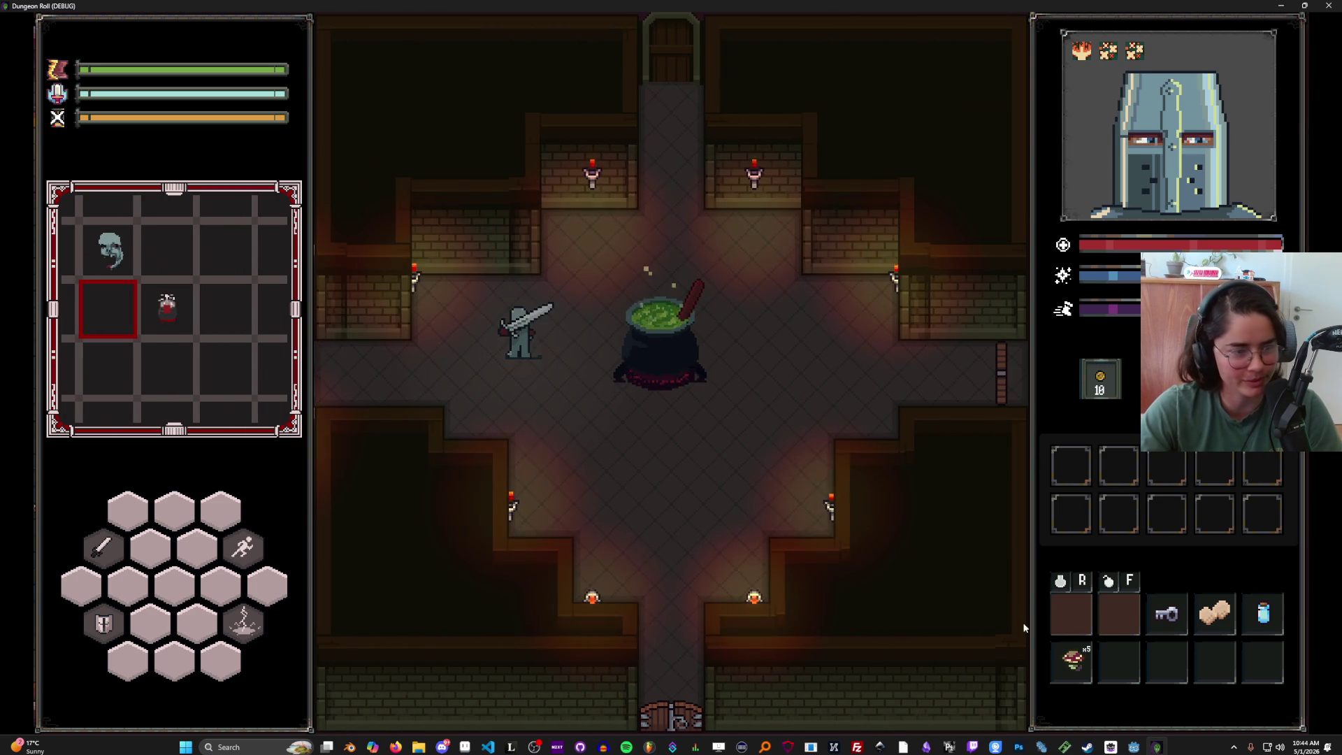
key("d")
left_click_drag(1214, 615, 664, 316)
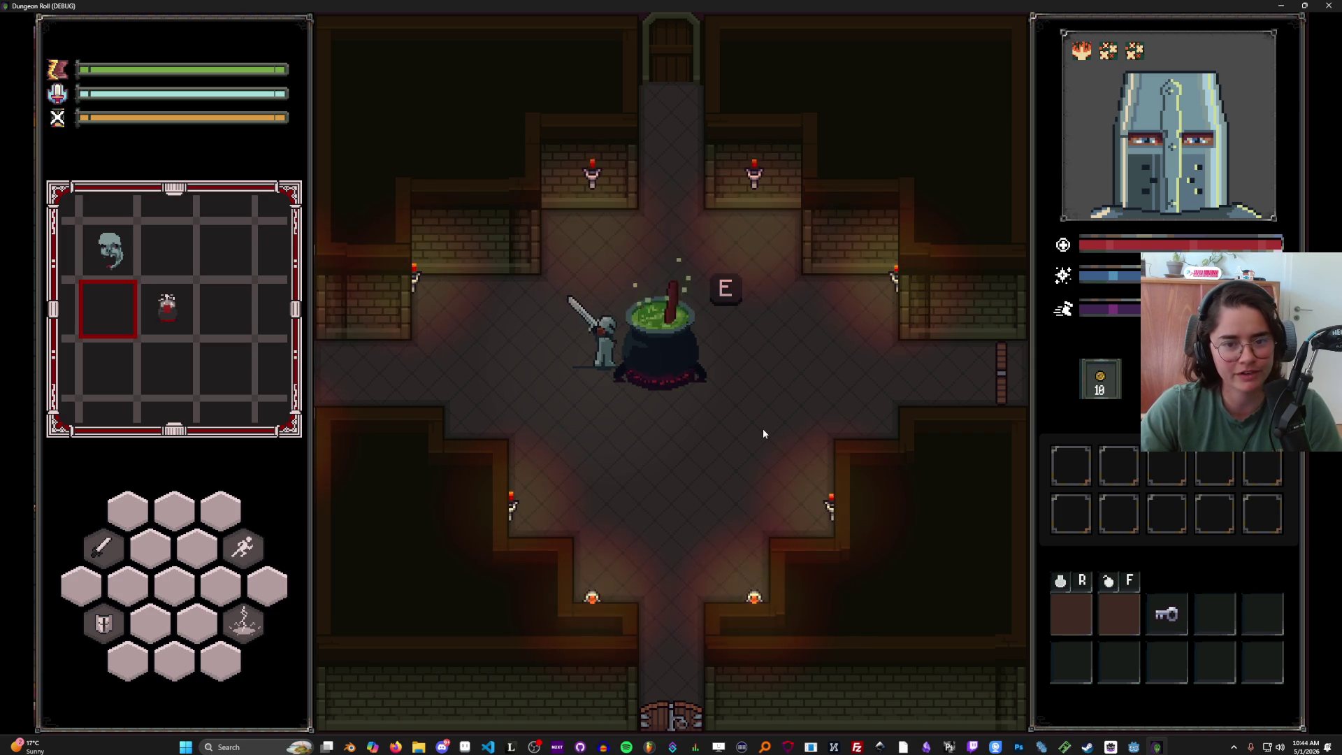
key("s")
key("a")
- Jump the knight into the cauldron and head for the top central corridor
key("w")
key("d")
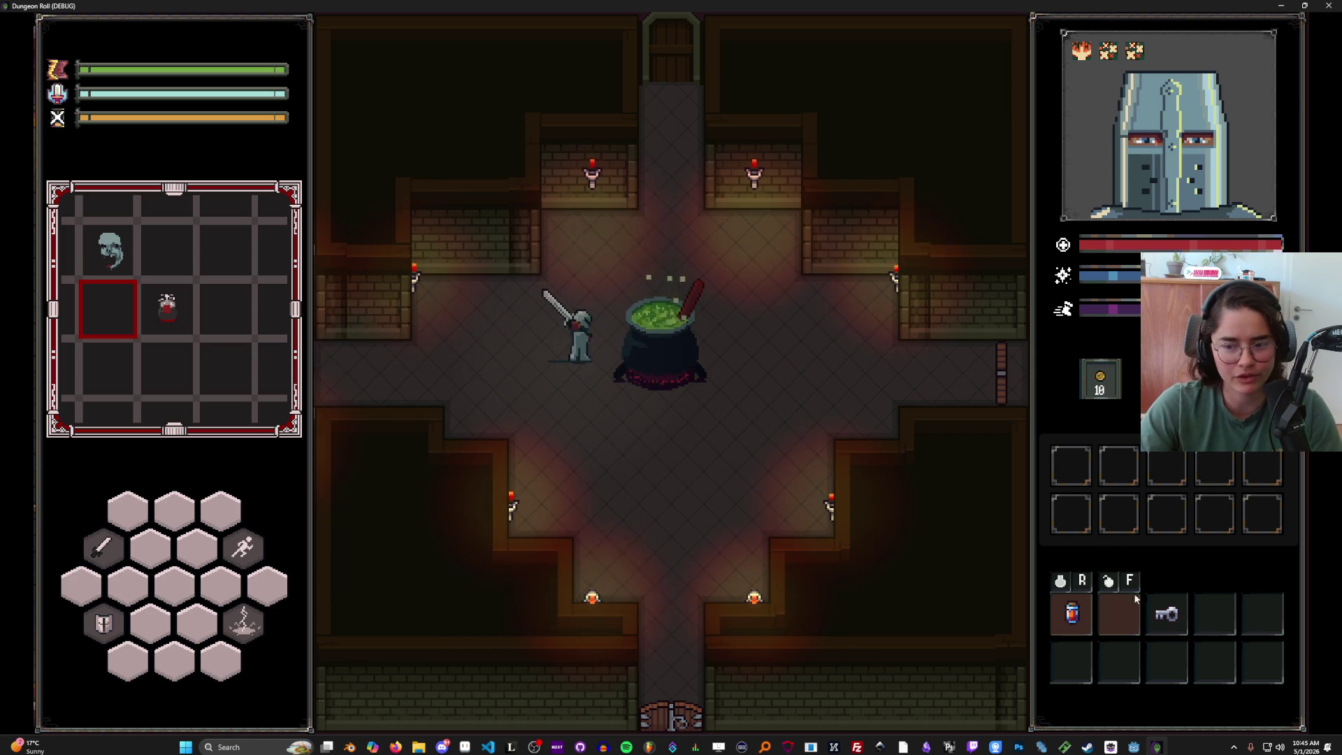
key("s")
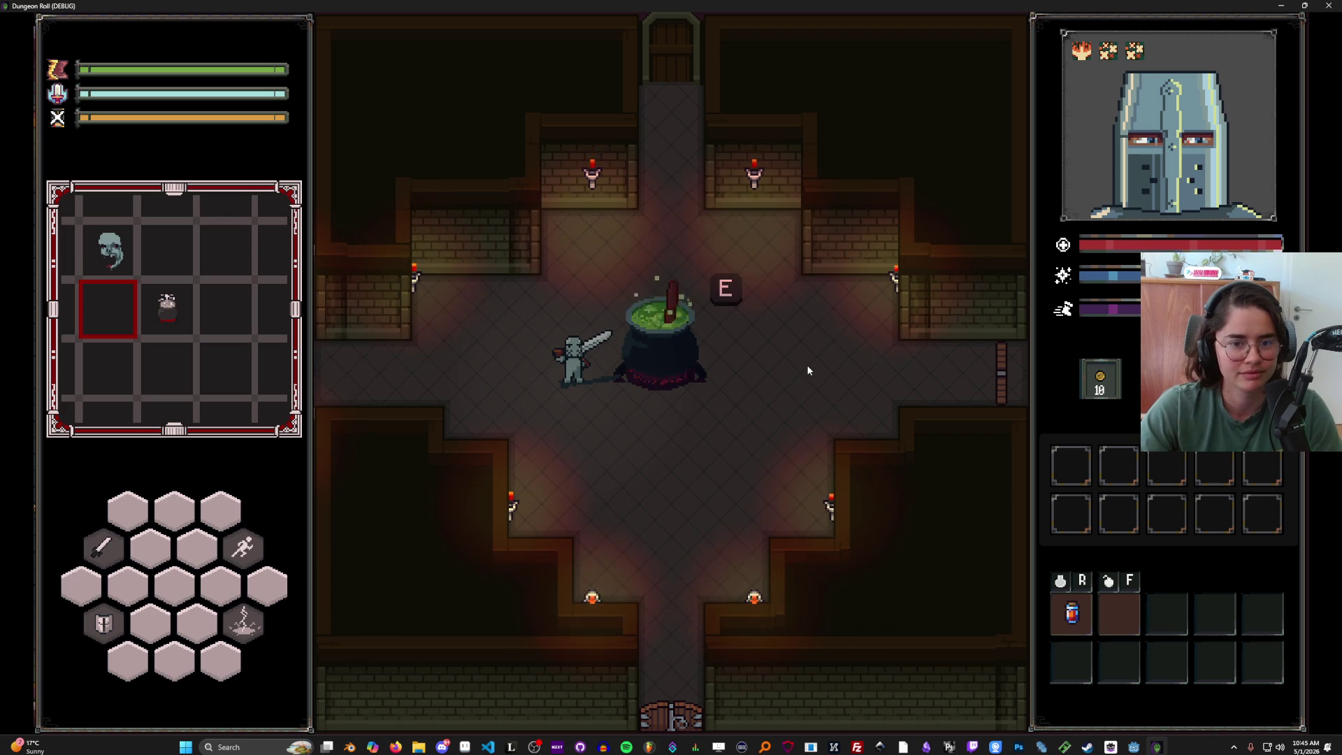
key("e")
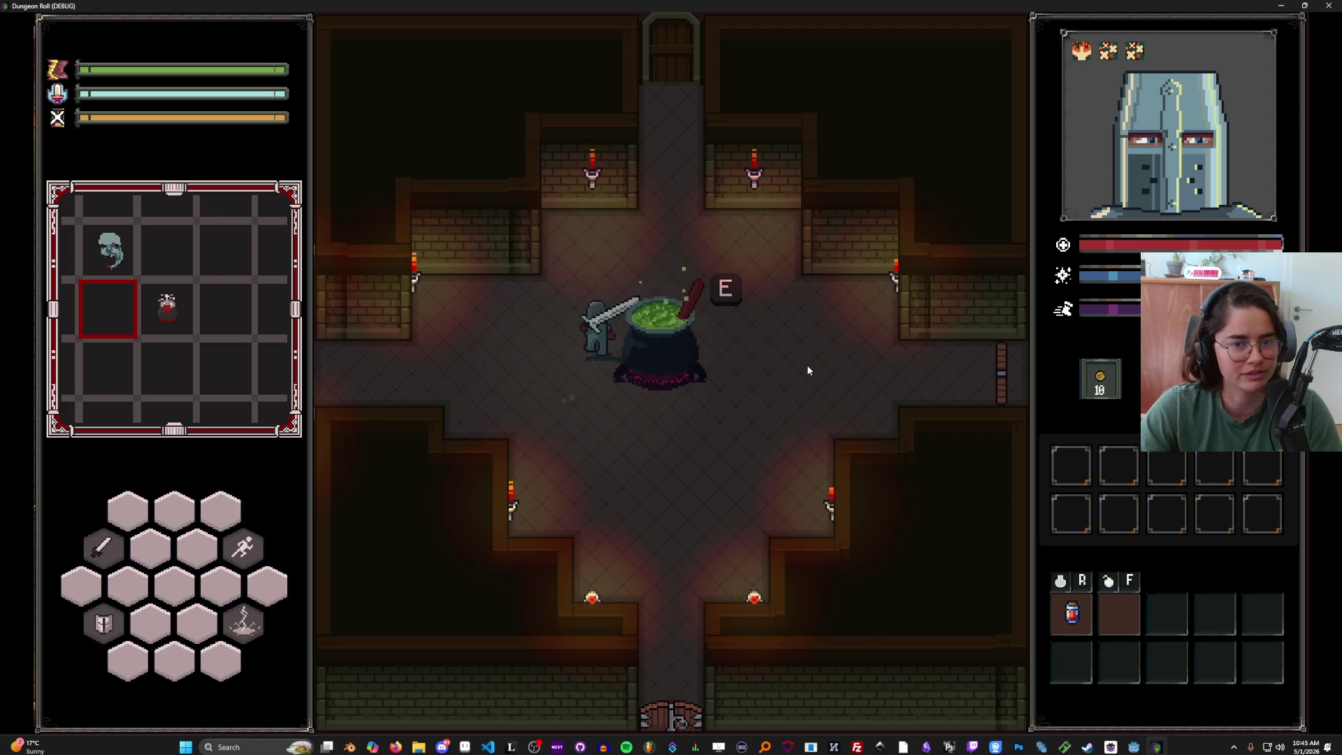
key("a")
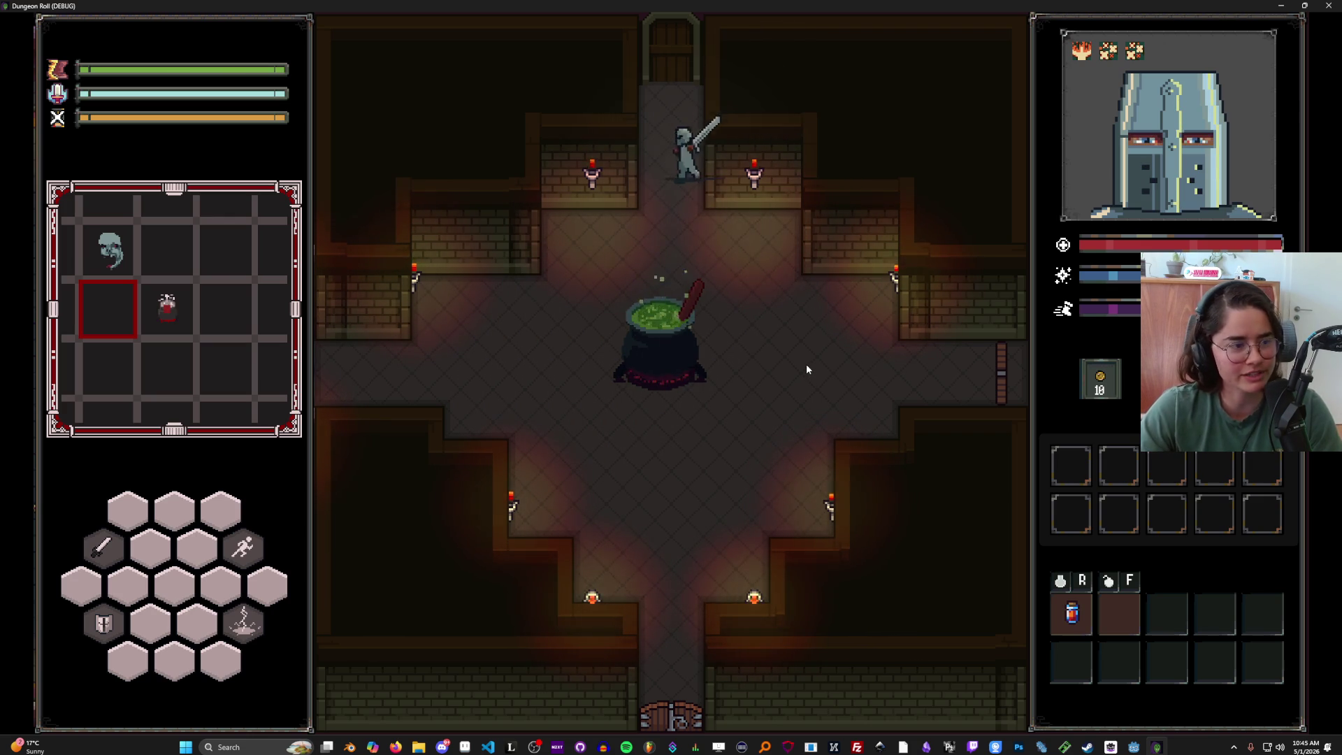
- Choose the 2-gold chalice room, then end the run and restart in the Fountain of Youth room
key("w")
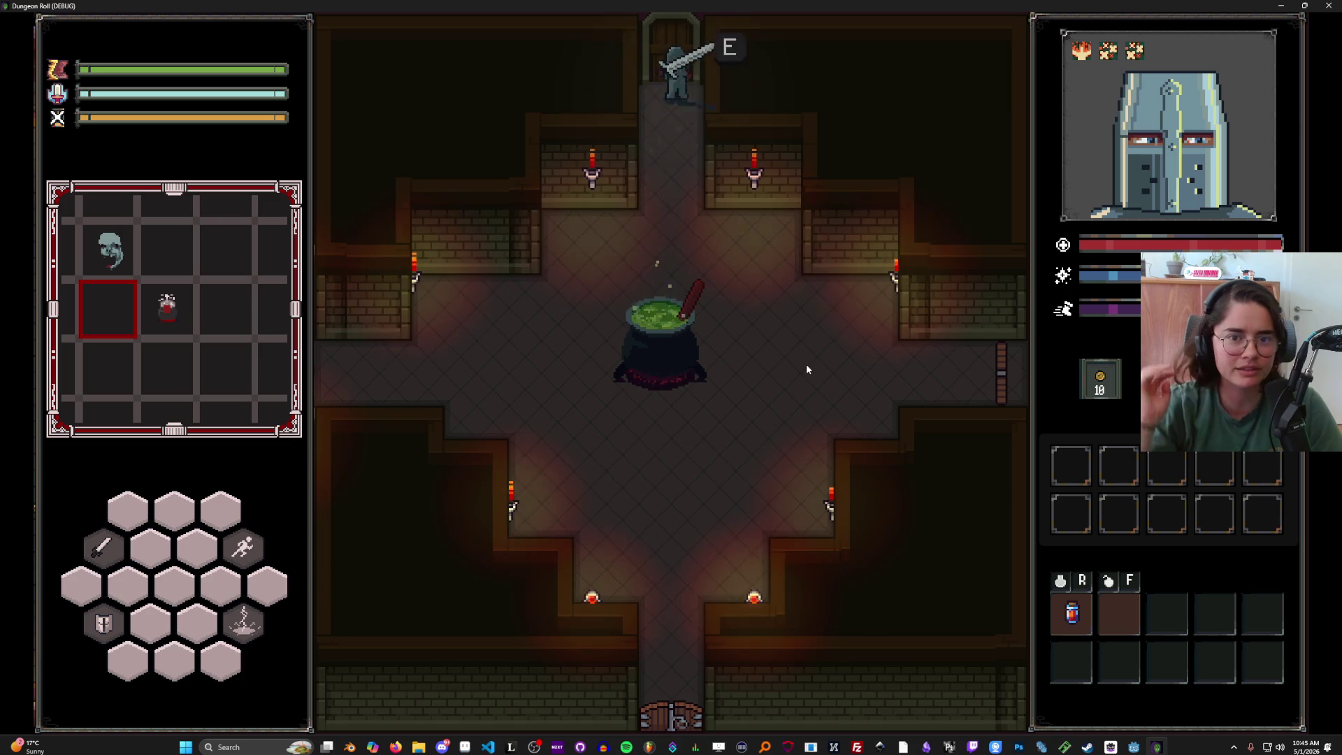
key("e")
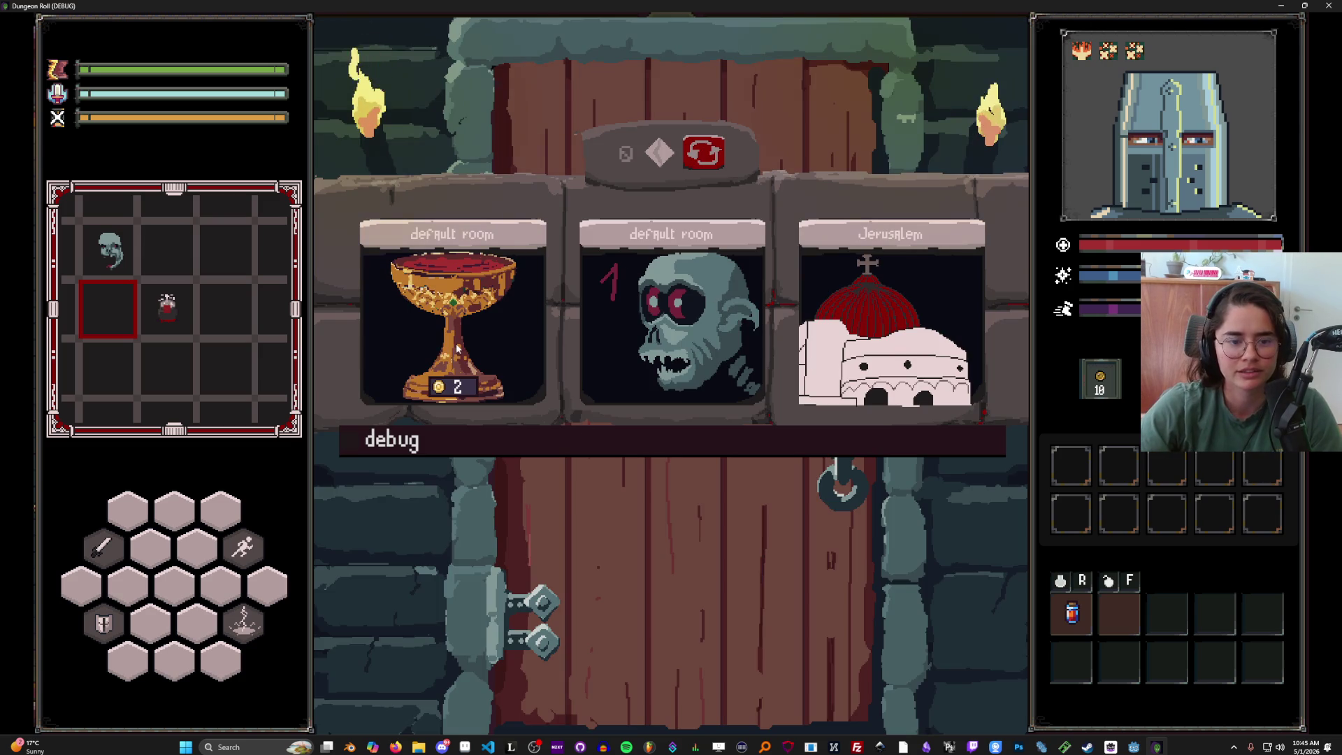
left_click(458, 348)
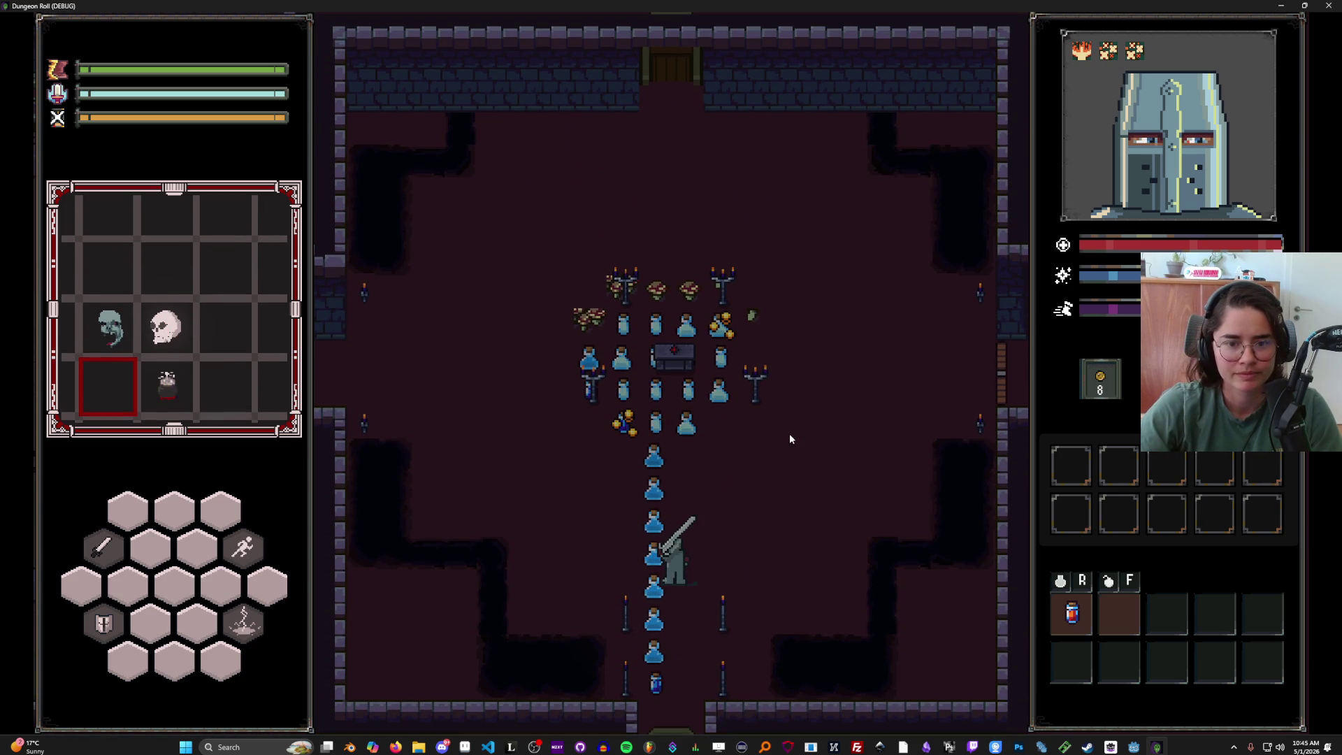
key("Escape")
left_click(681, 469)
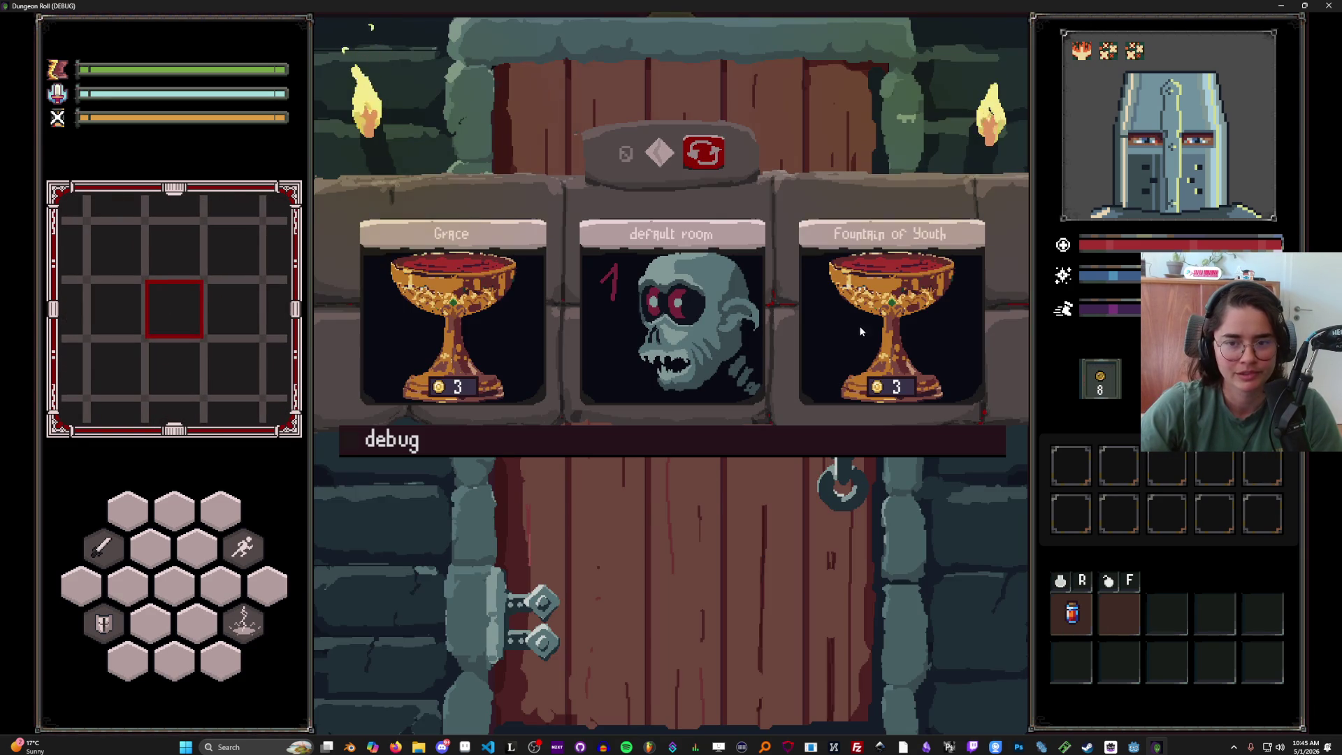
left_click(861, 332)
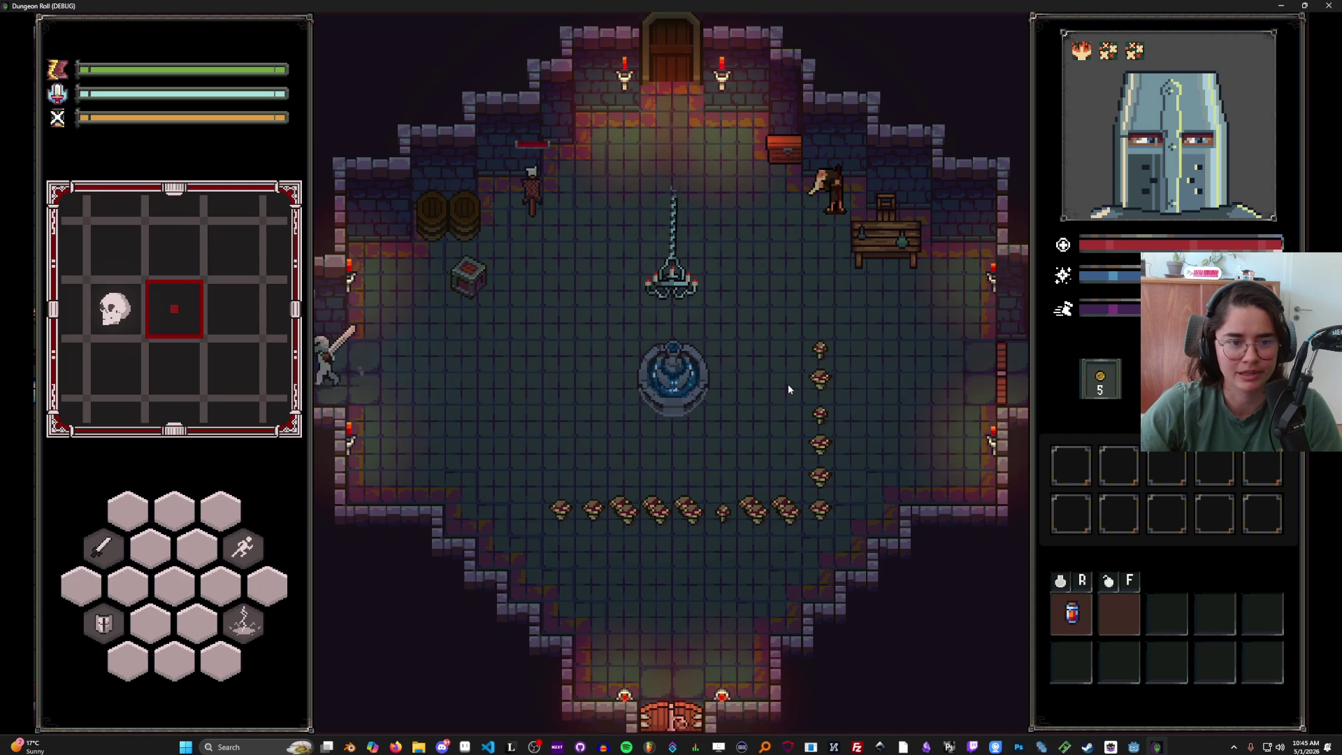
- Dash to the locked west door, dismiss its unlock prompt, and check the dungeon map
key("a")
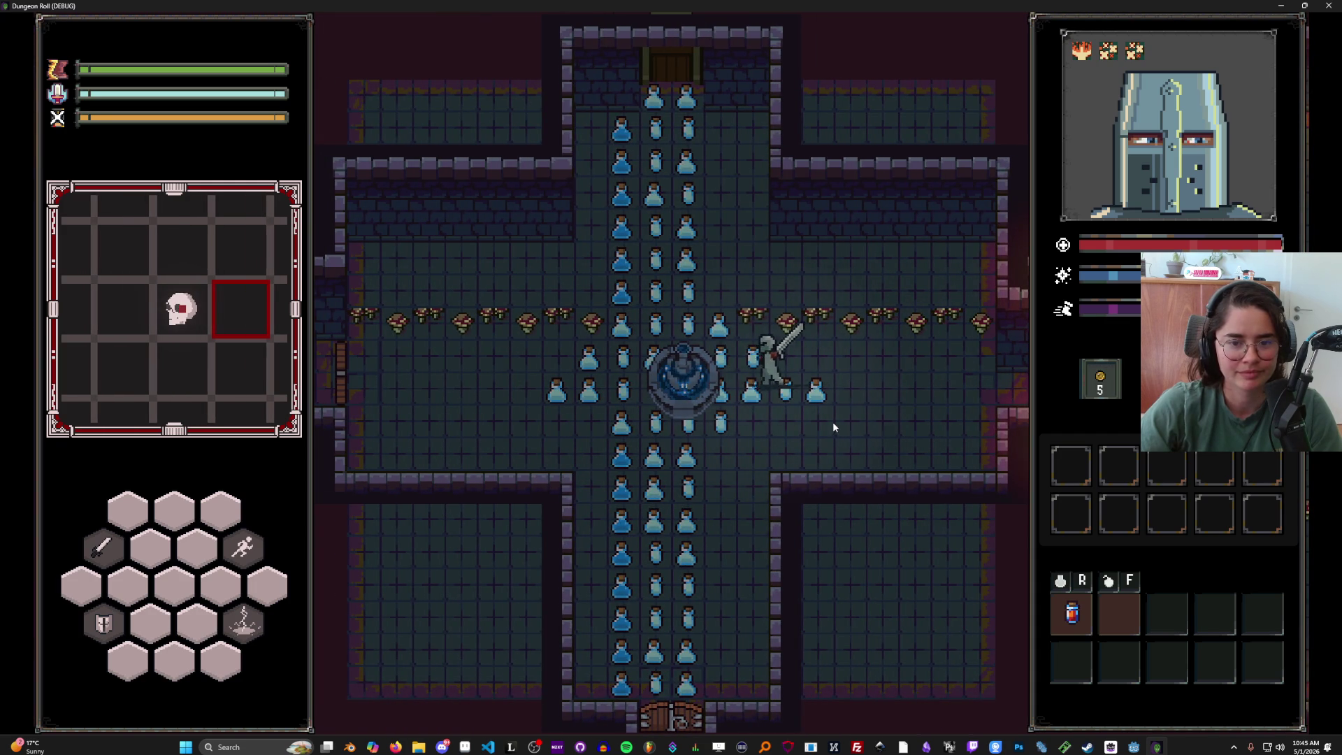
key("space")
key("a")
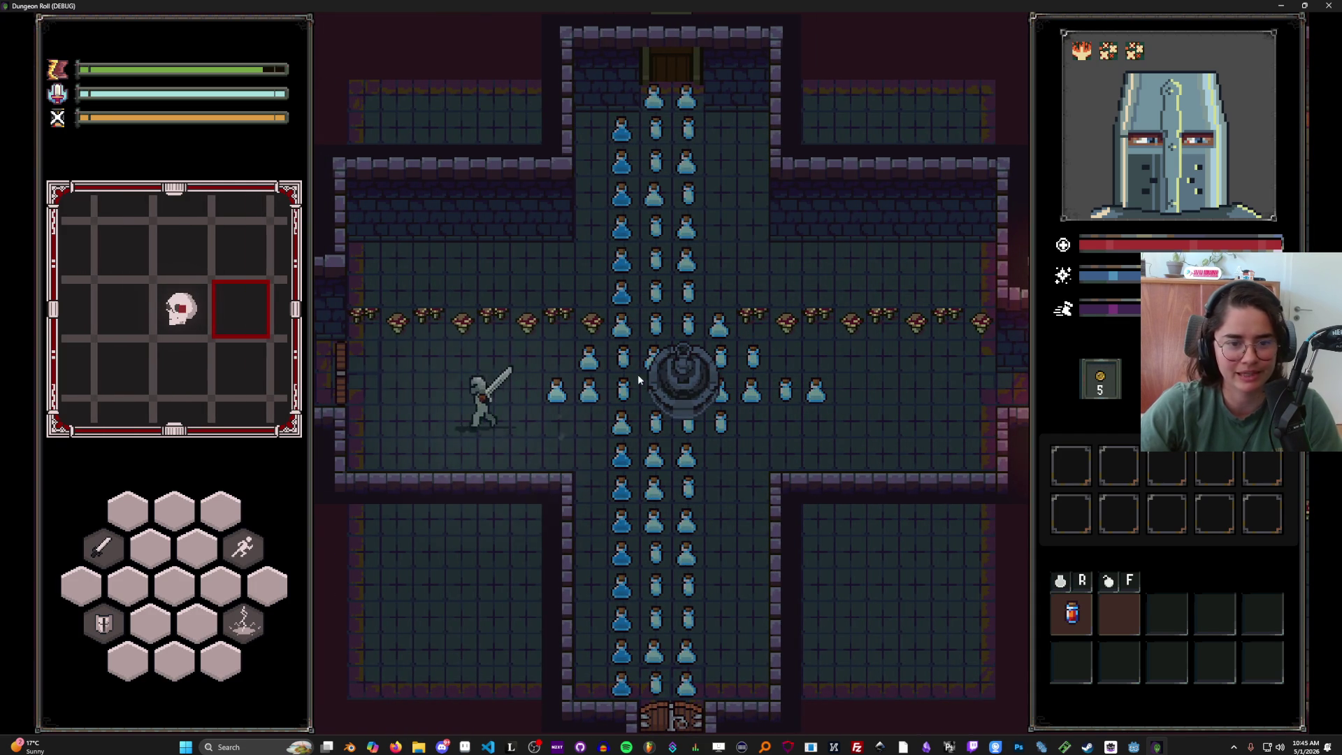
key("e")
key("Escape")
key("d")
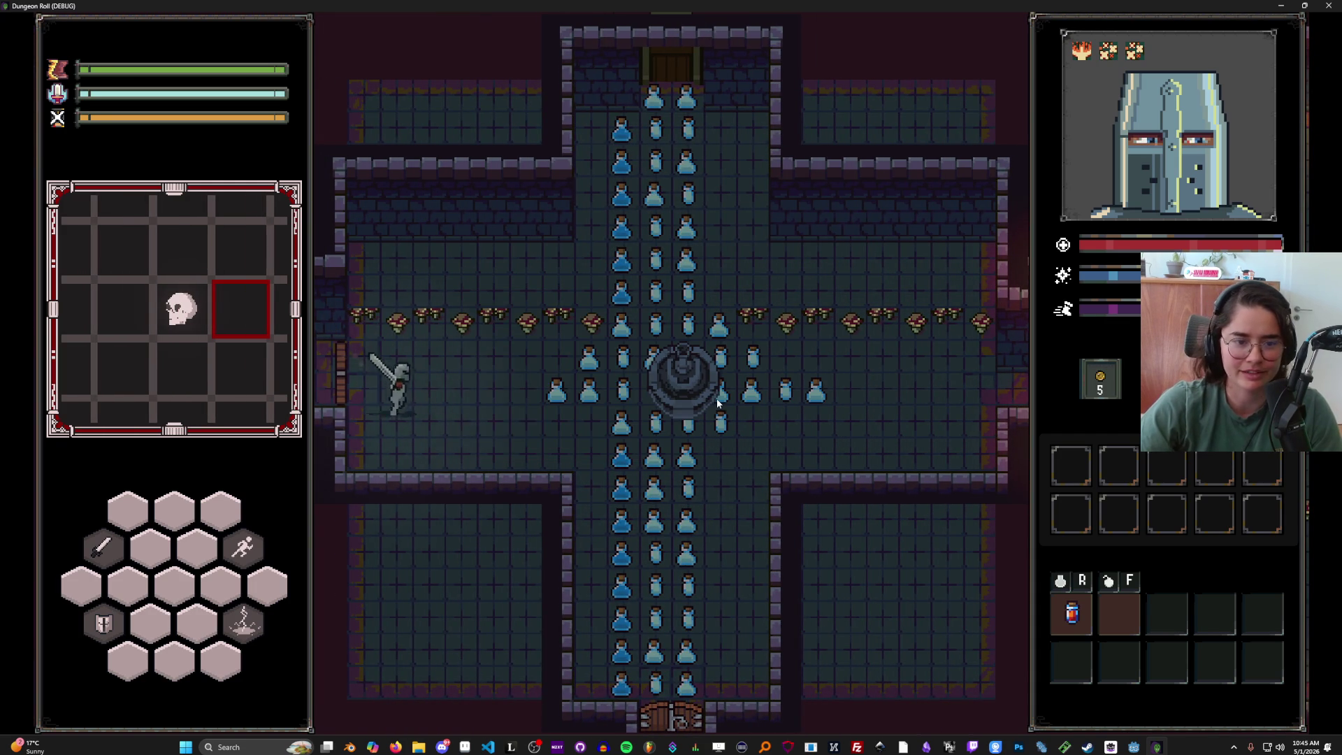
key("m")
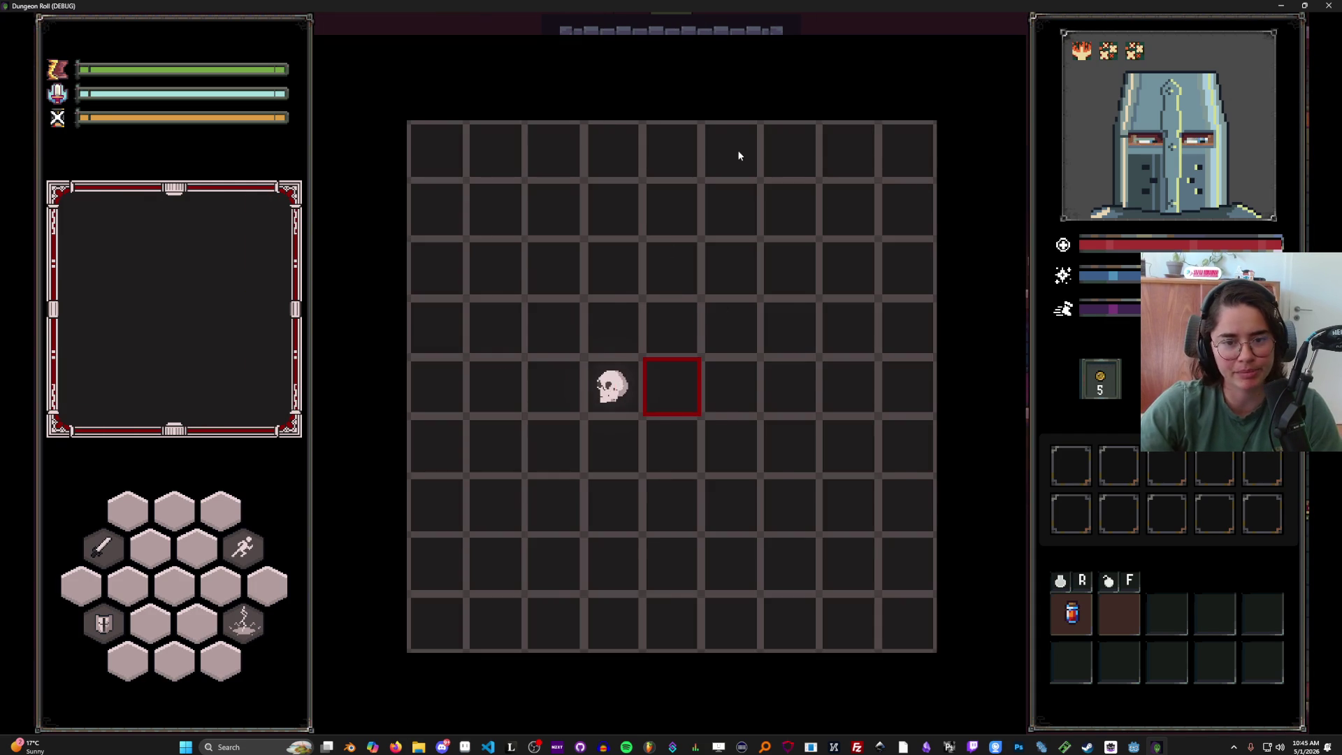
key("m")
- Teleport to the room before the boss with the tp_to_before_boss console command, then walk left
key("grave")
type("tp_to_before_boss")
key("Return")
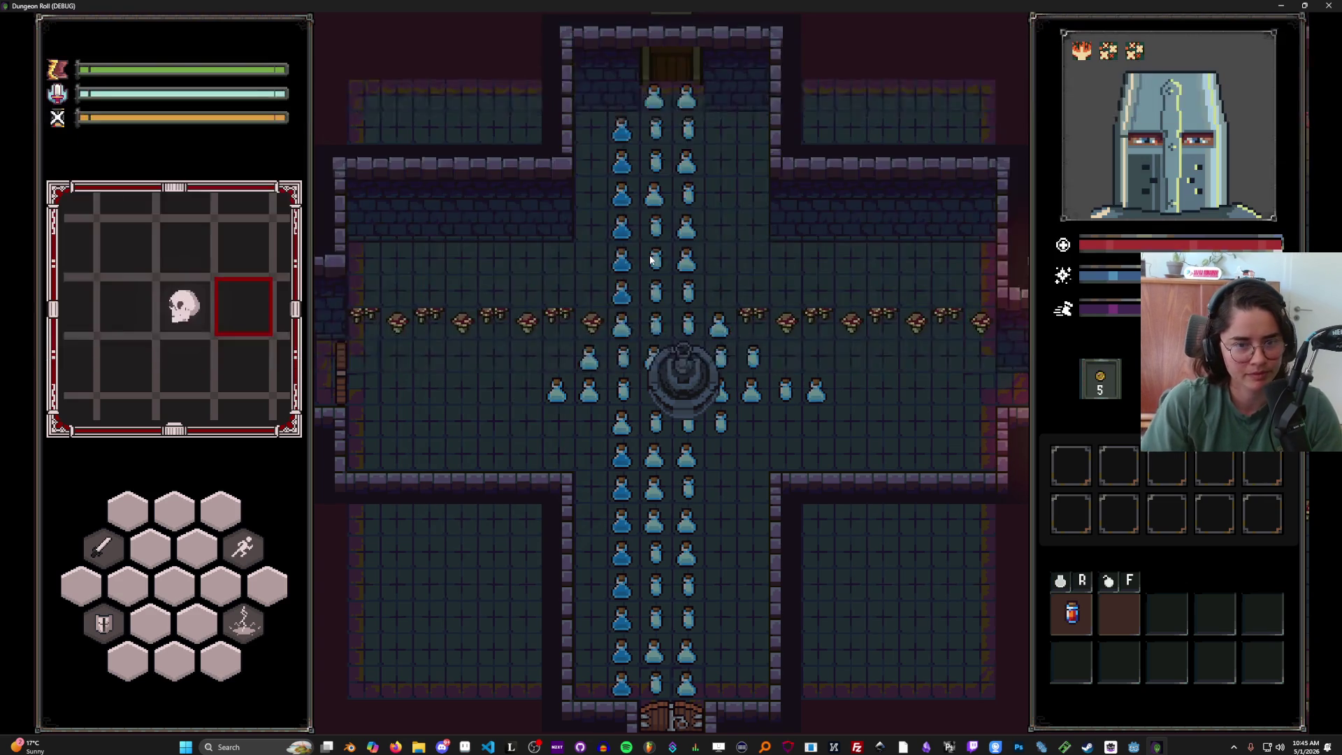
key("m")
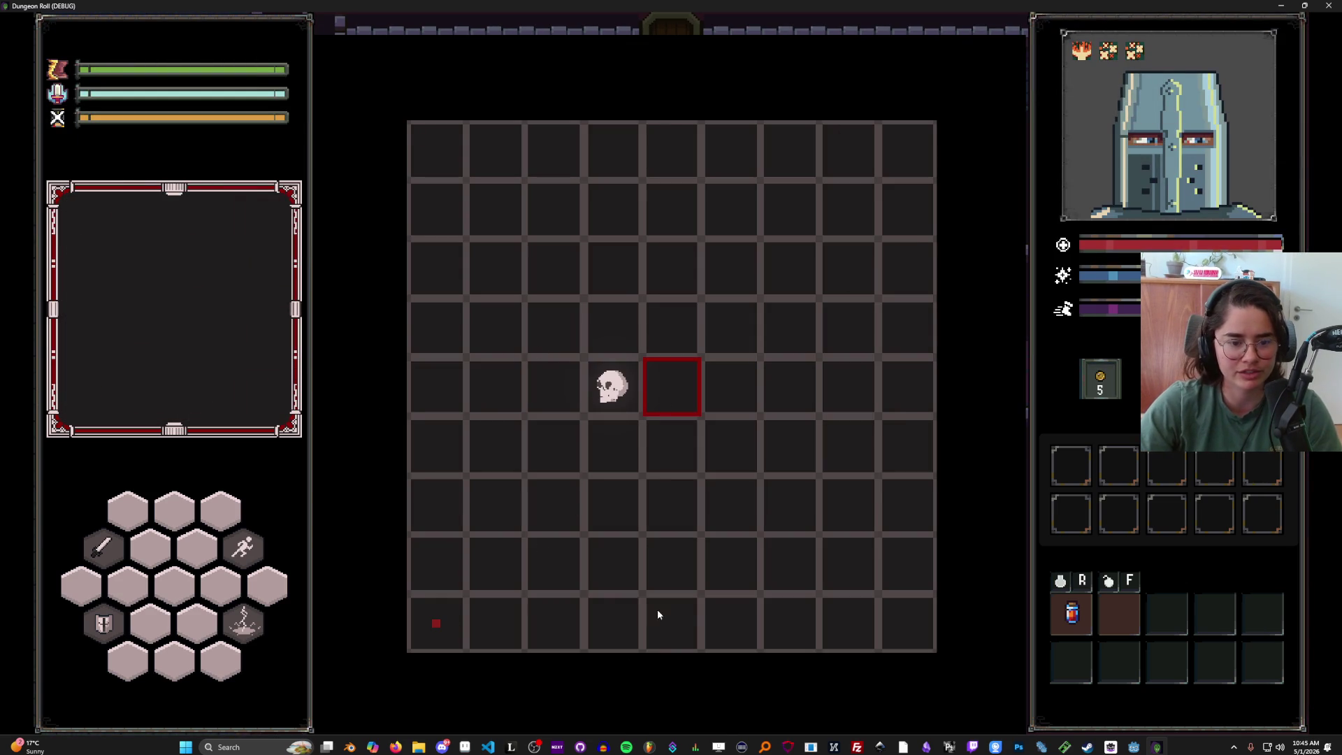
key("m")
key("a")
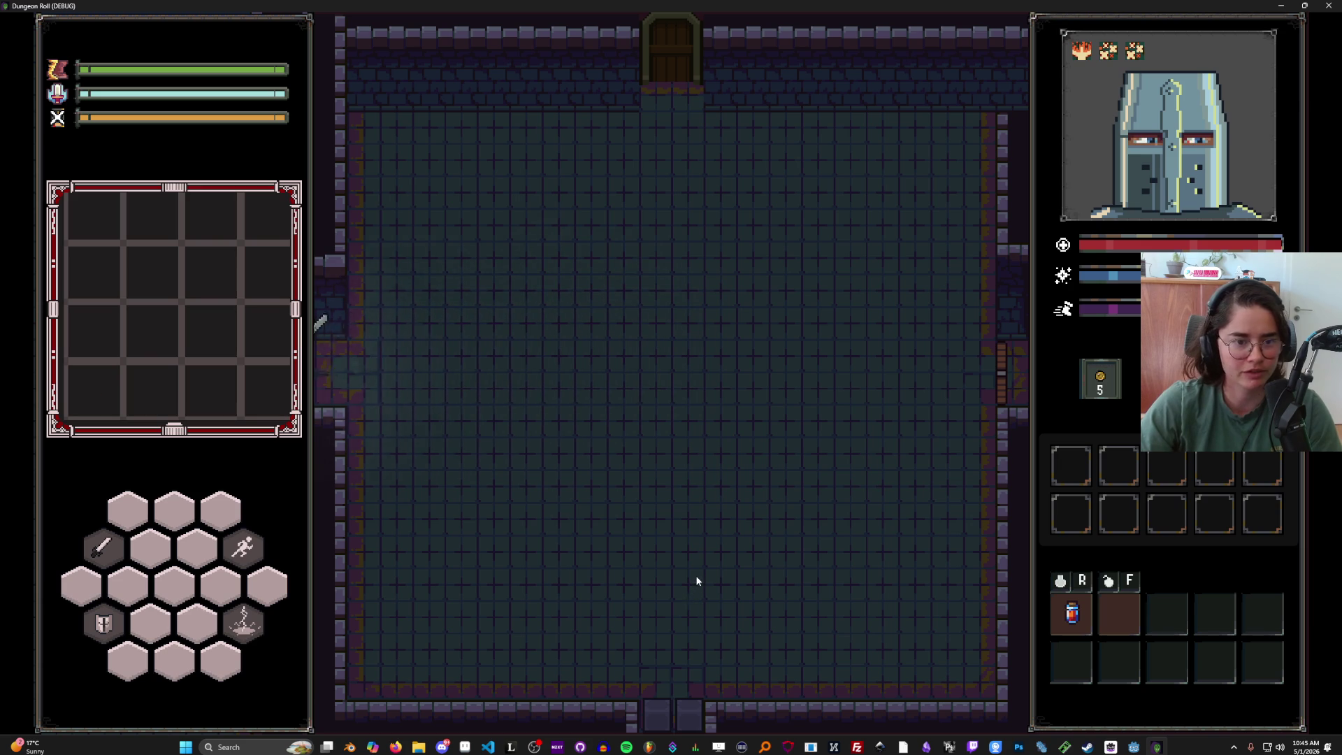
key("a")
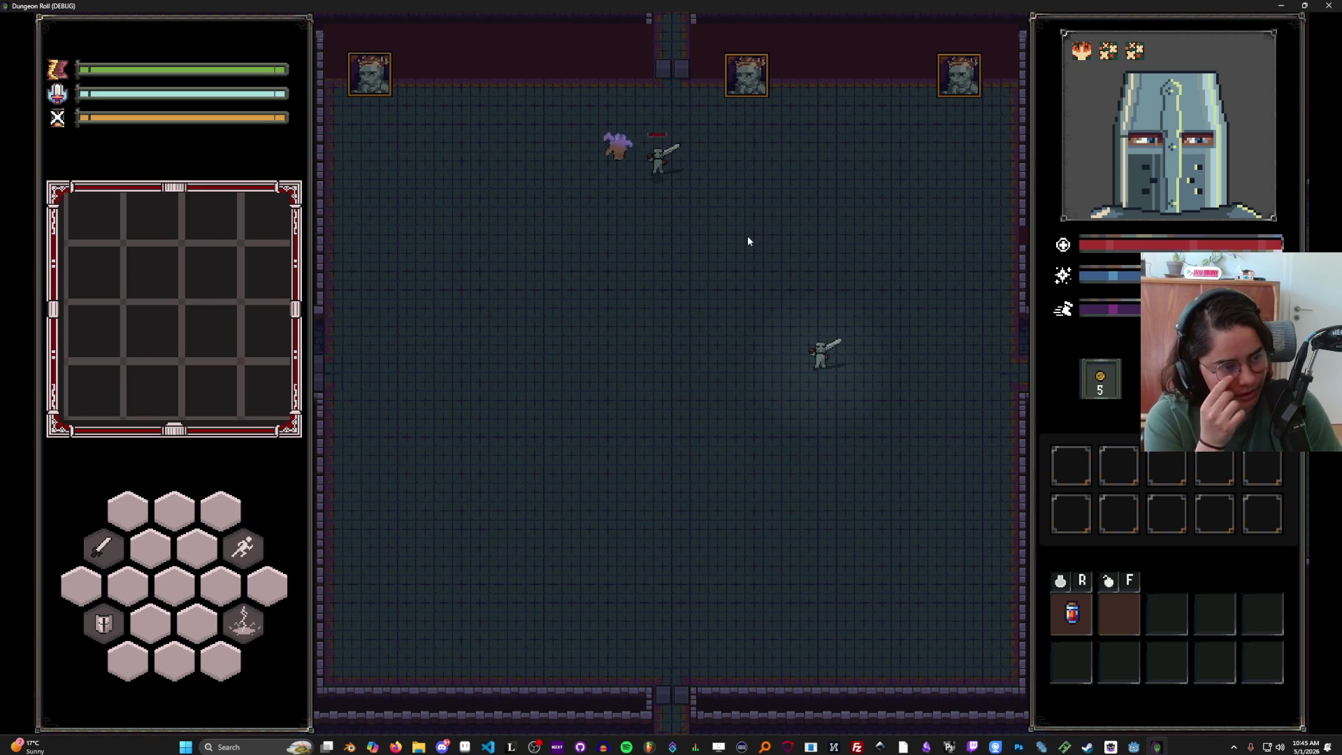
key("a")
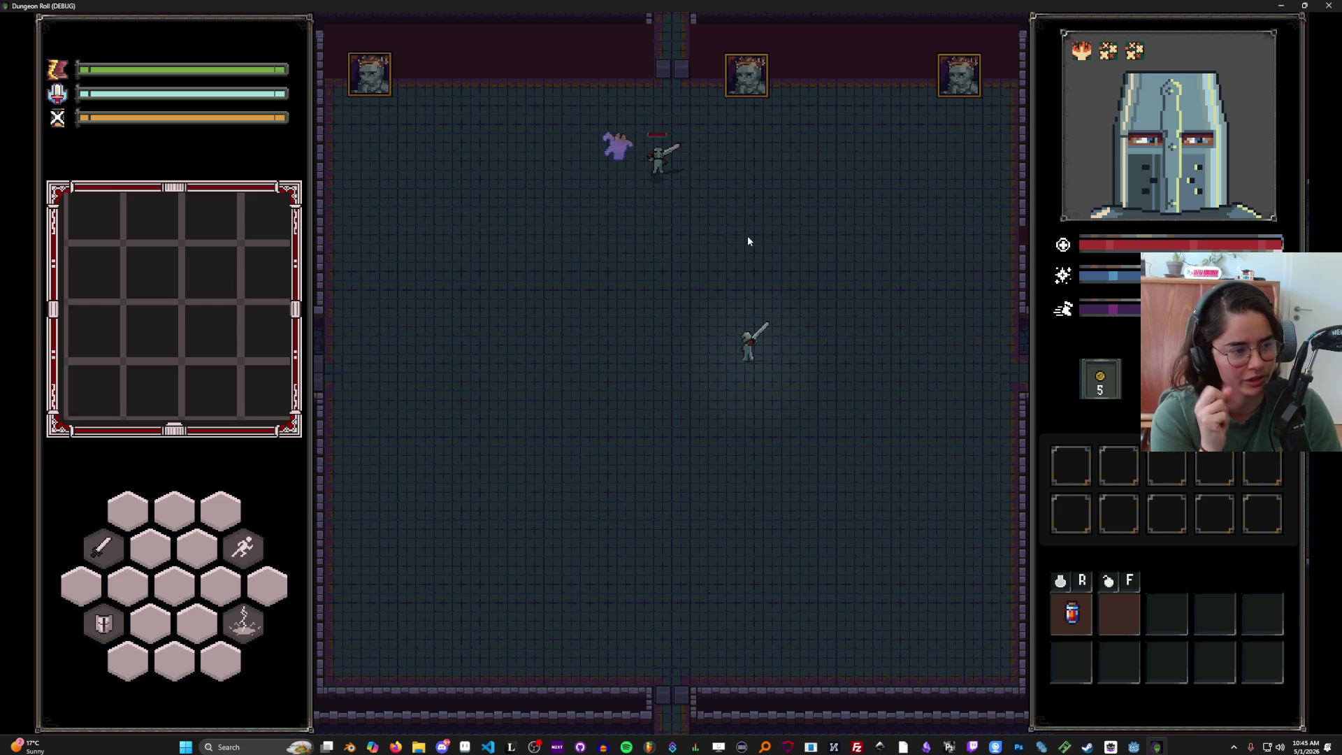
key("a")
- Stop the game with F8 and filter the FileSystem dock by 'lust'
key("F8")
left_click(116, 440)
type("lust")
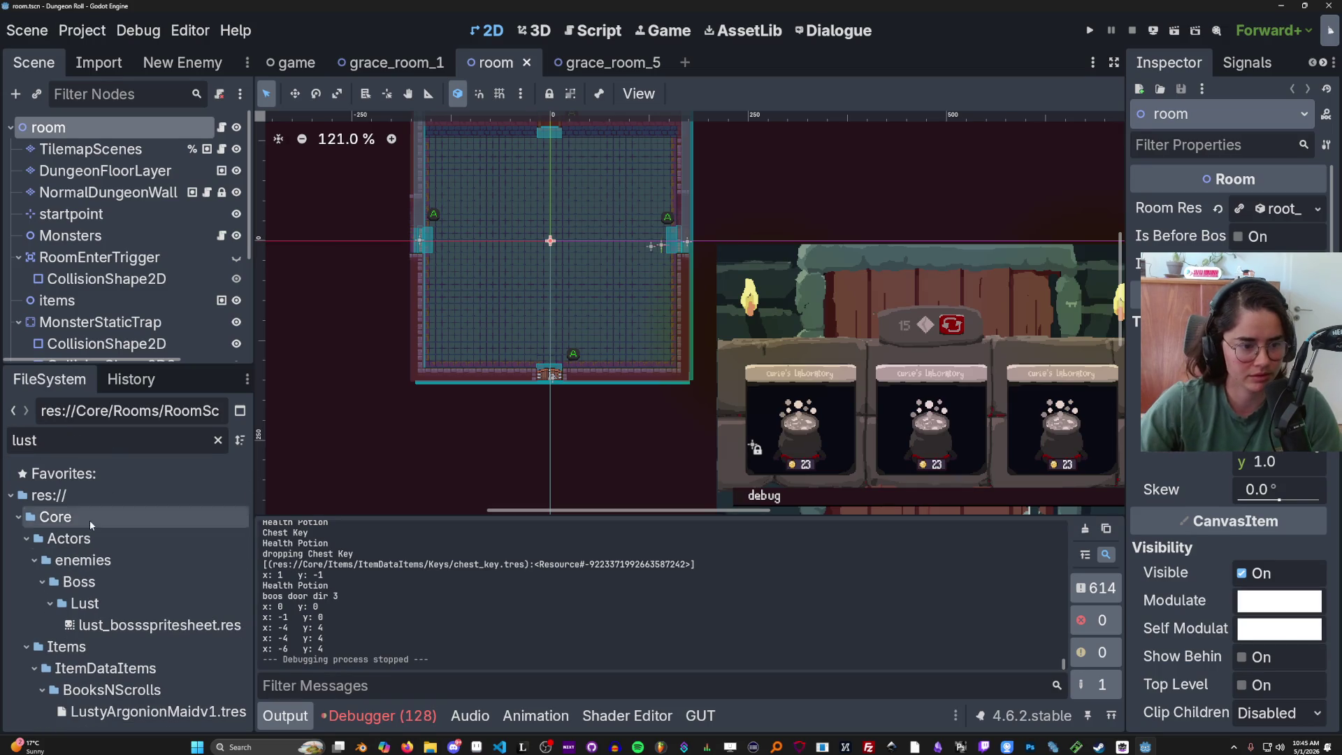
- Open the Lust folder in File Manager, go up to the Boss folder, then close Explorer
right_click(98, 603)
left_click(194, 718)
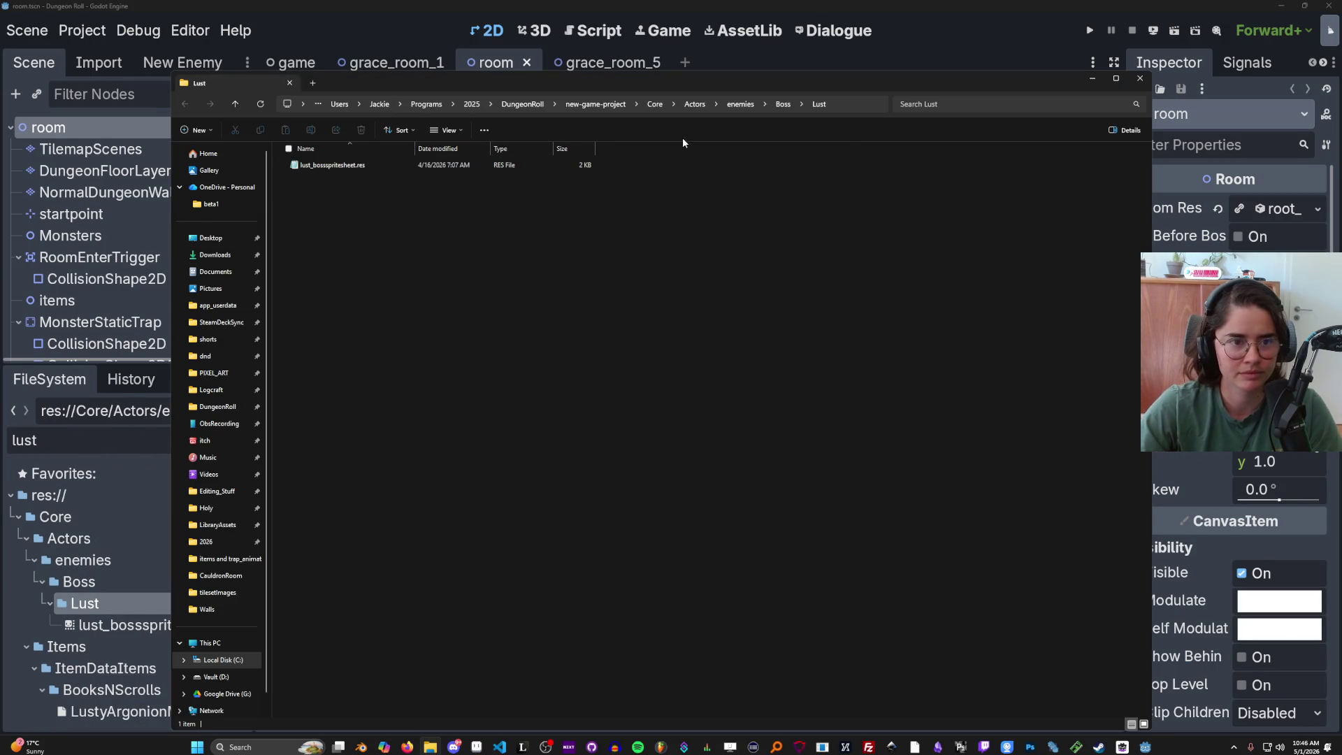
left_click(783, 105)
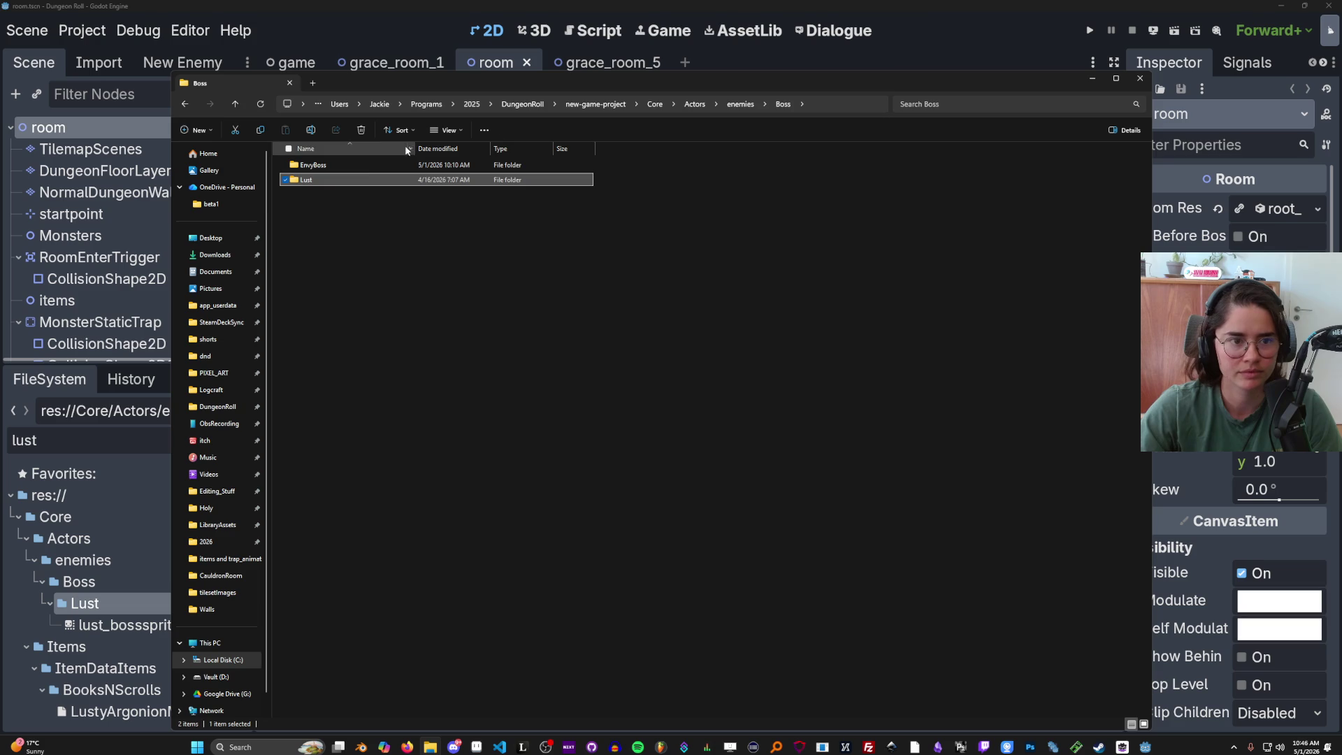
left_click(1139, 81)
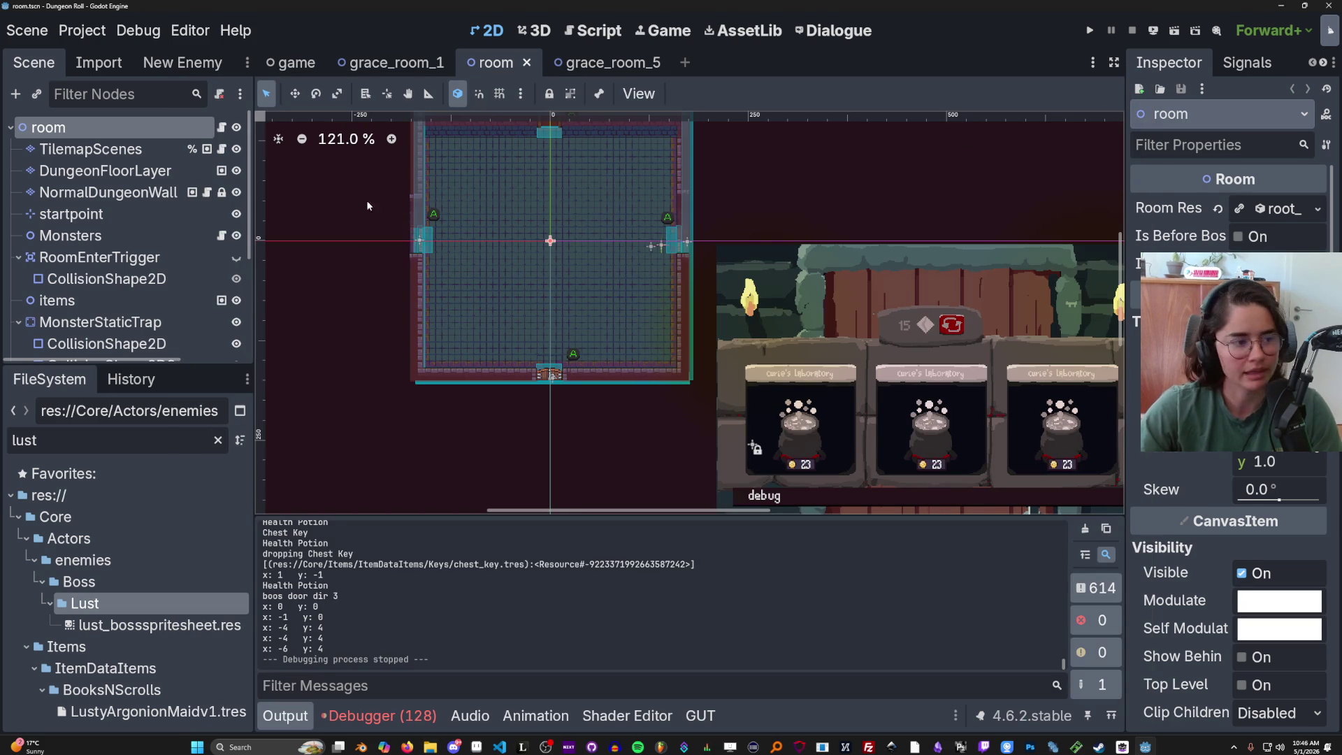
- Restore the Godot editor window and close the Dungeon Roll editor
scroll(702, 257, "up", 2)
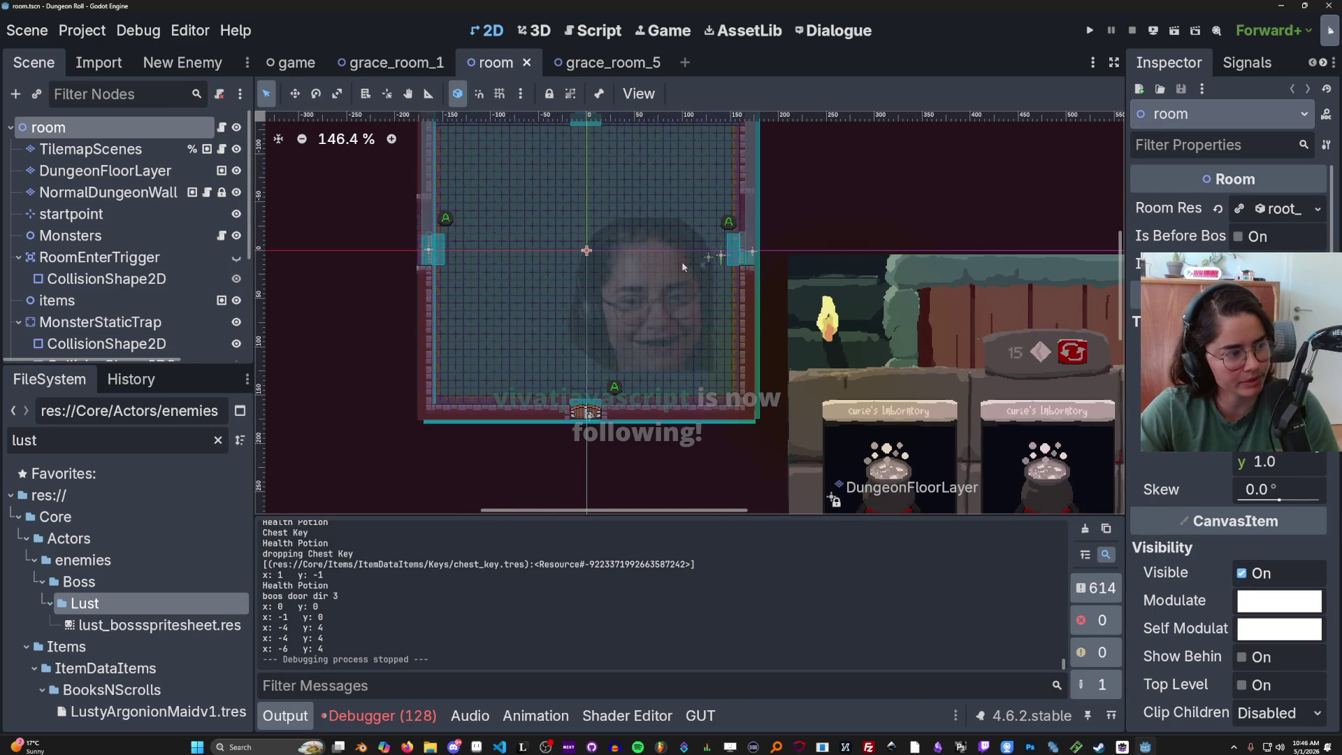
scroll(719, 263, "up", 2)
scroll(748, 262, "up", 1)
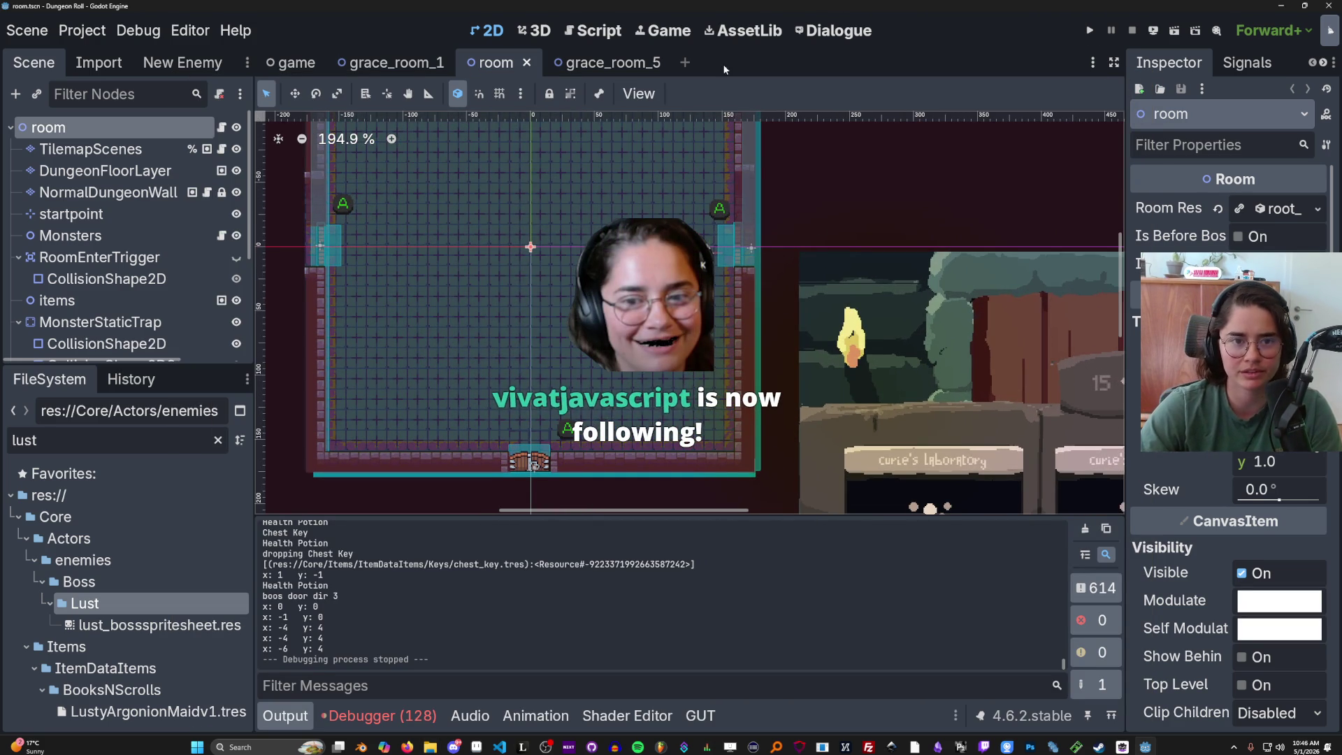
double_click(956, 14)
left_click(977, 249)
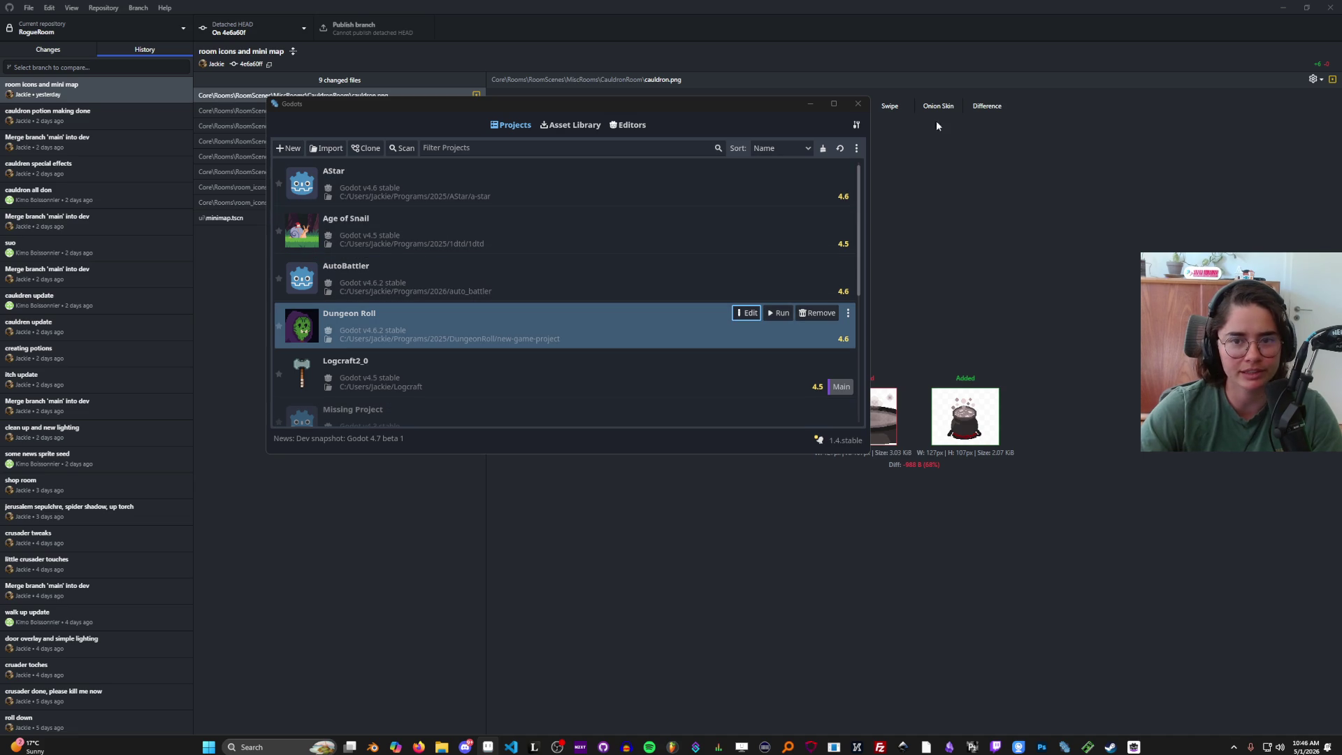
- Toggle the Godots window between restored and maximized, leaving it maximized full screen
left_click(833, 105)
left_click_drag(1300, 5, 844, 255)
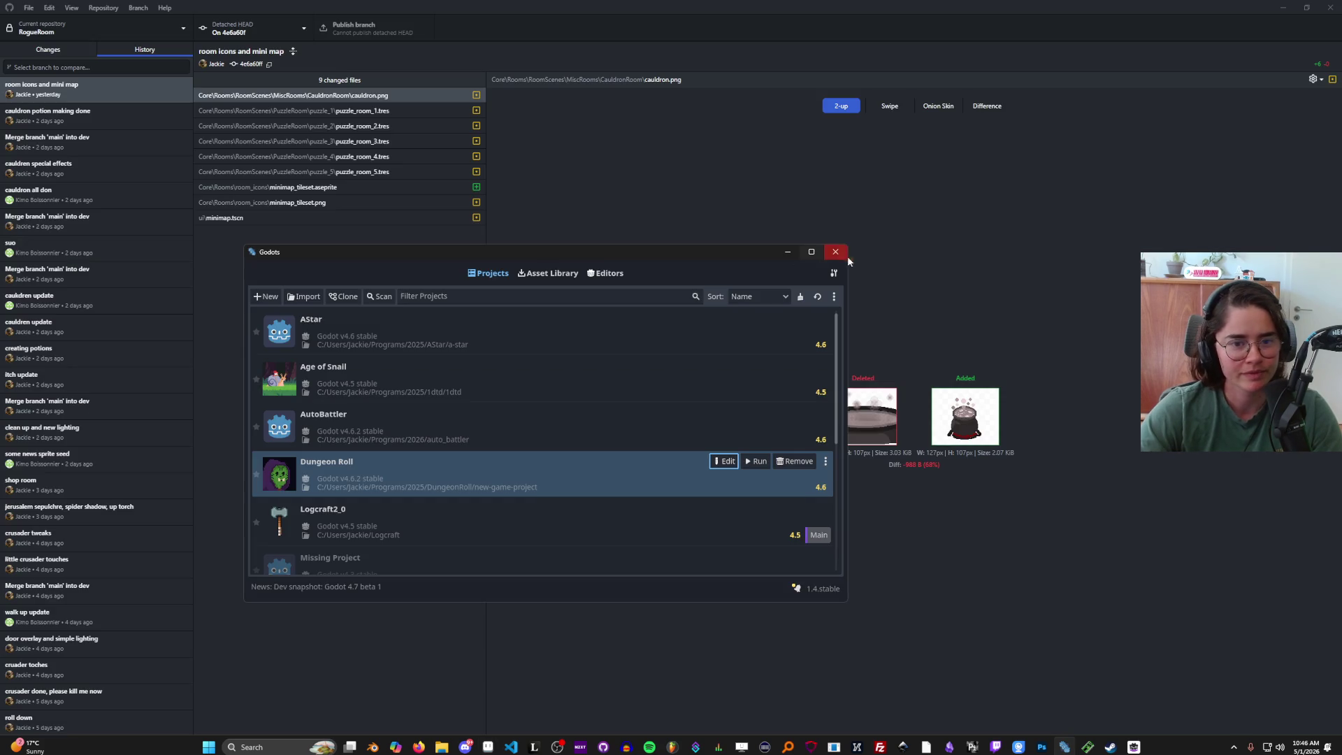
left_click(812, 253)
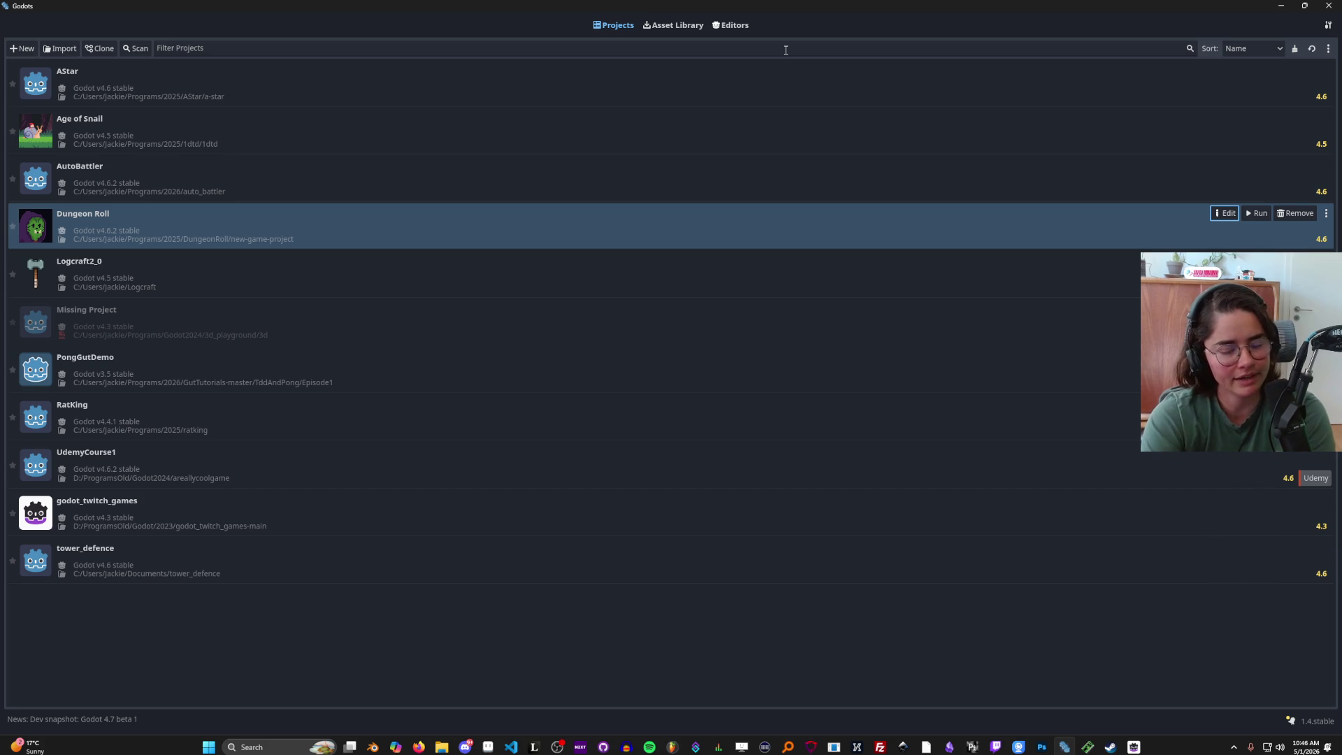
left_click_drag(809, 5, 674, 88)
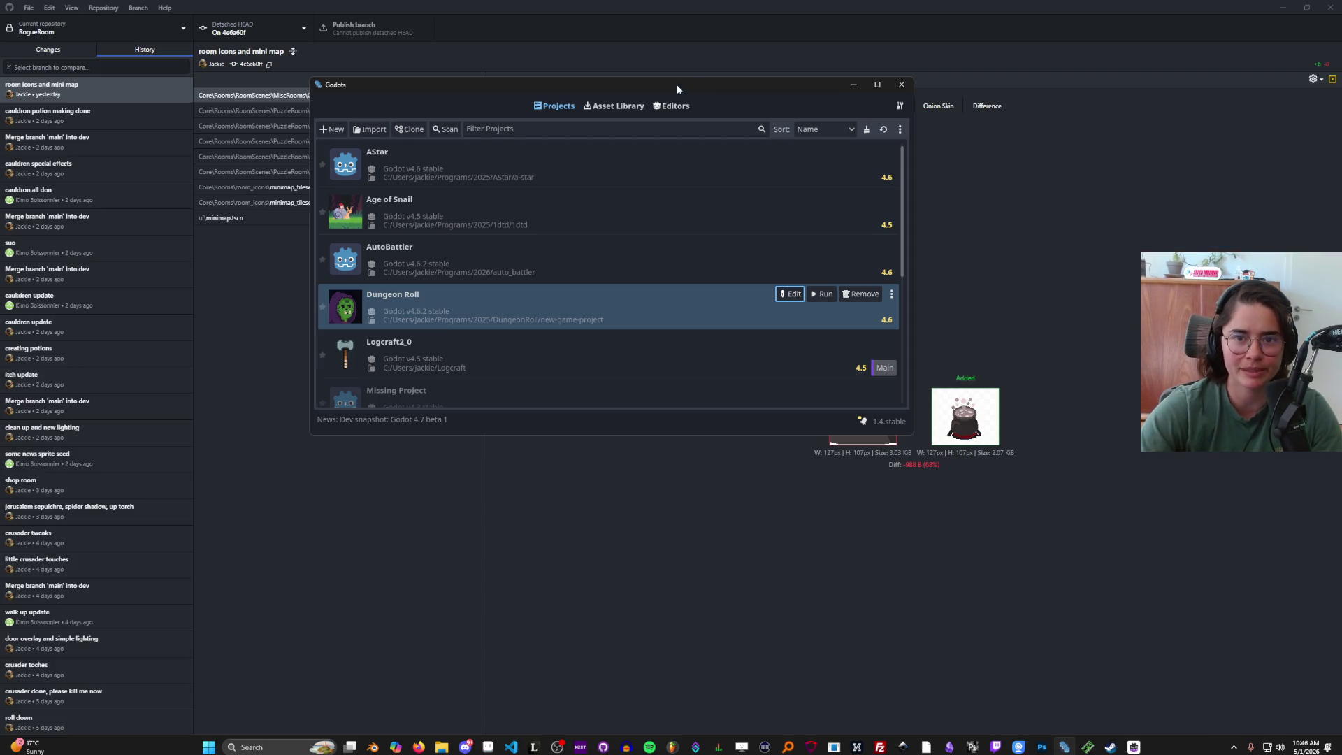
left_click(878, 85)
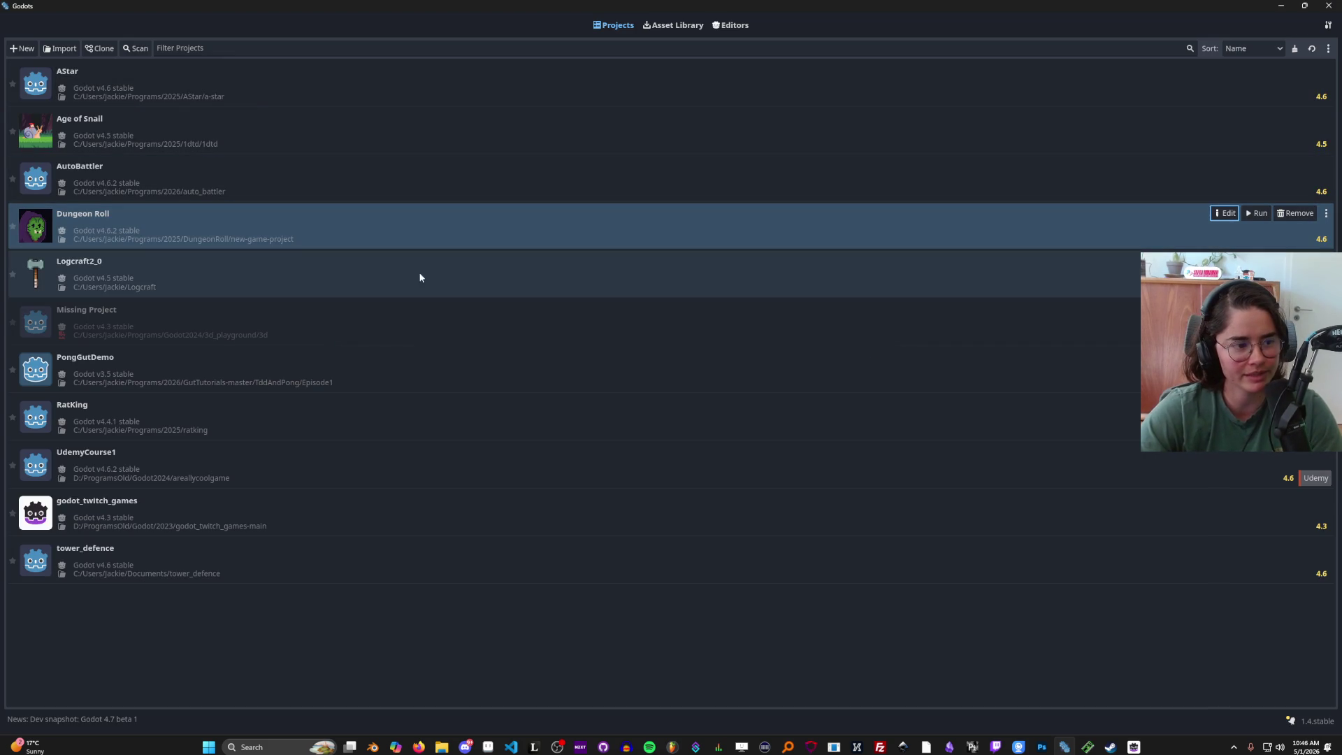
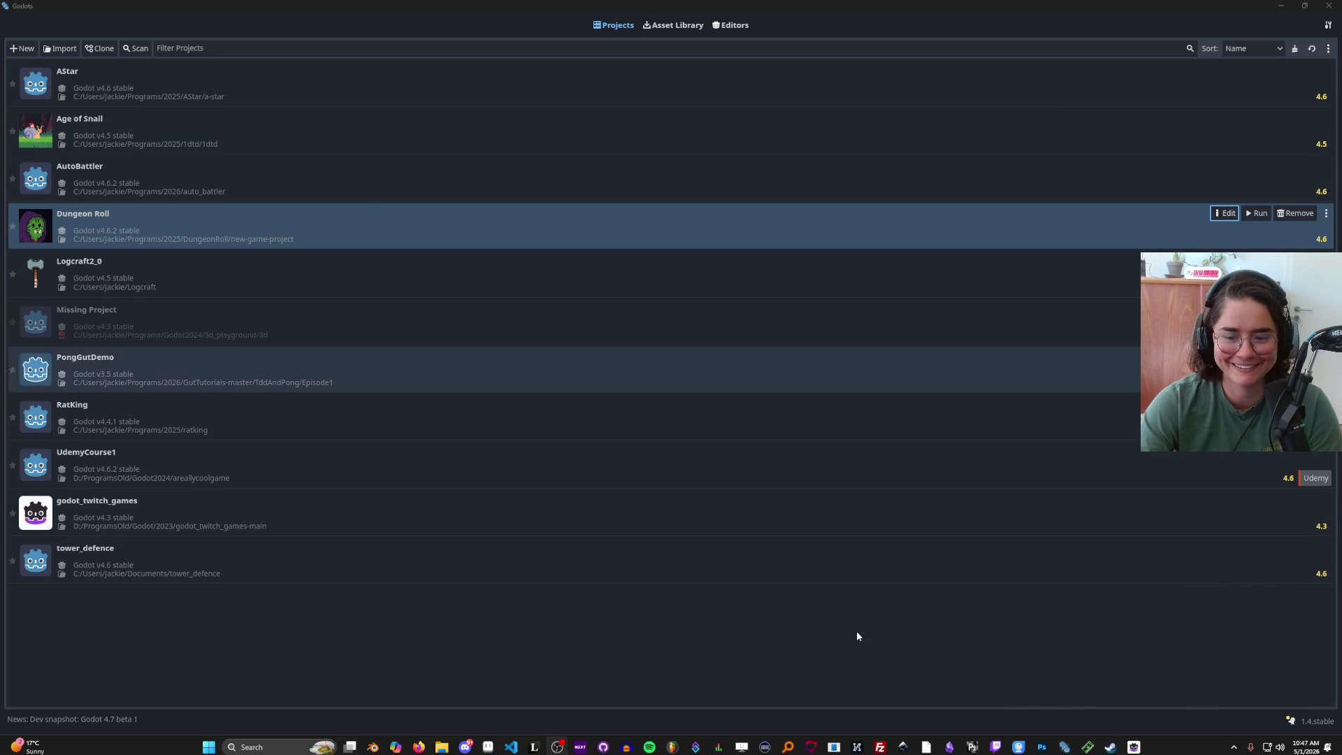
- Restore the Godot project manager window and close it to reveal GitHub Desktop
double_click(867, 8)
left_click(959, 121)
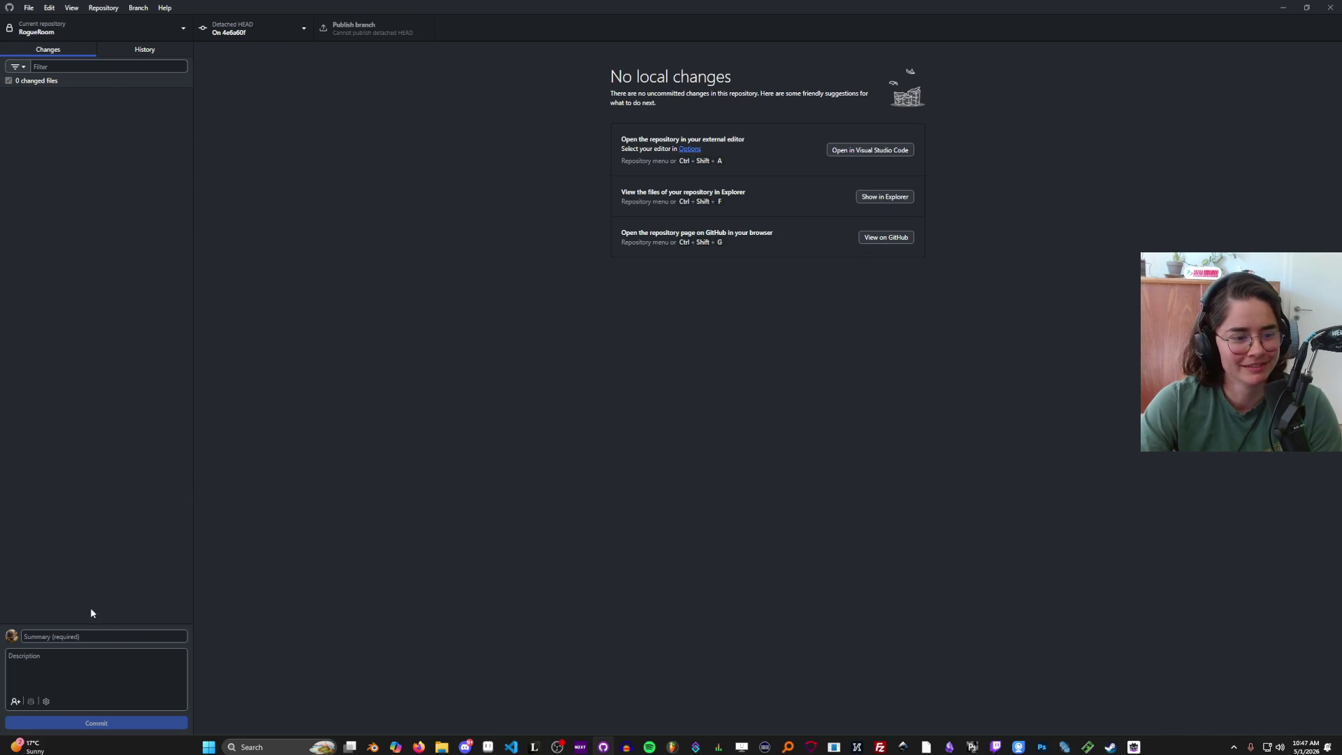
- Browse RogueRoom's commit history, then return to the Changes view
left_click(142, 50)
left_click(91, 116)
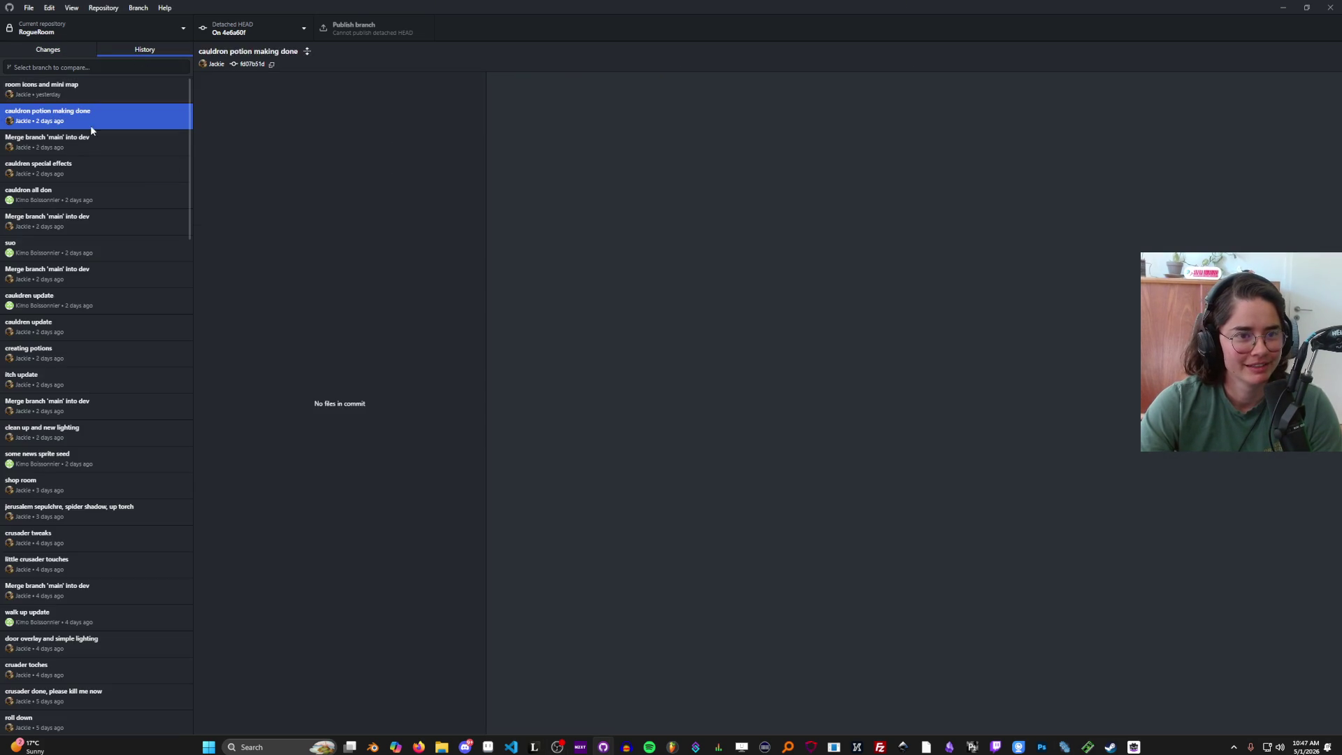
left_click(183, 84)
key("ctrl+1")
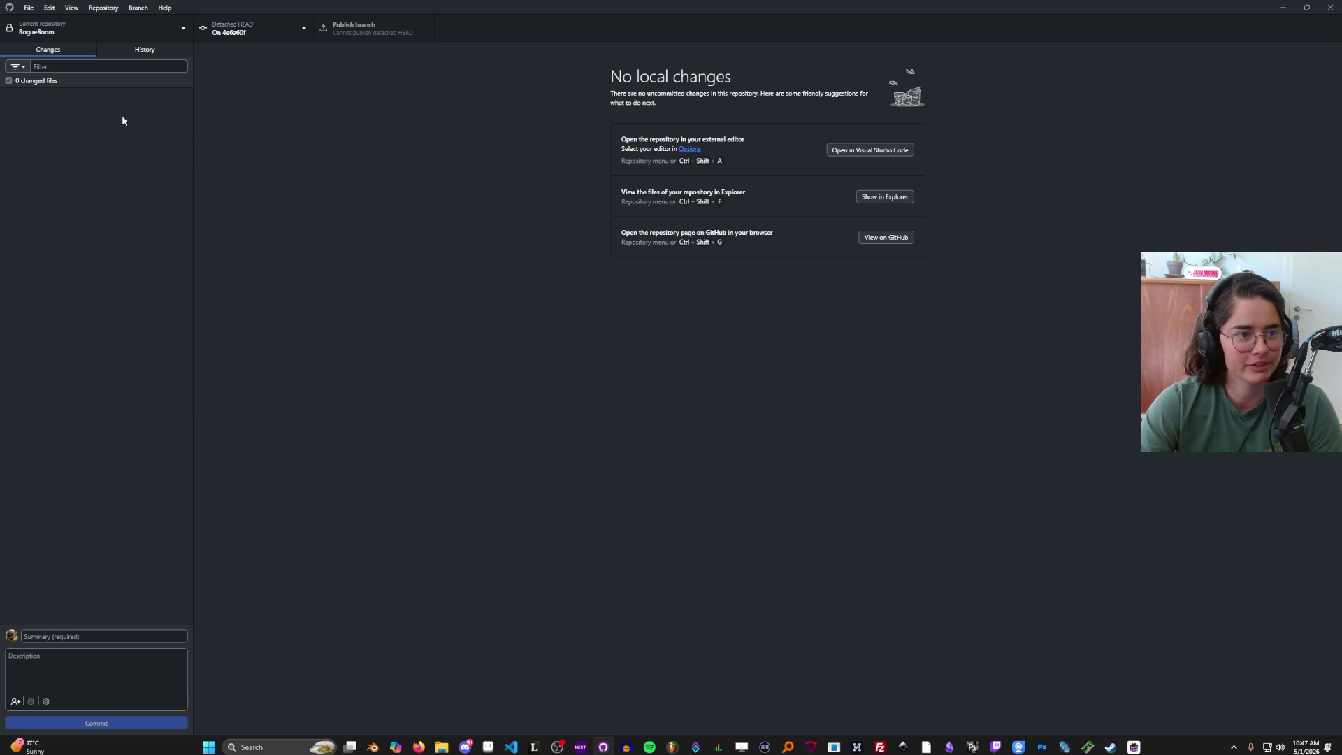
- Switch RogueRoom to the dev branch and select Dungeon Roll in the maximized project manager
left_click(239, 30)
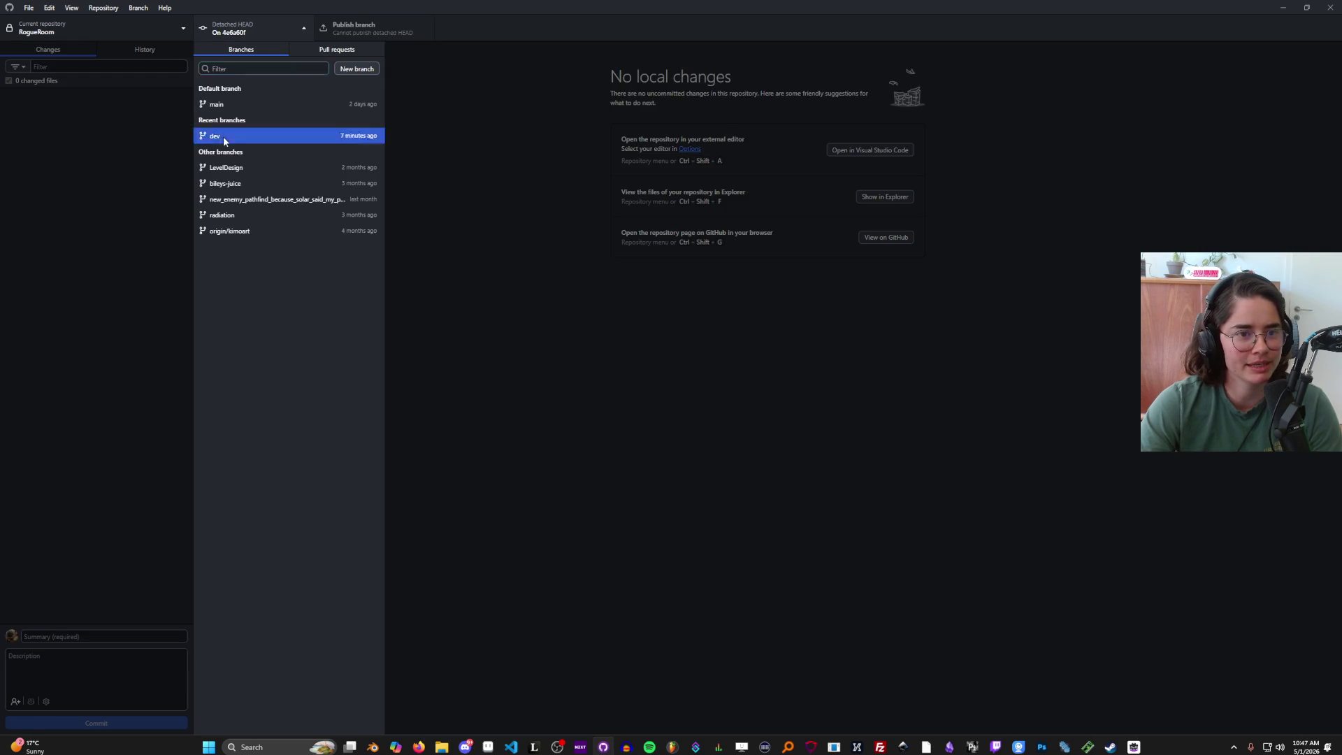
left_click(224, 138)
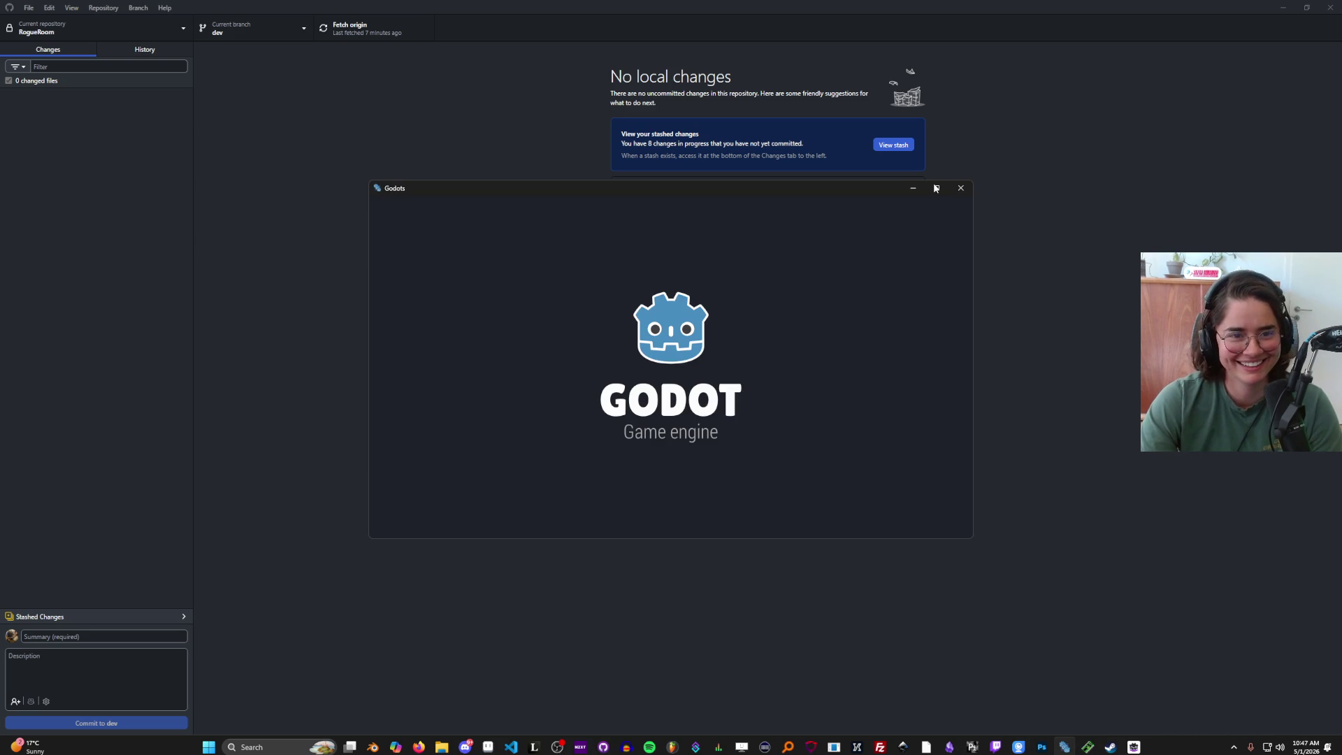
left_click(936, 188)
left_click(232, 223)
- Open Dungeon Roll in Godot v4.6.2 and dismiss the five script error notices
left_click(1215, 218)
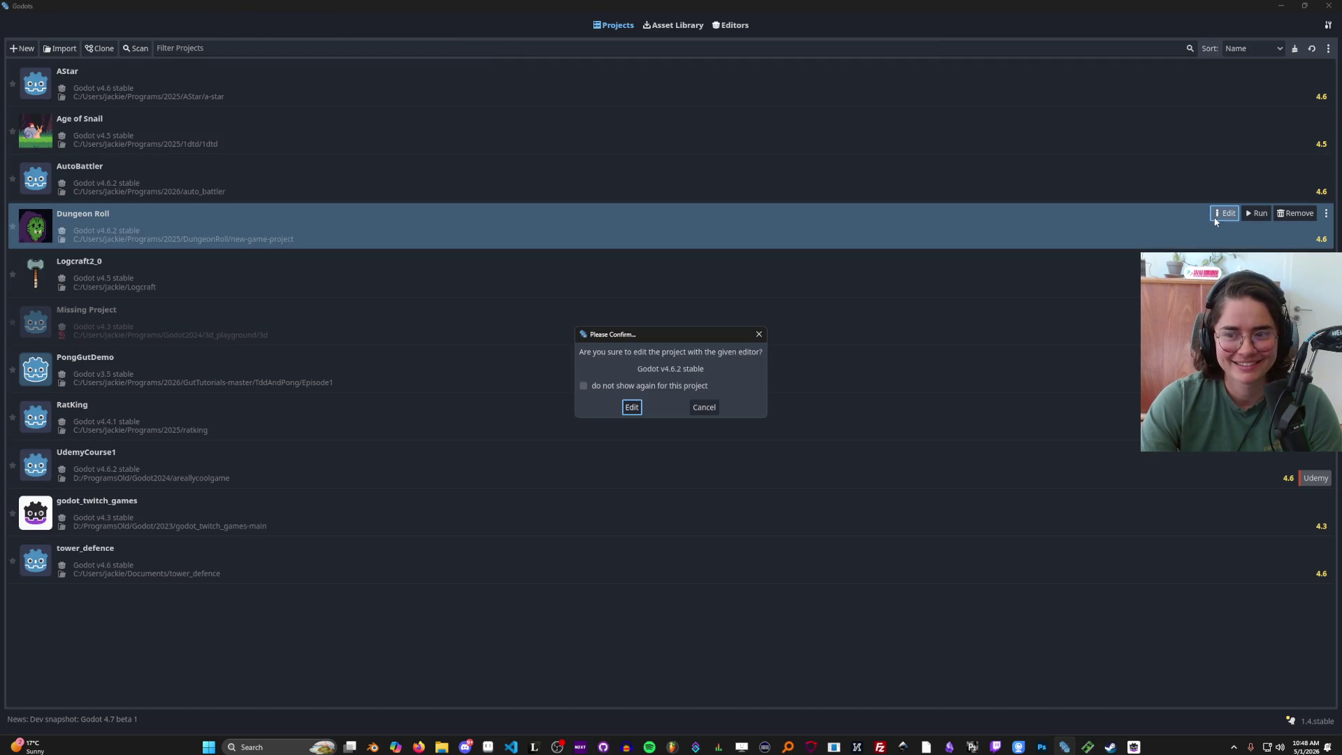
left_click(633, 409)
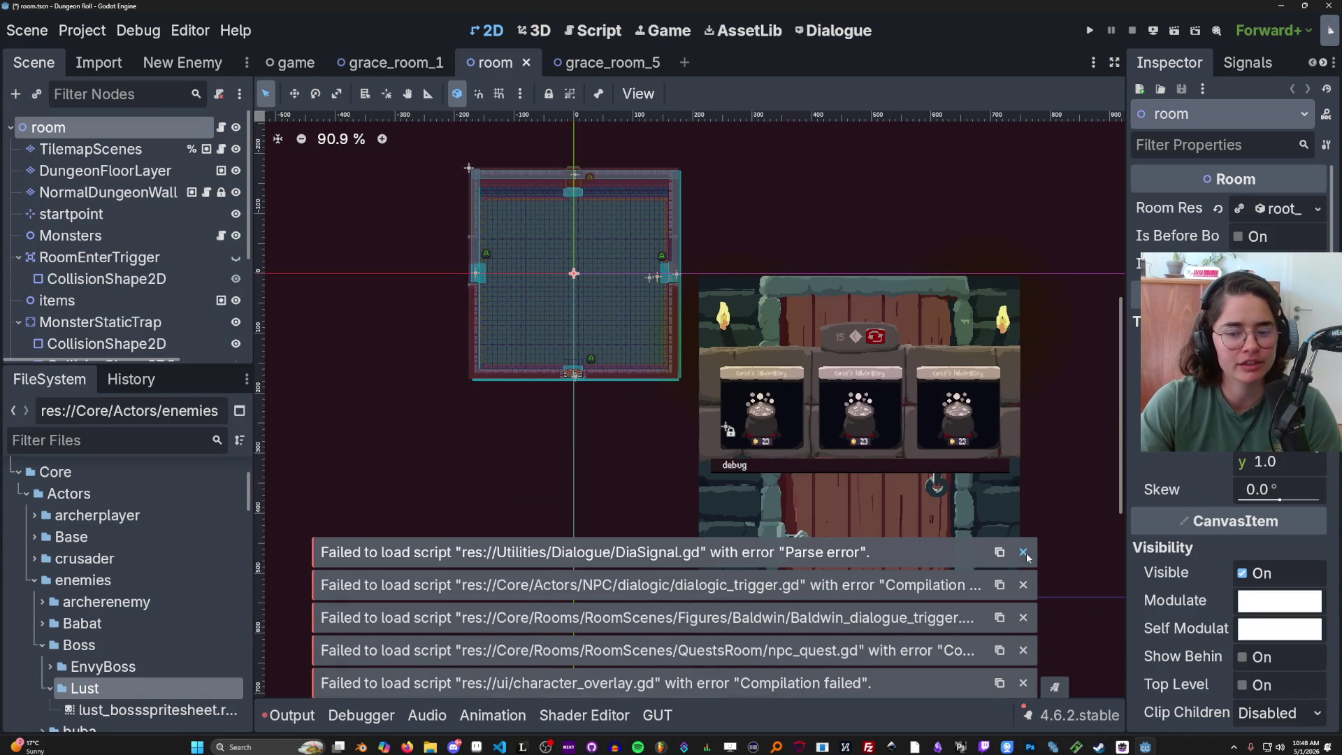
left_click(1023, 552)
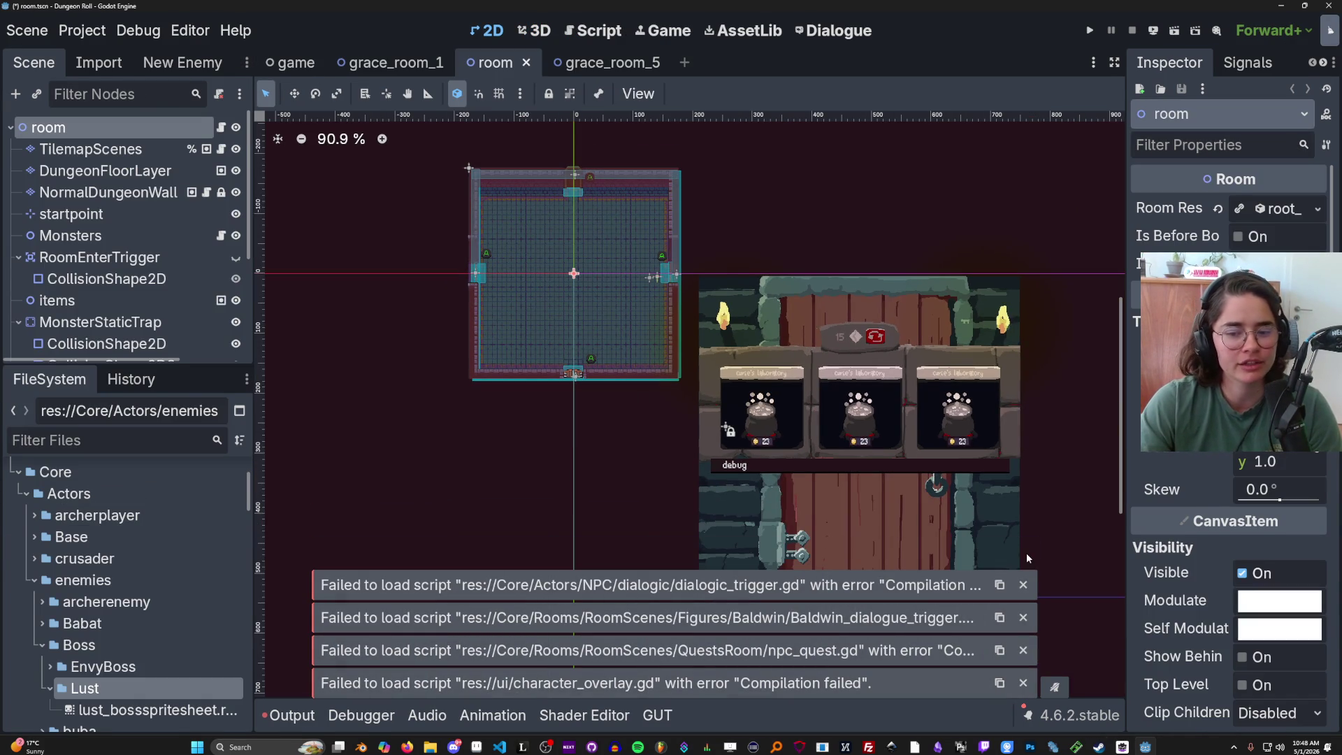
left_click(1024, 585)
left_click(1024, 617)
left_click(1024, 650)
left_click(1023, 683)
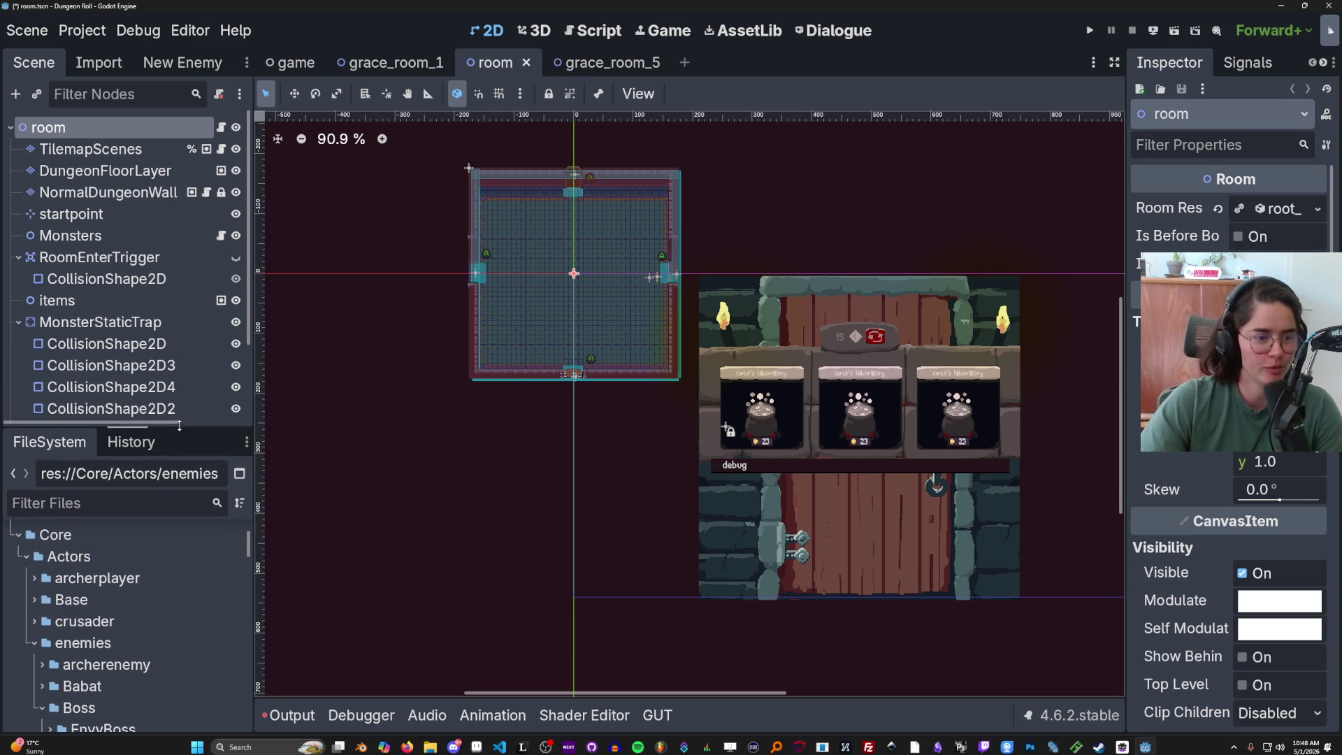
- Save the room scene, enlarge the FileSystem dock and browse the enemies/Boss folder
key("ctrl+s")
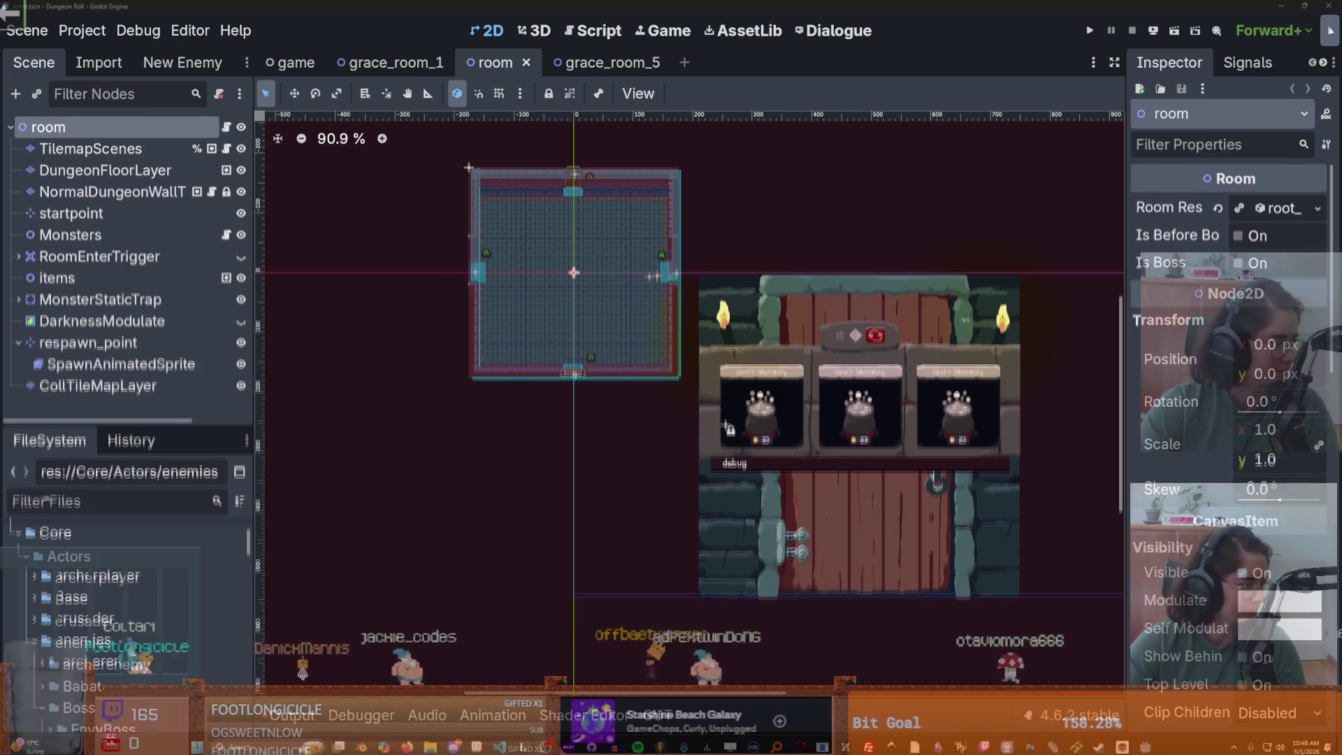
scroll(661, 264, "left", 2)
scroll(629, 273, "up", 5)
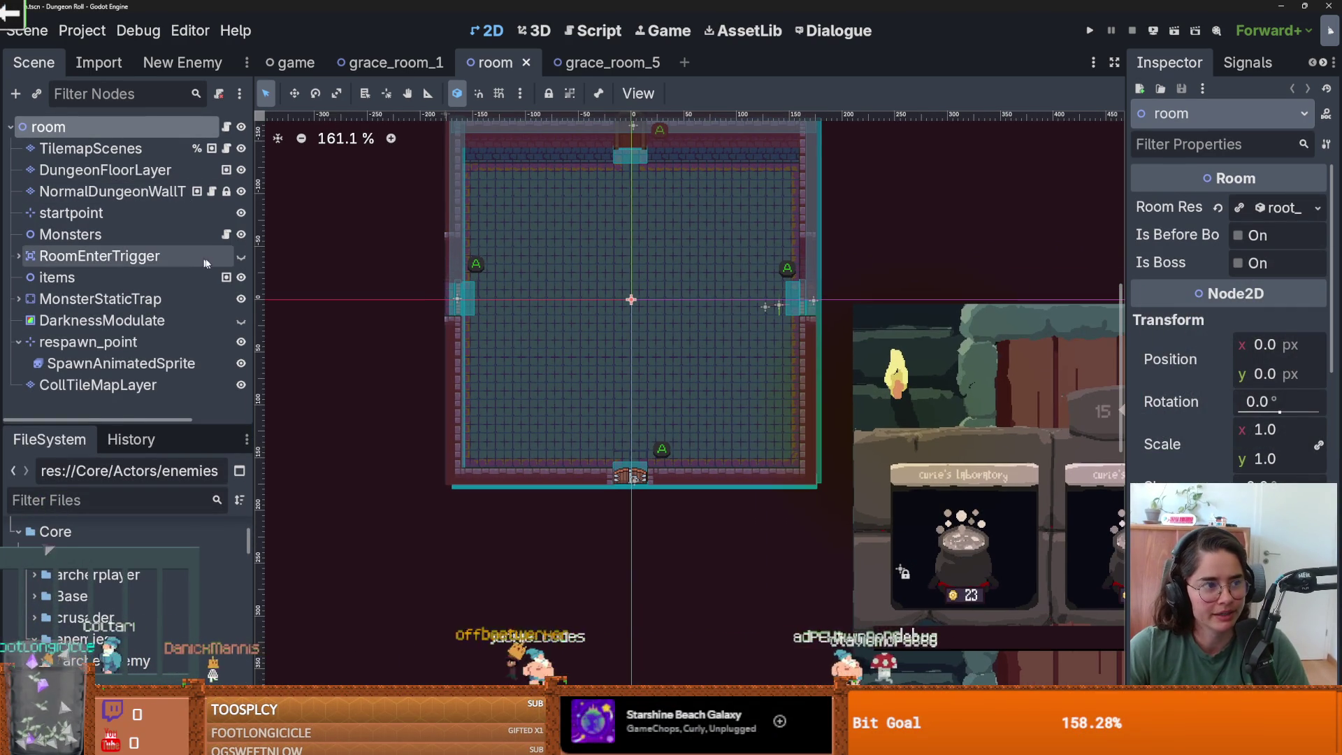
left_click_drag(126, 420, 126, 312)
left_click(46, 596)
key("ctrl+s")
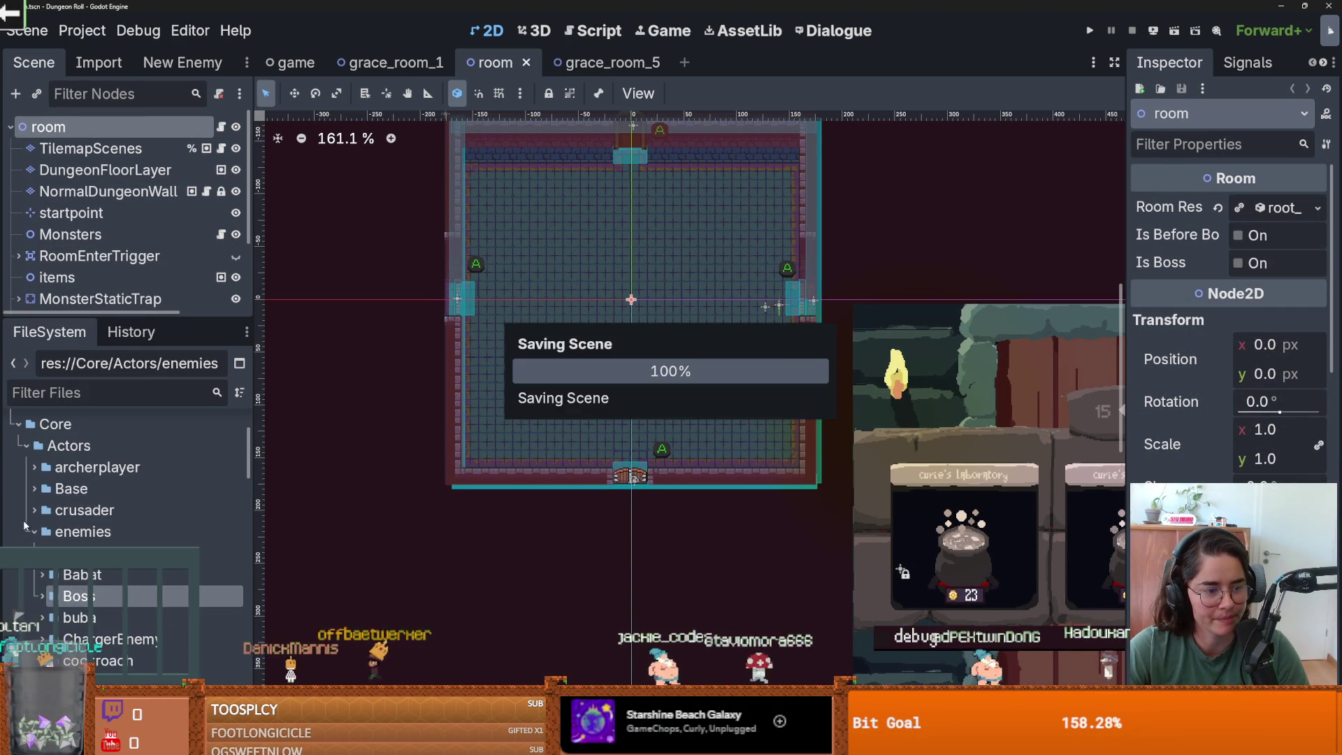
left_click(35, 532)
- Enlarge the FileSystem dock further, recenter the room on the canvas and save again
scroll(543, 349, "up", 1)
scroll(544, 348, "up", 1)
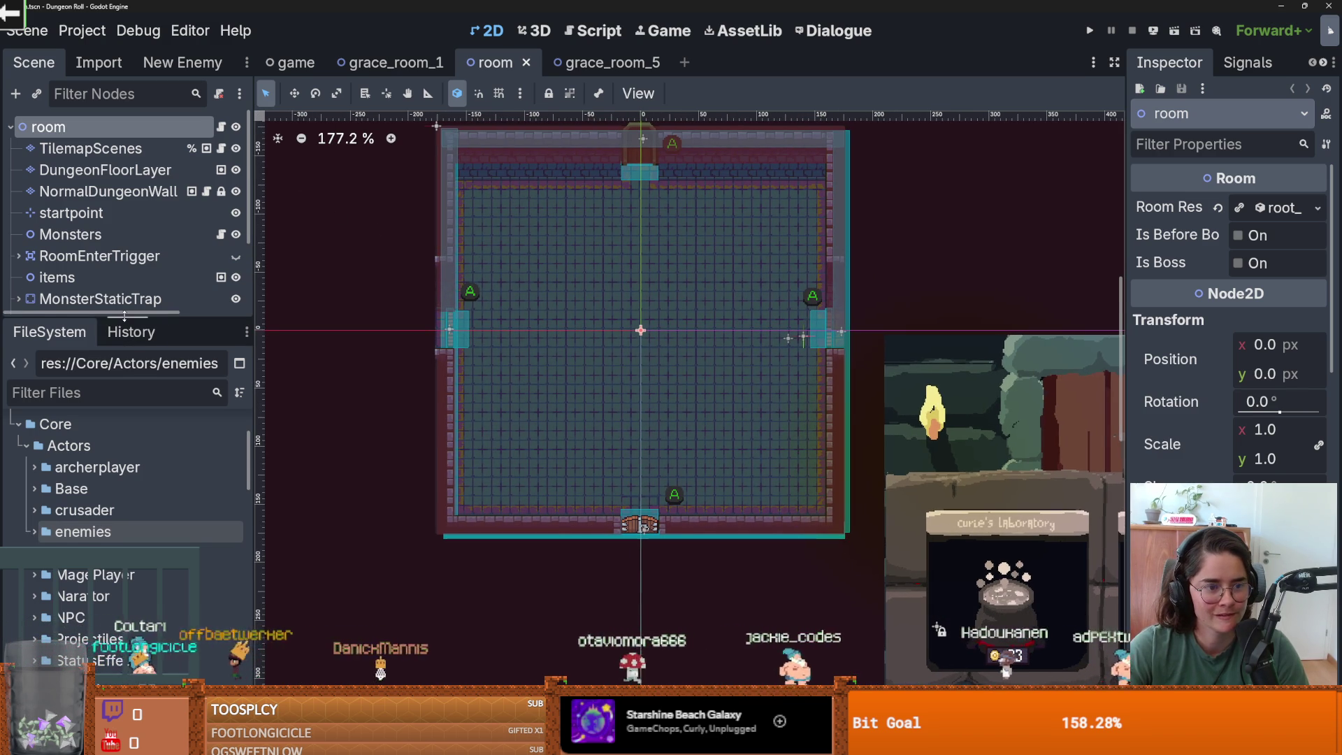
left_click_drag(124, 315, 125, 234)
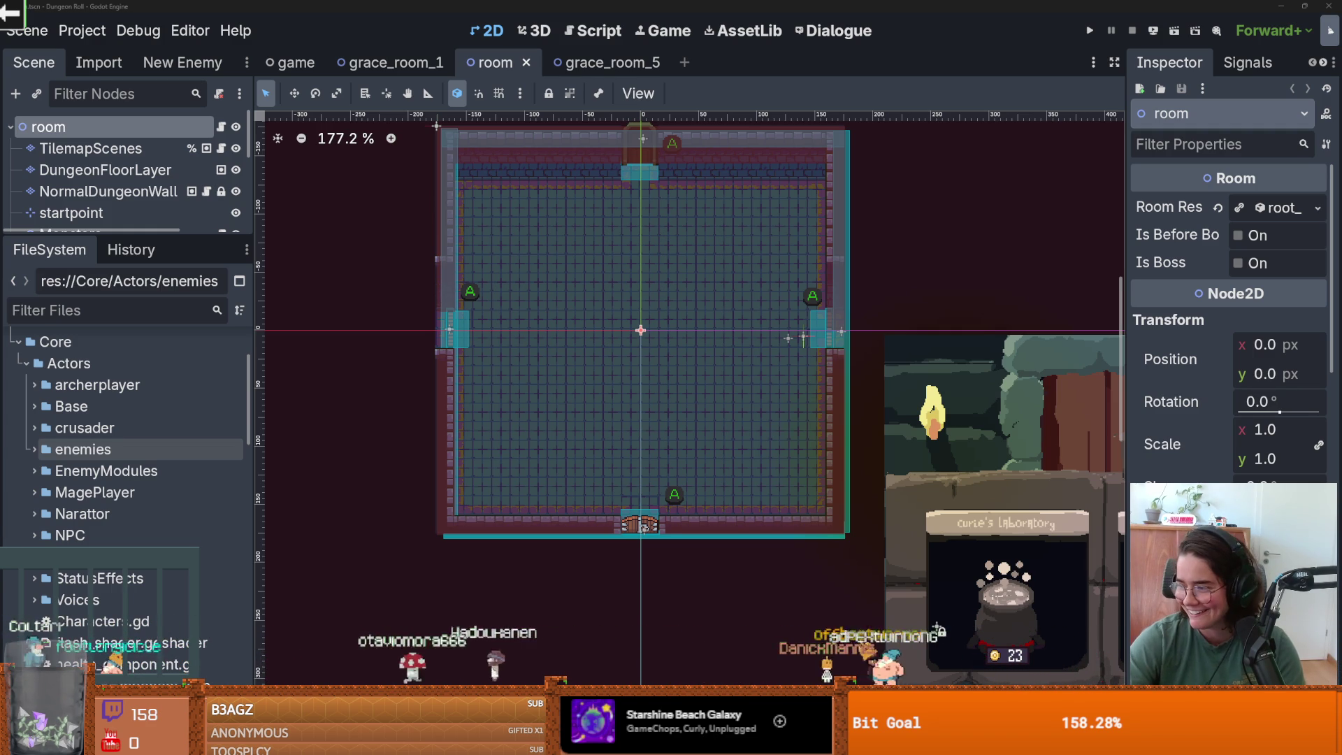
scroll(630, 397, "up", 1)
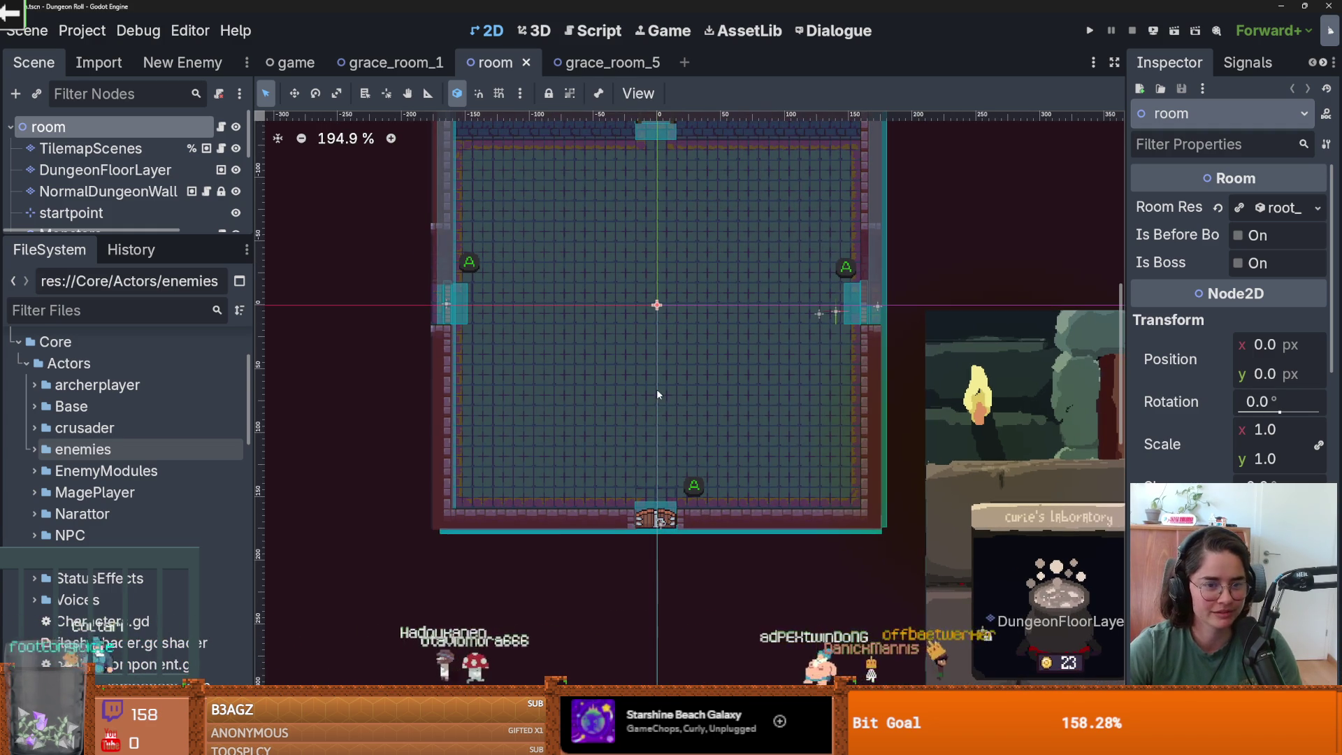
scroll(548, 382, "up", 1)
left_click_drag(547, 382, 568, 410)
key("ctrl+s")
scroll(138, 392, "down", 5)
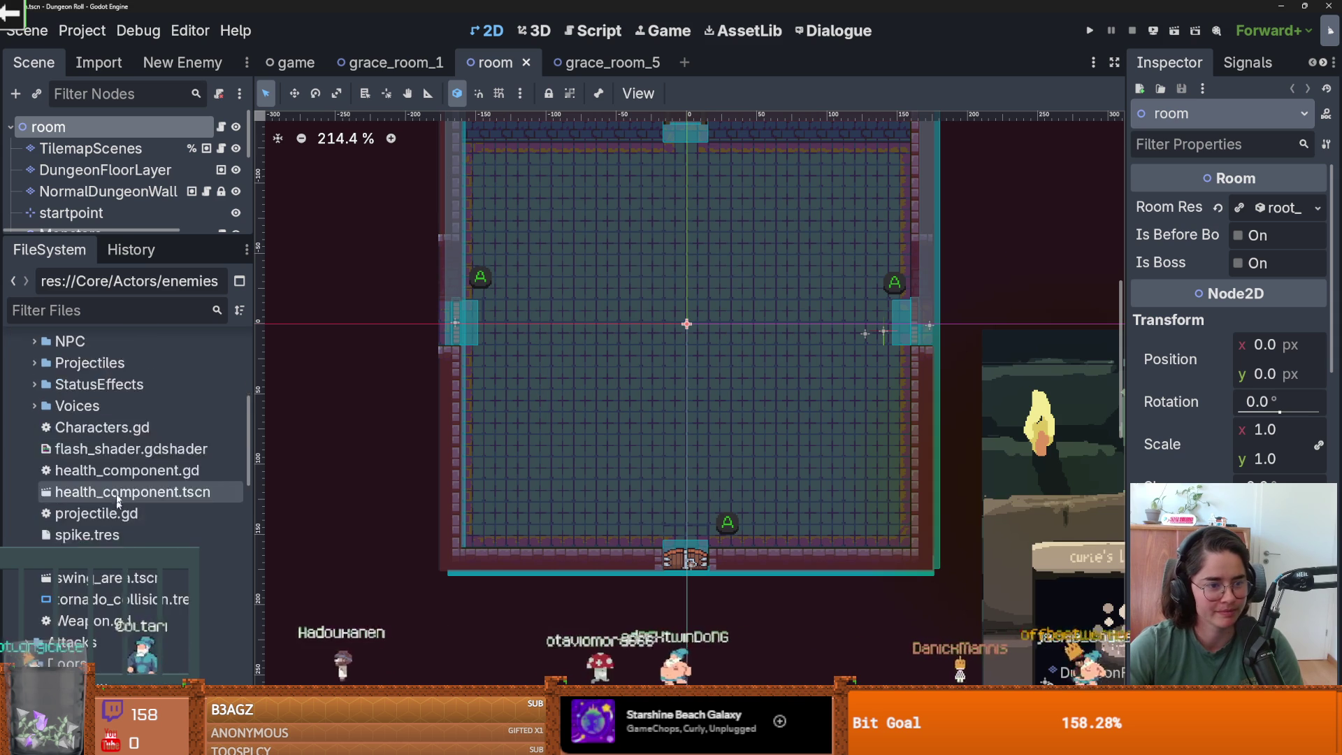
scroll(139, 391, "up", 3)
- Filter files by 'shop', open Shop1_room.tscn, and return to the room scene
left_click(78, 310)
type("shop")
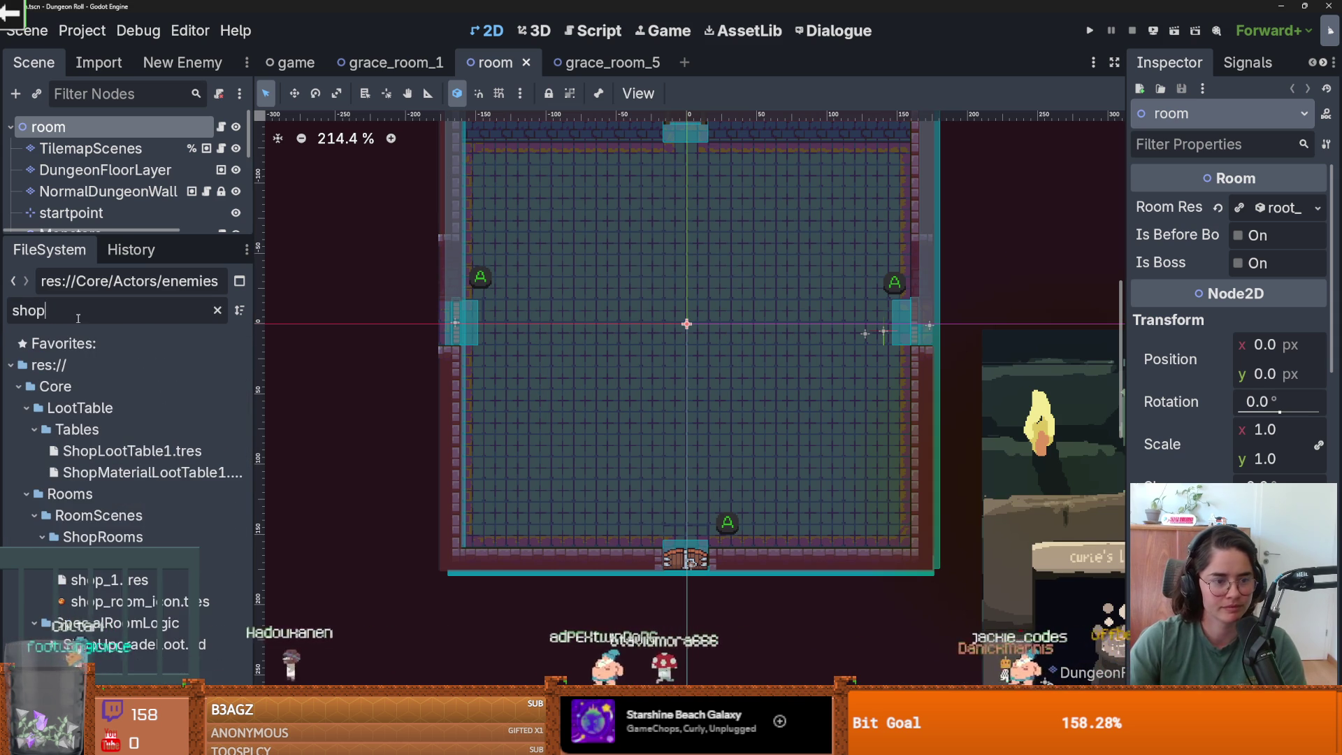
double_click(104, 558)
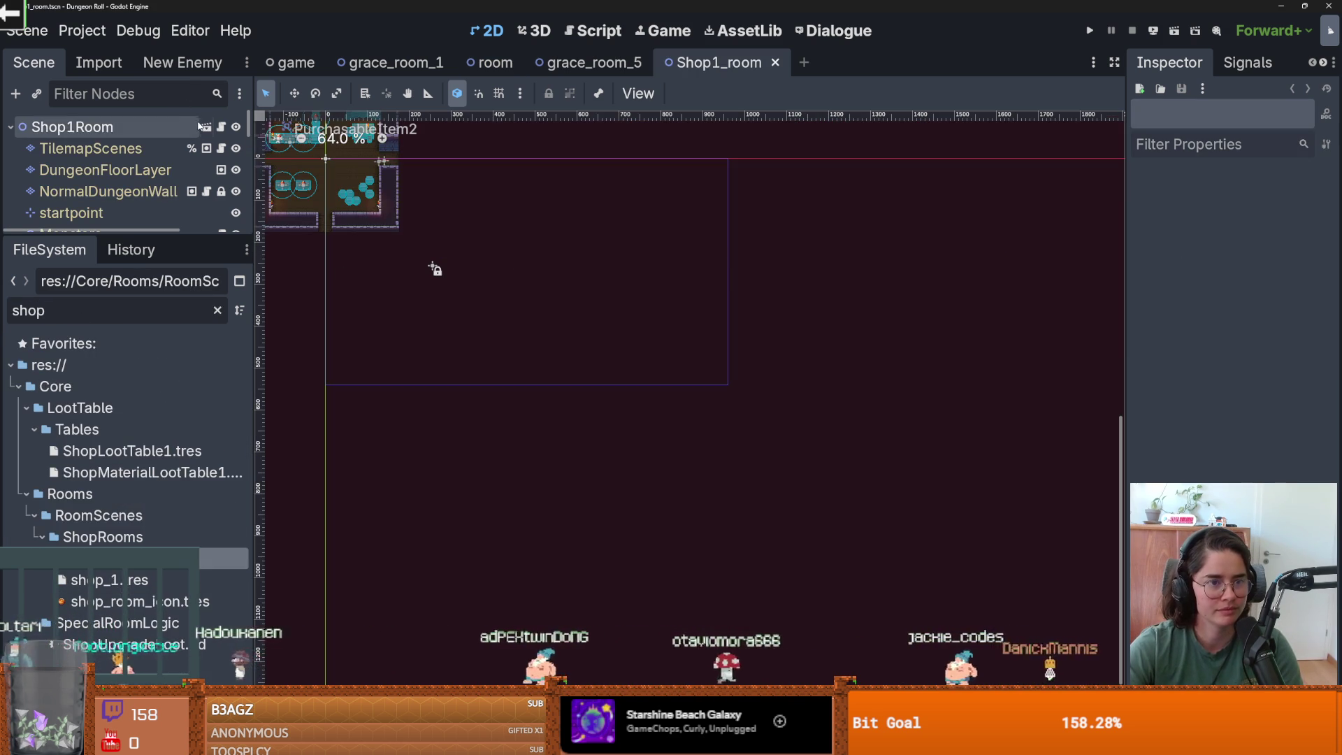
key("ctrl+shift+Tab")
key("ctrl+shift+Tab")
scroll(420, 280, "down", 1)
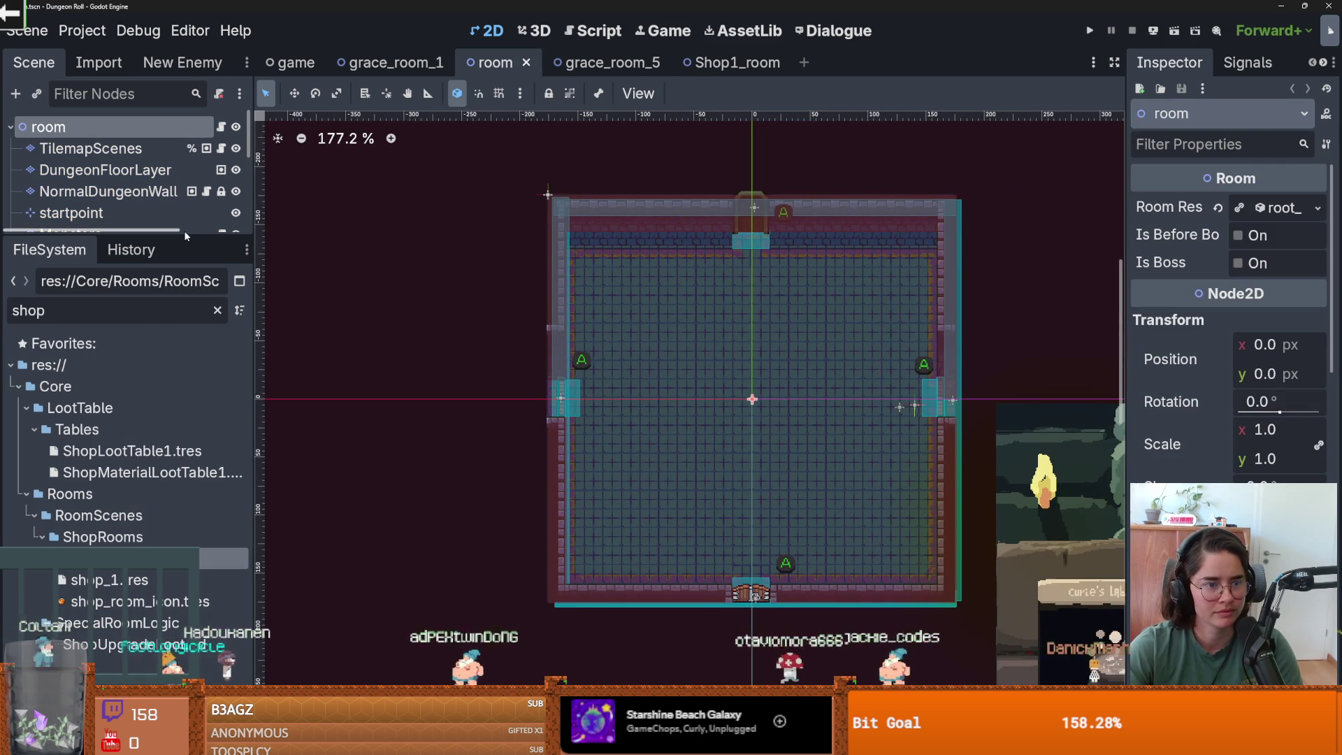
left_click_drag(126, 239, 126, 355)
scroll(334, 319, "down", 1)
left_click_drag(610, 397, 567, 388)
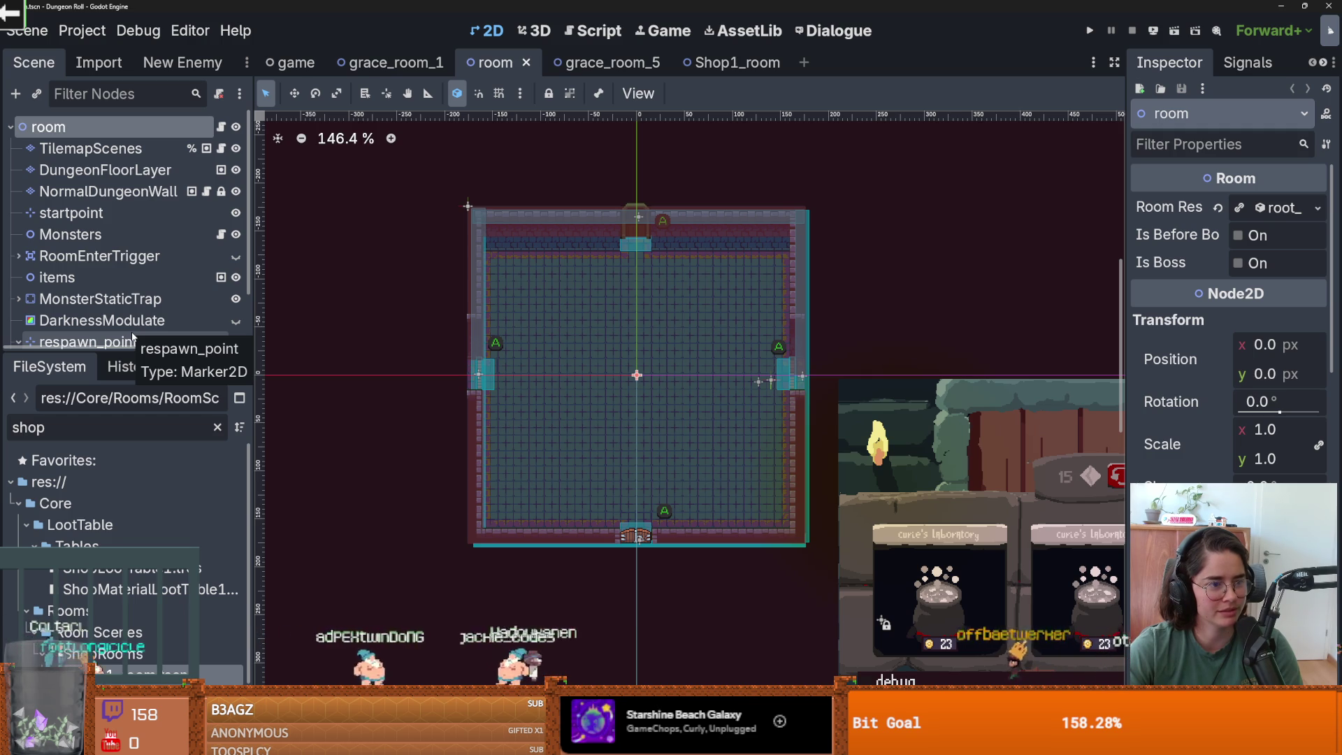
- Compare Shop1_room with the room scene, then bring up the grace_room_5 scene
left_click_drag(143, 353, 150, 283)
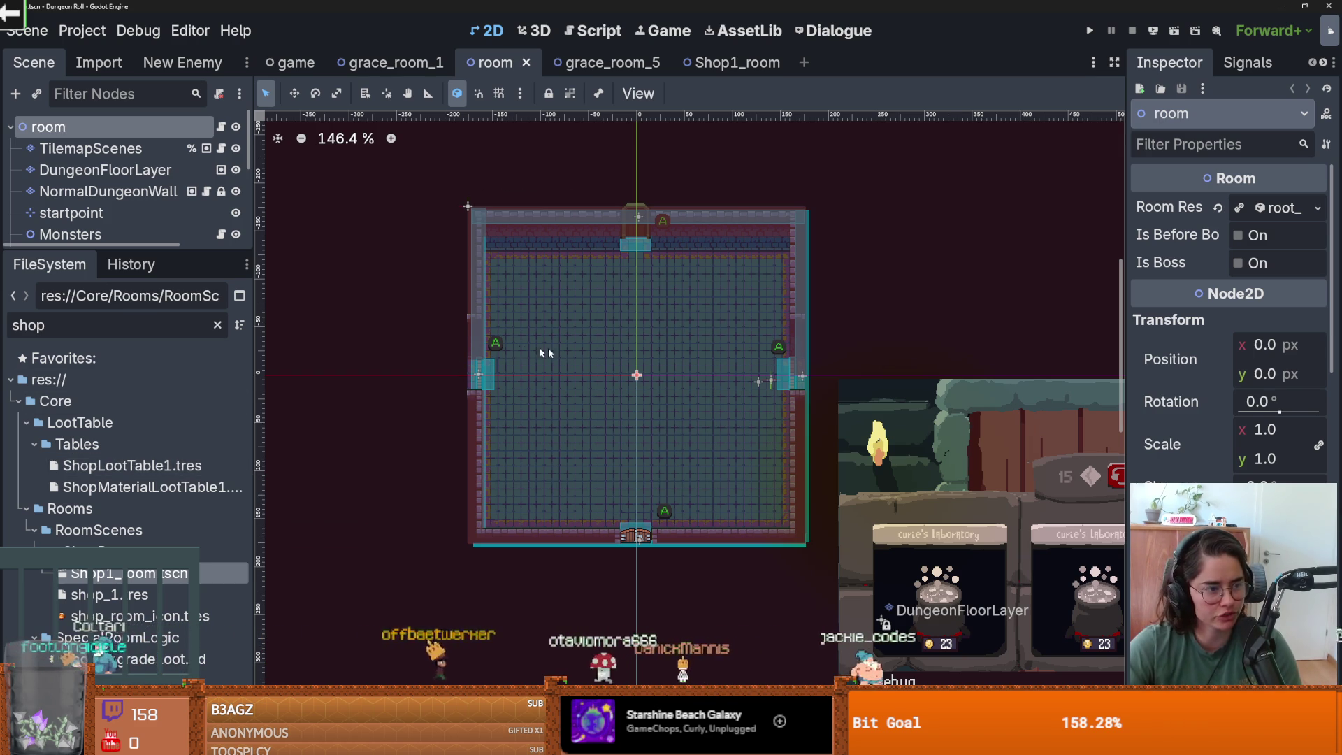
scroll(568, 354, "up", 1)
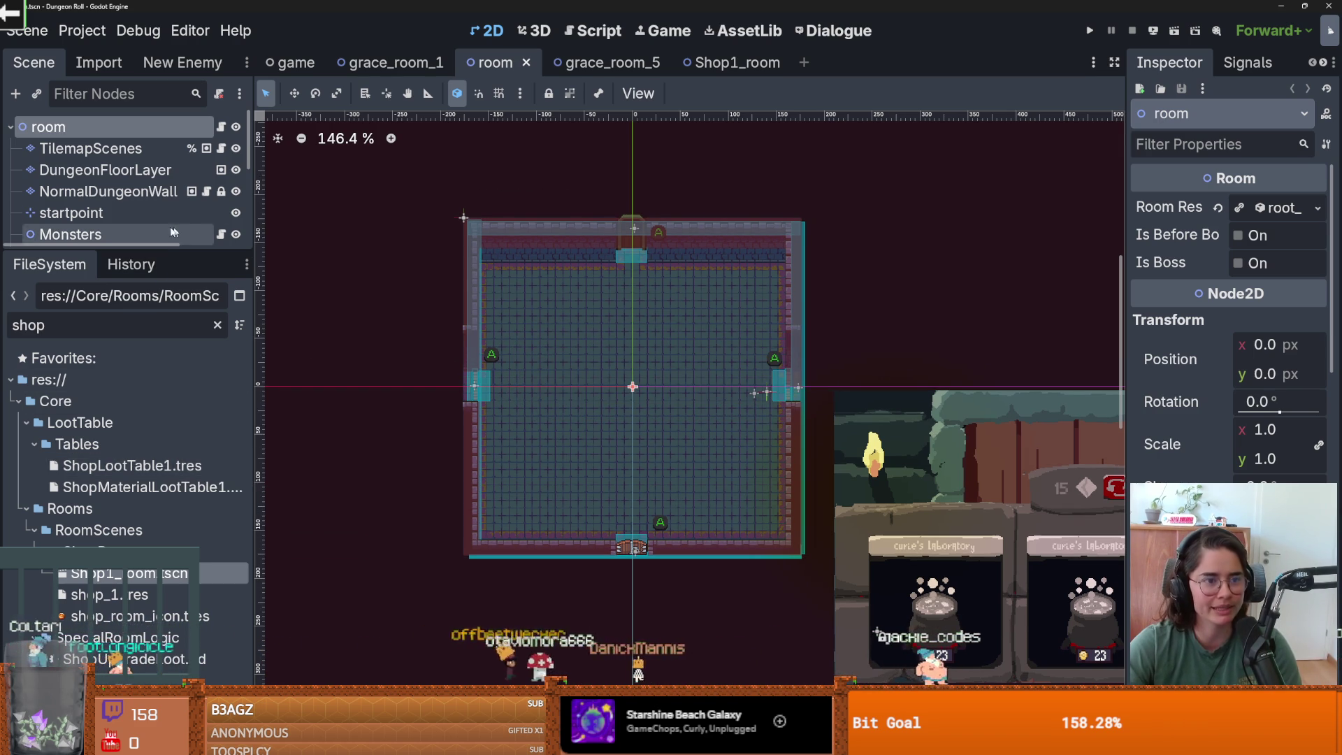
left_click(738, 62)
scroll(475, 300, "up", 8)
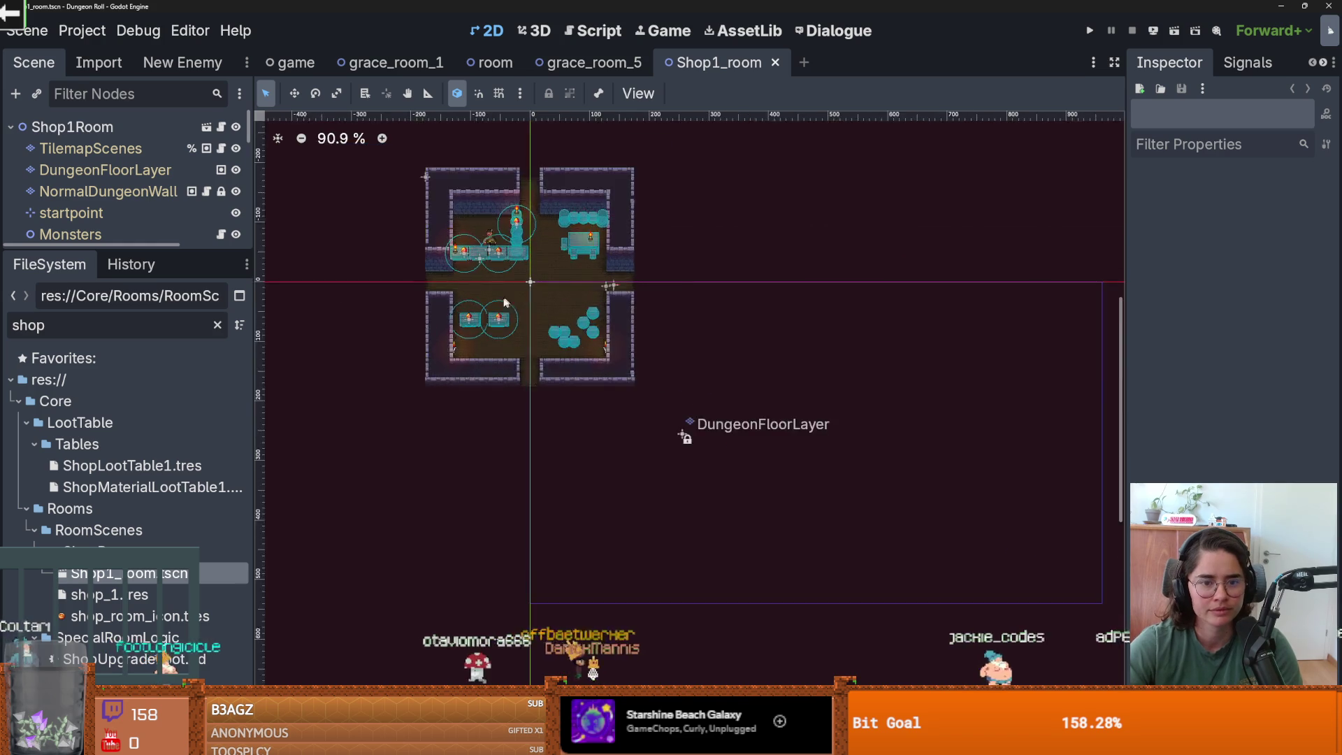
scroll(498, 305, "left", 3)
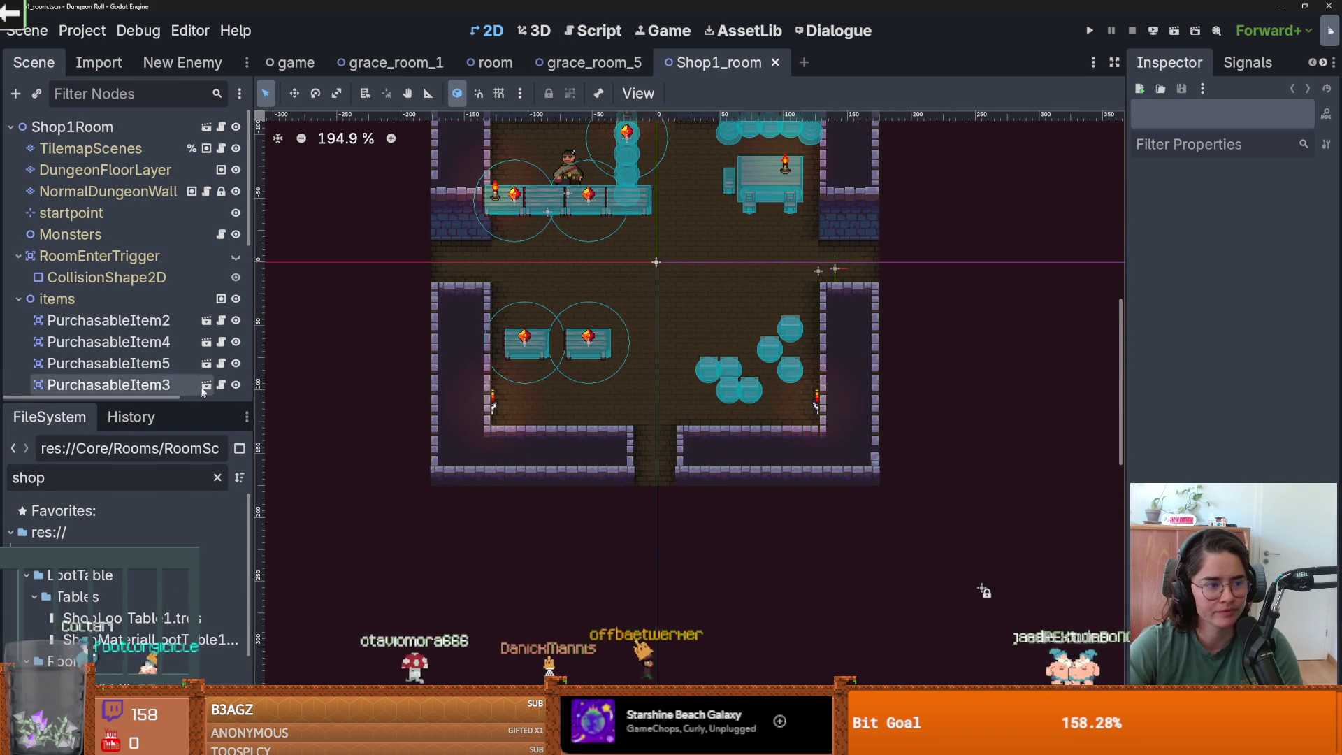
left_click(591, 62)
scroll(622, 268, "down", 2)
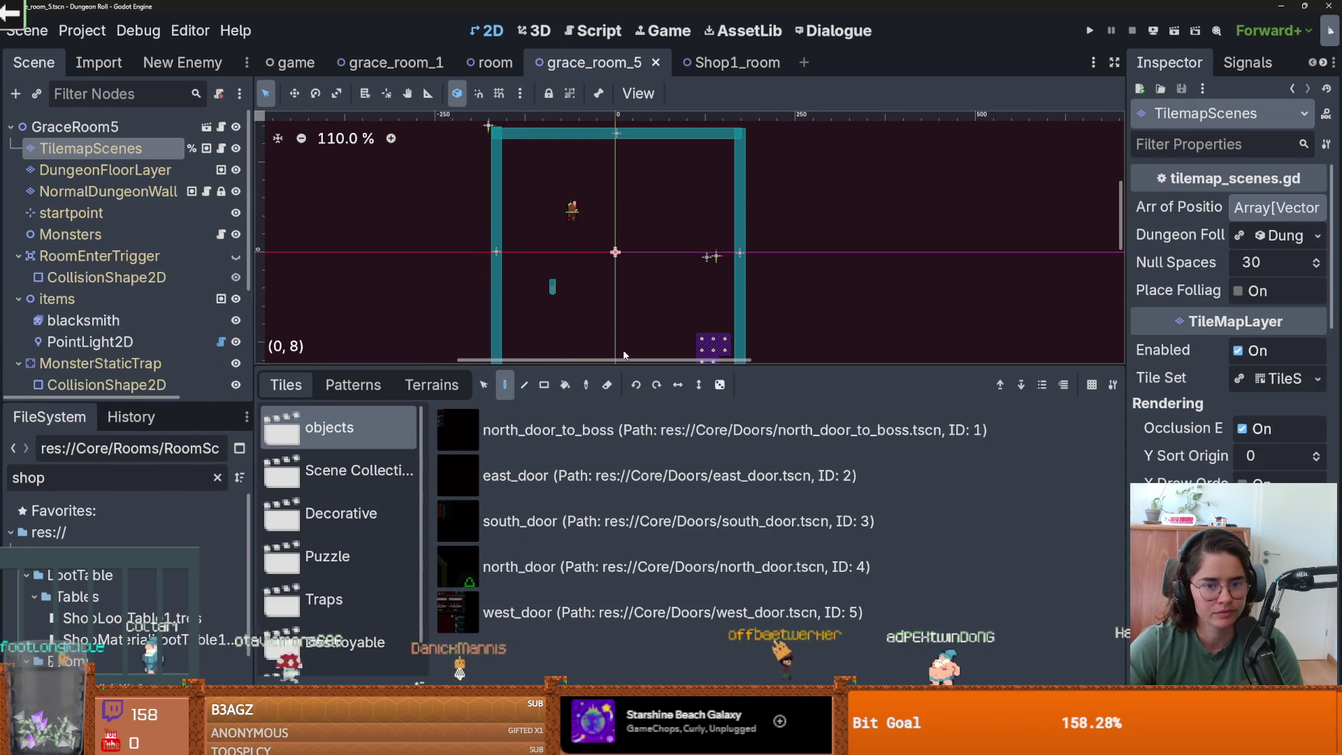
- Select the NormalDungeonWall layer and pick a wall tile from the TileMap Tiles atlas
left_click_drag(626, 364, 624, 559)
scroll(804, 447, "up", 4)
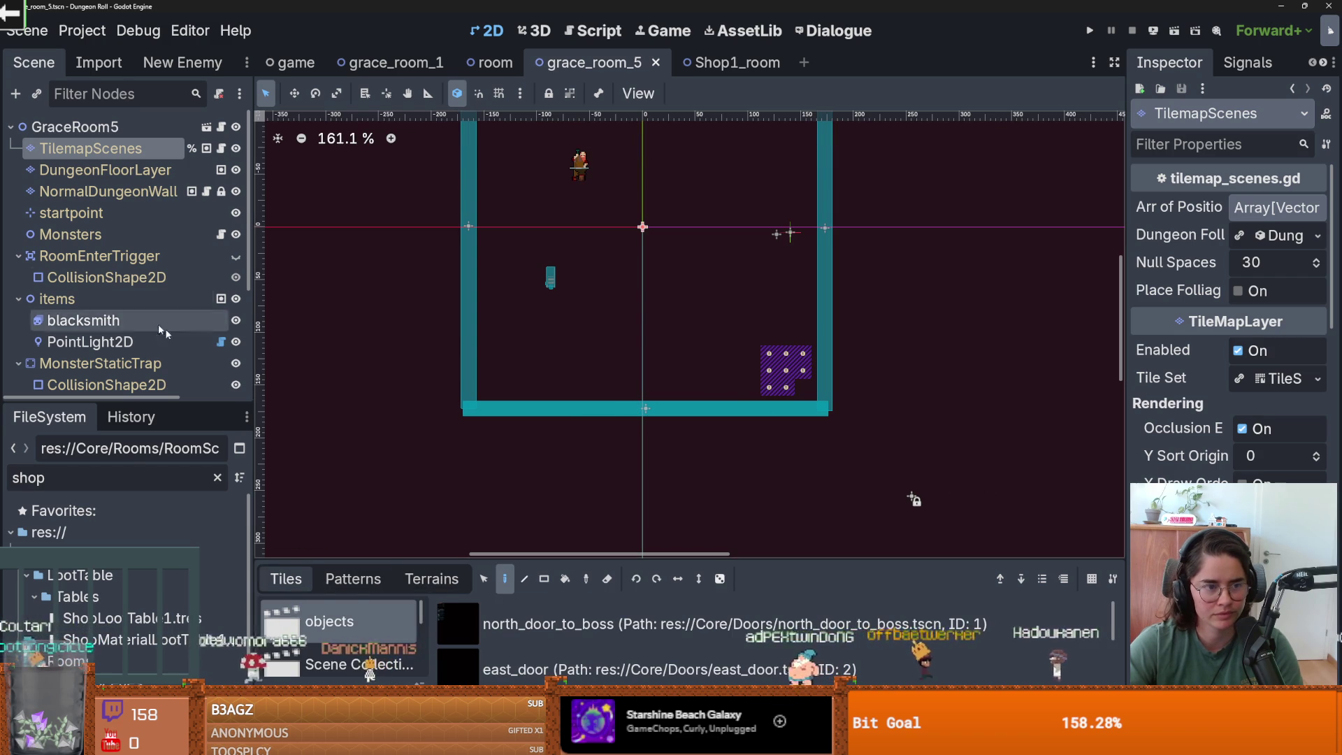
left_click(123, 210)
key("Up")
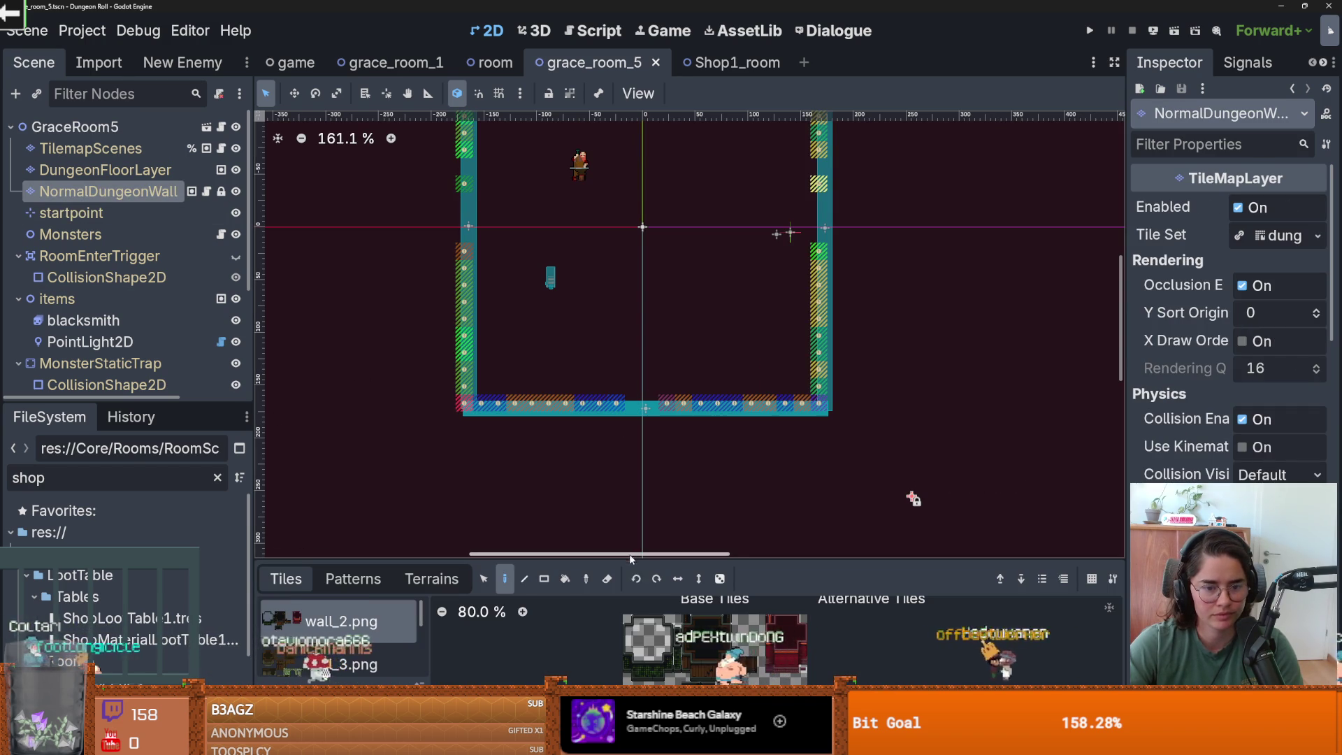
left_click(431, 579)
left_click_drag(429, 568, 429, 386)
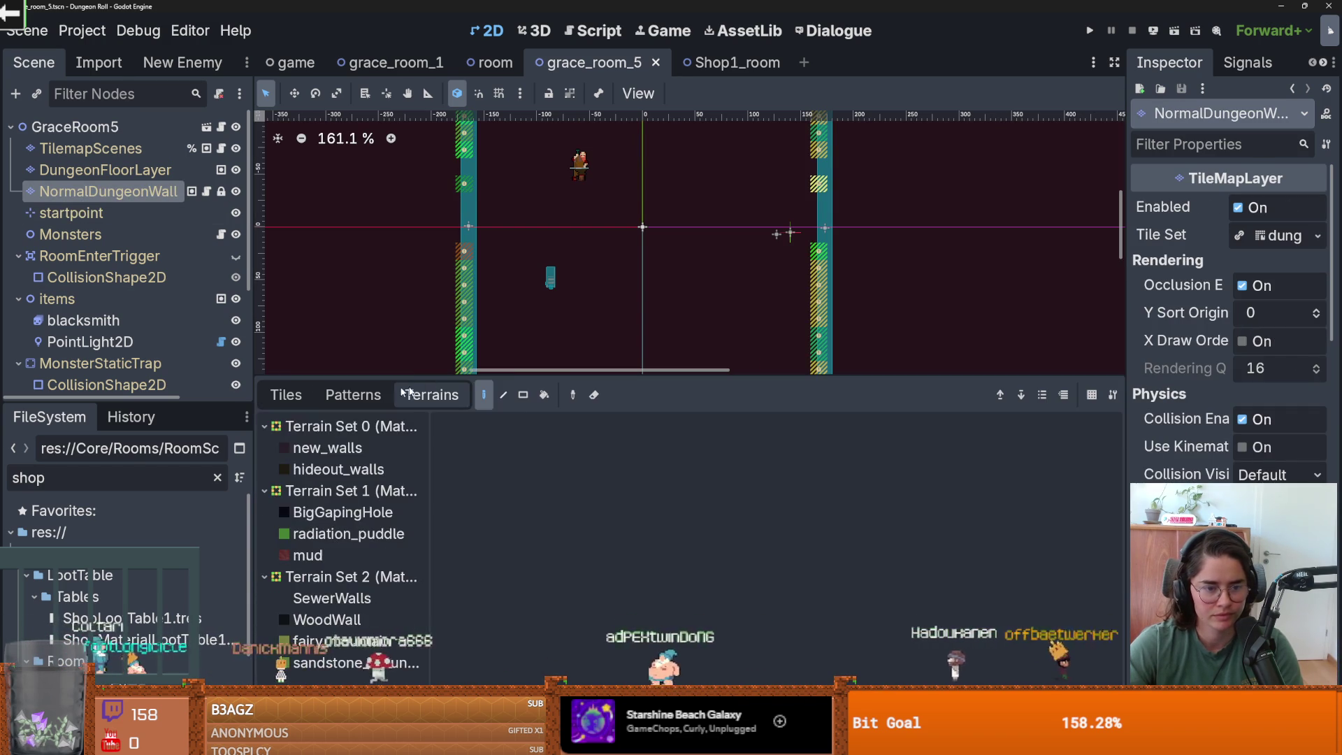
left_click(287, 394)
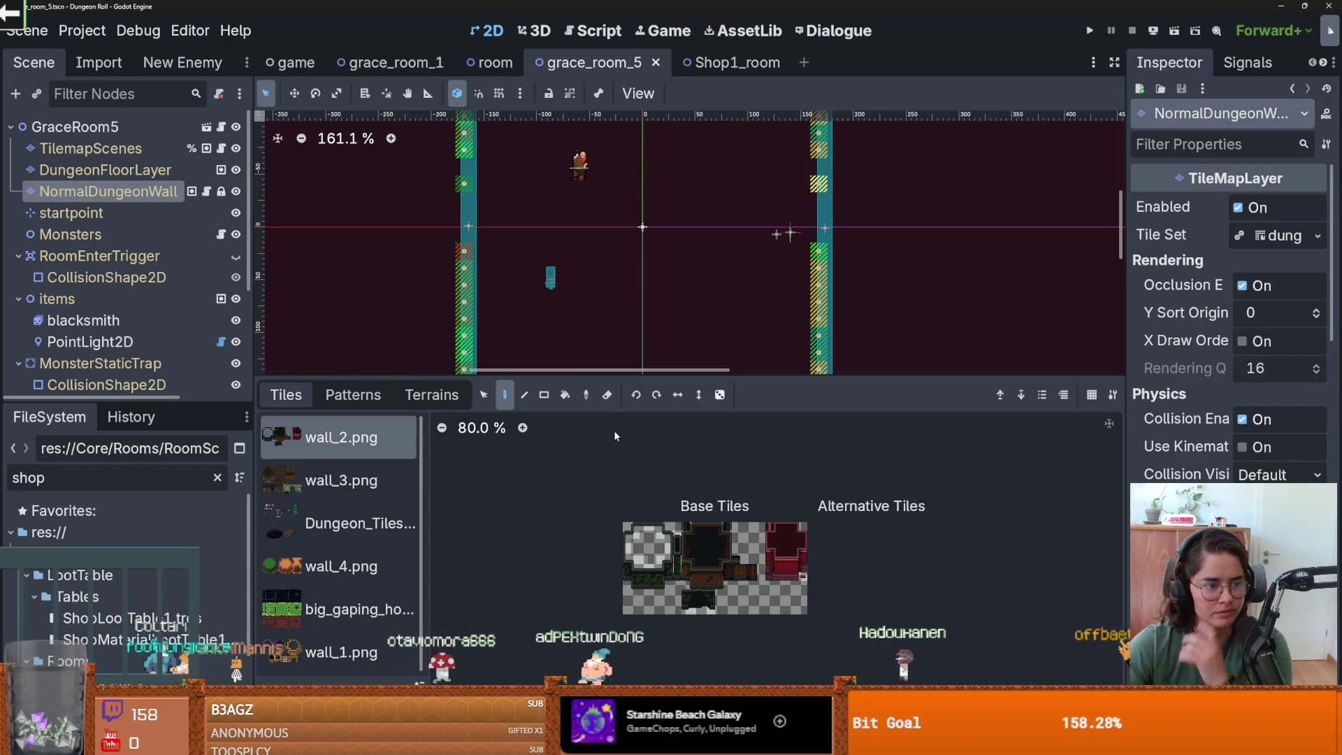
left_click_drag(662, 376, 662, 329)
scroll(745, 547, "up", 7)
left_click(769, 535)
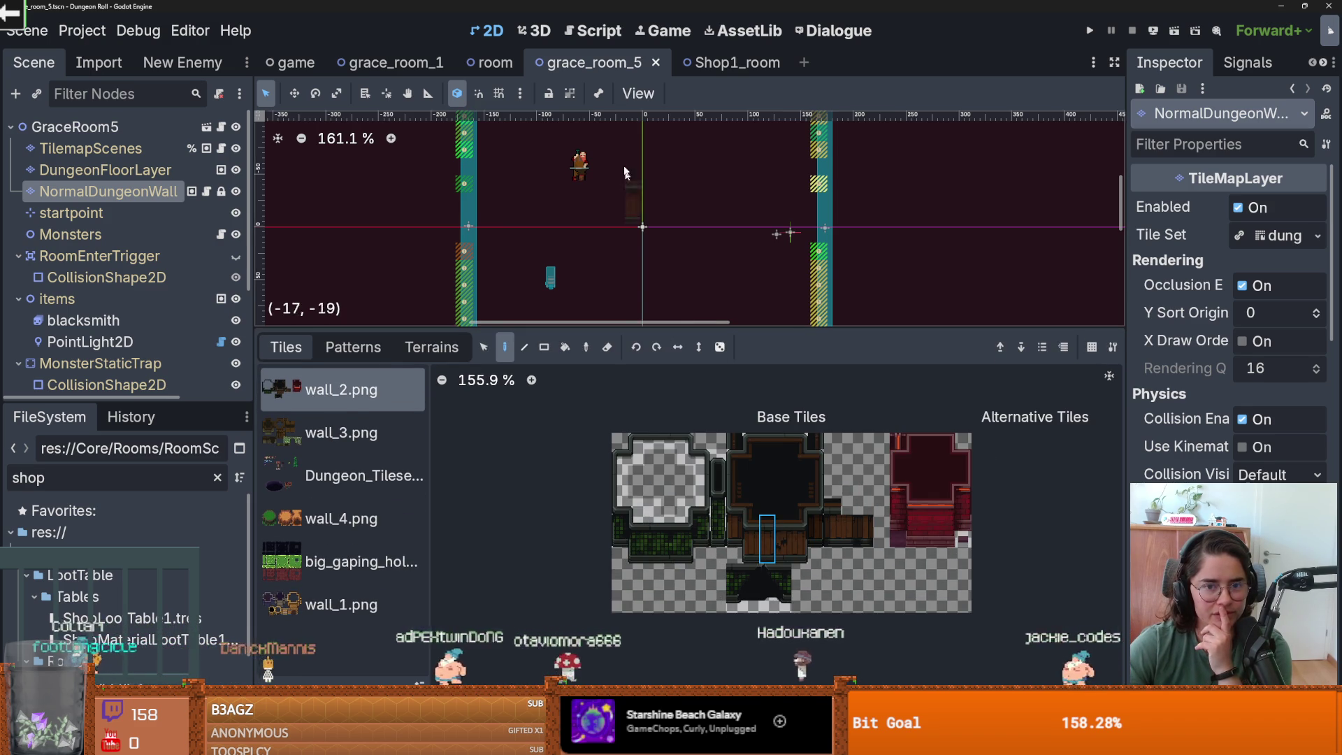
- Paint wall tiles along the top wall on both sides of the doorway
scroll(634, 189, "up", 3)
scroll(633, 189, "up", 2)
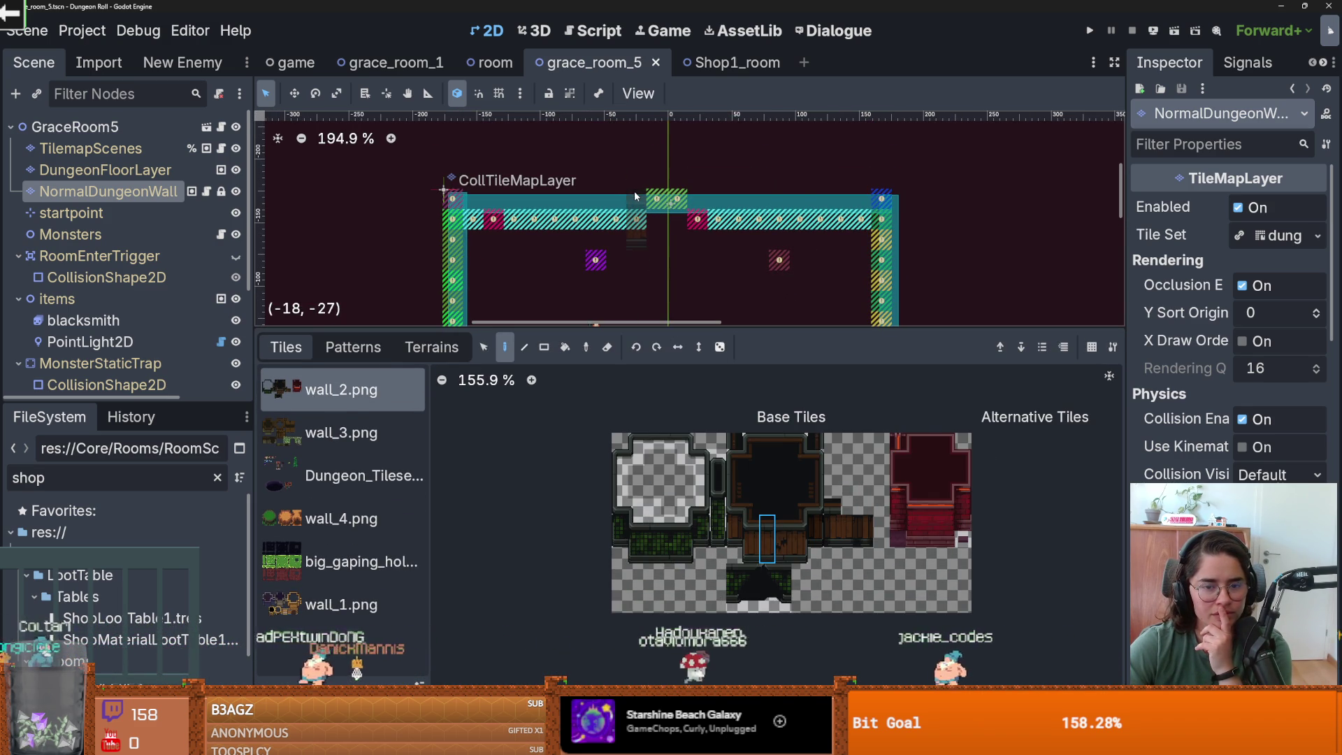
left_click_drag(634, 197, 475, 214)
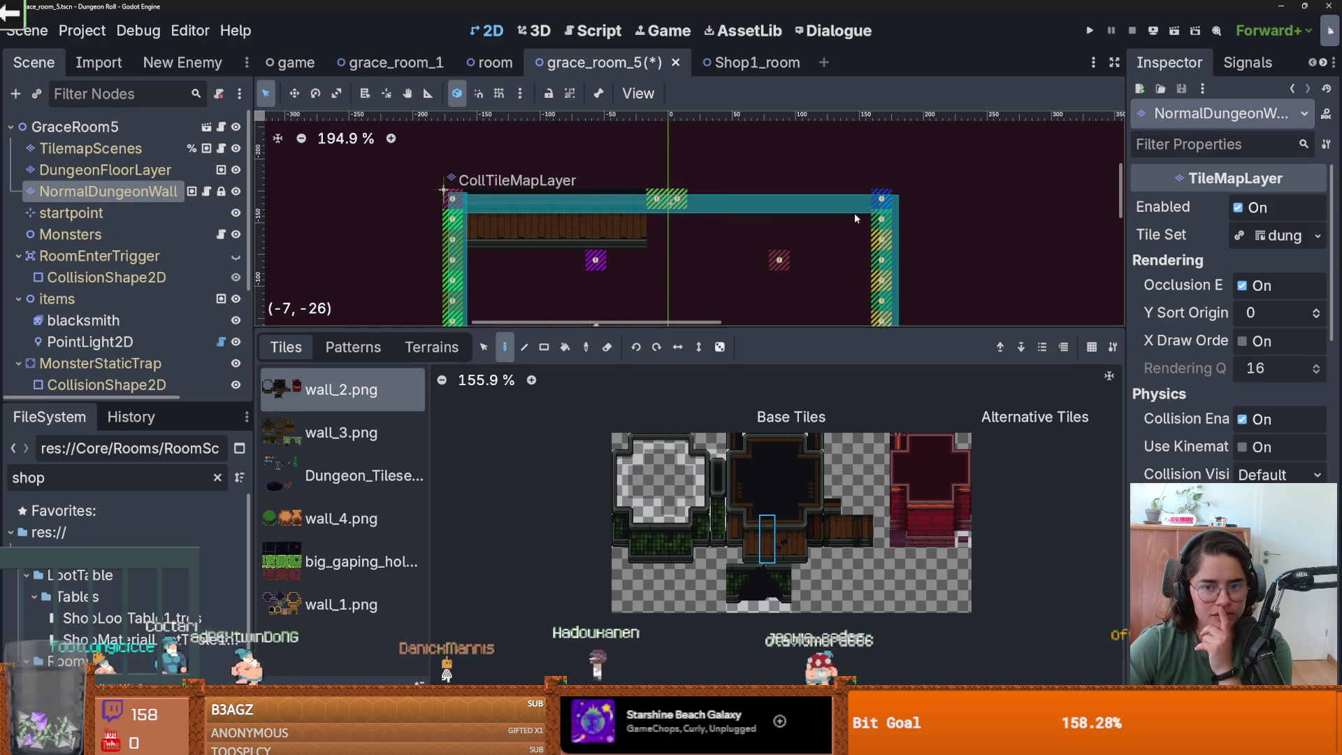
left_click_drag(716, 204, 863, 206)
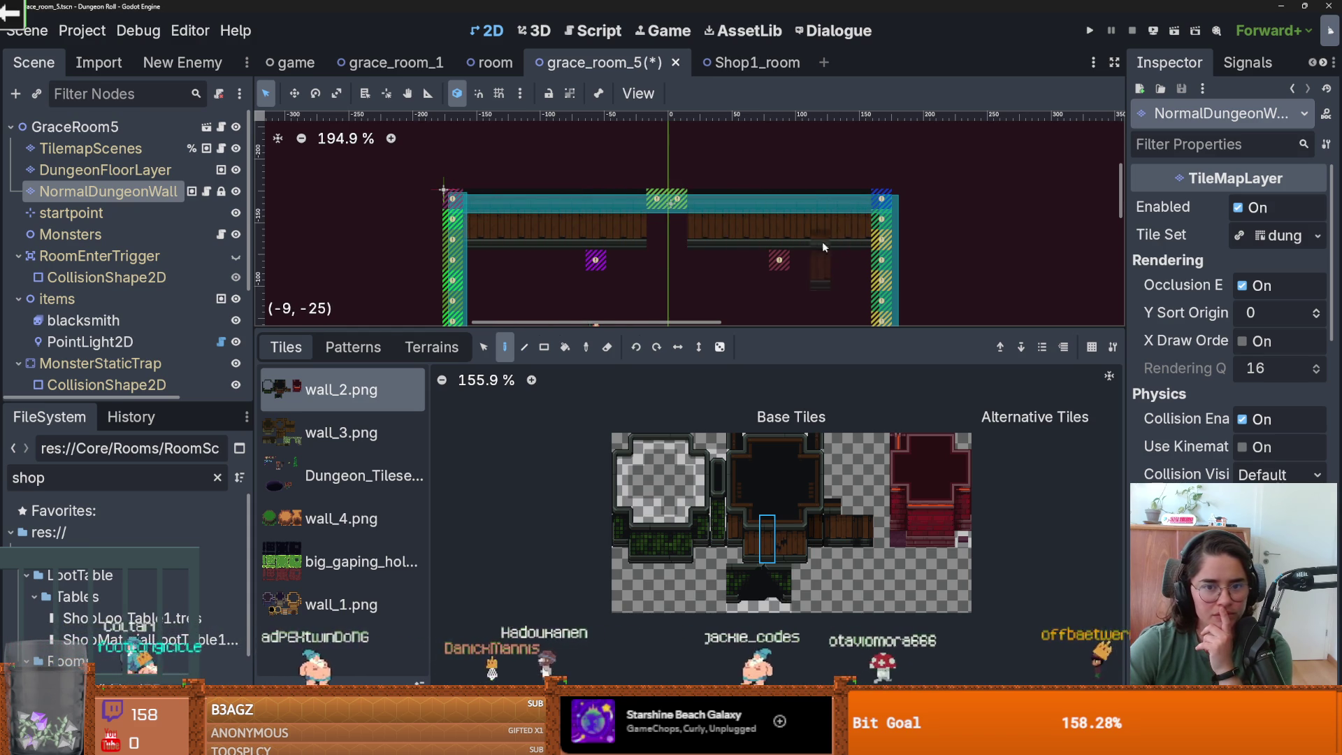
left_click_drag(795, 267, 781, 227)
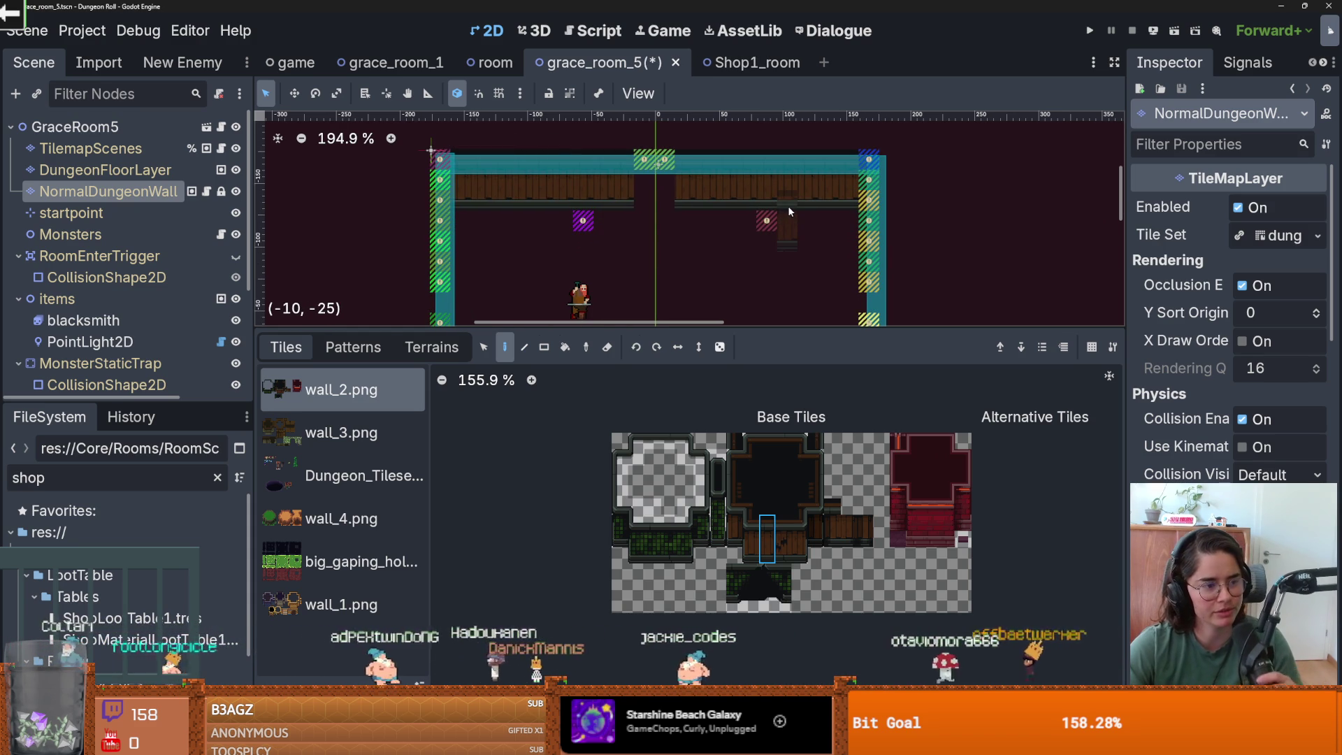
- Compare several neighbouring wall tiles in the atlas
scroll(722, 201, "down", 1)
scroll(725, 216, "right", 3)
scroll(616, 263, "up", 1)
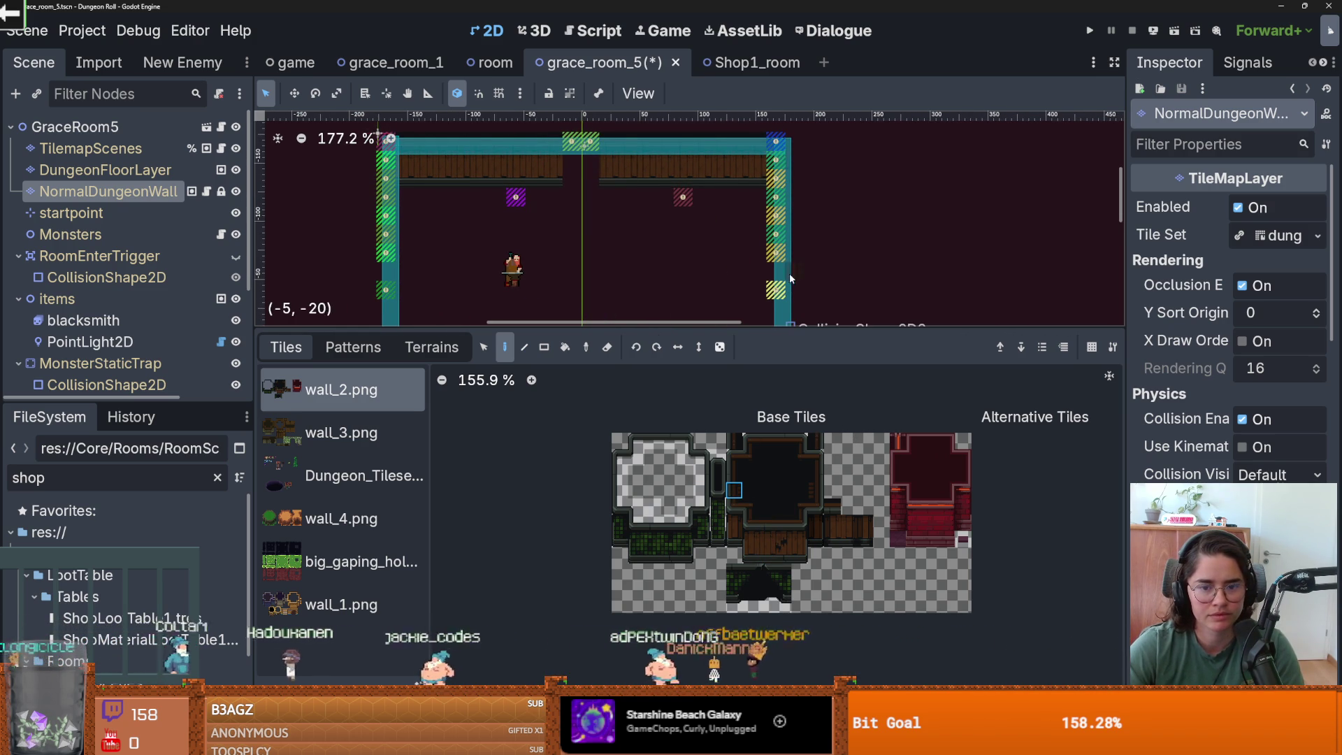
scroll(791, 278, "up", 3)
left_click(815, 457)
left_click(803, 458)
scroll(760, 191, "up", 3)
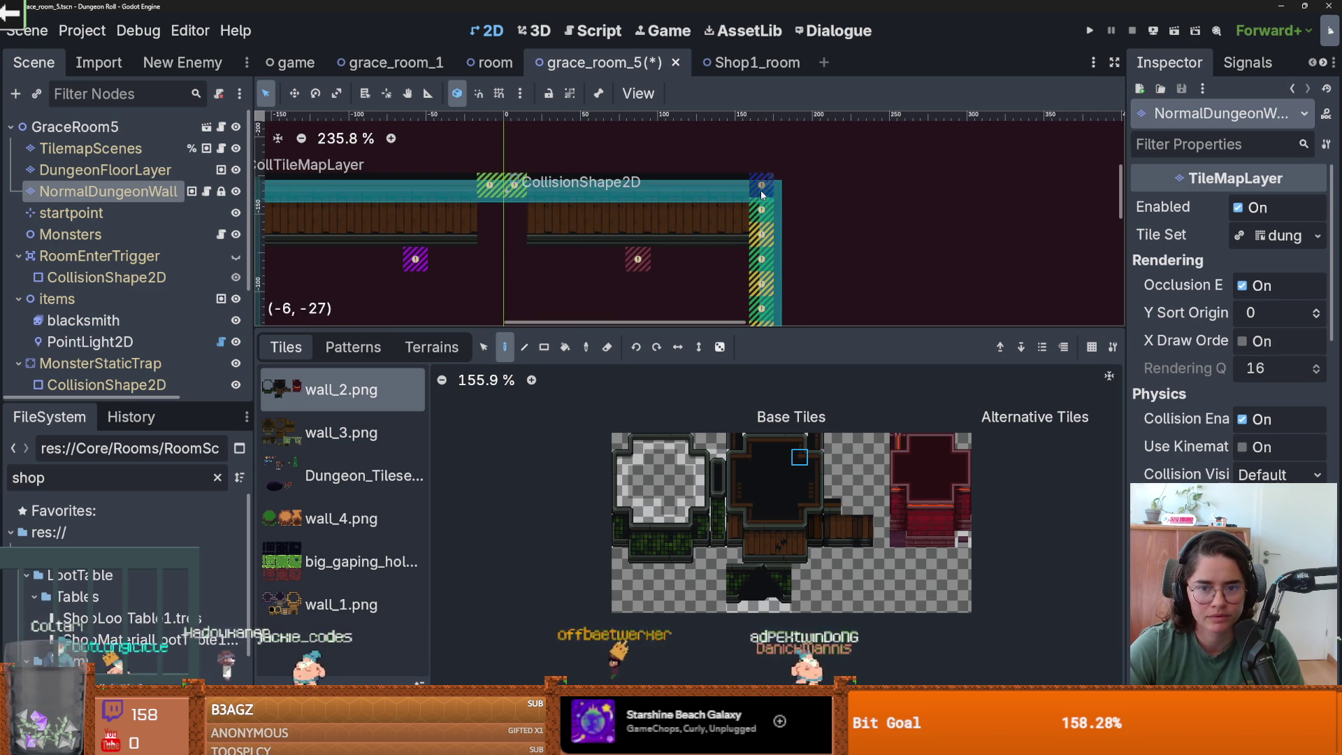
scroll(775, 203, "up", 6)
scroll(797, 218, "down", 1)
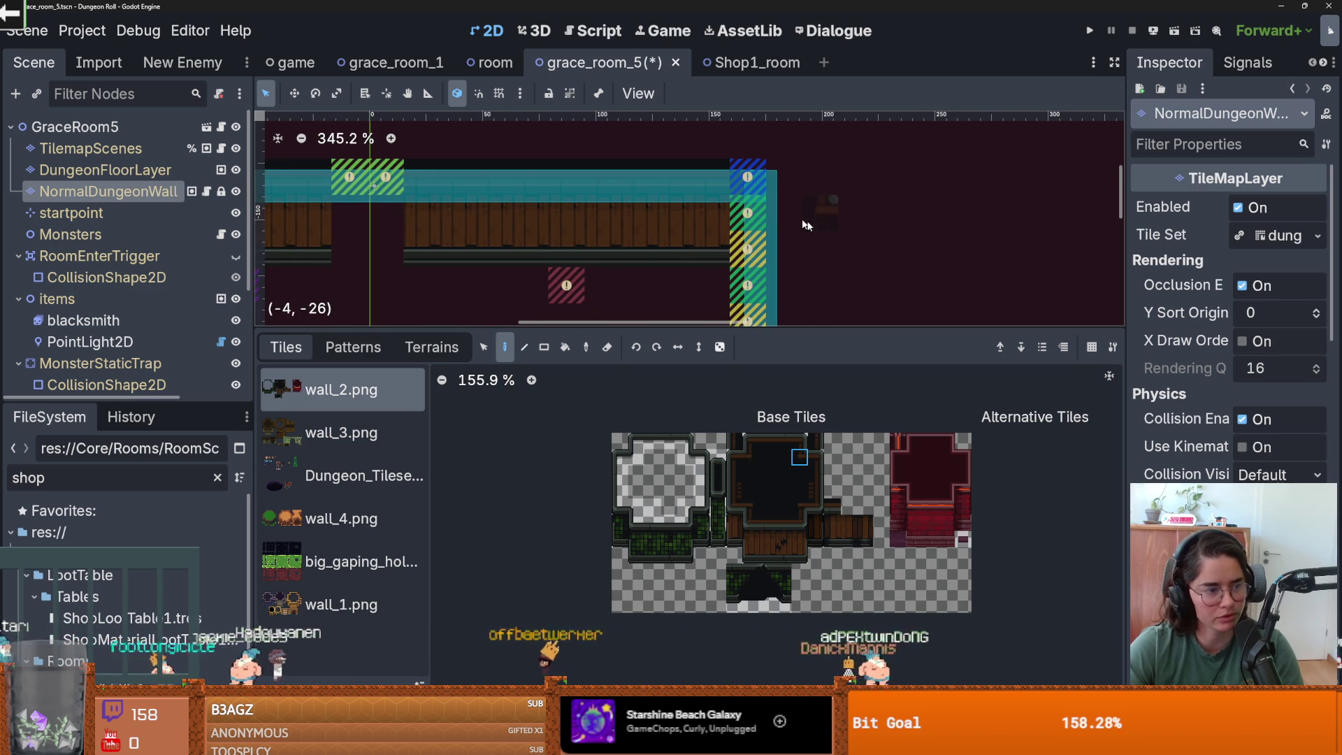
scroll(813, 222, "down", 2)
scroll(798, 212, "up", 2)
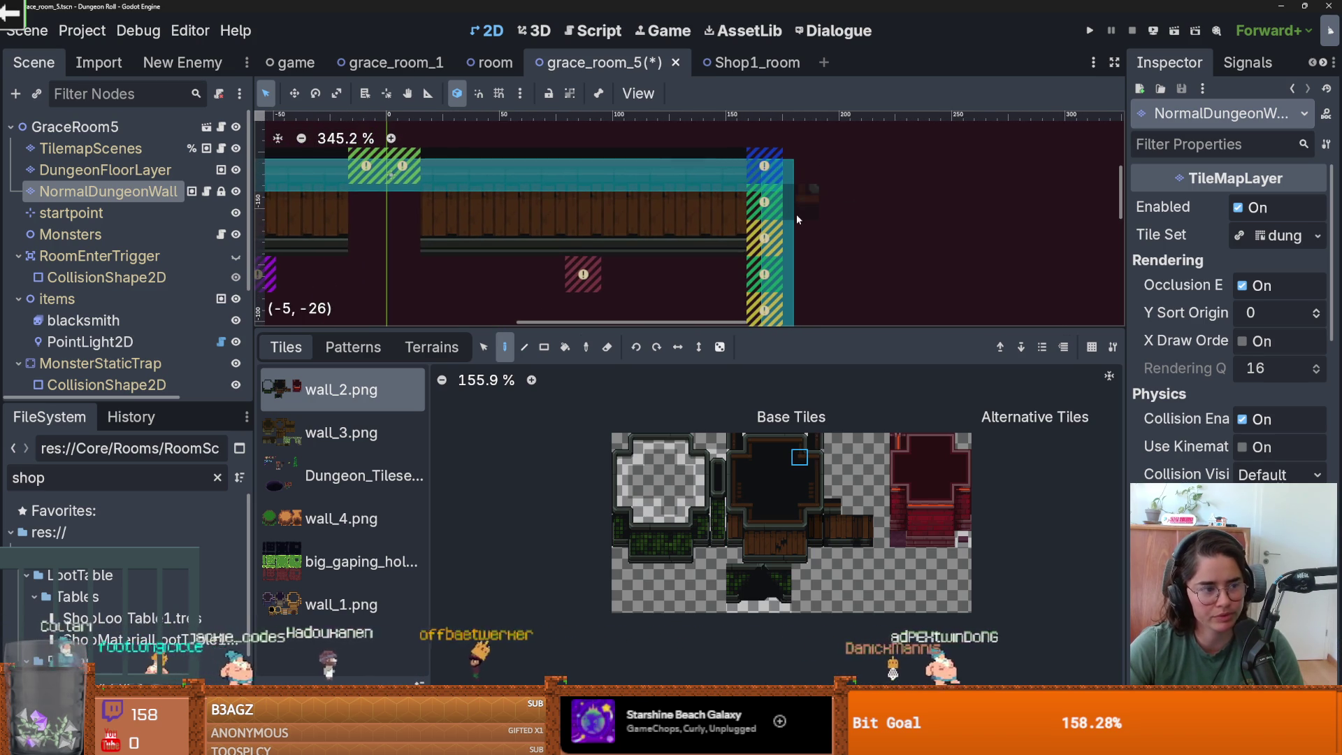
left_click(815, 474)
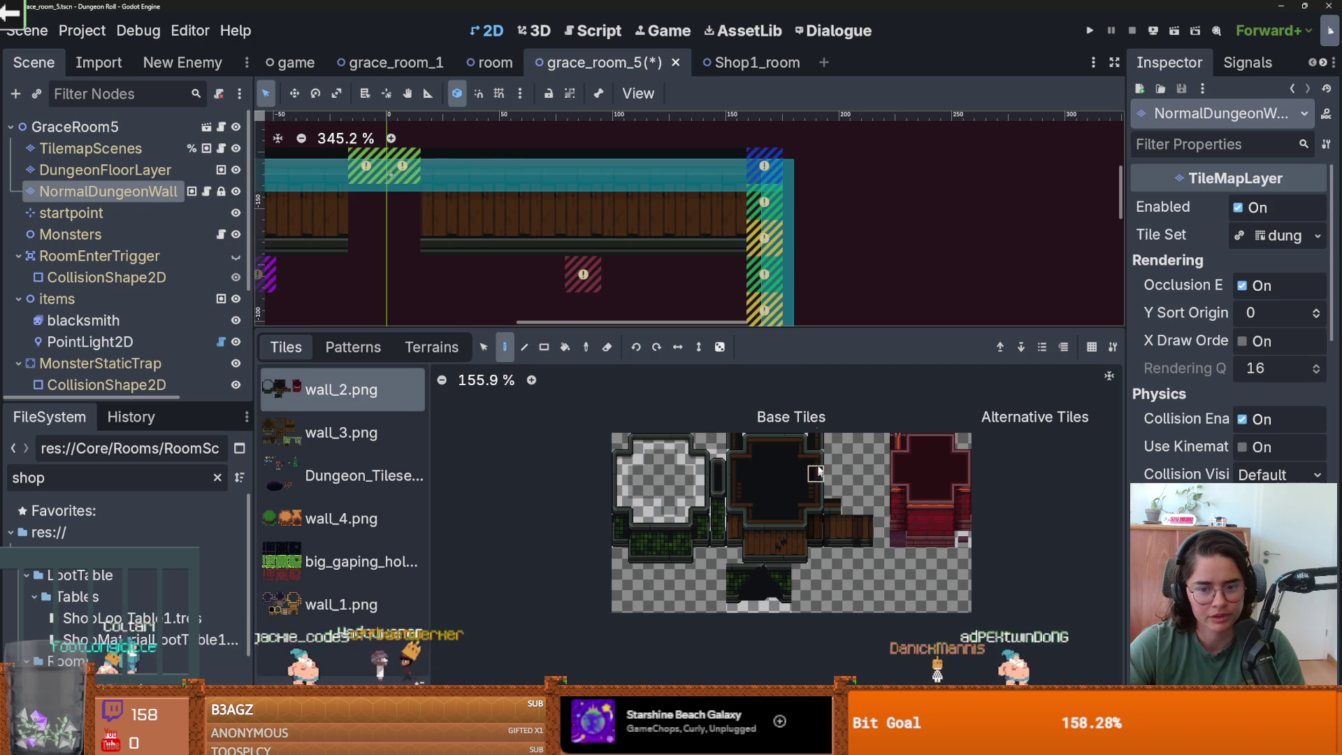
scroll(761, 179, "up", 2)
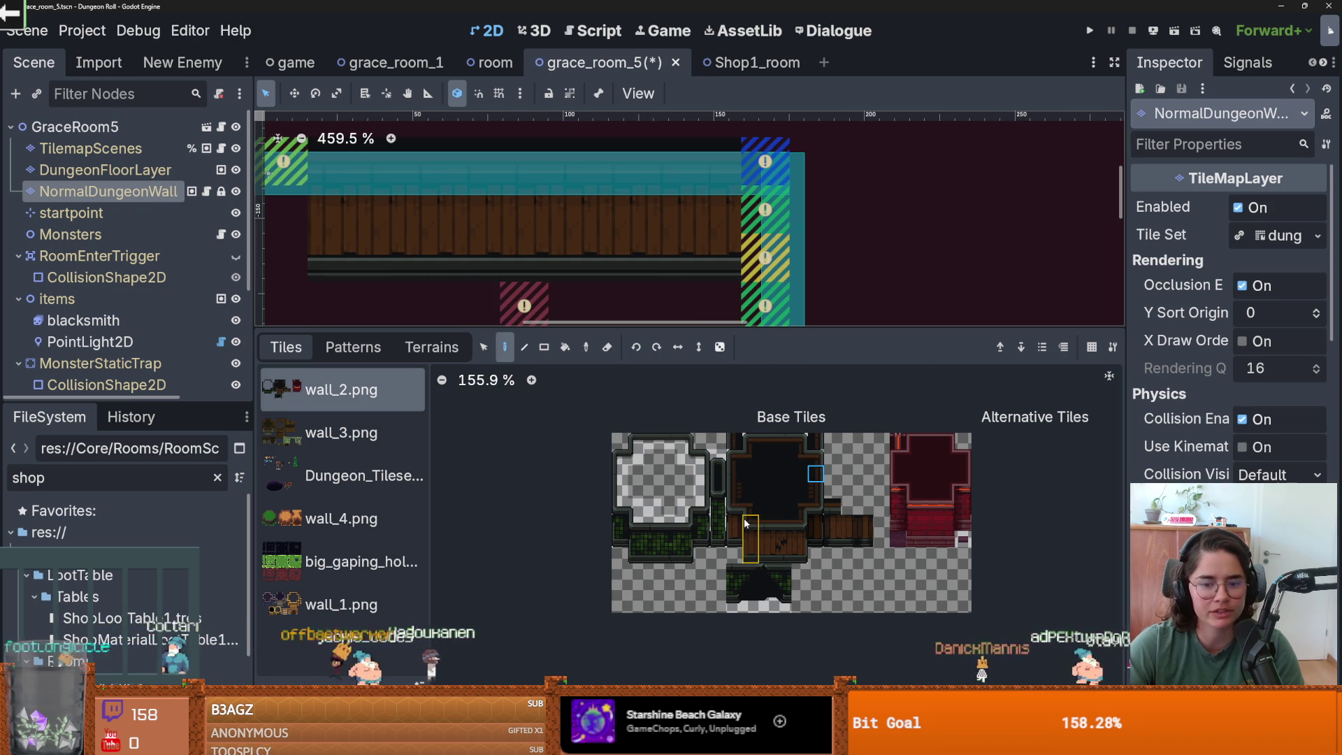
left_click(745, 455)
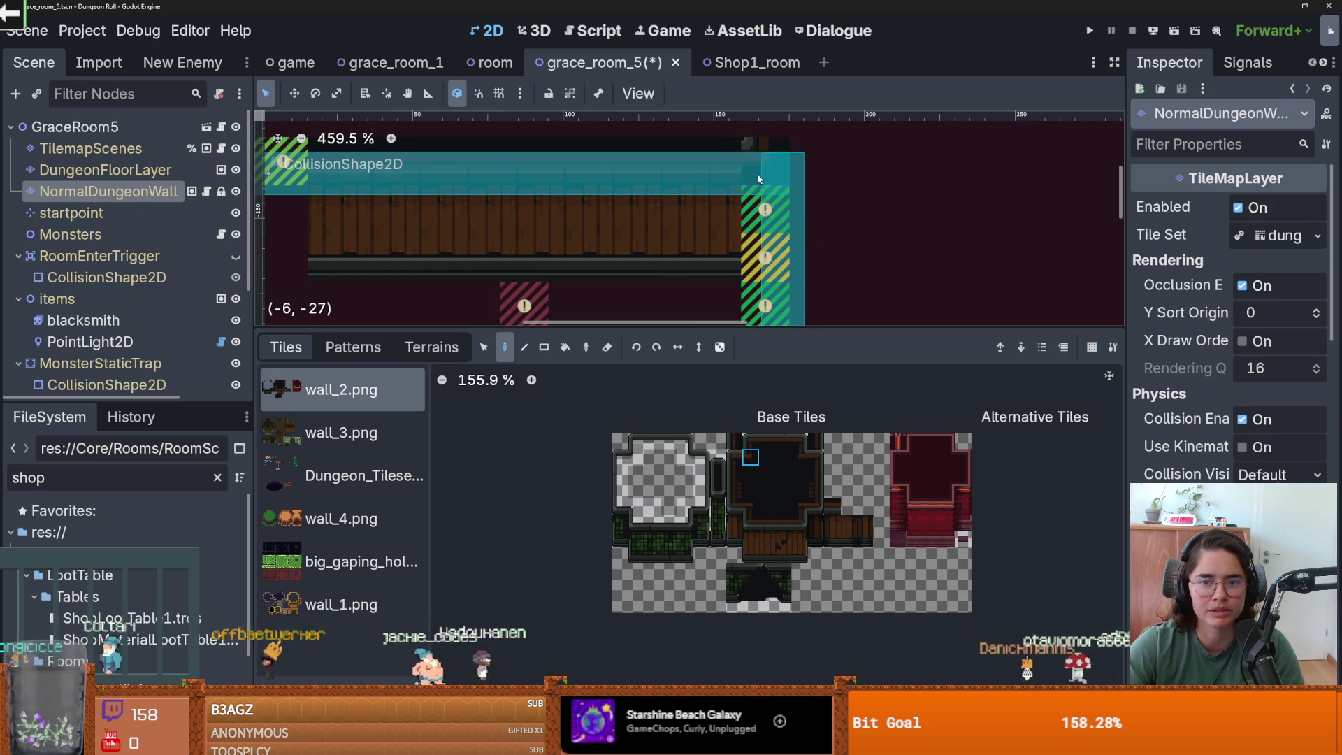
scroll(757, 173, "up", 1)
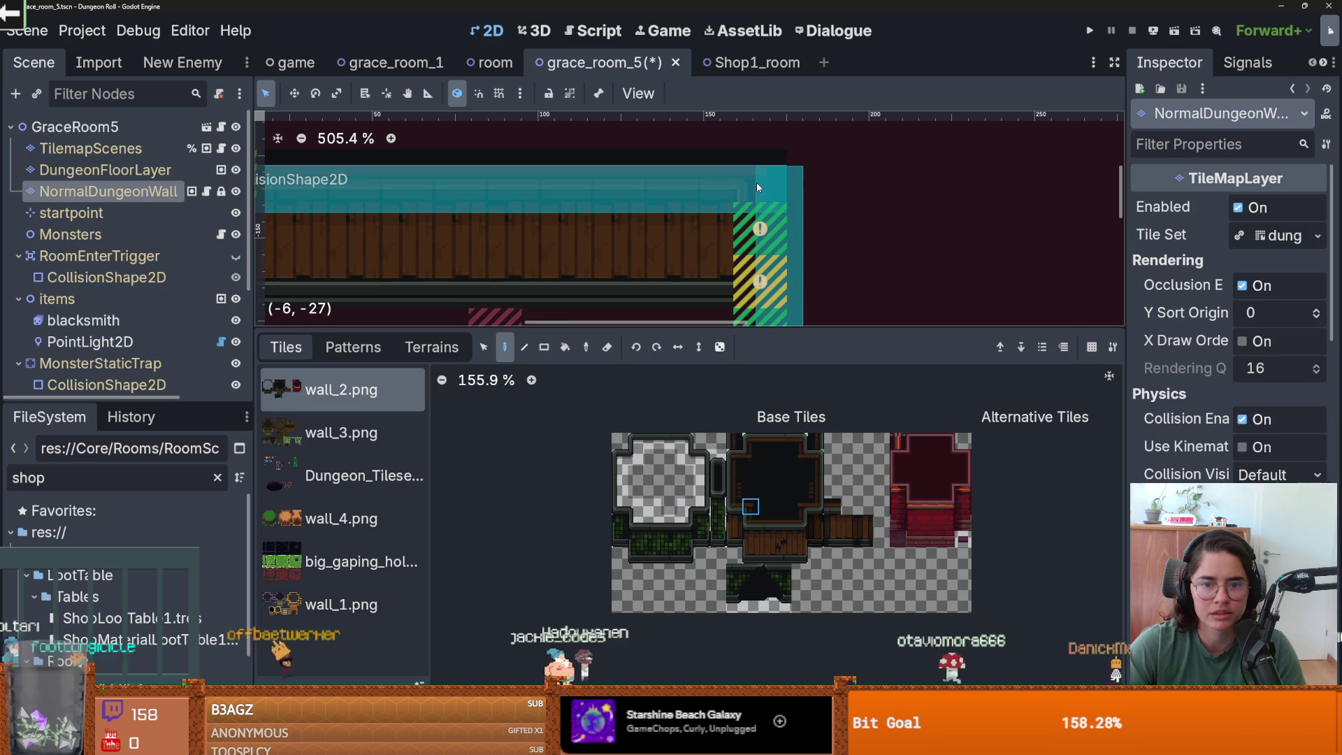
scroll(343, 294, "down", 2)
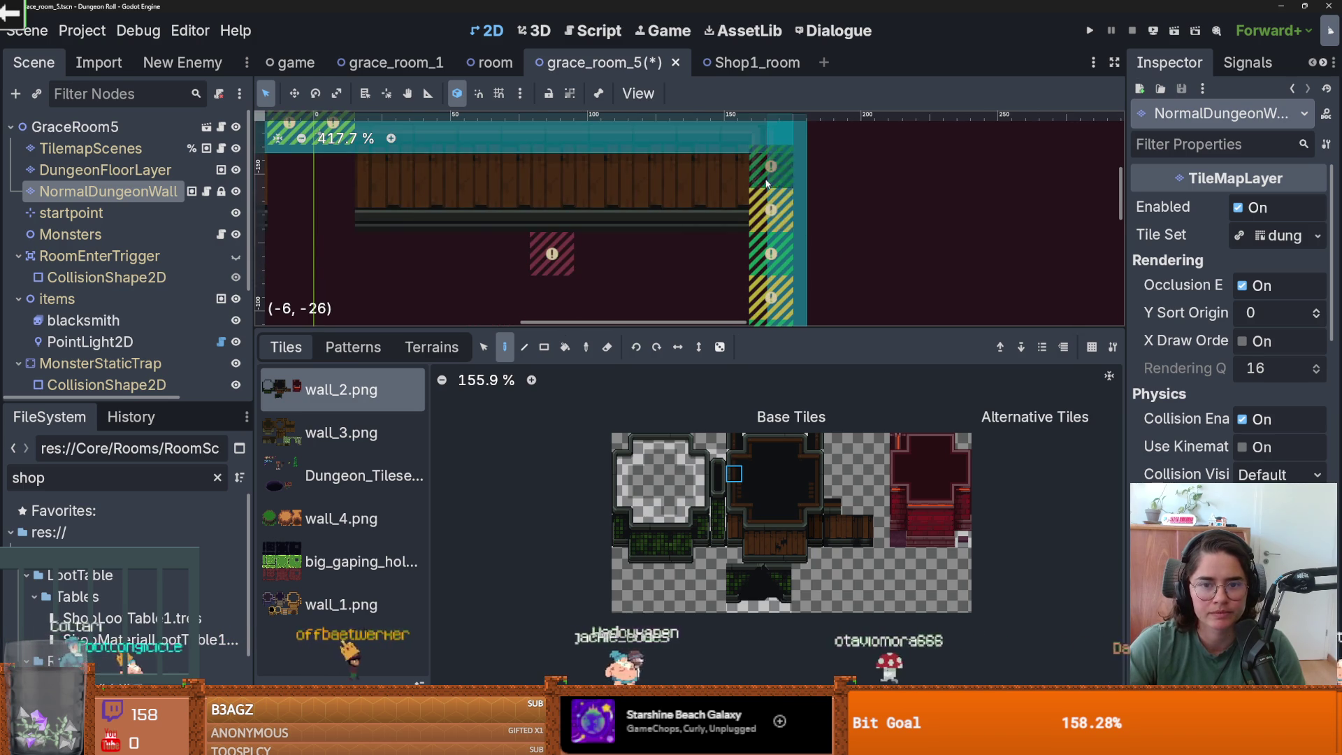
scroll(783, 224, "down", 2)
scroll(832, 250, "down", 7)
- Choose the new_walls terrain, view the saved patterns, then select DungeonFloorLayer
left_click_drag(824, 246, 796, 200)
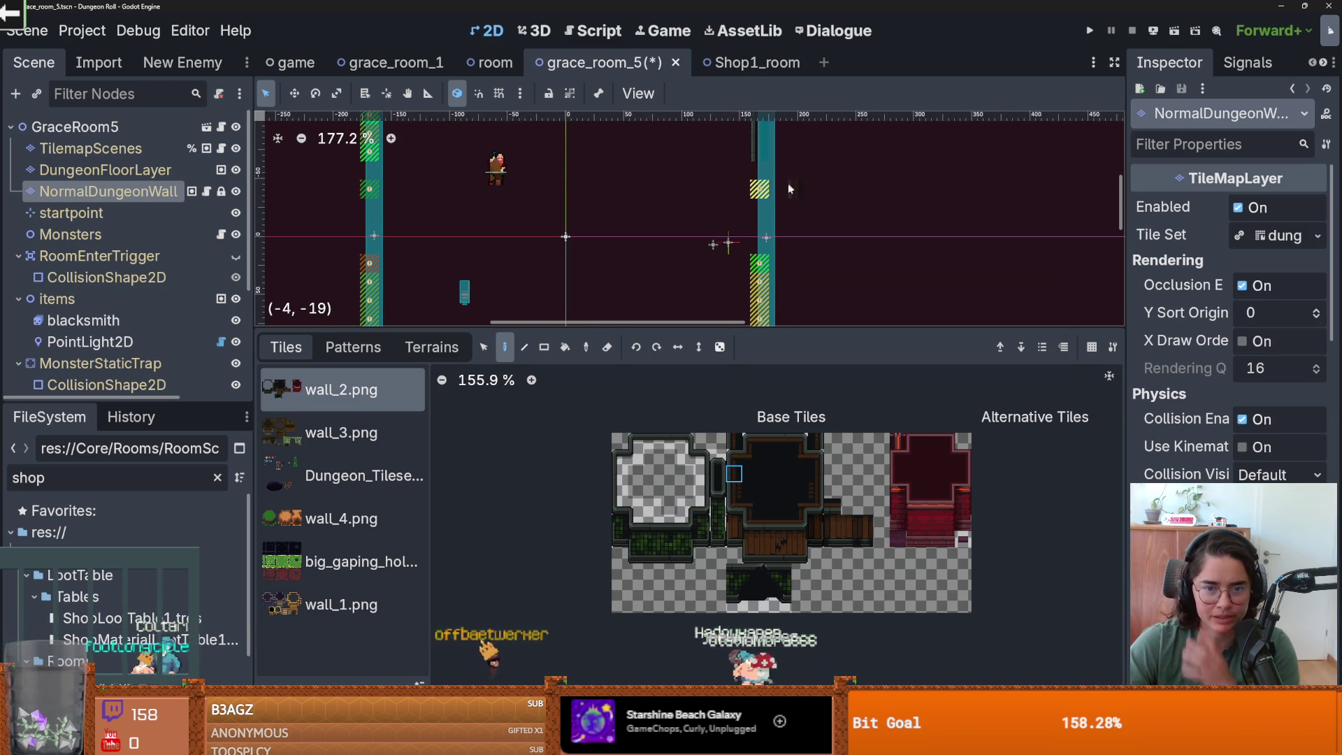
left_click(443, 350)
left_click(337, 401)
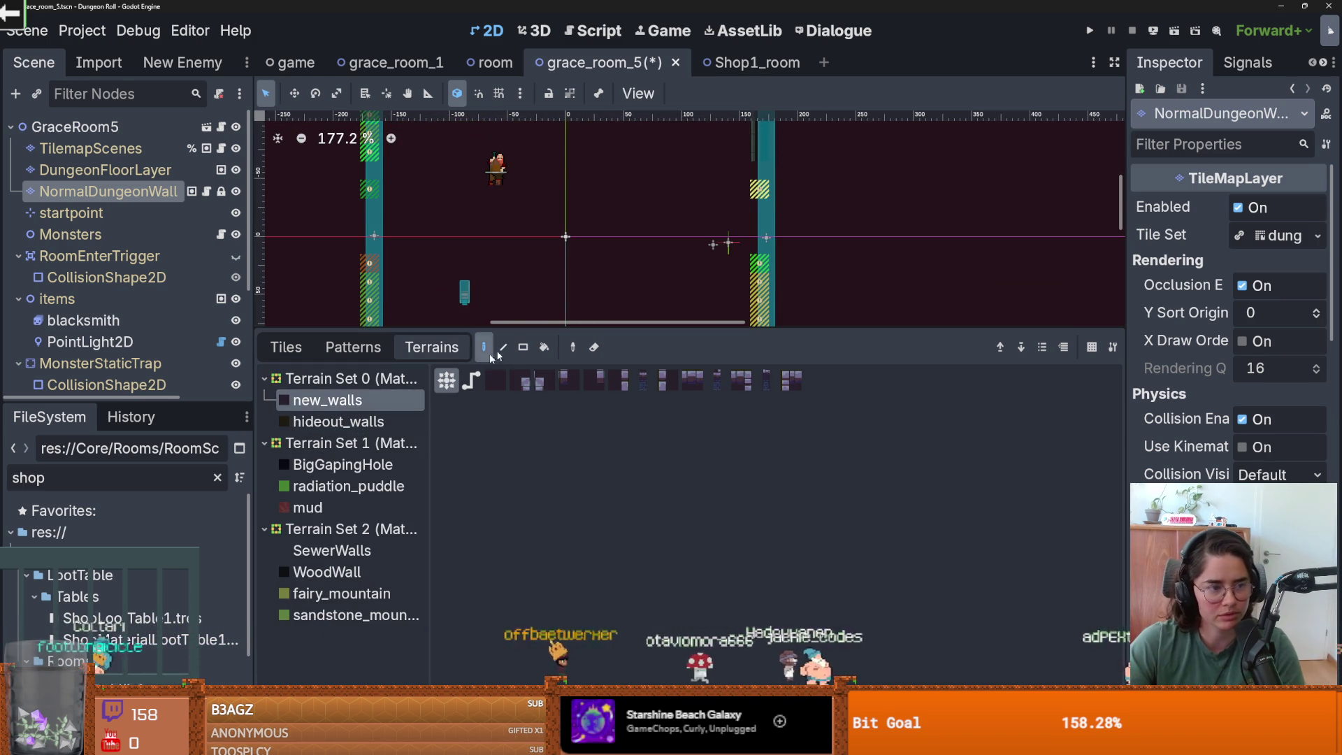
left_click(334, 353)
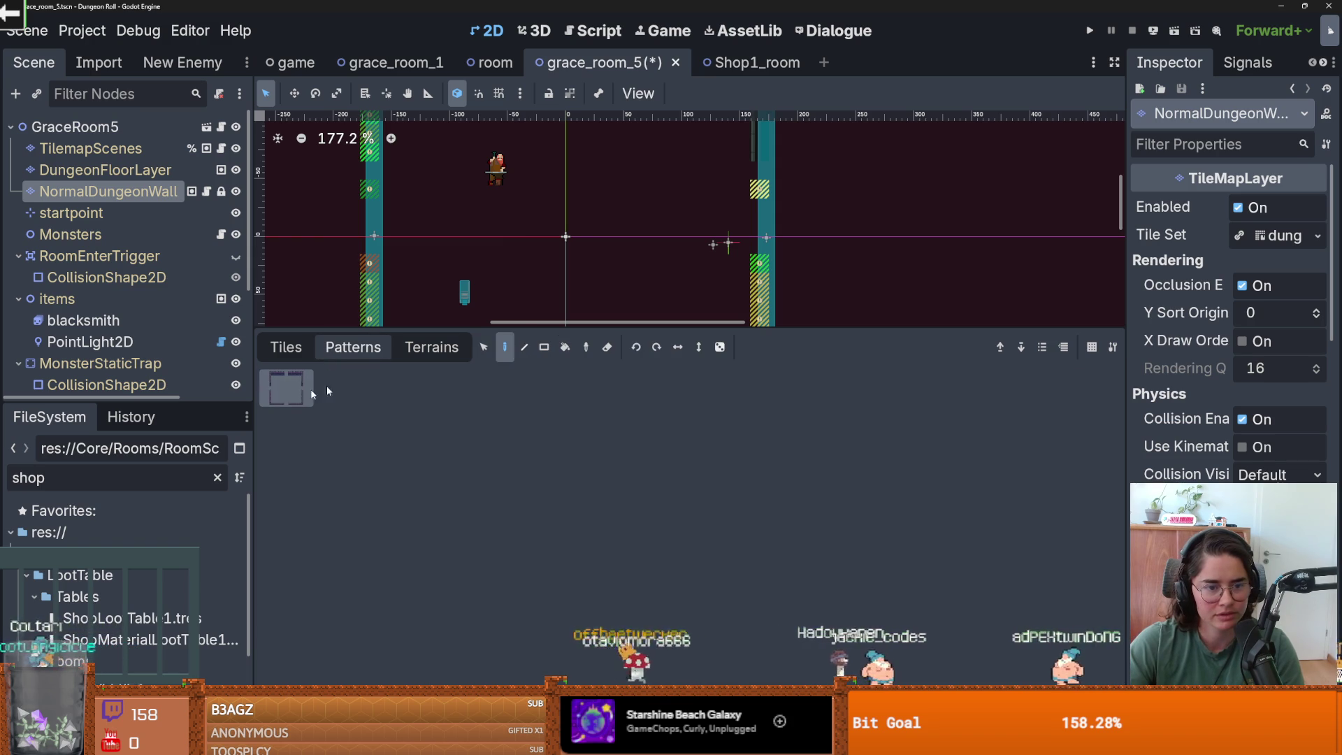
left_click(105, 170)
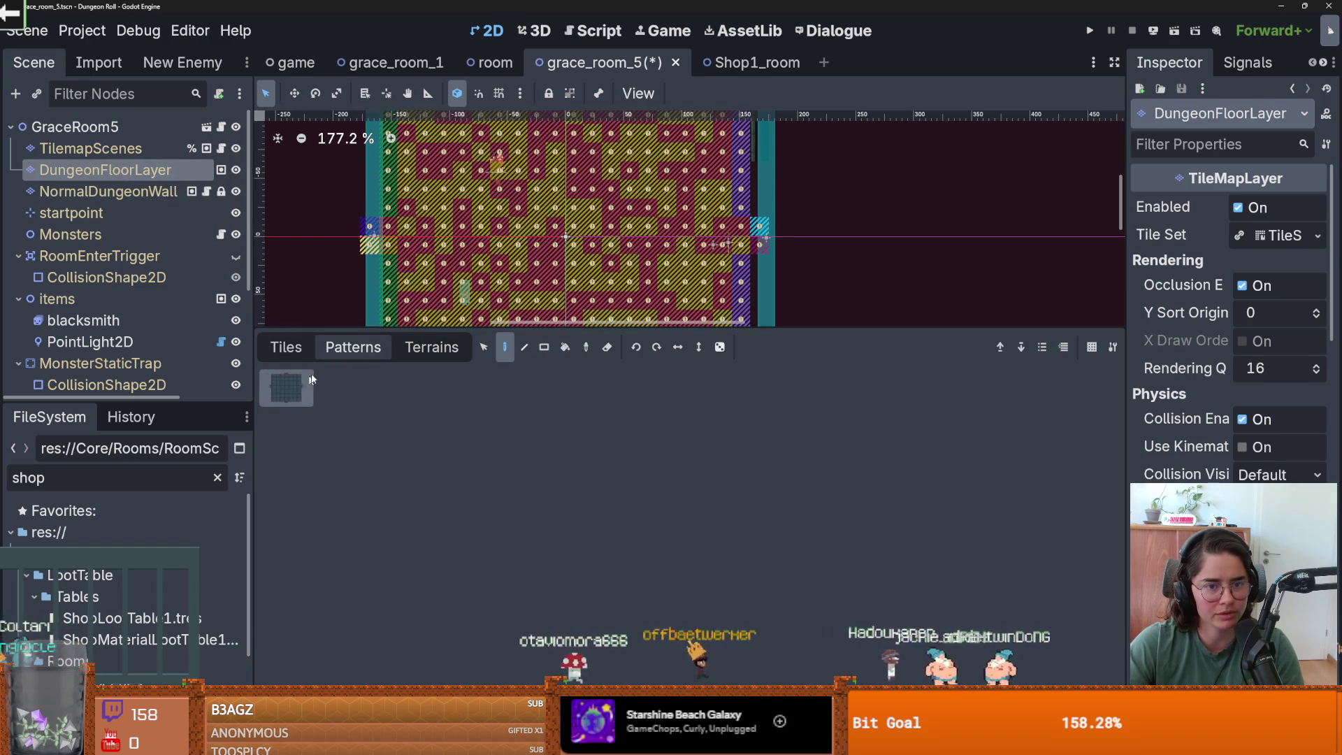
- Clear the floor tiles along the room's top wall row
scroll(583, 231, "down", 3)
scroll(585, 231, "down", 2)
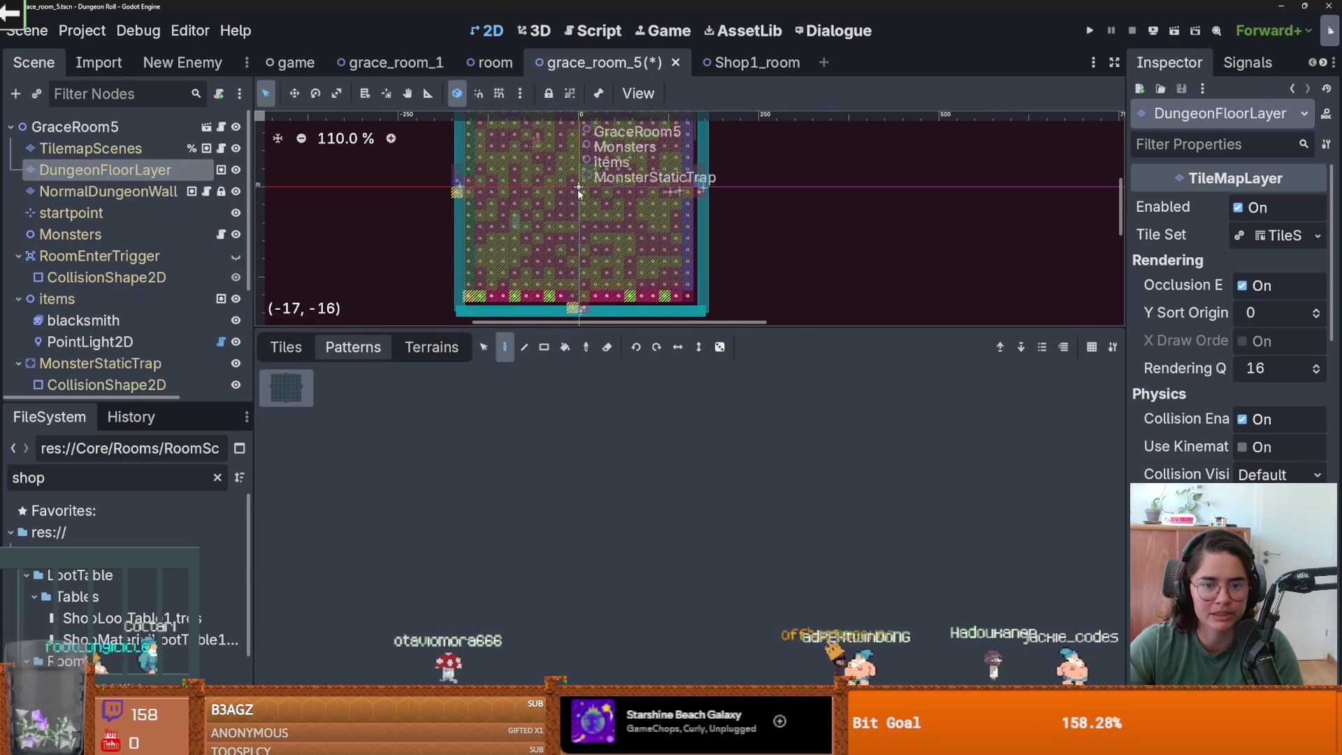
key("Escape")
scroll(578, 198, "up", 4)
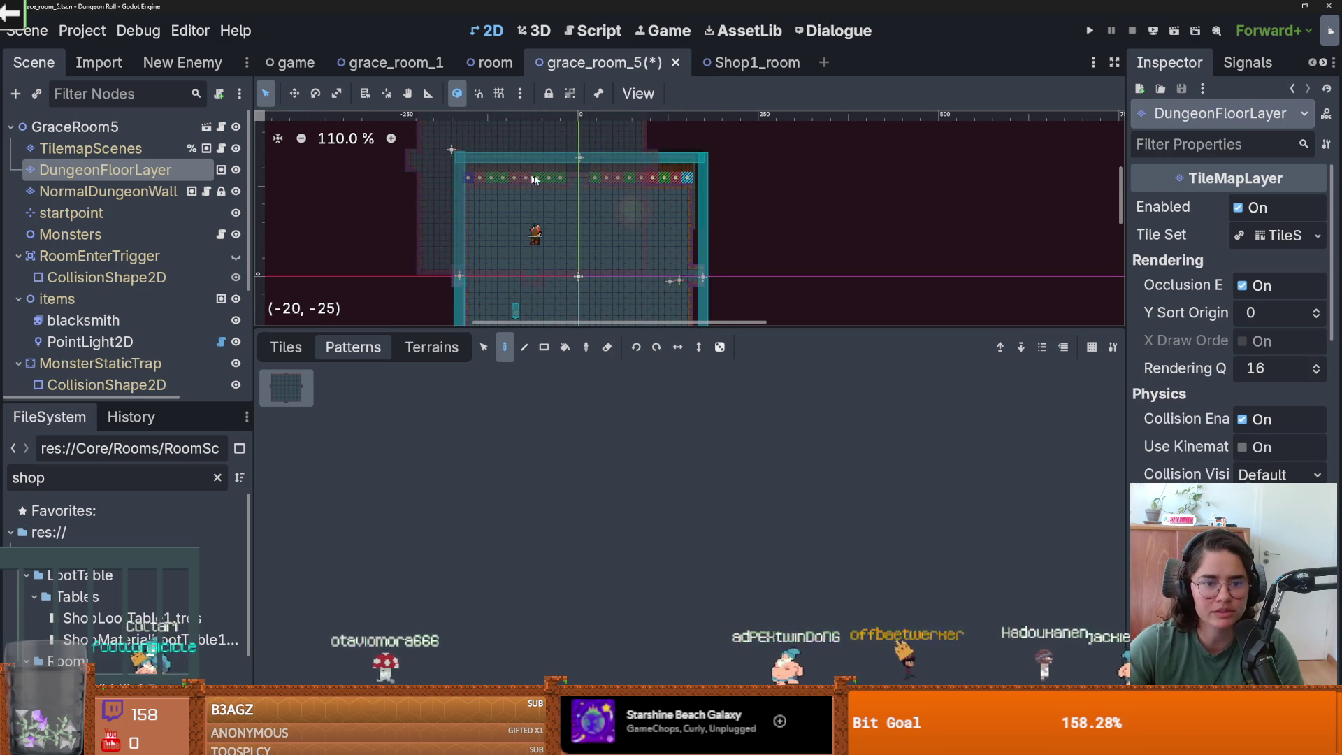
left_click_drag(464, 174, 664, 186)
scroll(692, 196, "down", 2, "ctrl")
scroll(699, 202, "up", 2, "ctrl")
scroll(706, 210, "down", 5)
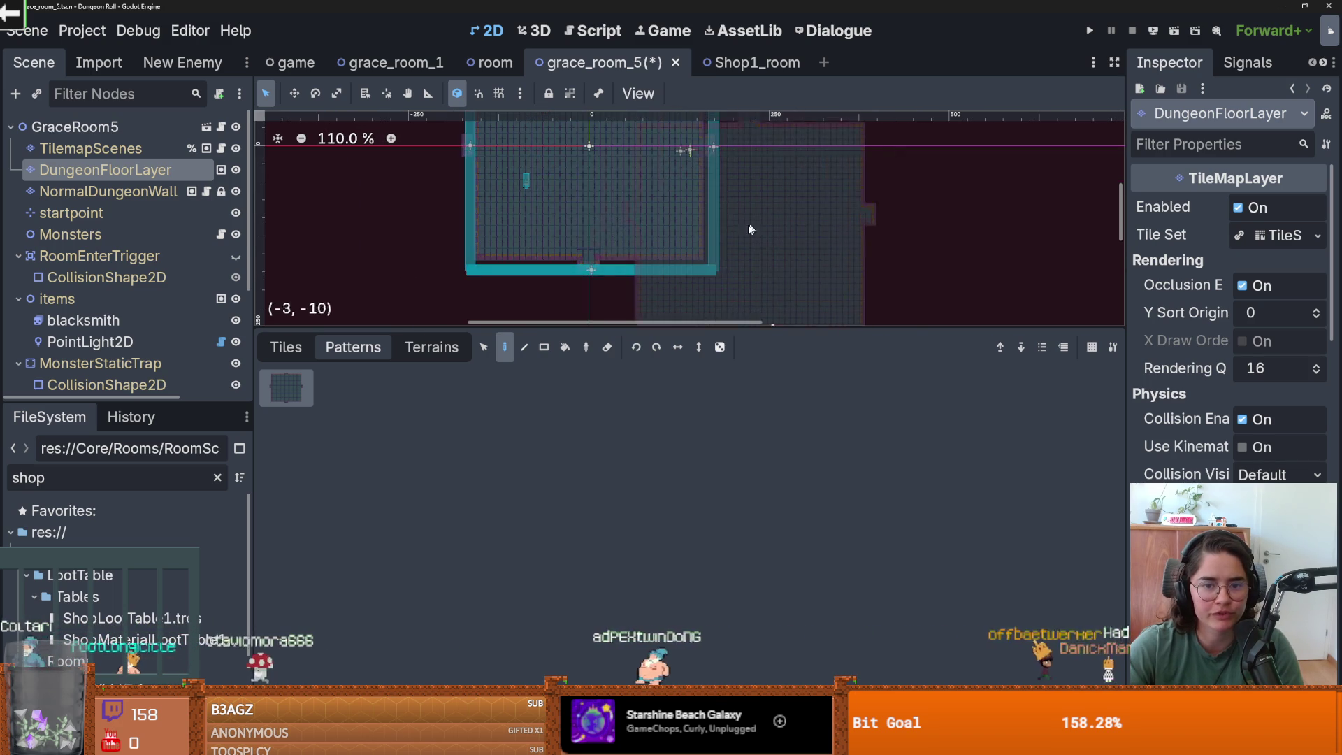
scroll(713, 222, "left", 3)
- Browse the floor layer's tile atlases, terrains and saved patterns
left_click(286, 347)
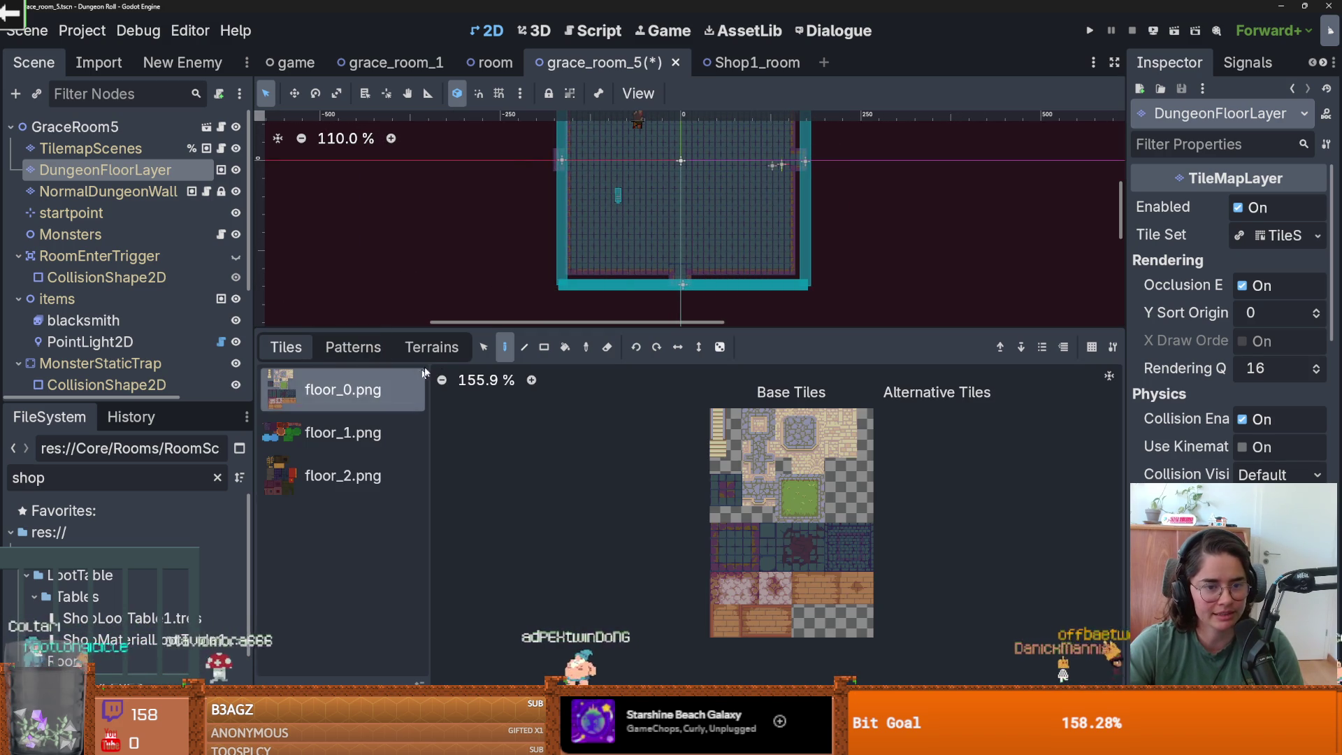
left_click_drag(626, 326, 626, 462)
scroll(699, 315, "up", 2, "ctrl")
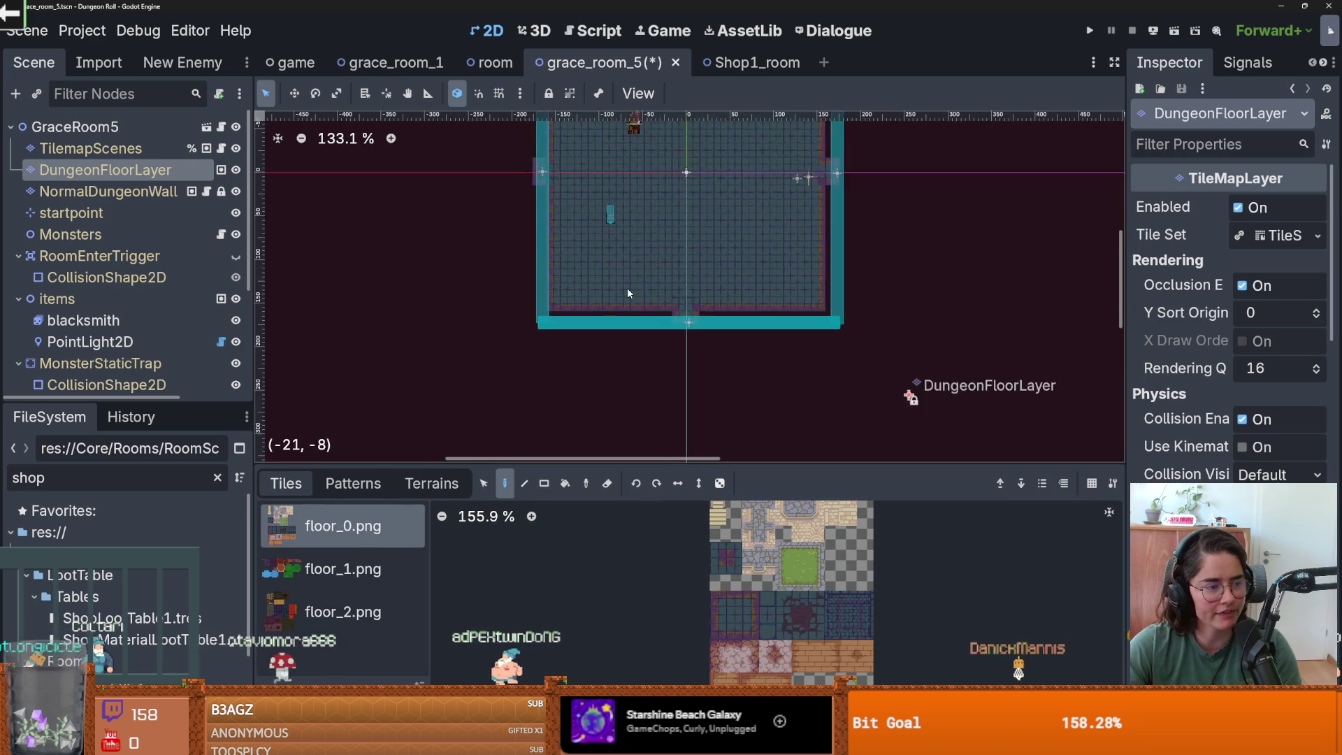
scroll(650, 263, "up", 1, "ctrl")
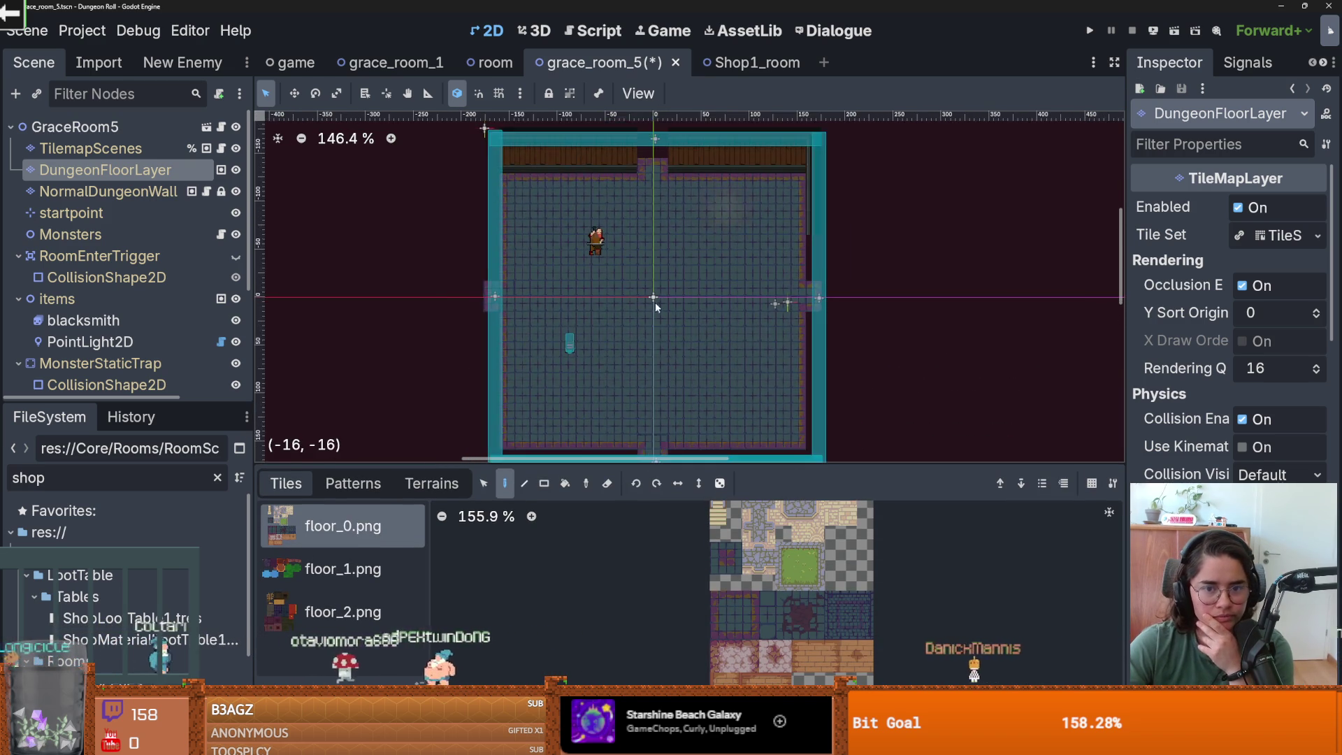
scroll(654, 302, "down", 1)
left_click(432, 483)
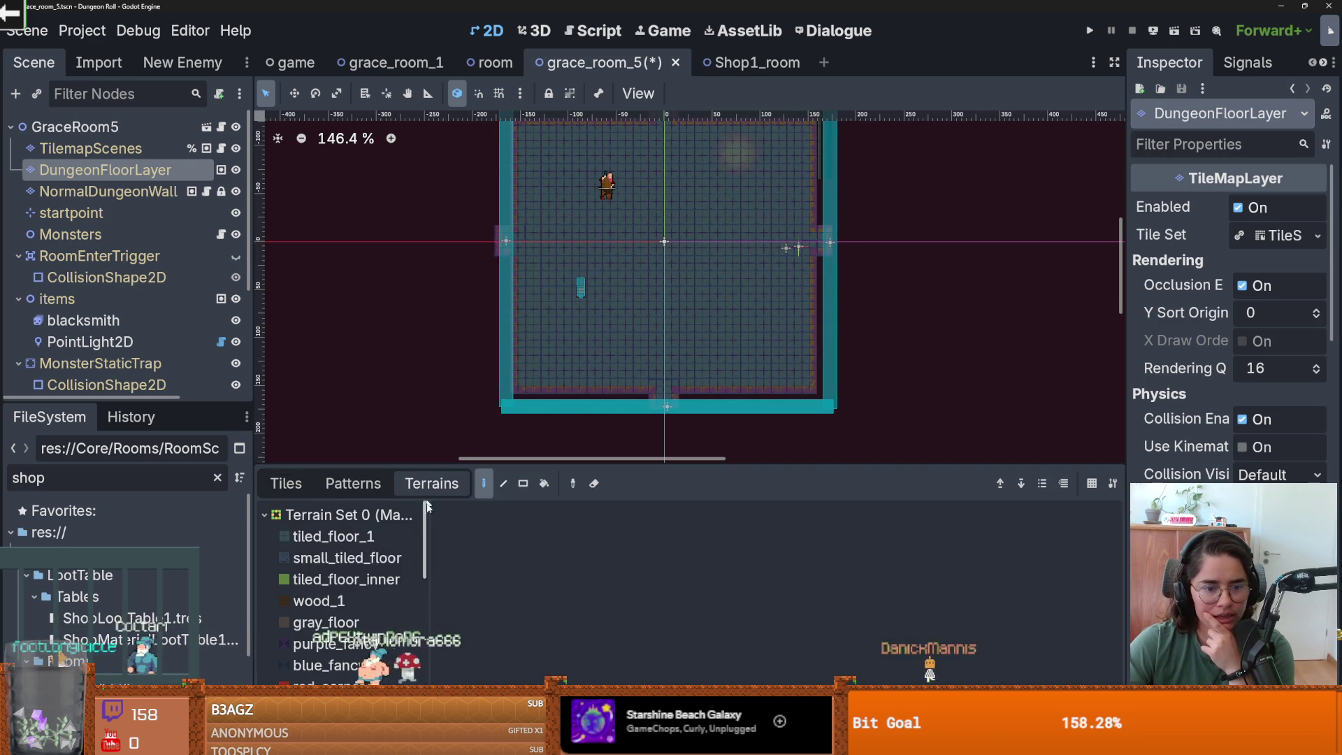
scroll(342, 573, "down", 1)
left_click(286, 483)
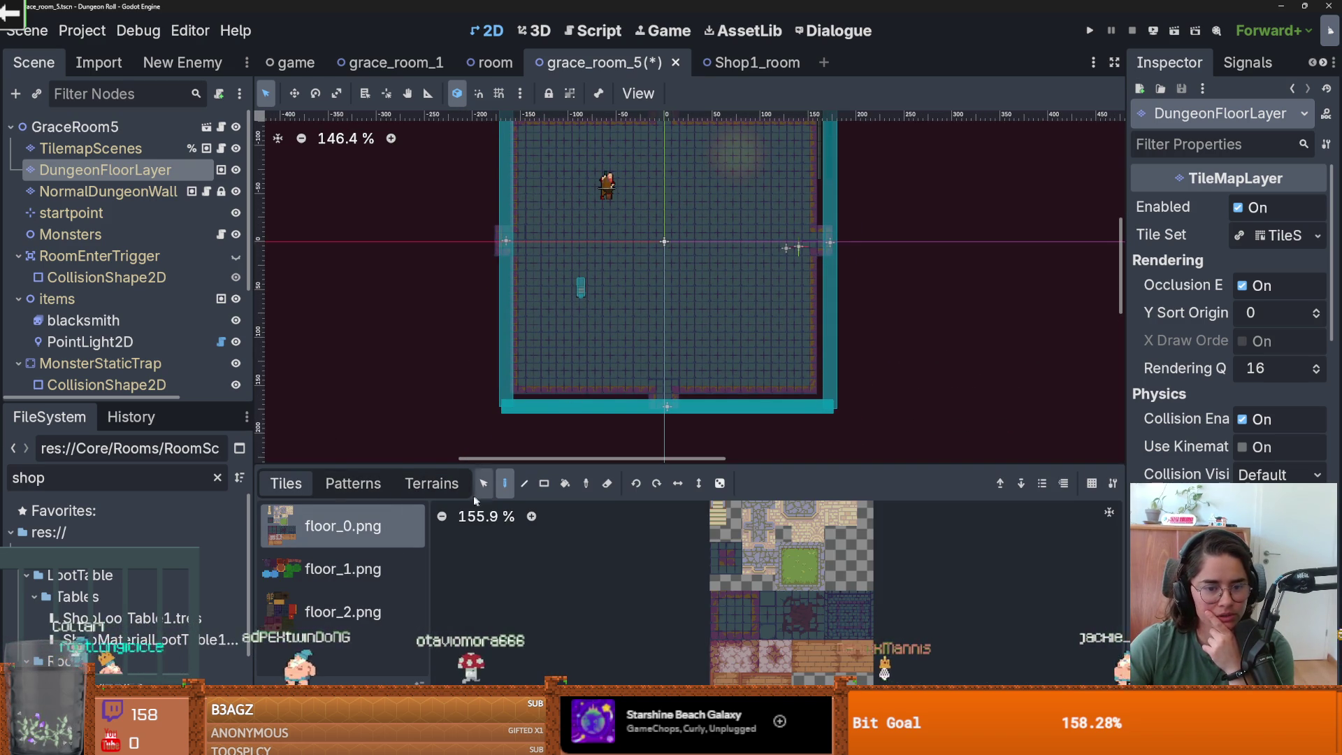
left_click(381, 489)
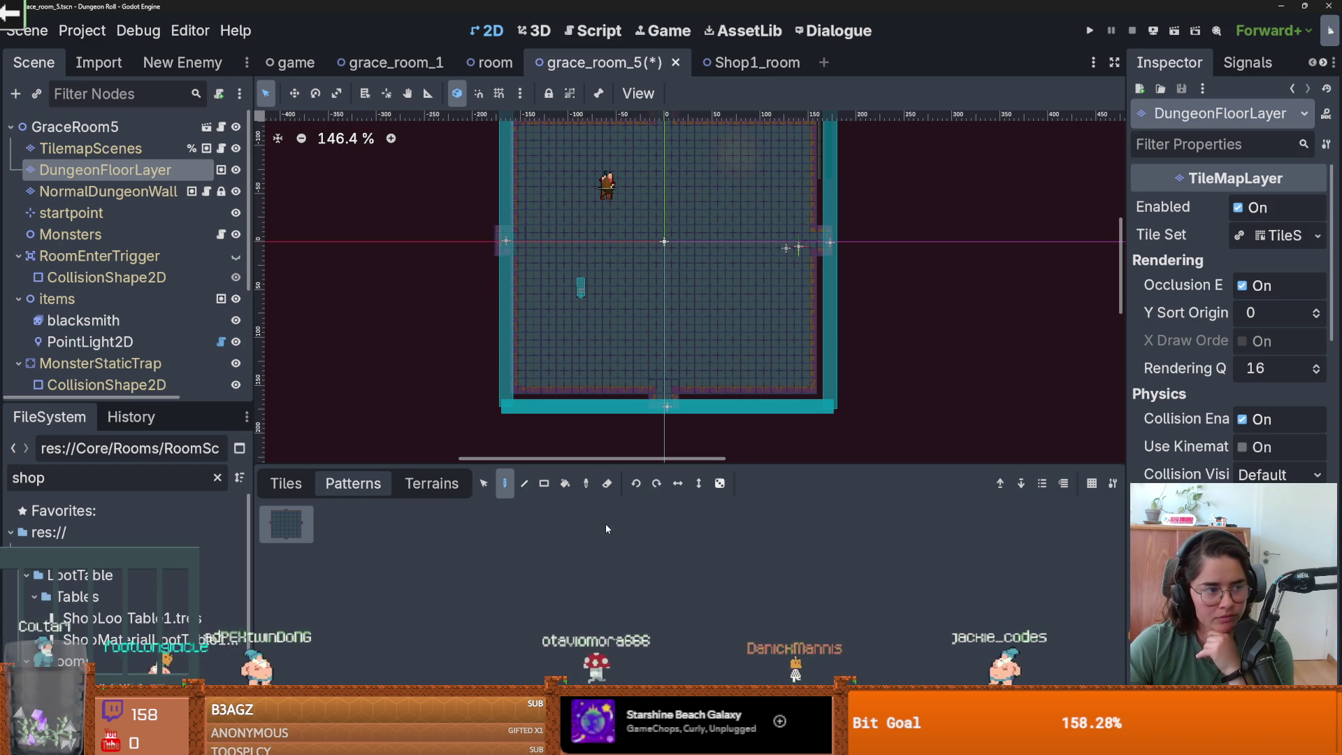
- Review the floor terrains list, then select the NormalDungeonWall layer for editing
left_click(425, 484)
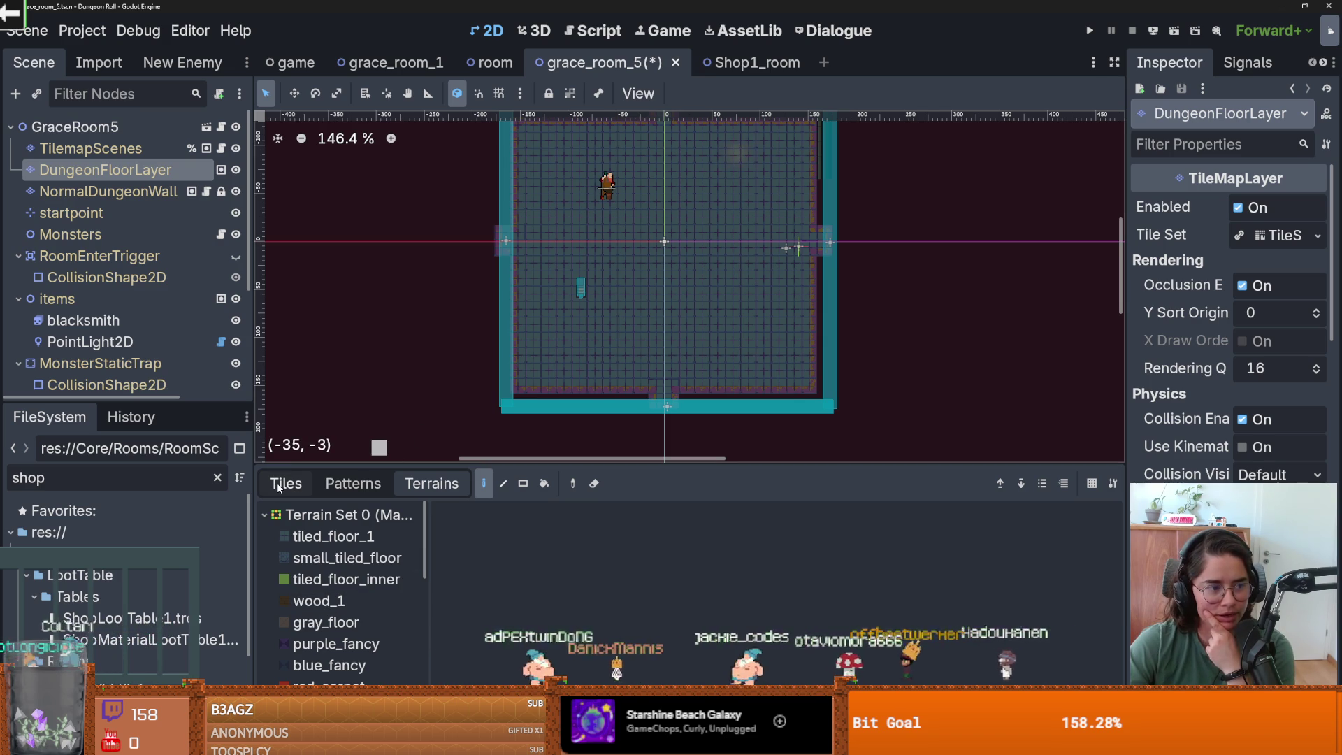
scroll(351, 580, "down", 1)
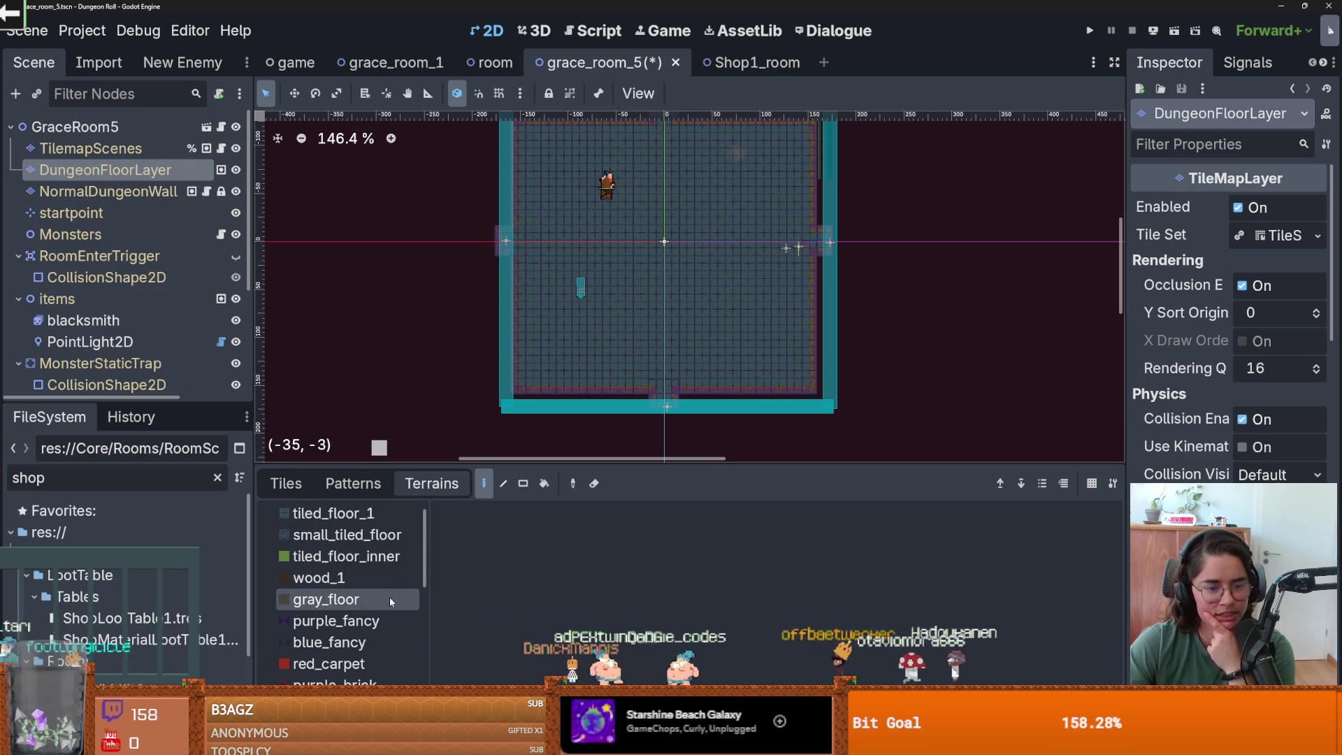
scroll(390, 597, "down", 2)
scroll(391, 597, "up", 2)
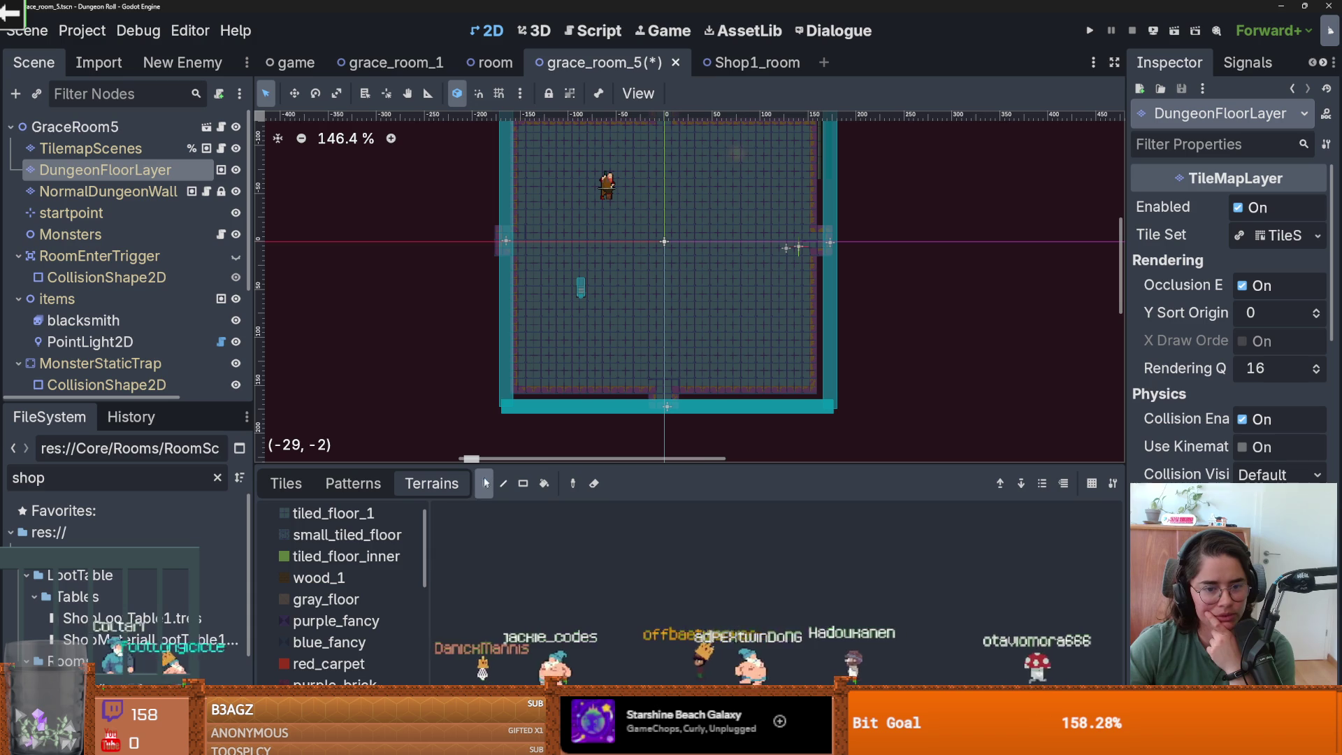
left_click_drag(490, 464, 489, 418)
scroll(358, 549, "up", 1)
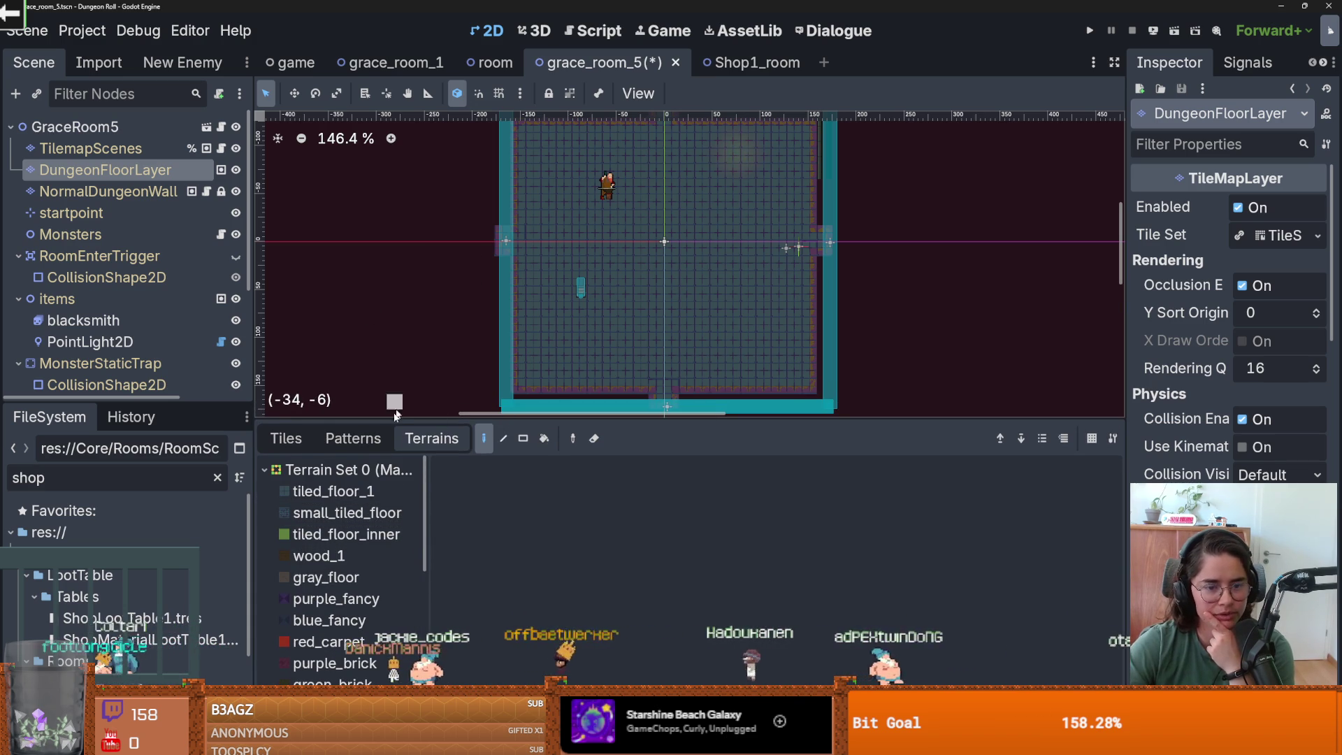
left_click(108, 192)
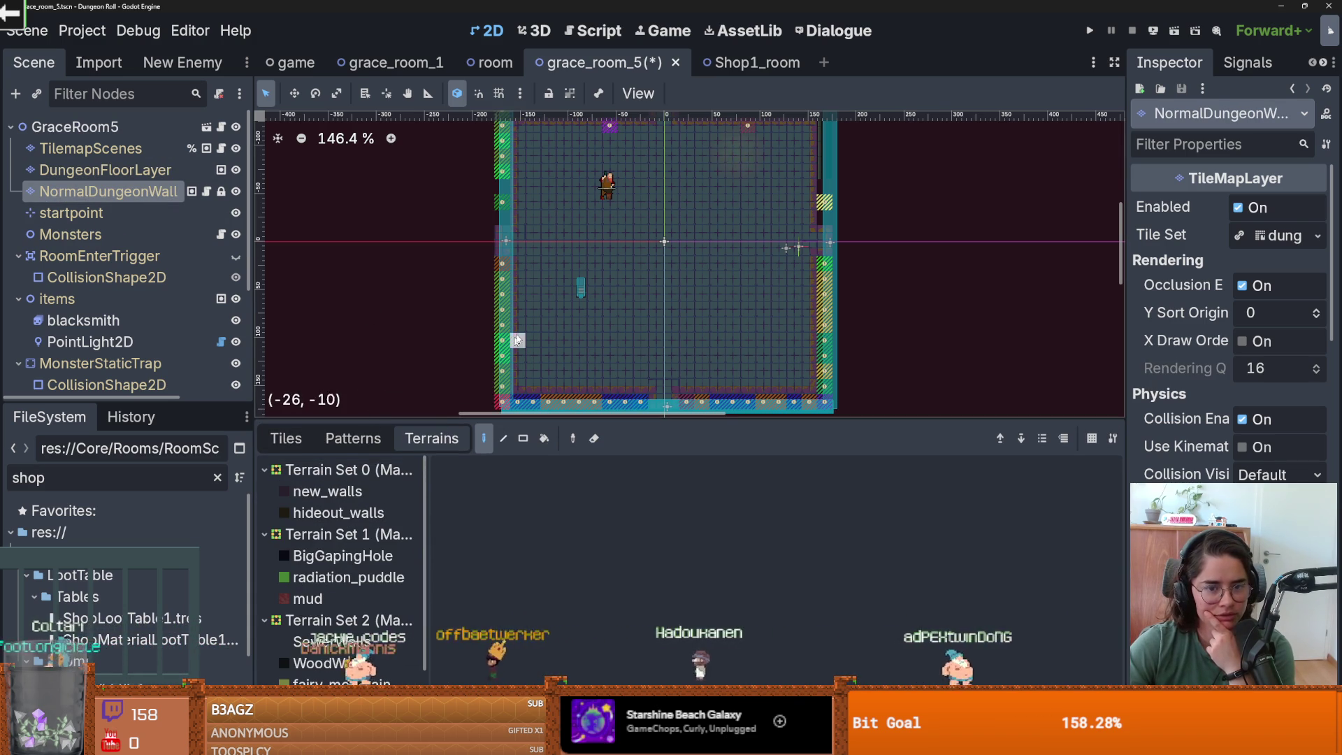
- Try a wall_3.png stone tile along the top wall row, then undo it
scroll(508, 319, "down", 2)
left_click(286, 438)
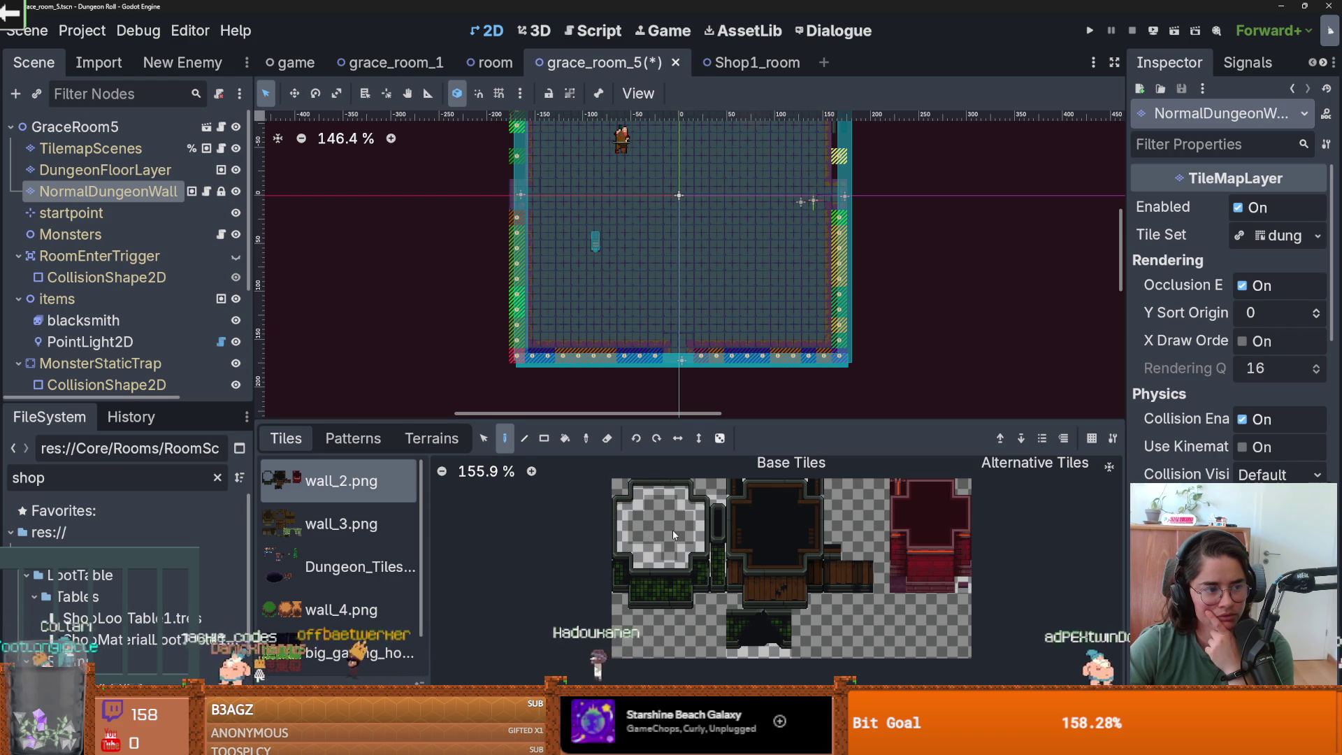
scroll(642, 567, "up", 1)
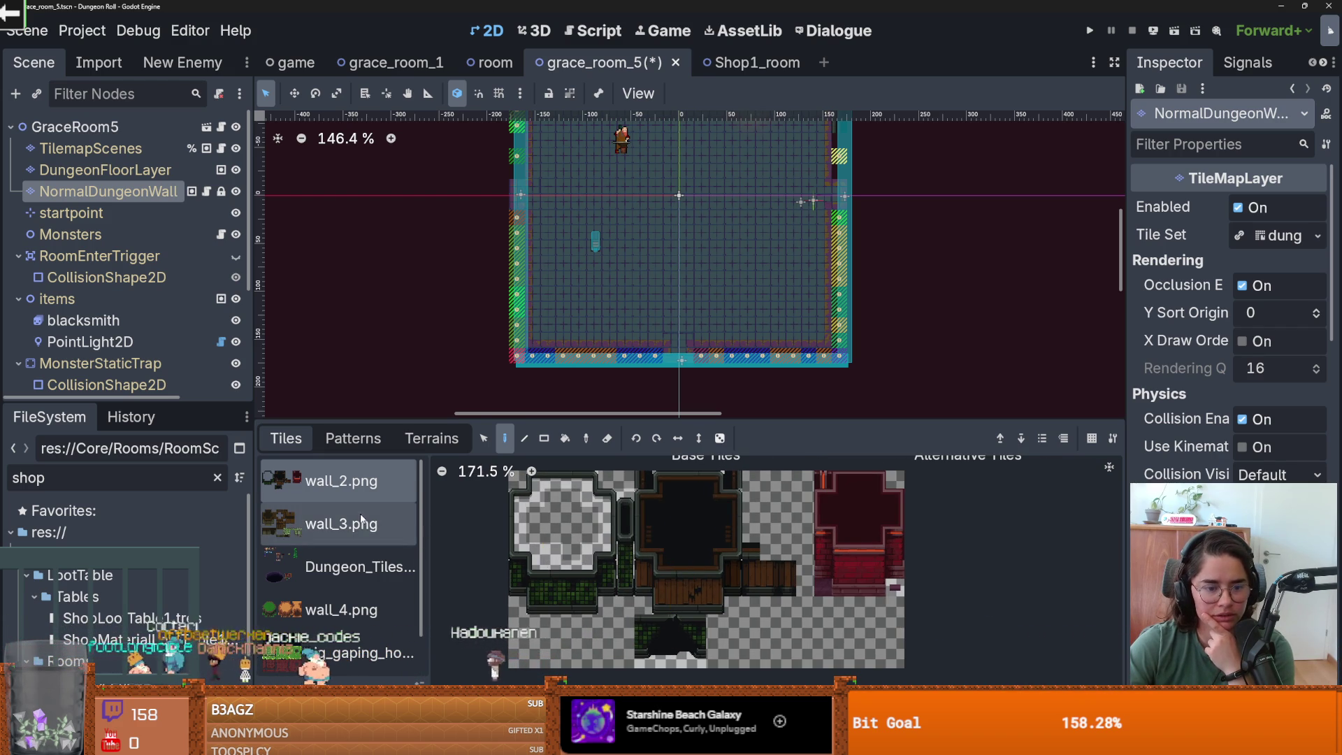
left_click(416, 537)
left_click(598, 559)
scroll(651, 221, "up", 3)
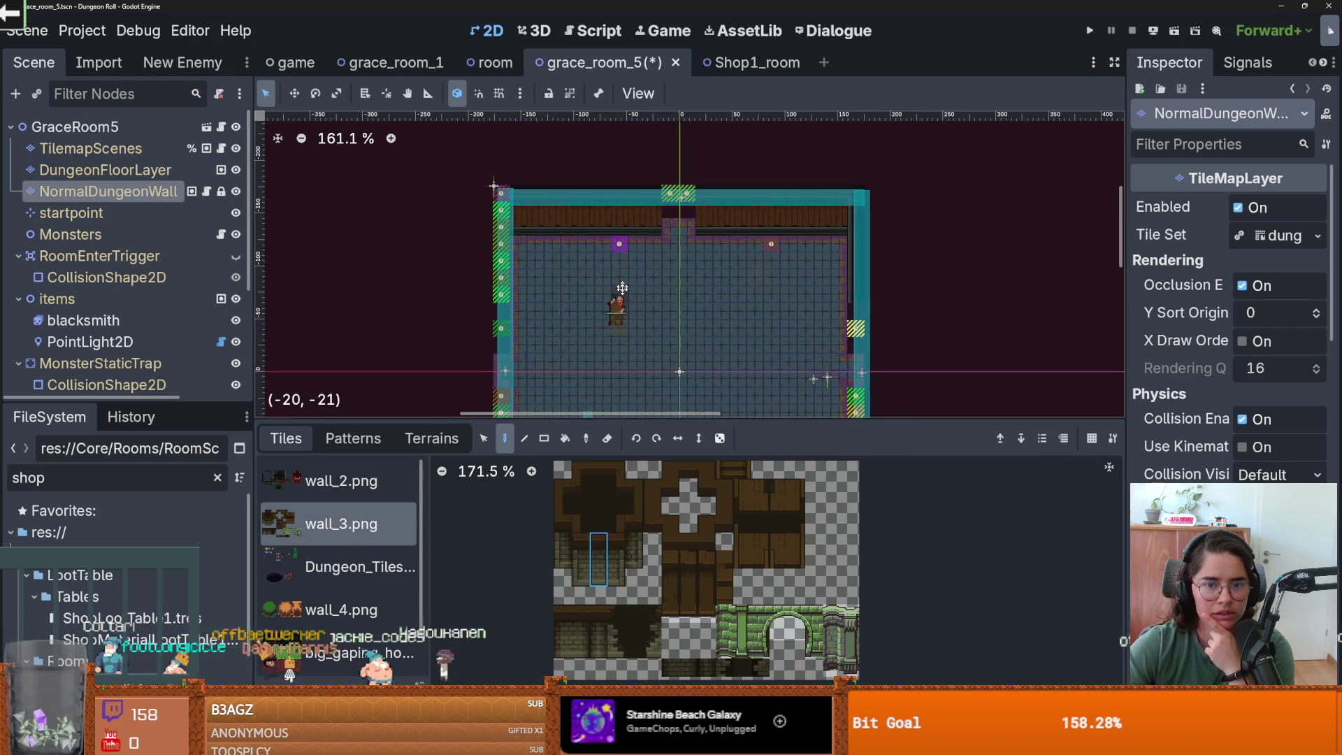
left_click_drag(652, 203, 526, 204)
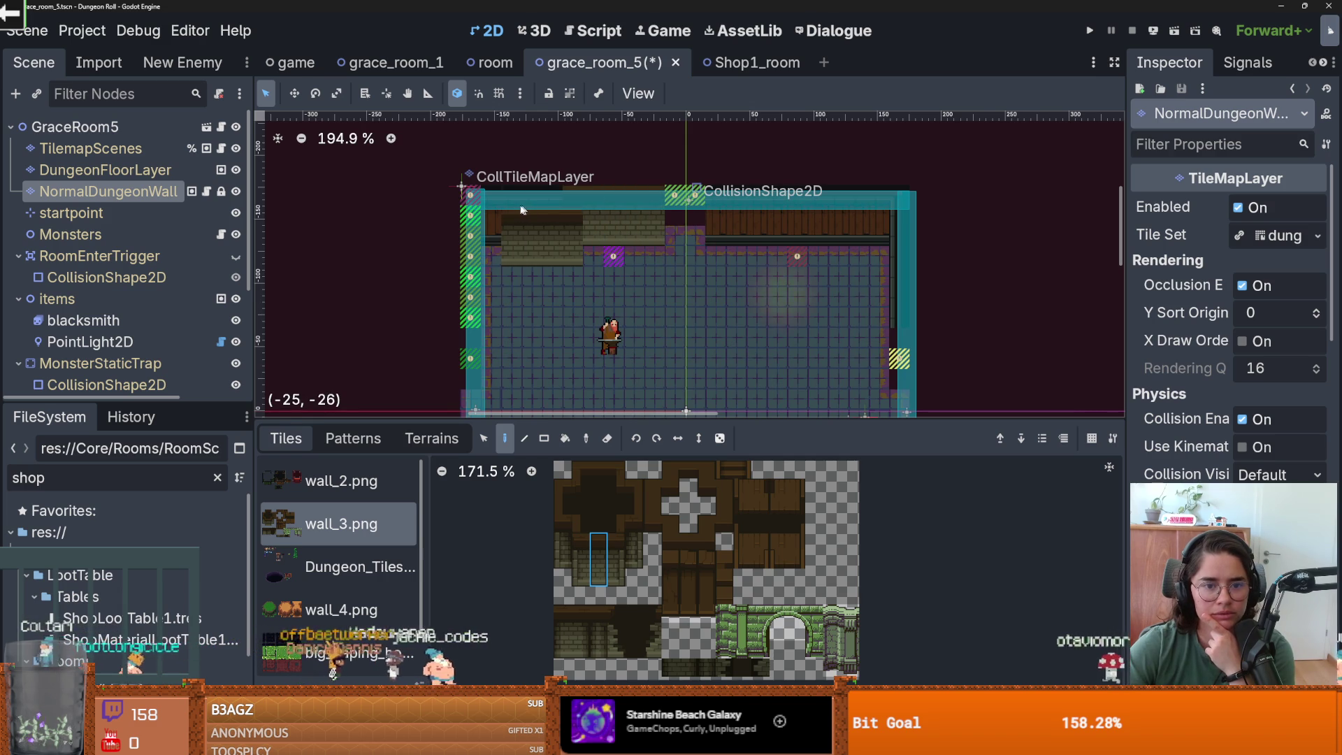
key("ctrl+z")
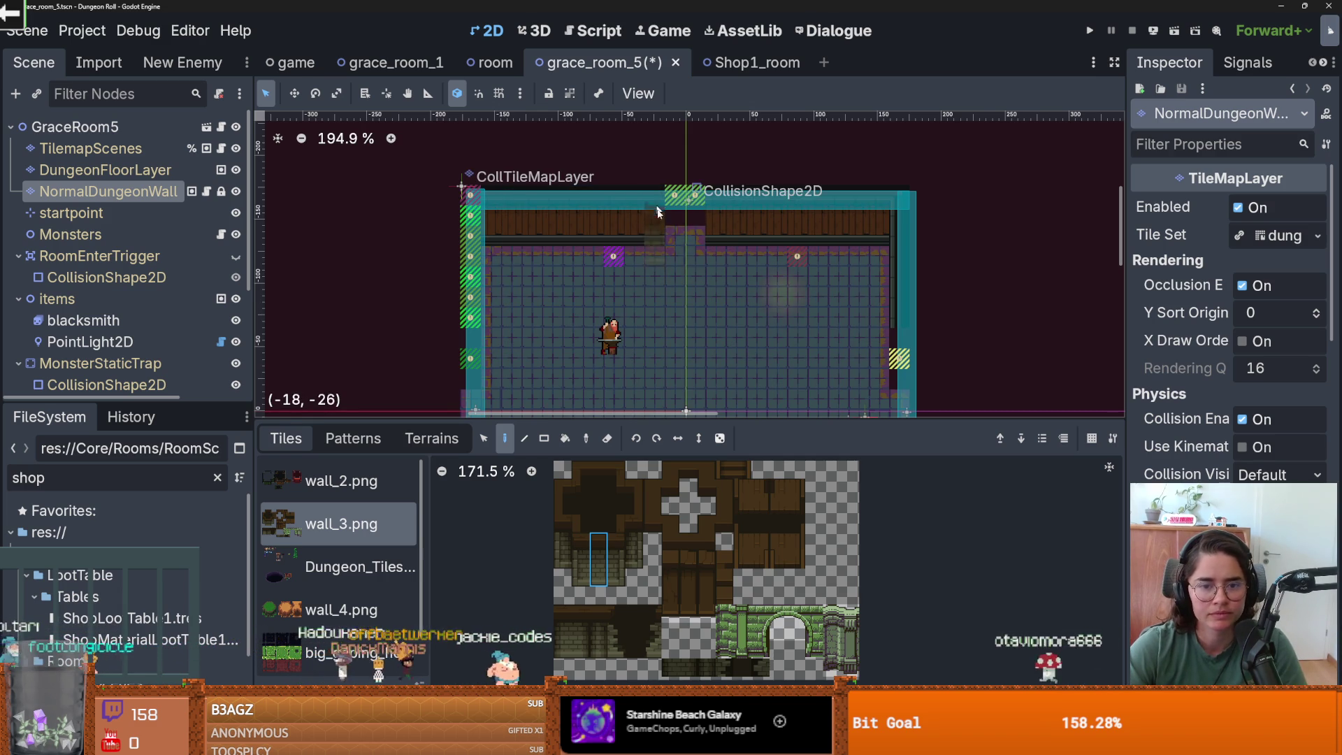
- Repaint the top wall row with a wall_3 stone tile, covering the wood on both sides
left_click(622, 547)
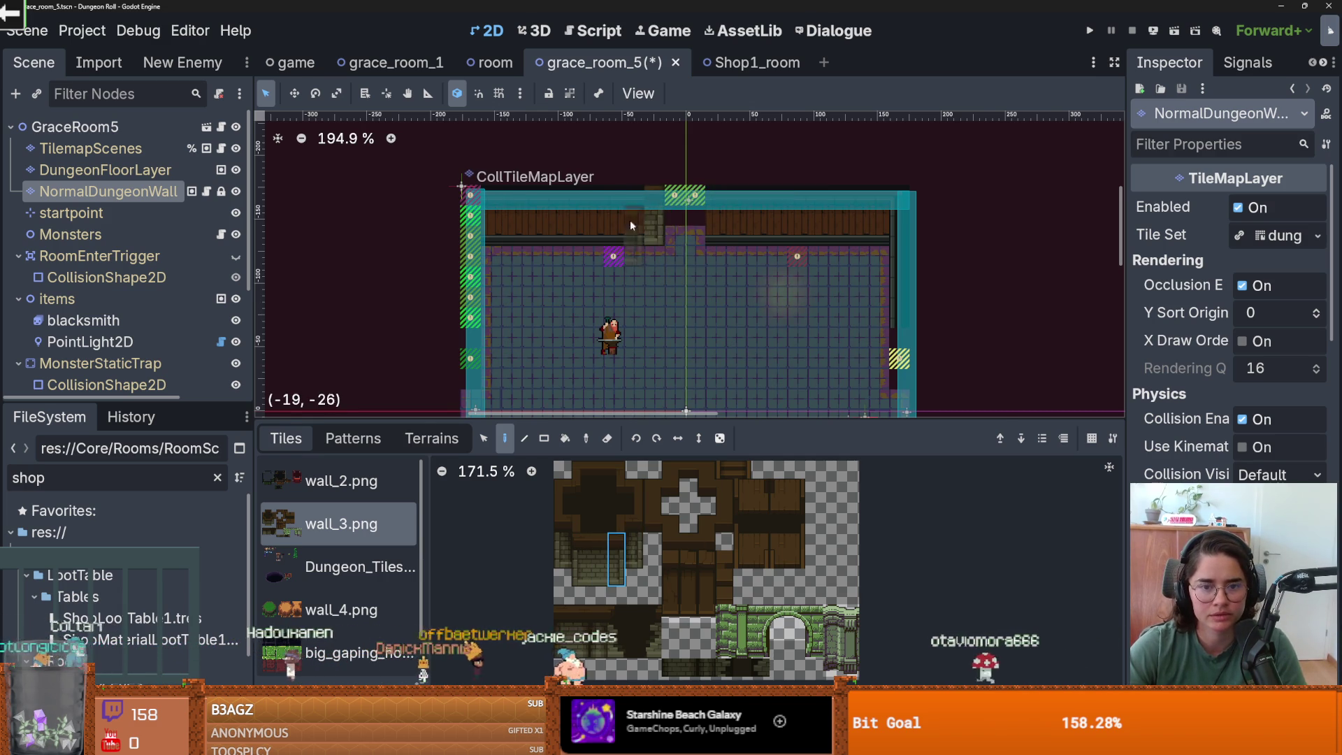
scroll(635, 215, "up", 3)
left_click(599, 559)
left_click(613, 211)
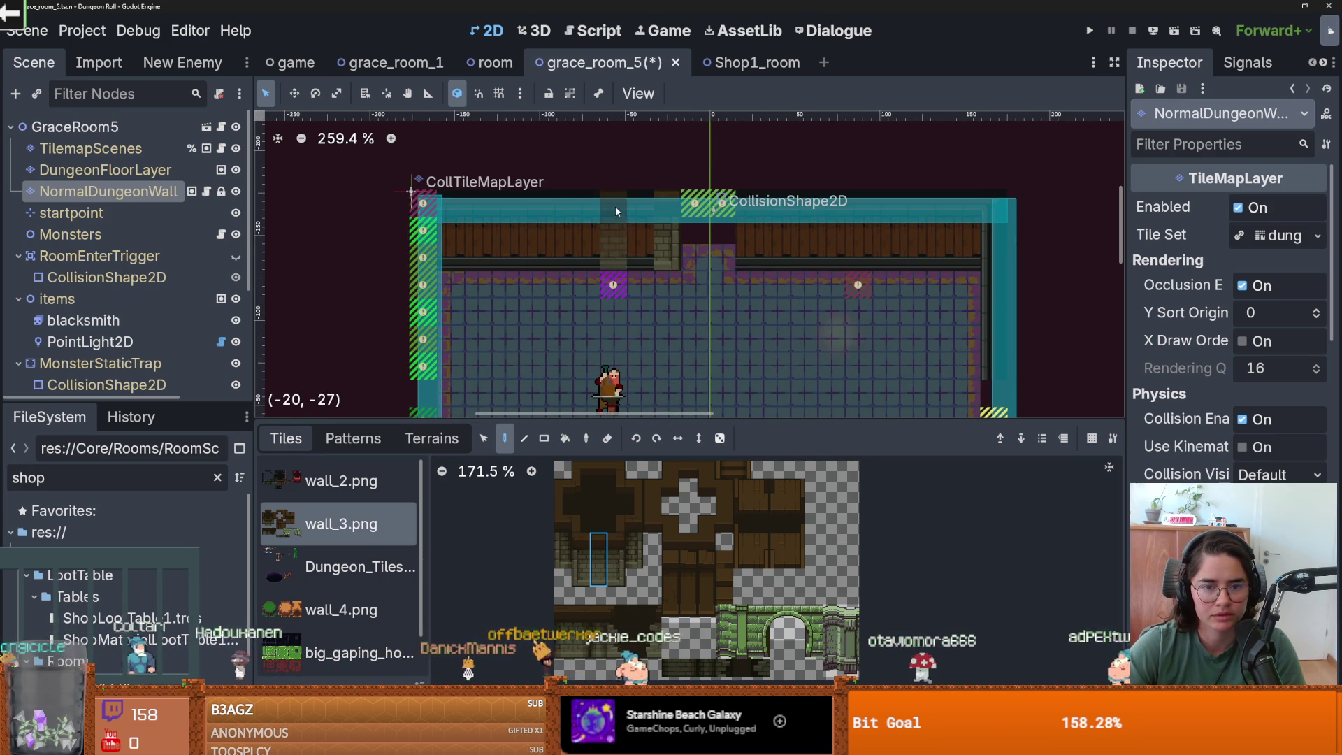
left_click_drag(577, 220, 457, 209)
scroll(802, 279, "right", 3)
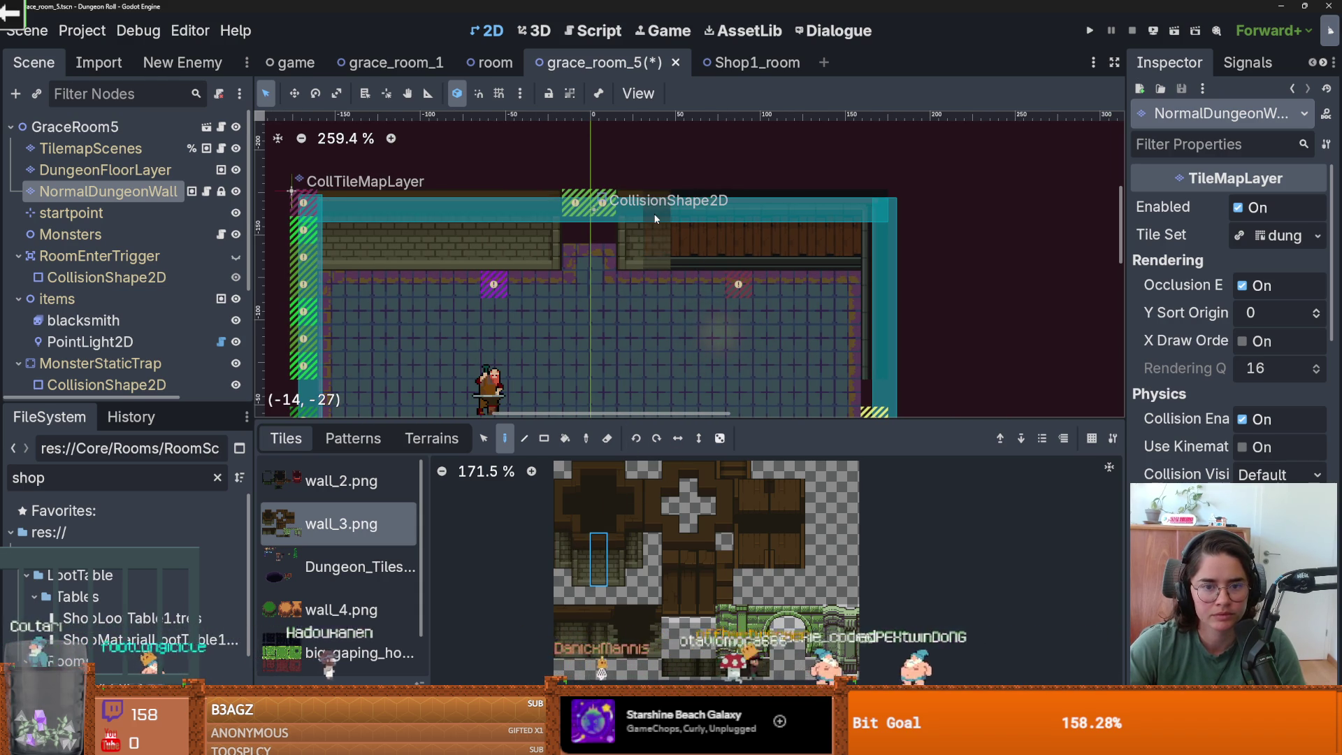
left_click_drag(657, 218, 788, 213)
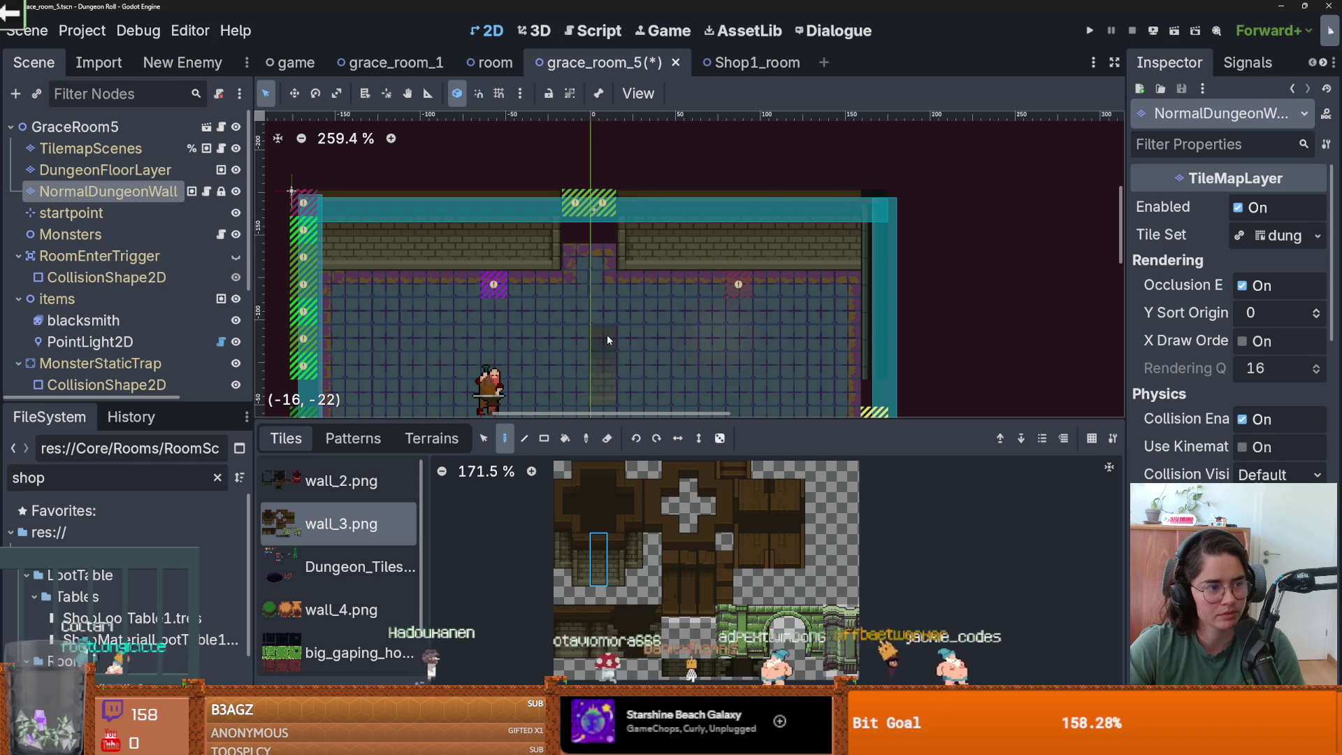
left_click_drag(607, 341, 556, 323)
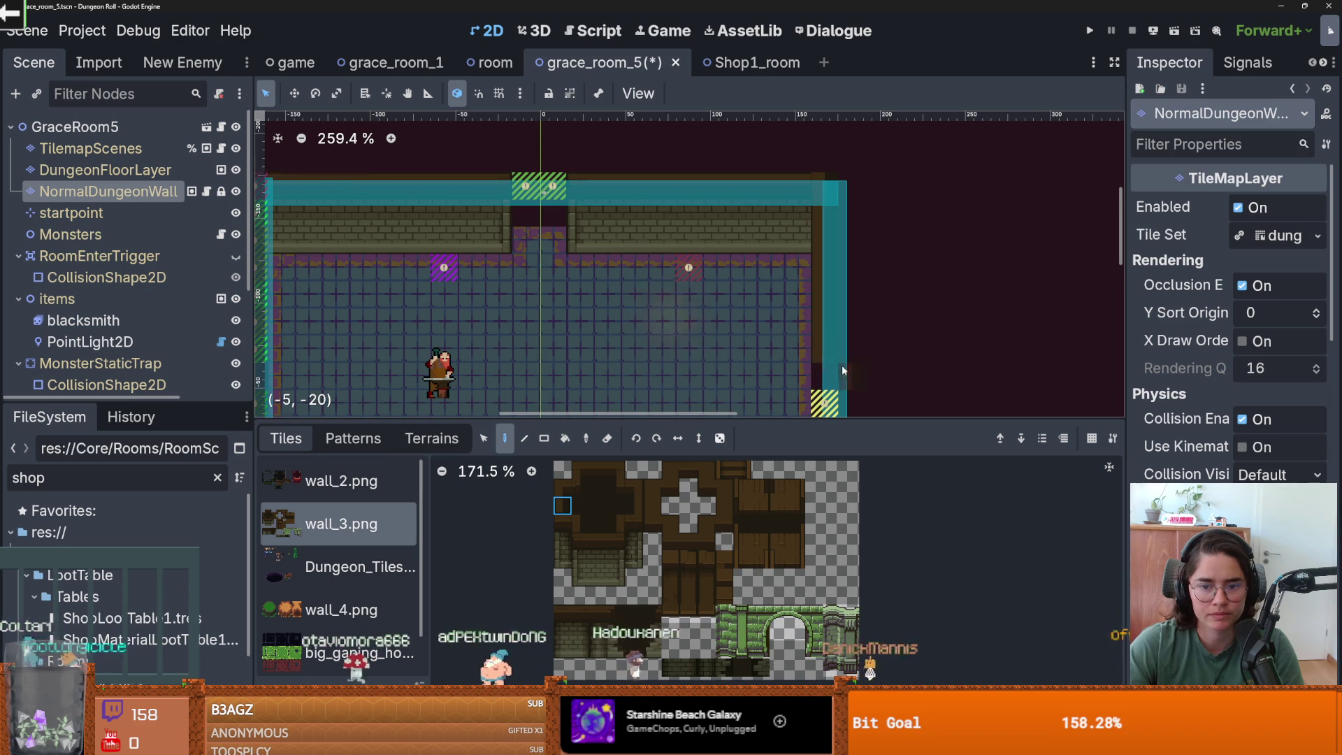
left_click_drag(841, 373, 762, 214)
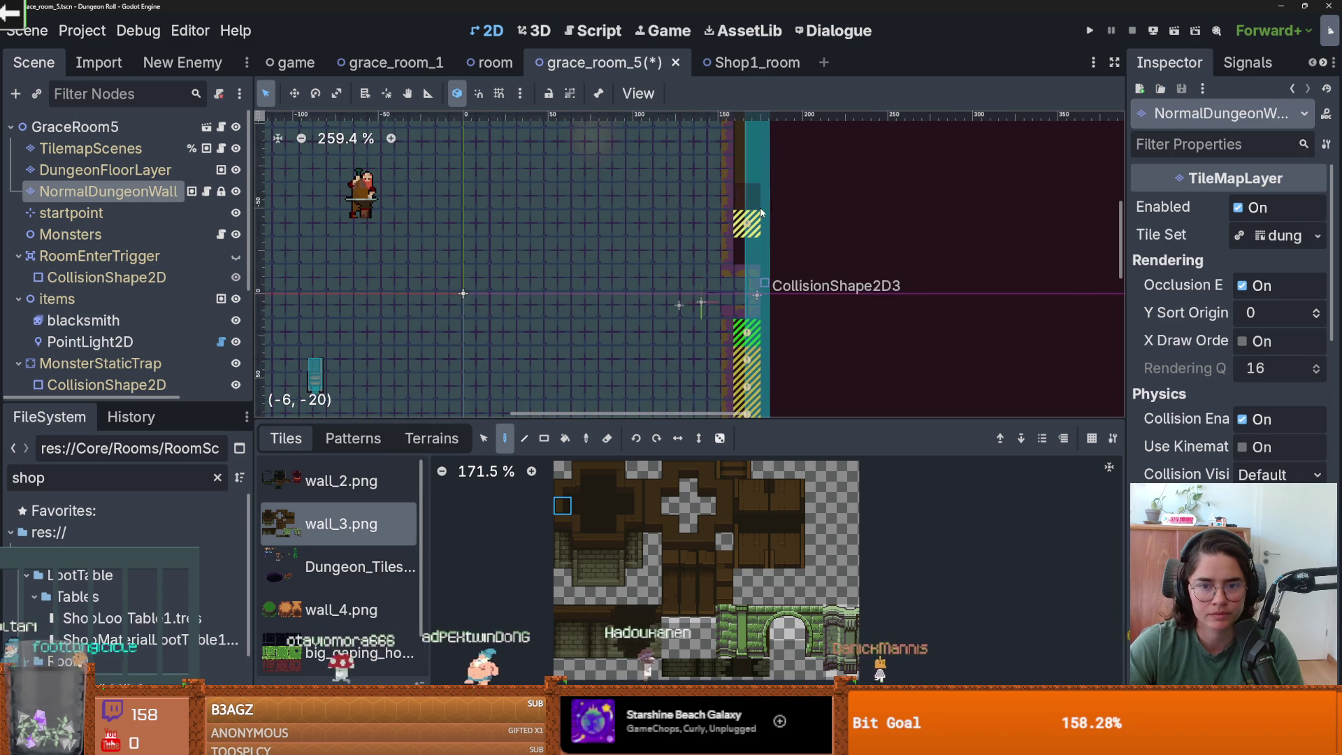
- Browse the wall atlas and pick a wall tile to paint with
left_click(598, 555)
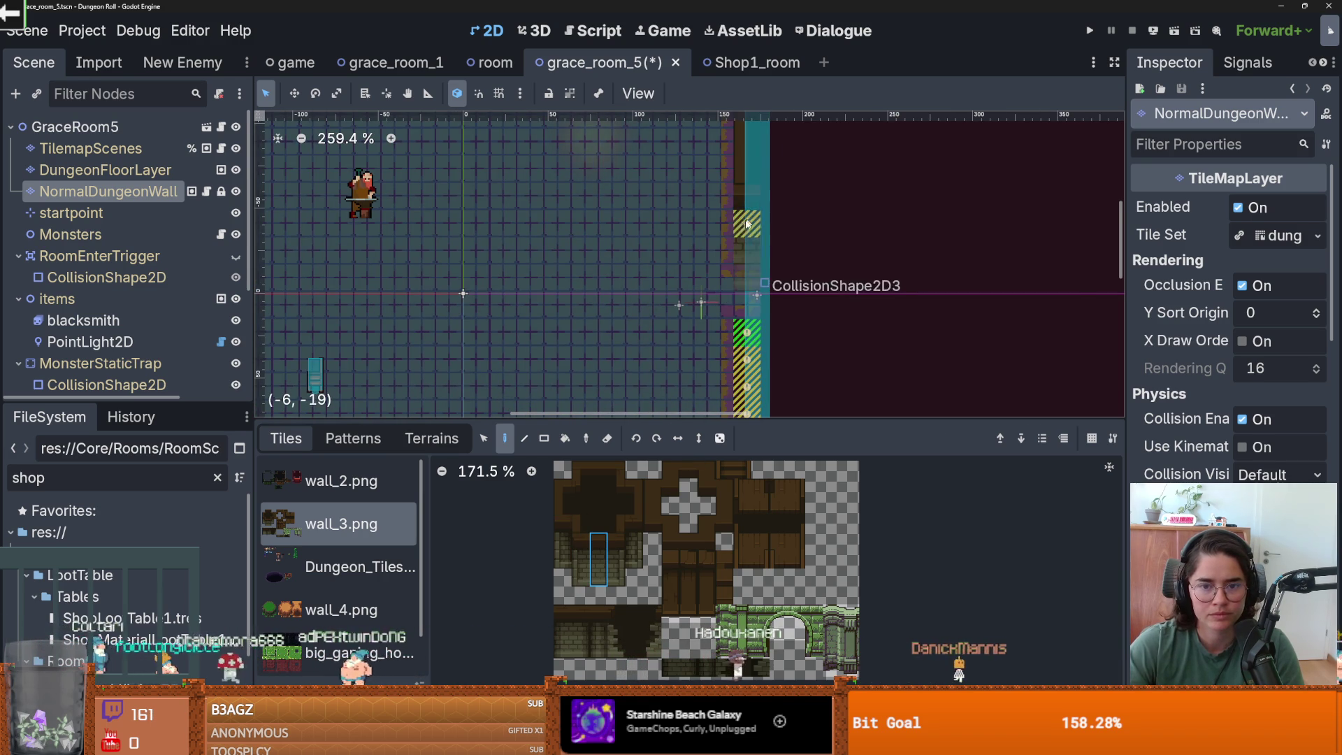
scroll(783, 230, "down", 1)
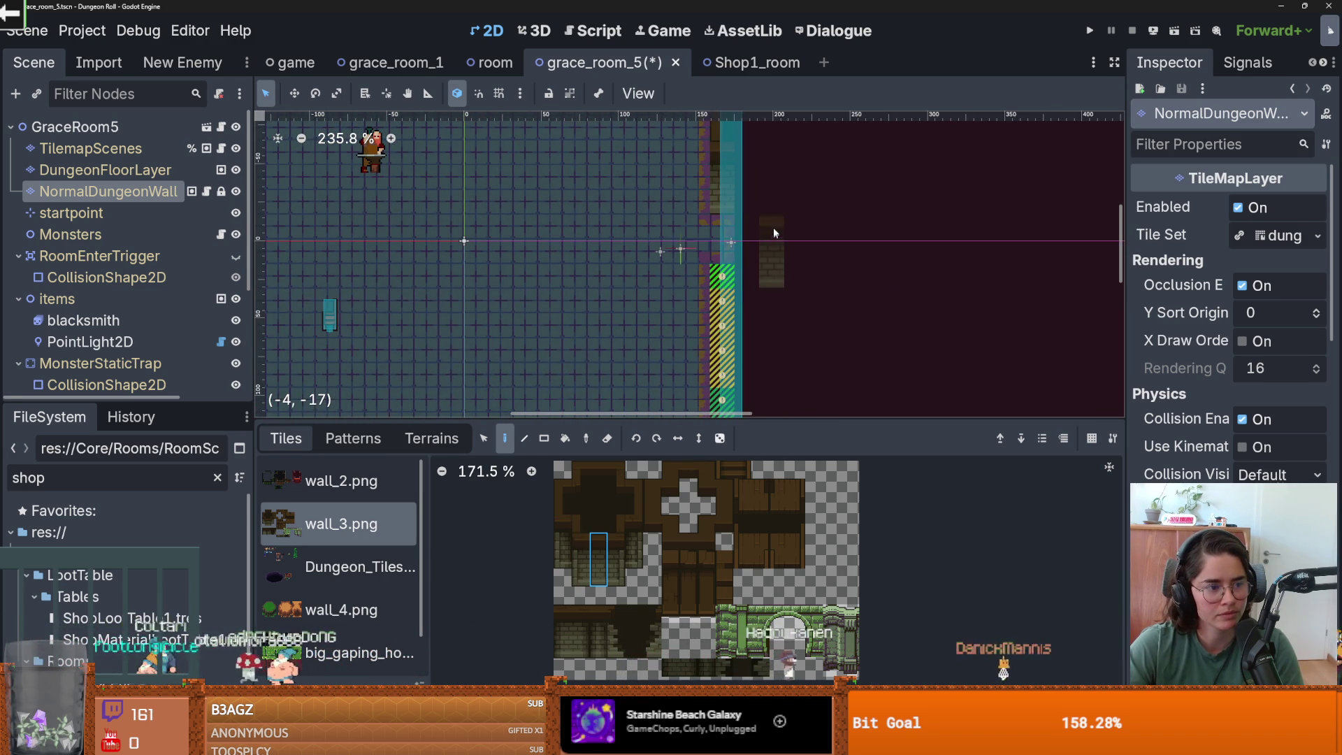
scroll(773, 229, "down", 1)
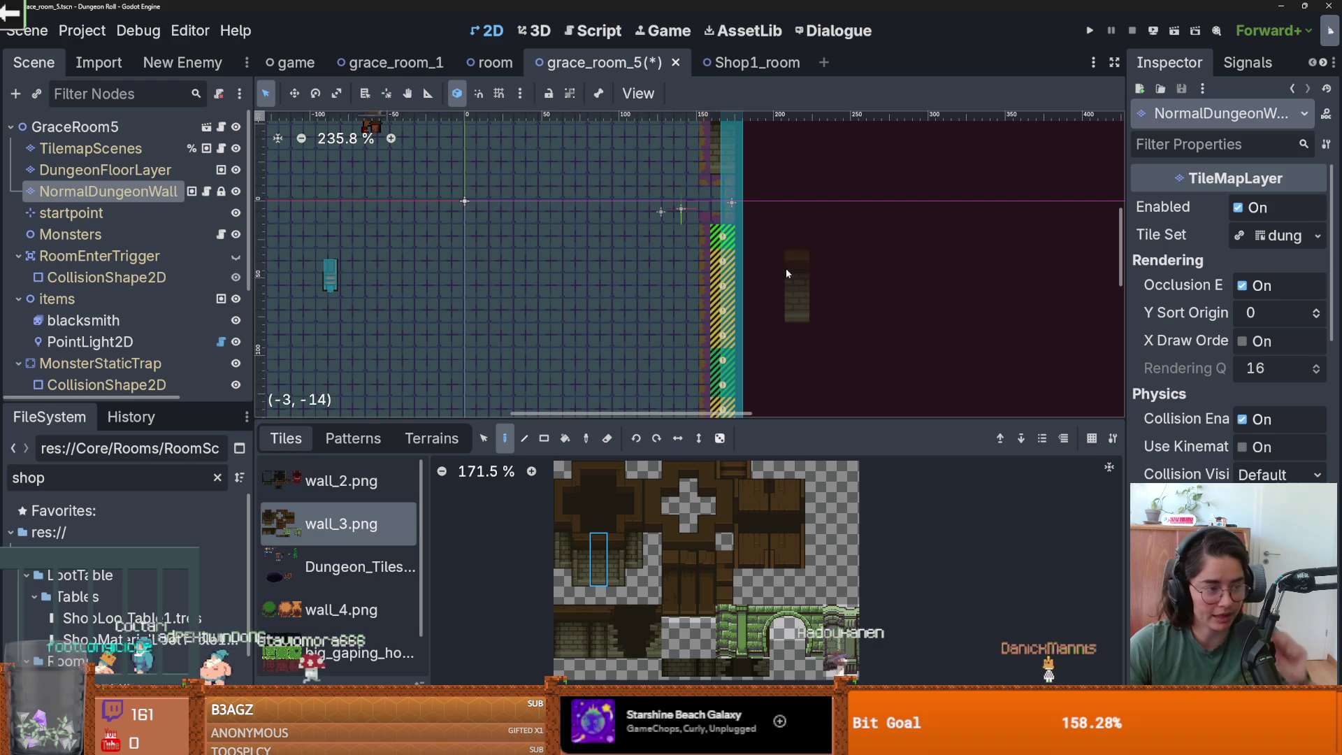
scroll(744, 229, "down", 1)
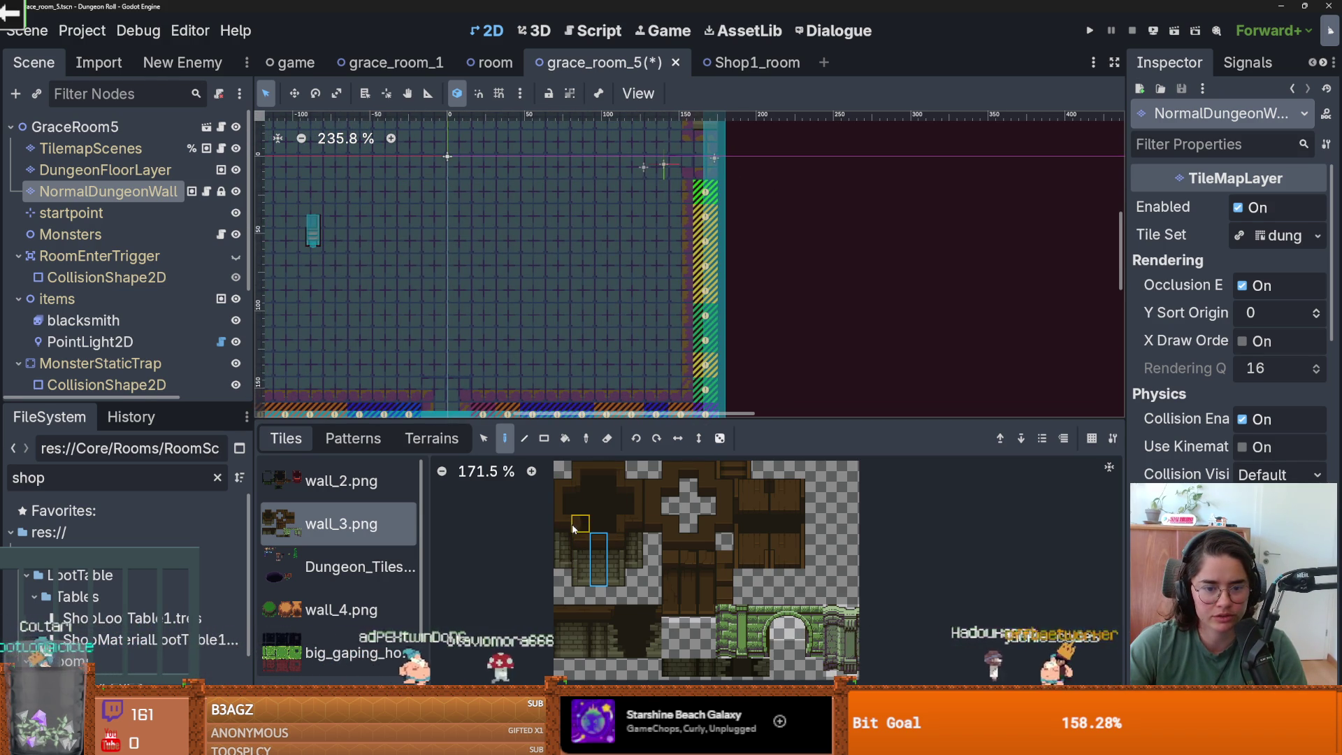
left_click(616, 524)
left_click(630, 518)
scroll(630, 519, "up", 2)
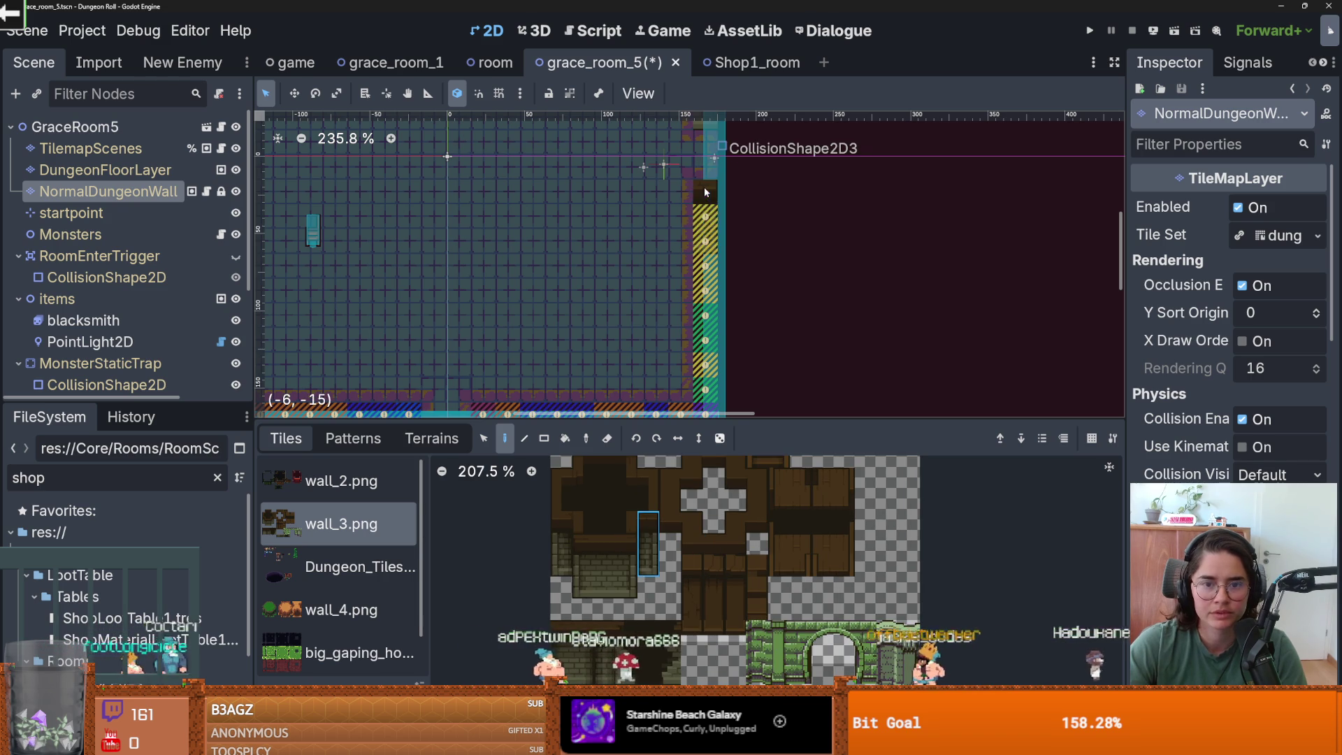
scroll(703, 187, "up", 1)
scroll(732, 232, "up", 2)
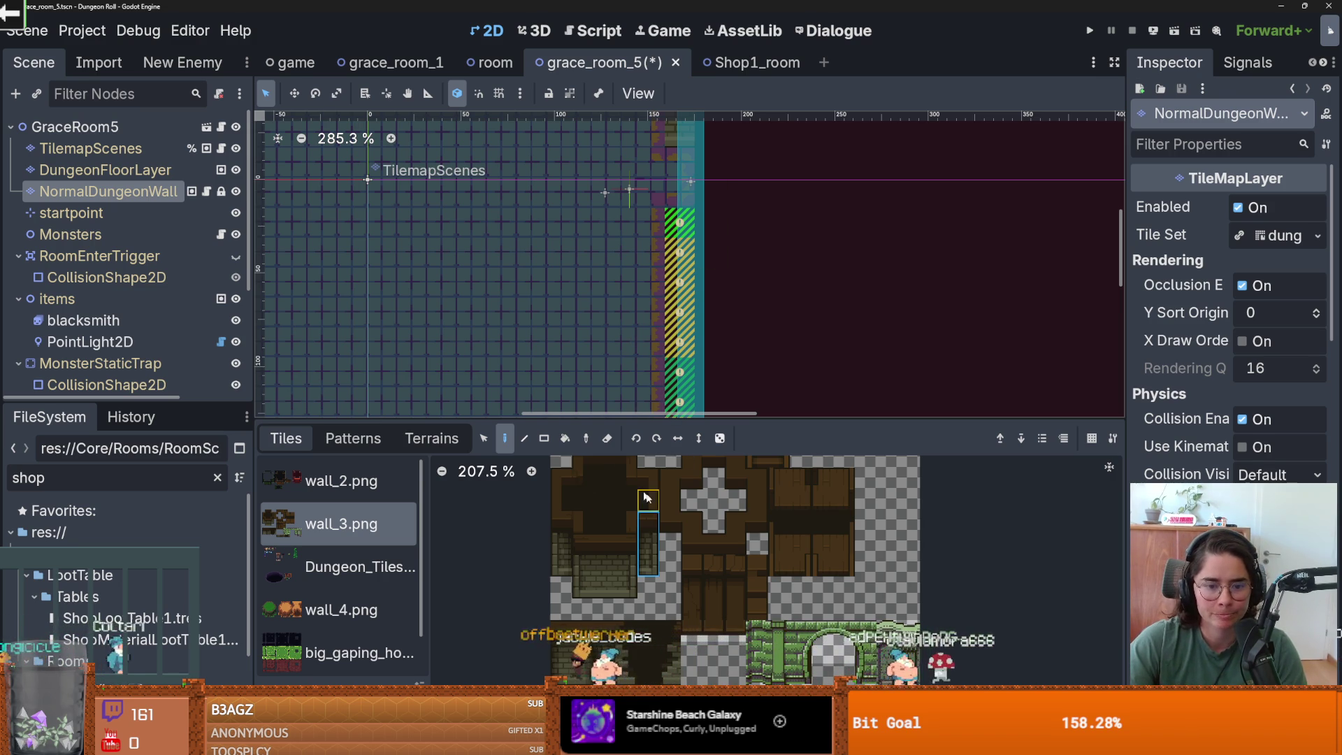
scroll(577, 495, "up", 1)
left_click(570, 483)
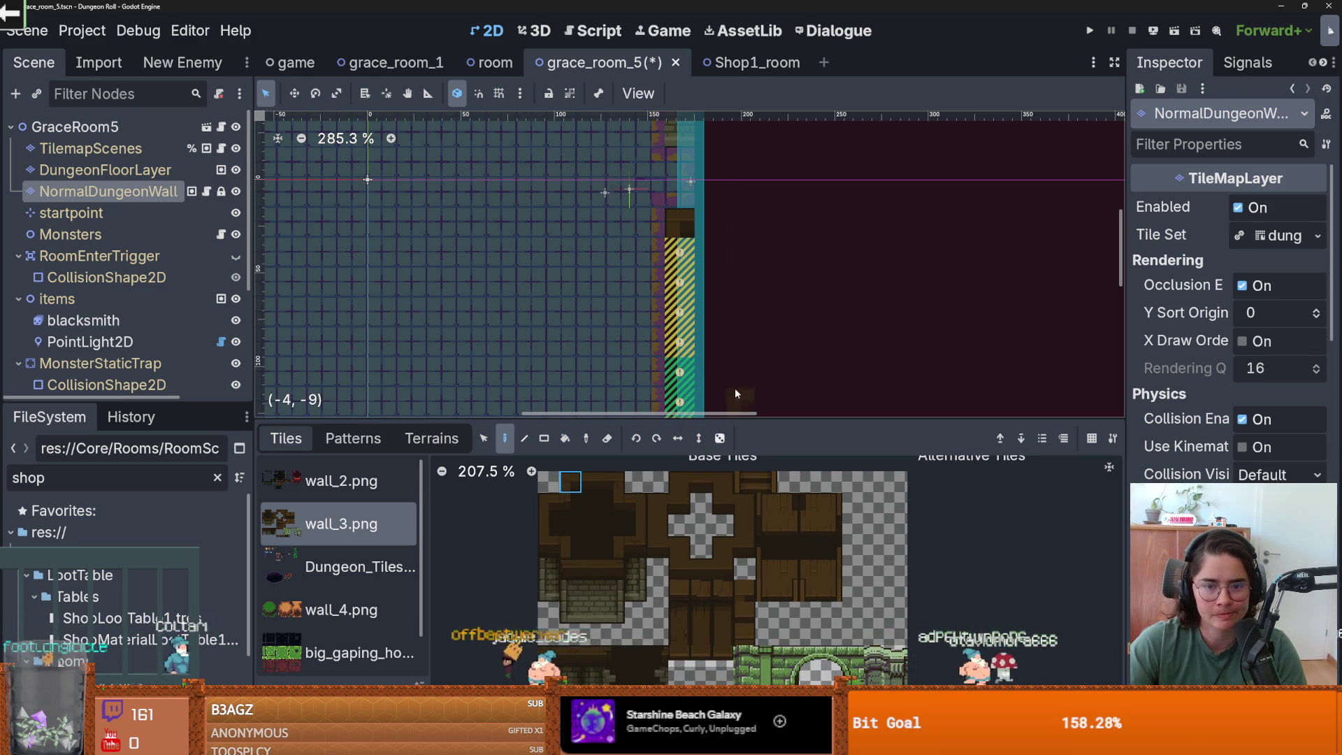
left_click(548, 525)
scroll(689, 240, "down", 1)
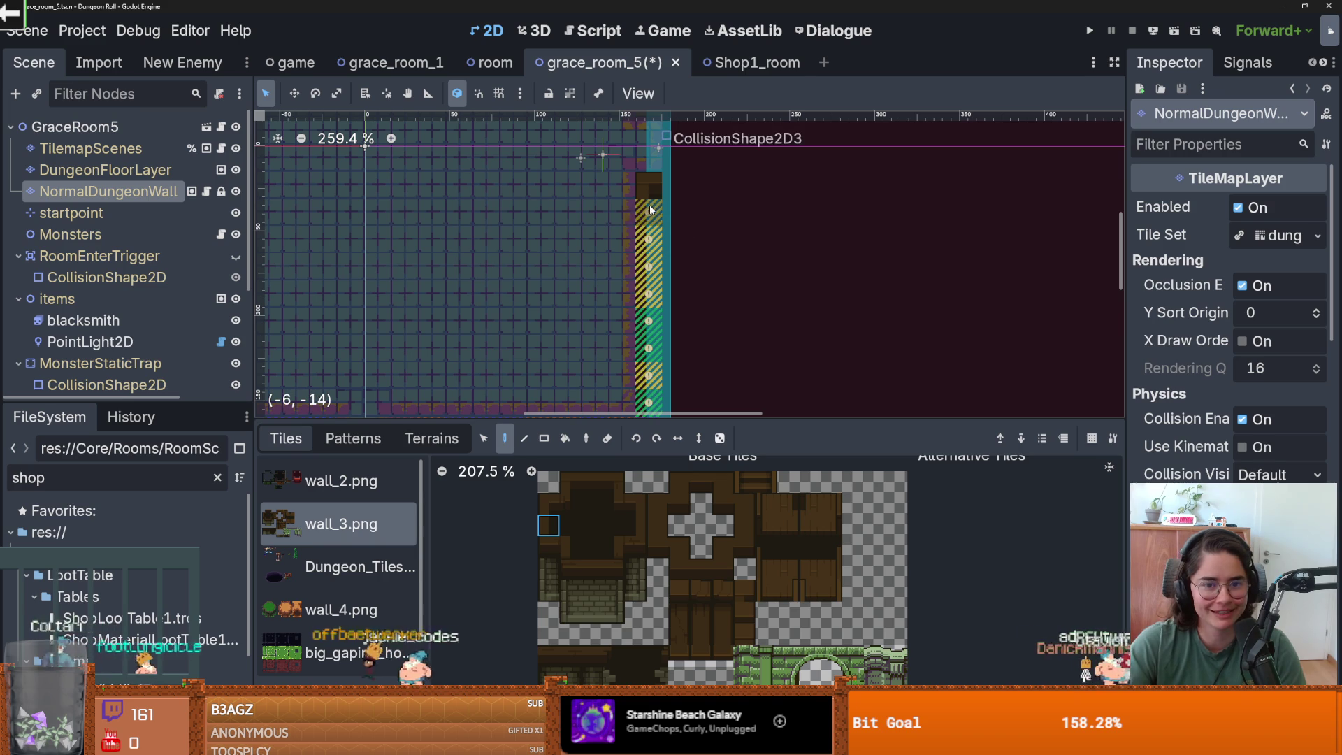
- Paint dark wall tiles along the room's bottom wall
left_click_drag(647, 290, 687, 131)
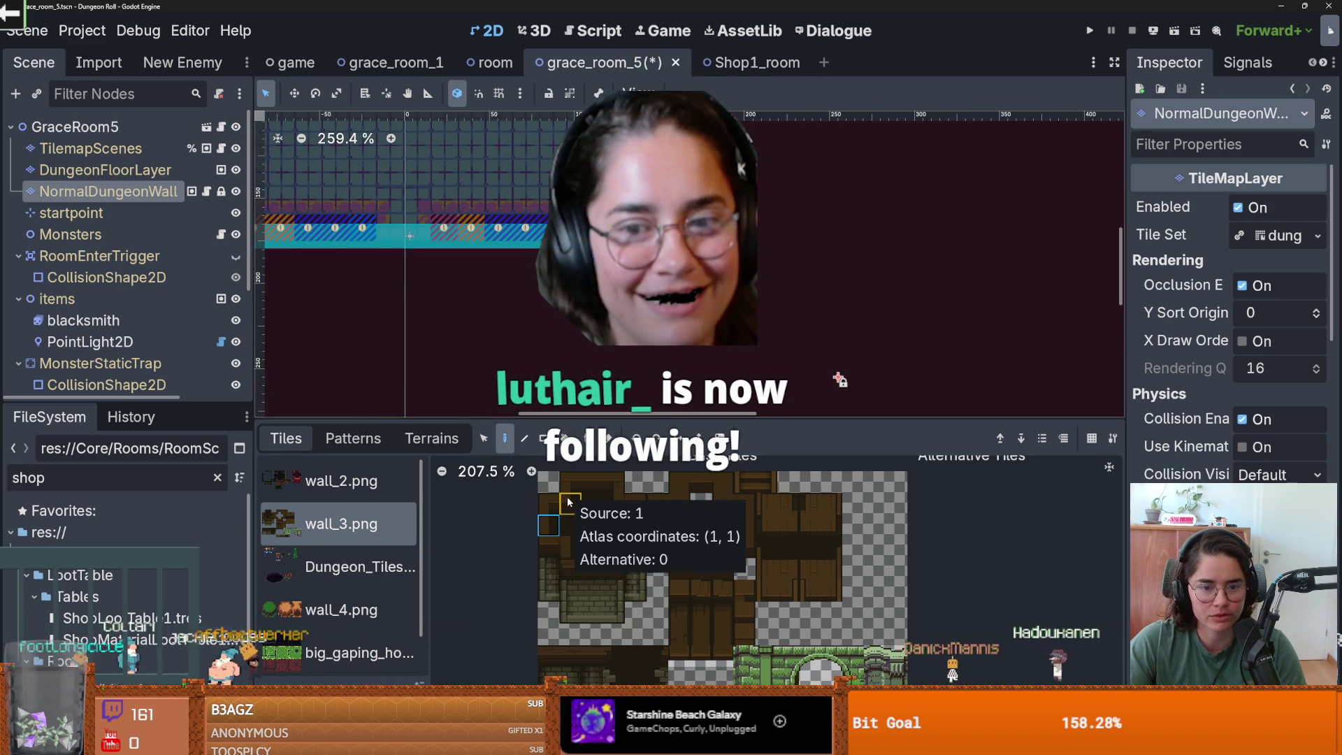
left_click_drag(564, 498, 570, 482)
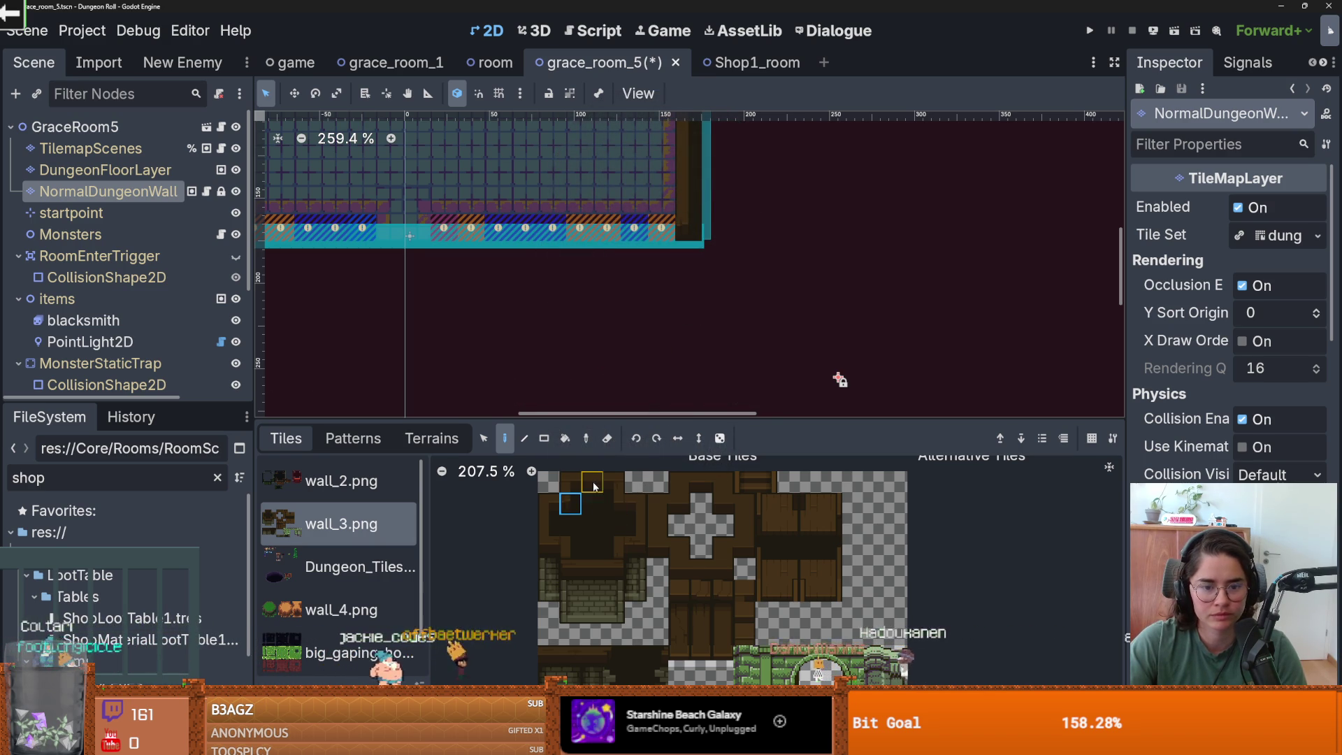
left_click_drag(664, 229, 475, 231)
left_click_drag(526, 281, 736, 309)
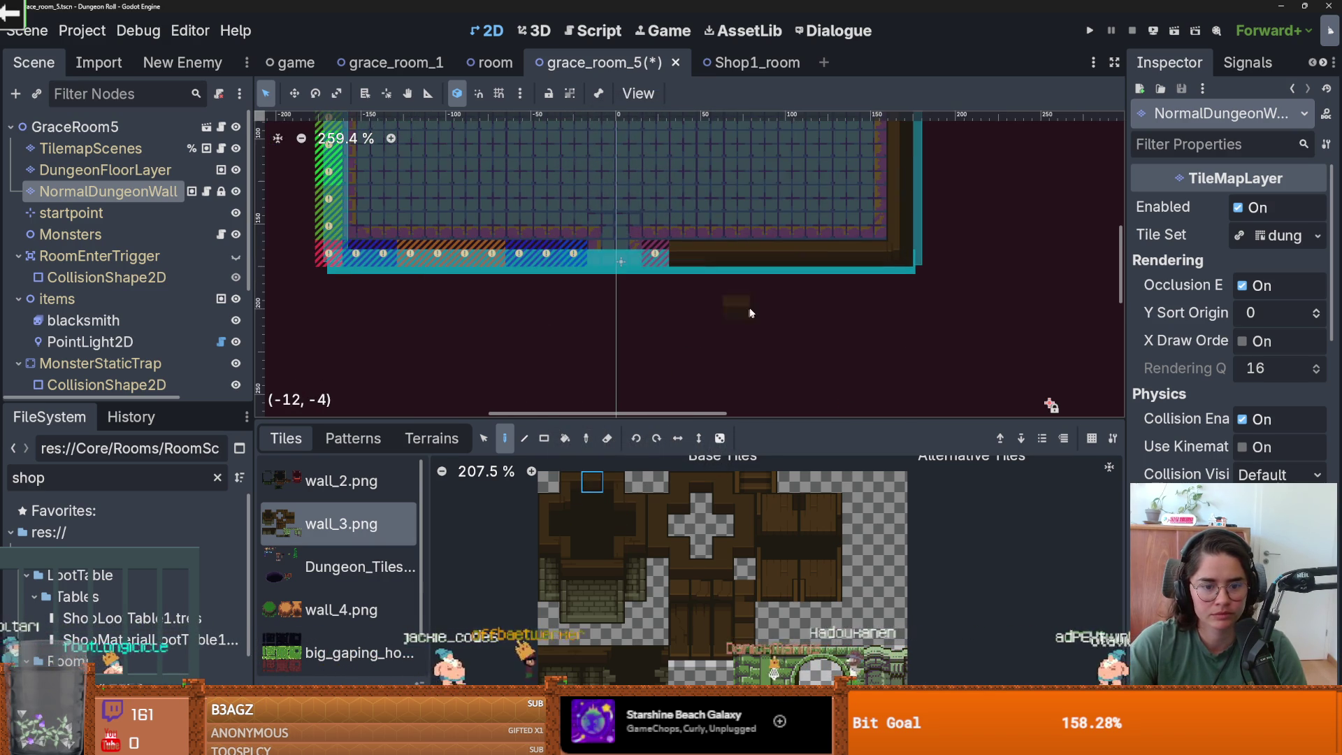
left_click(613, 547)
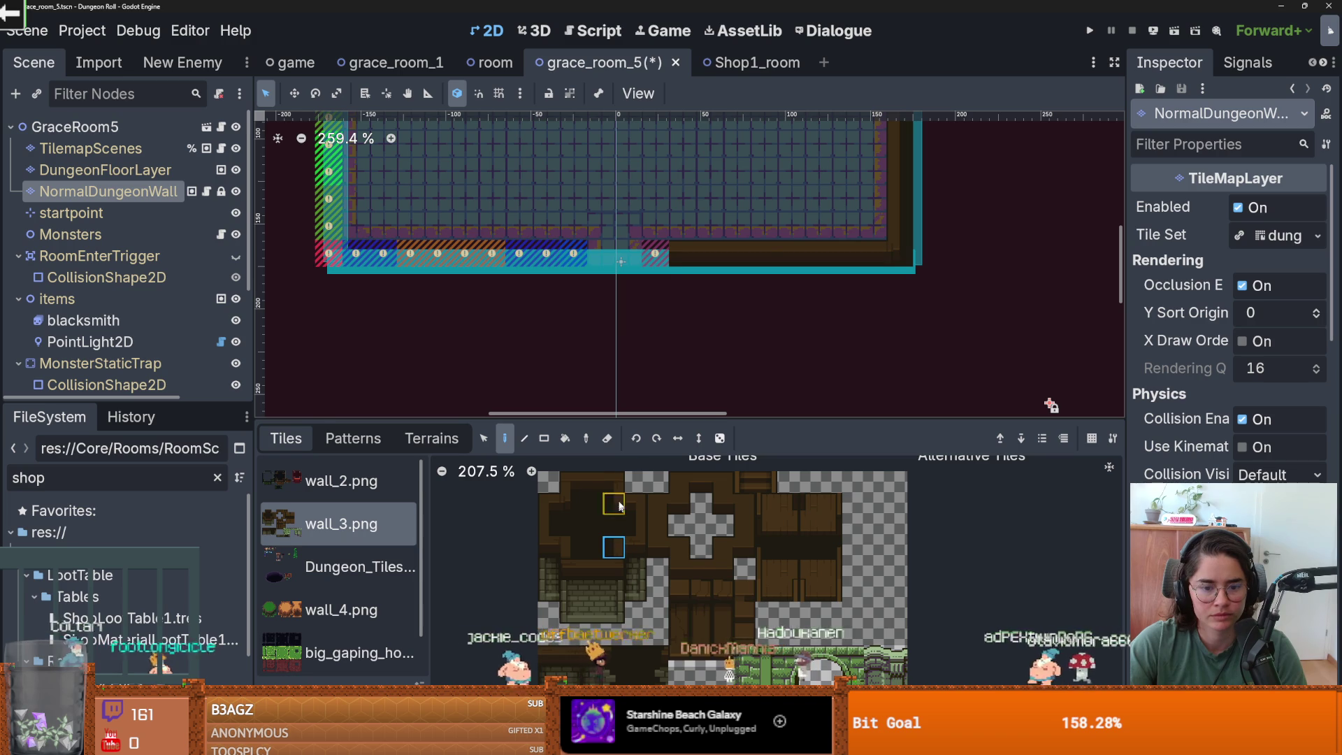
left_click_drag(624, 313, 633, 324)
scroll(633, 323, "up", 2)
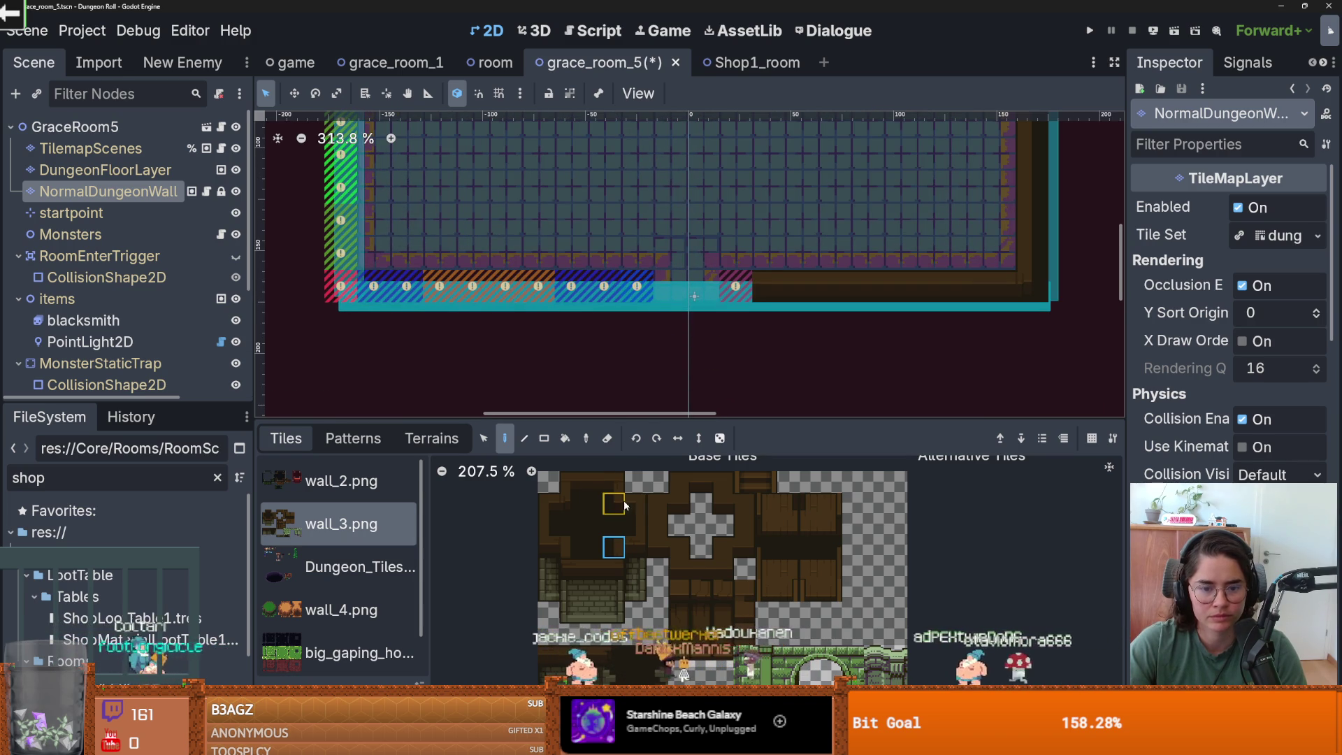
left_click(540, 507)
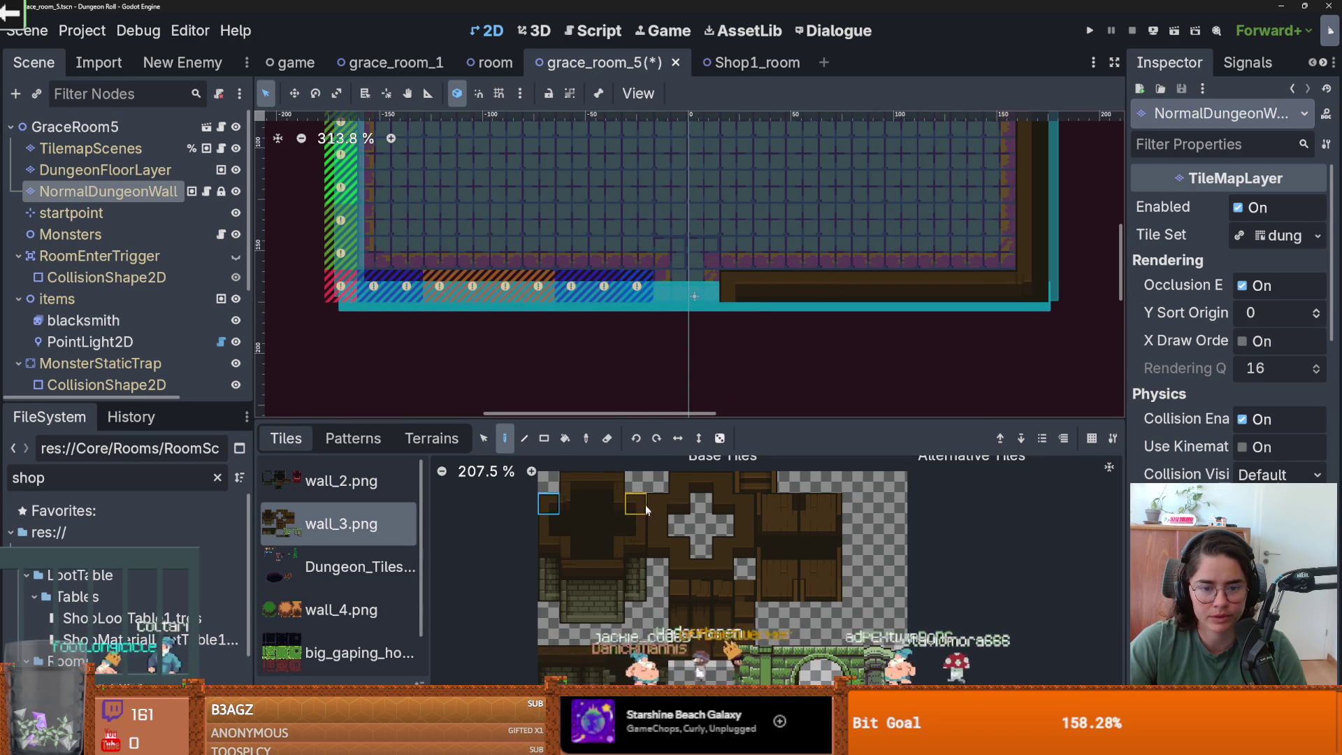
mouse_move(601, 310)
left_mouse_down()
mouse_move(398, 283)
mouse_move(571, 316)
left_mouse_up()
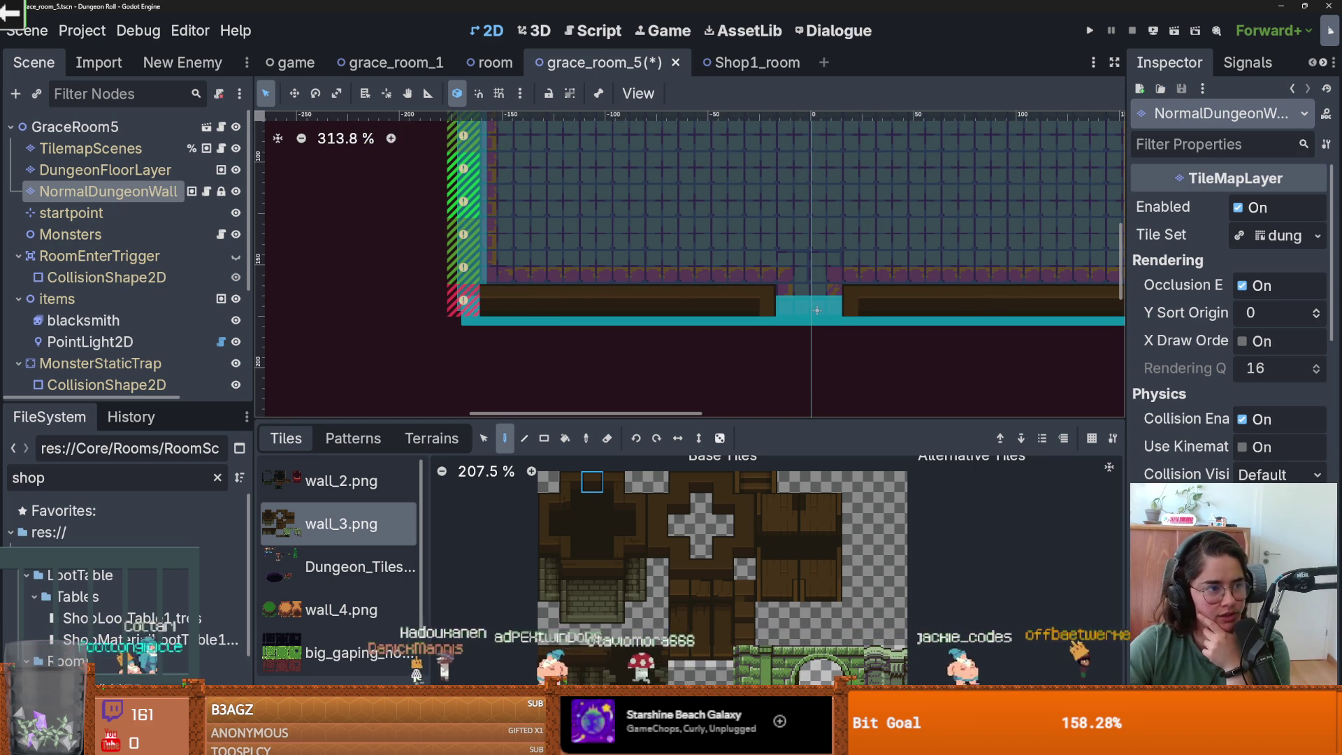
- Pick a different wall tile and bring the room's left wall into view
left_click(636, 525)
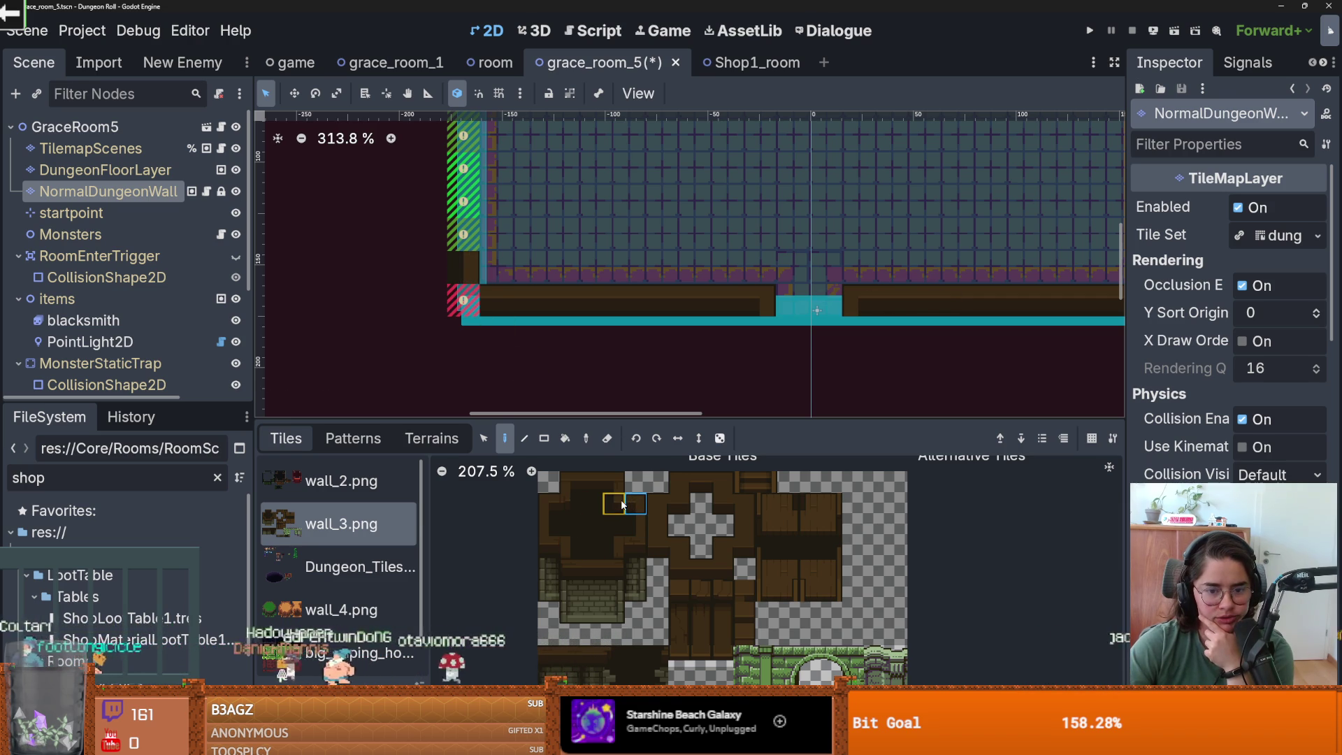
left_click_drag(472, 305, 538, 382)
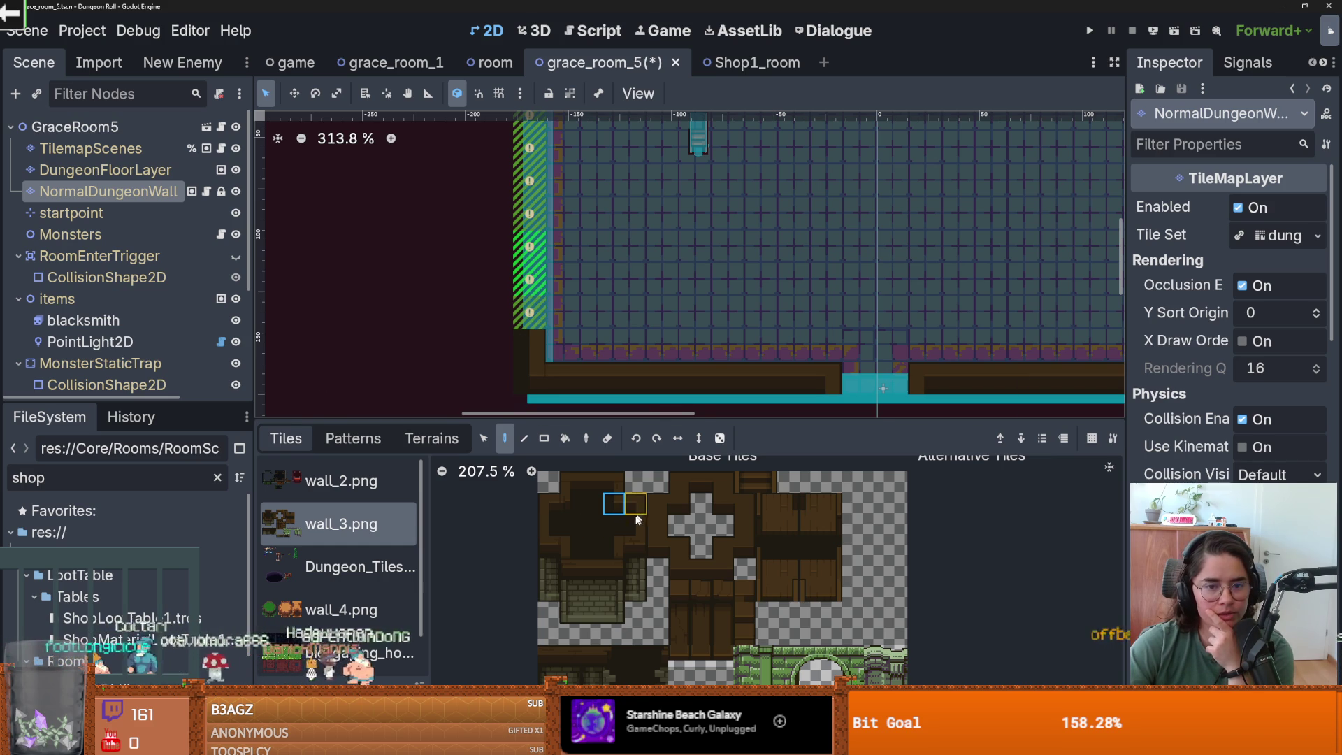
left_click_drag(530, 214, 548, 304)
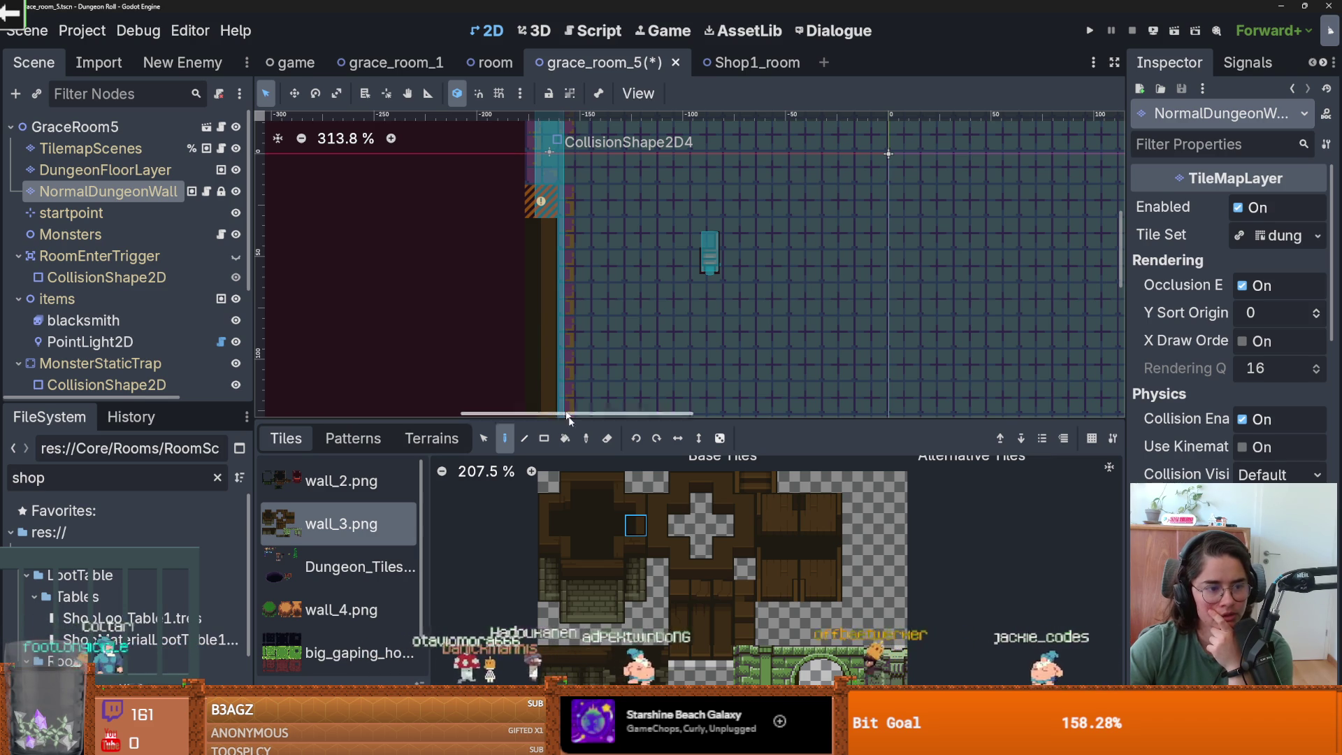
left_click(557, 221, "ctrl")
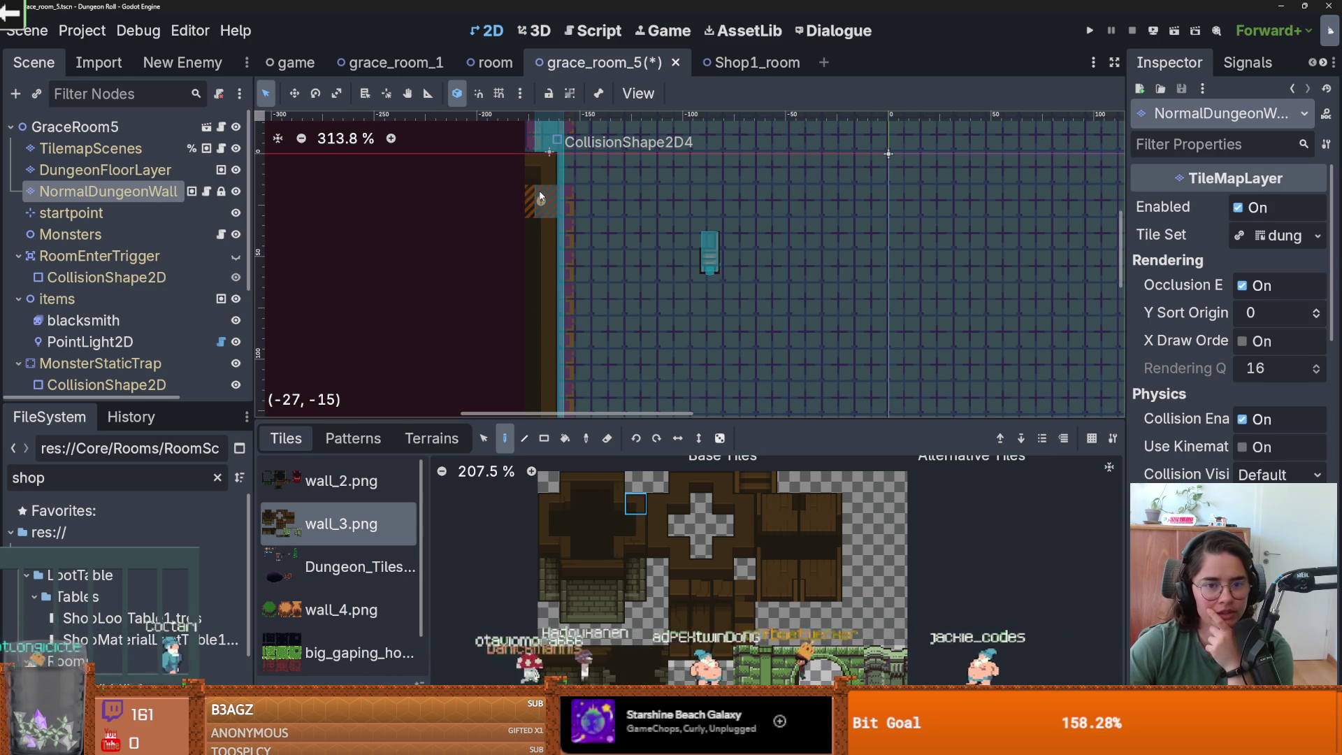
- Paint the new wall tiles onto the left wall cells and save grace_room_5
key("ctrl+s")
scroll(640, 283, "down", 6)
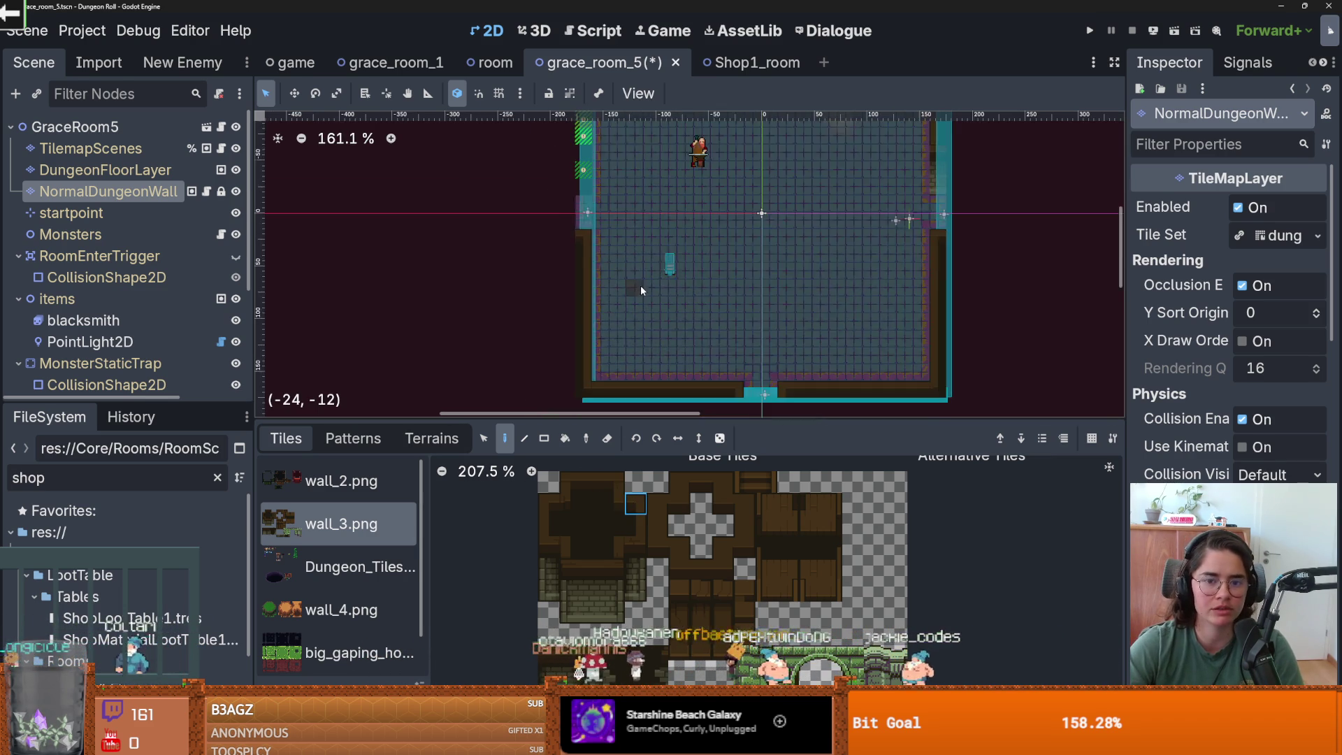
scroll(605, 308, "up", 3)
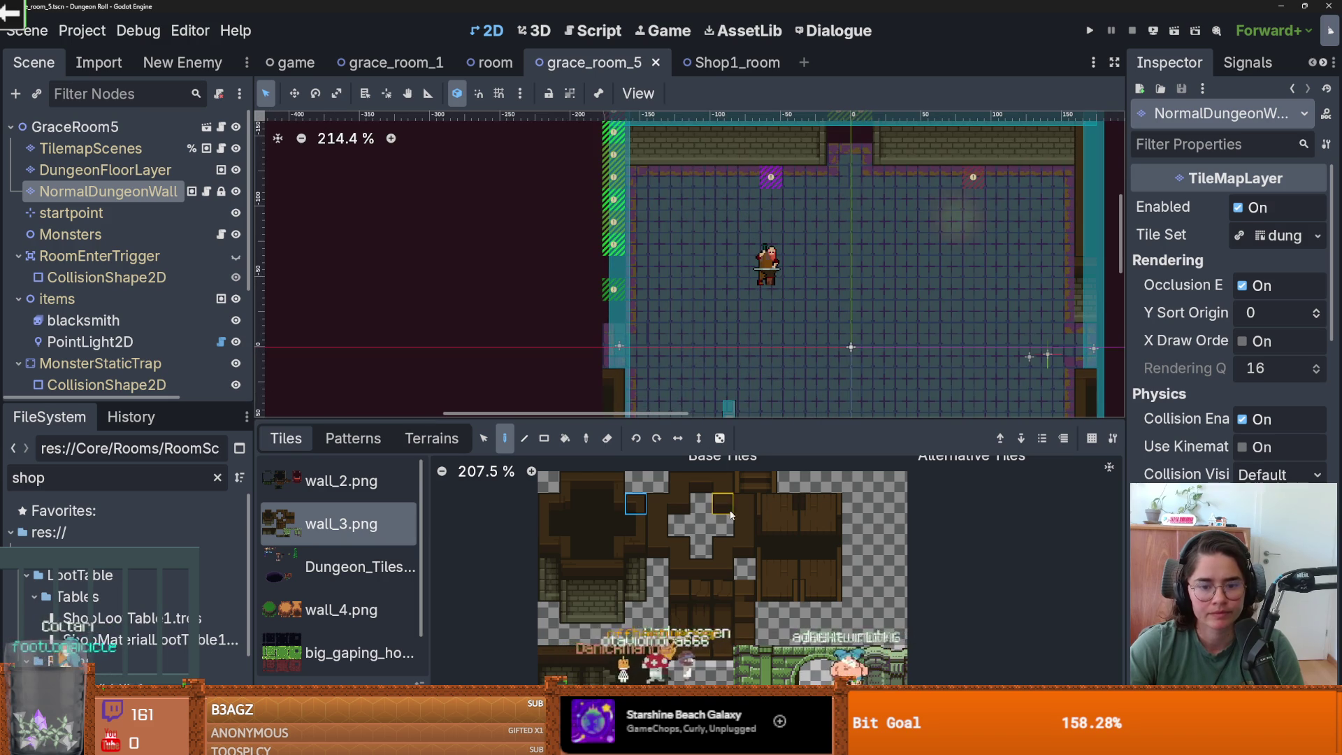
left_click(610, 266)
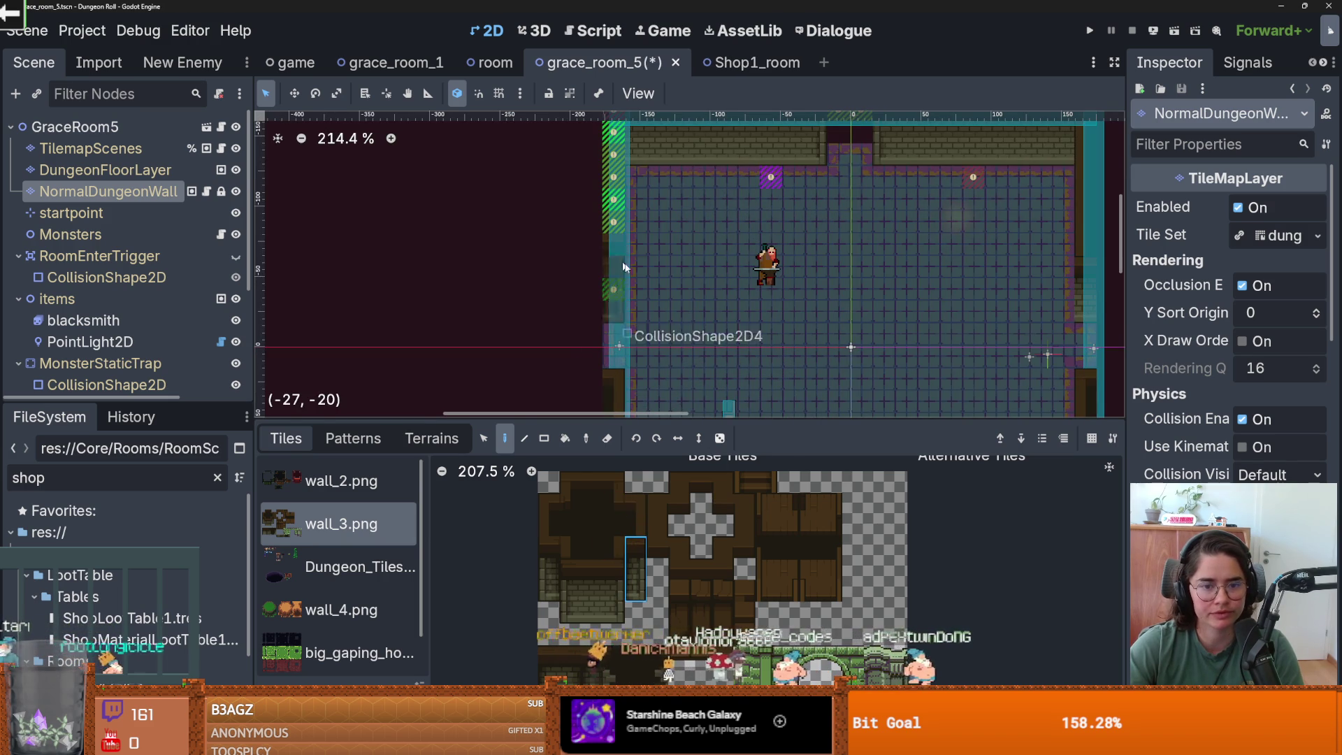
scroll(606, 285, "up", 2)
key("ctrl+s")
left_click(607, 274)
scroll(615, 280, "up", 1)
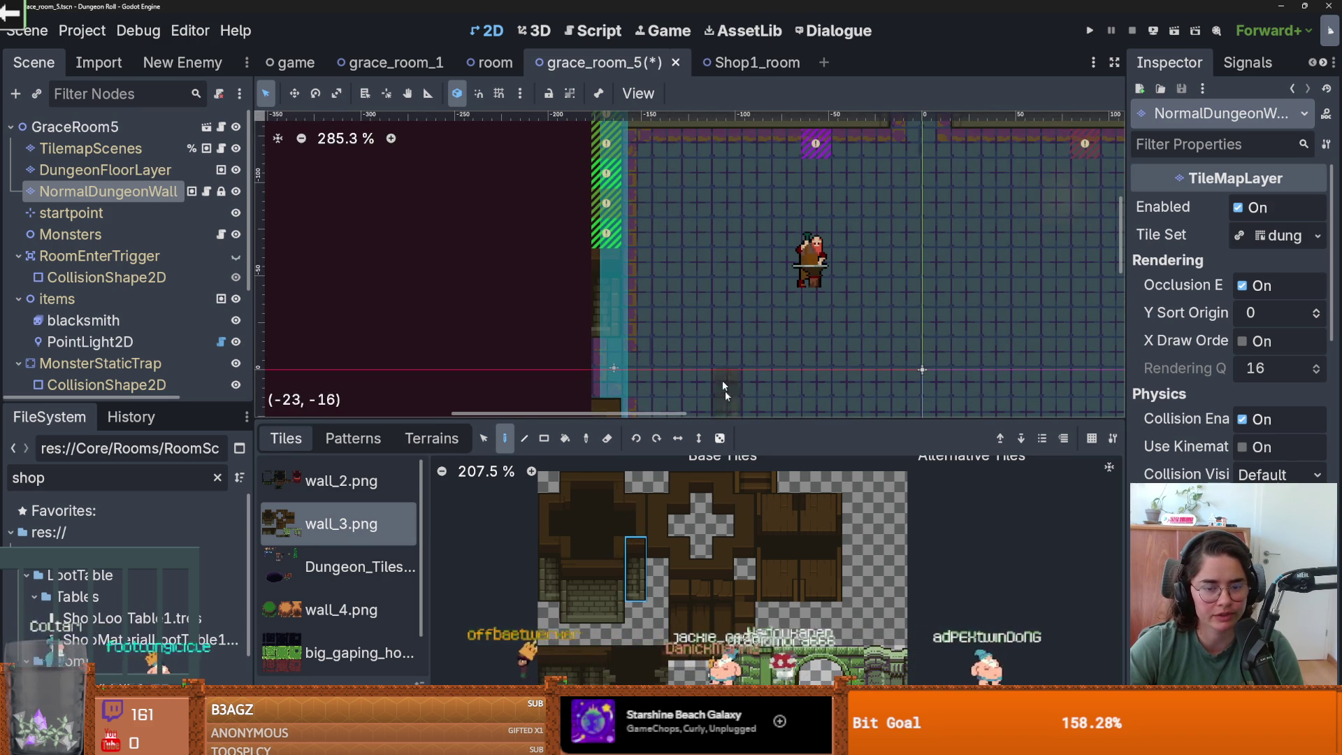
scroll(634, 248, "up", 3)
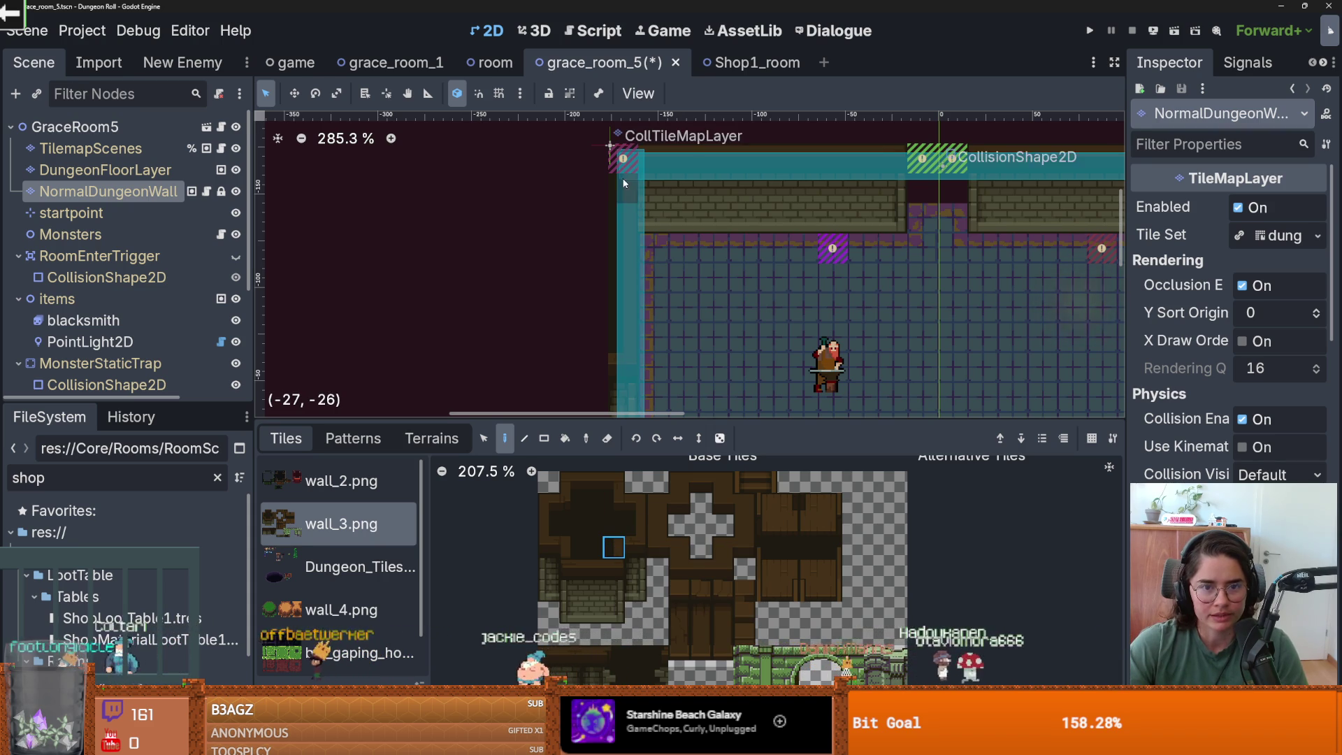
scroll(741, 301, "down", 2)
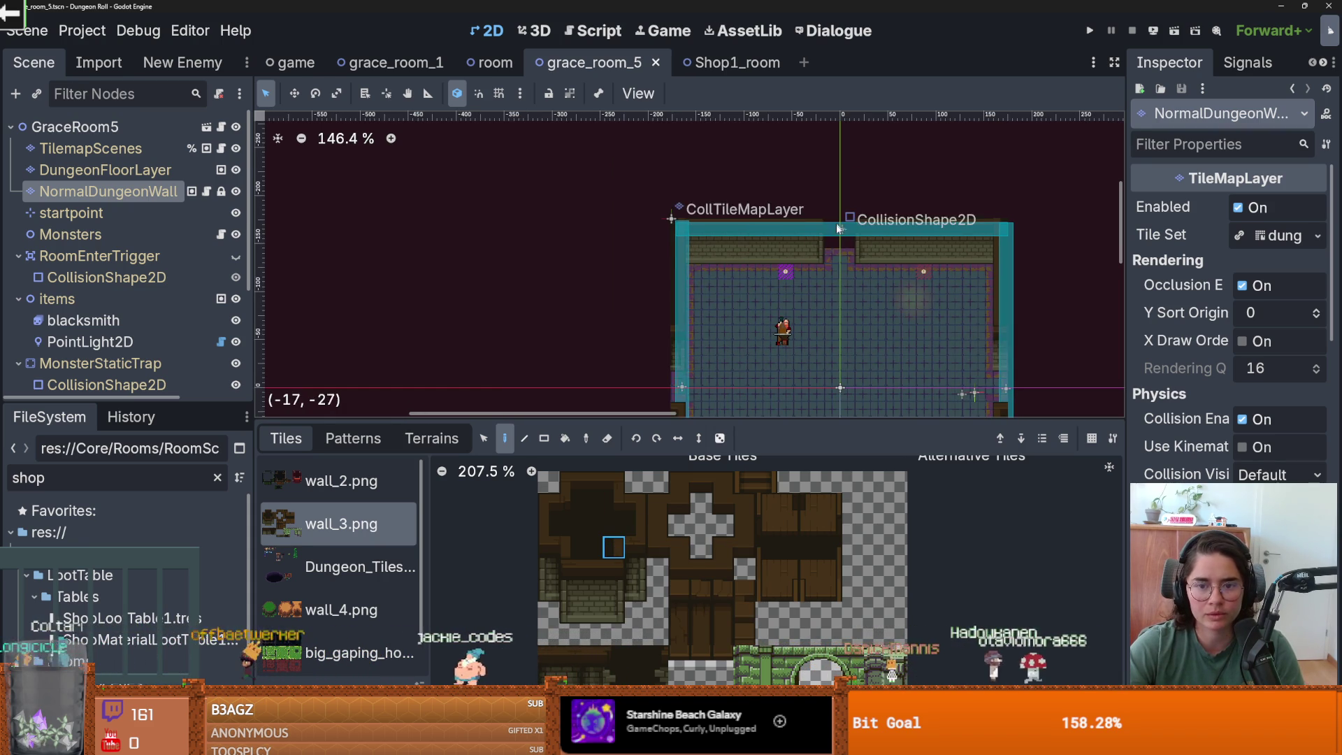
scroll(878, 223, "up", 1)
scroll(643, 222, "down", 1)
scroll(653, 239, "down", 3)
scroll(689, 301, "up", 1)
key("ctrl+s")
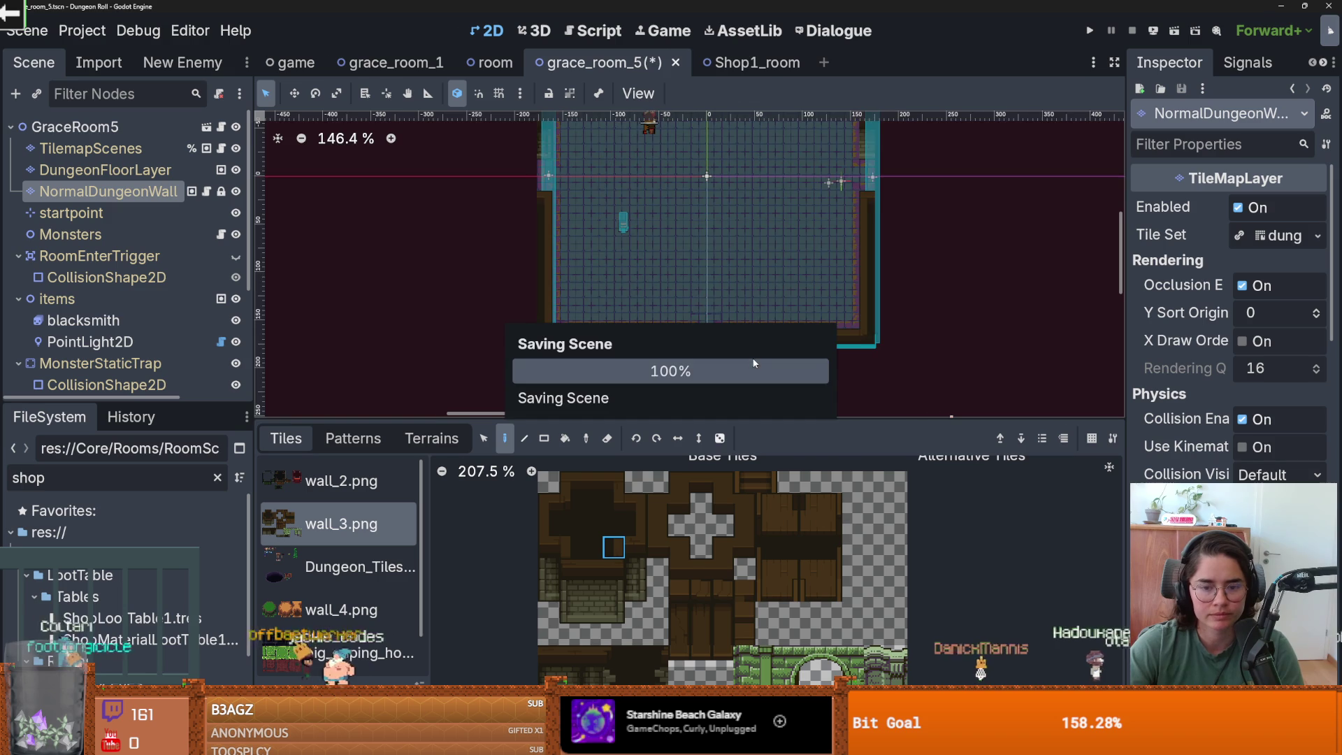
- Select all of the room's wall tiles and store them as a new tile pattern
scroll(782, 335, "down", 1)
left_click(483, 438)
scroll(741, 265, "down", 3)
key("ctrl+a")
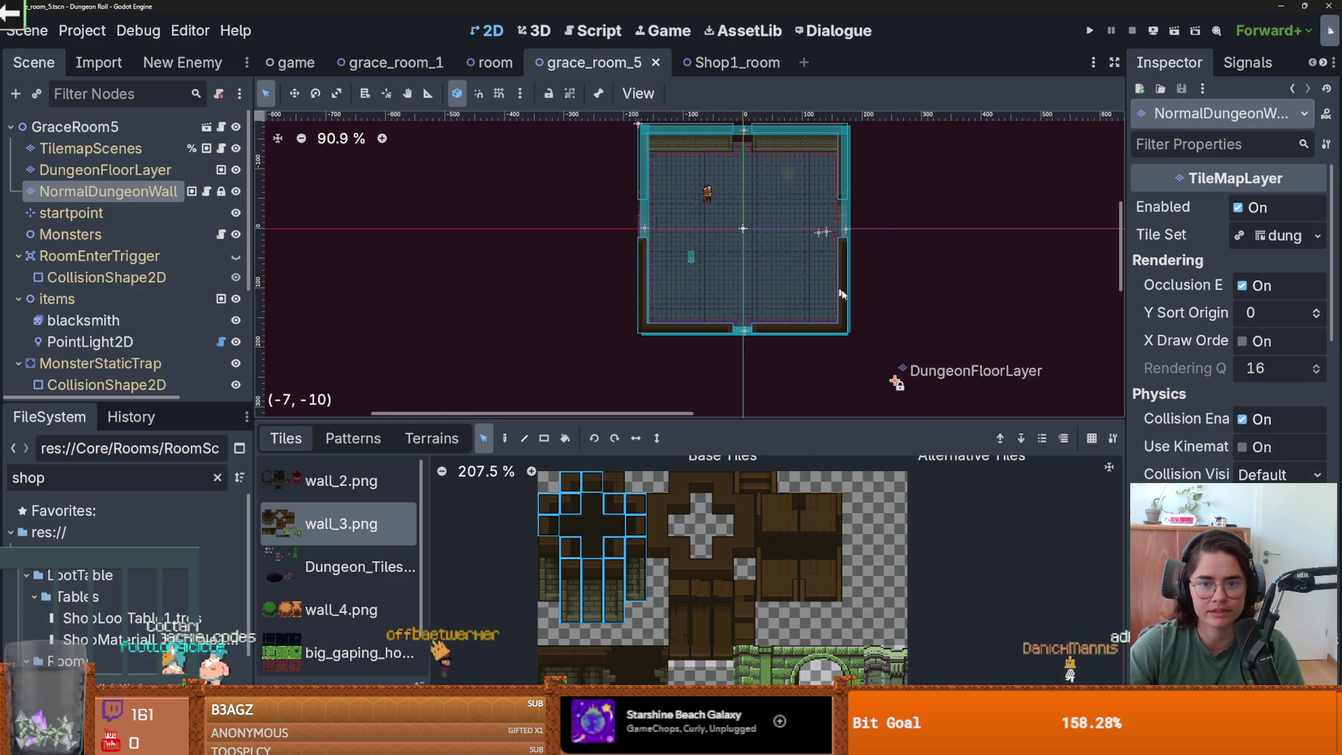
left_click(353, 438)
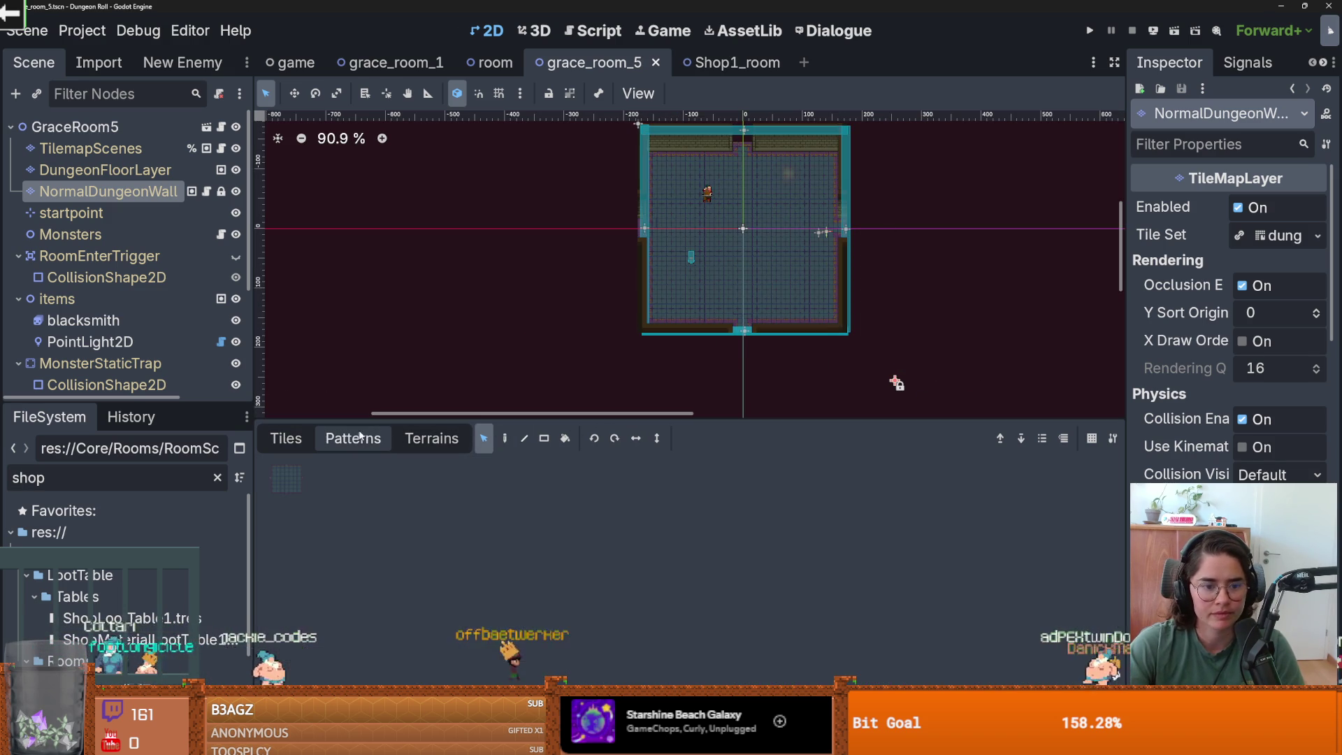
left_click_drag(741, 231, 355, 490)
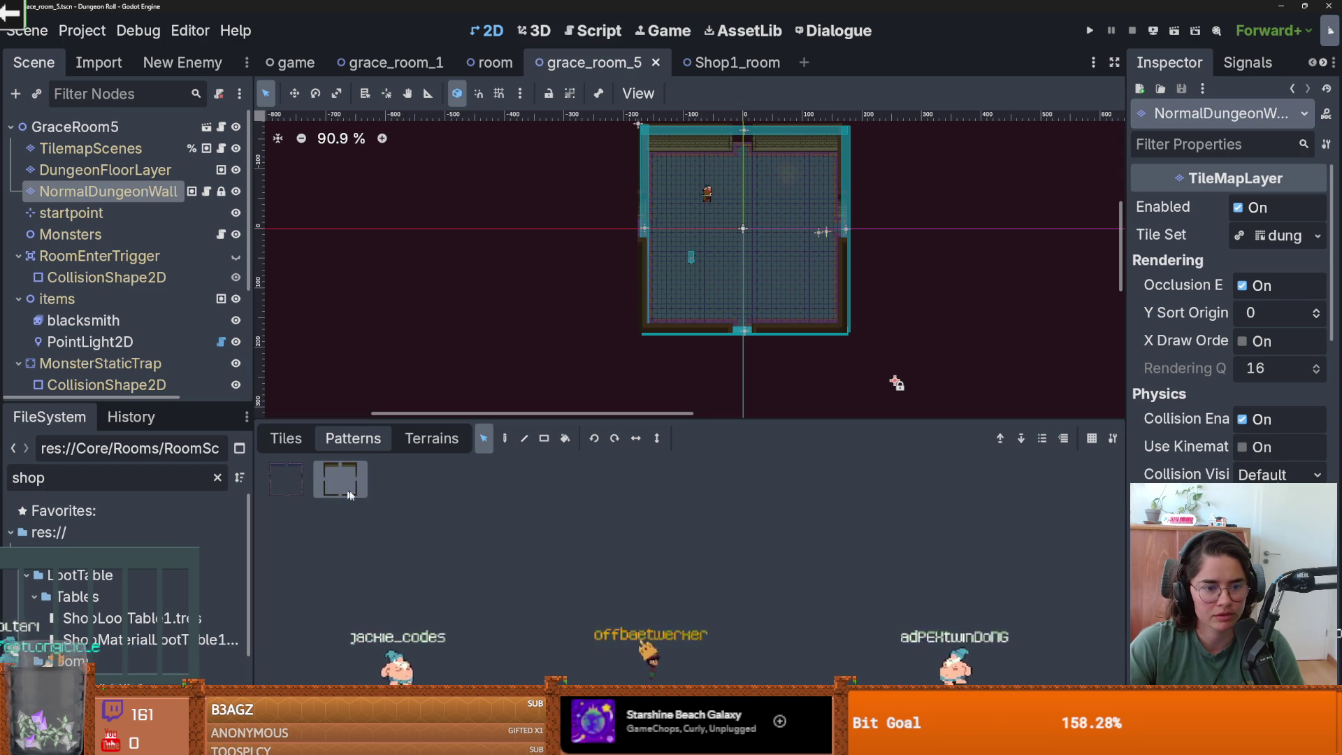
- Save grace_room_5 and switch to the Shop1_room scene
key("ctrl+s")
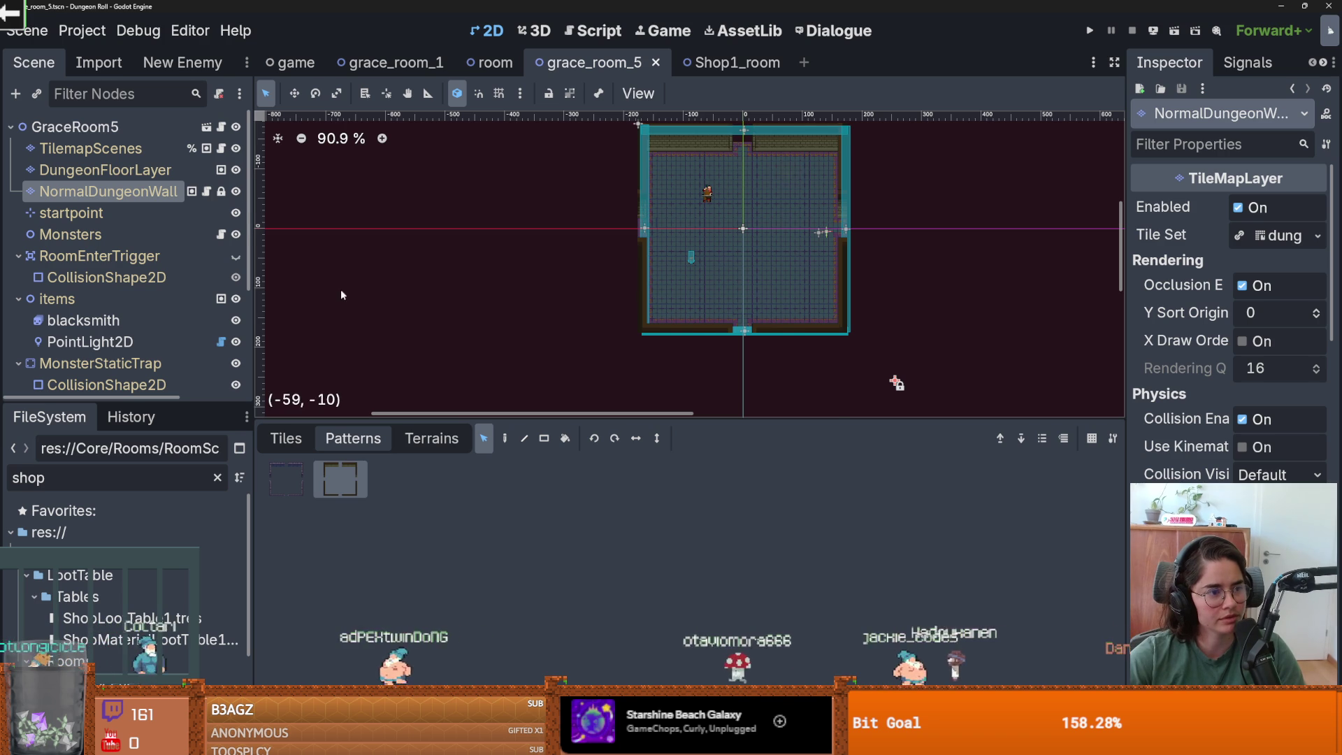
key("ctrl+s")
left_click(729, 66)
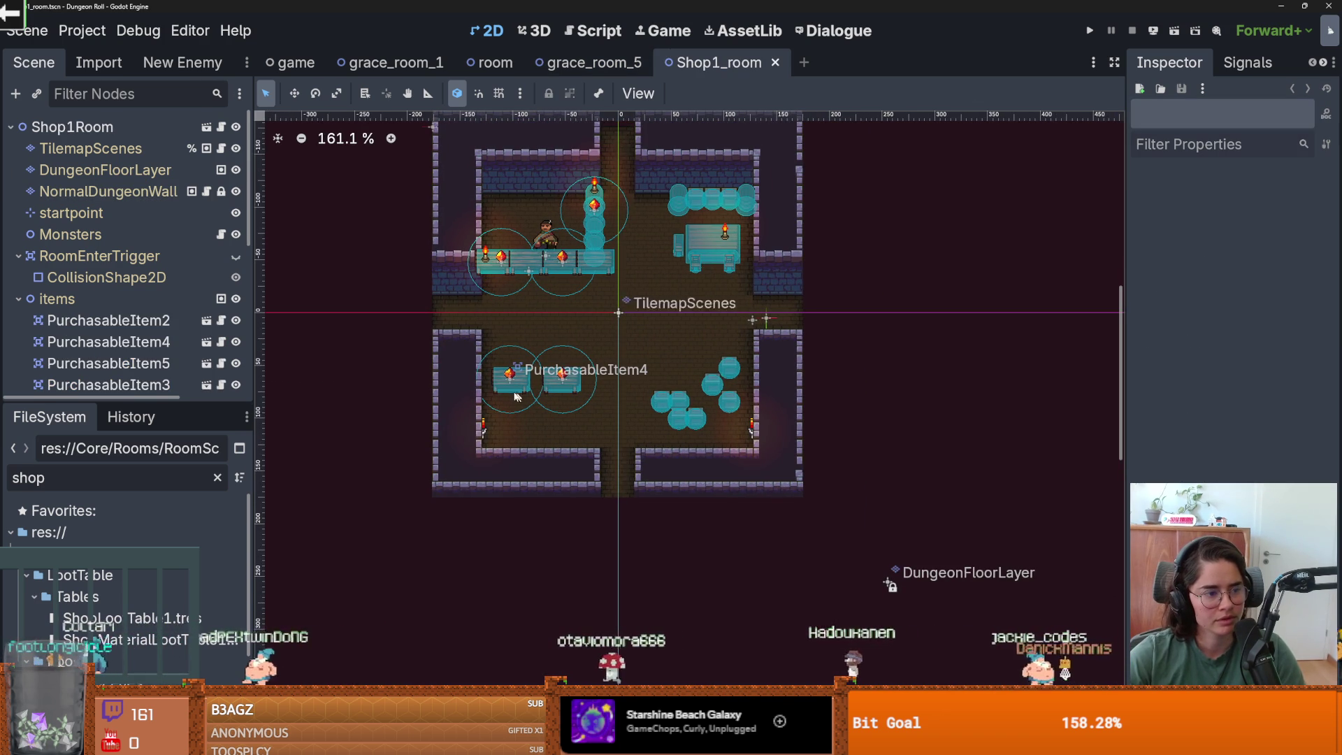
- Stamp the new room pattern into the shop room on the NormalDungeonWall layer
left_click(108, 192)
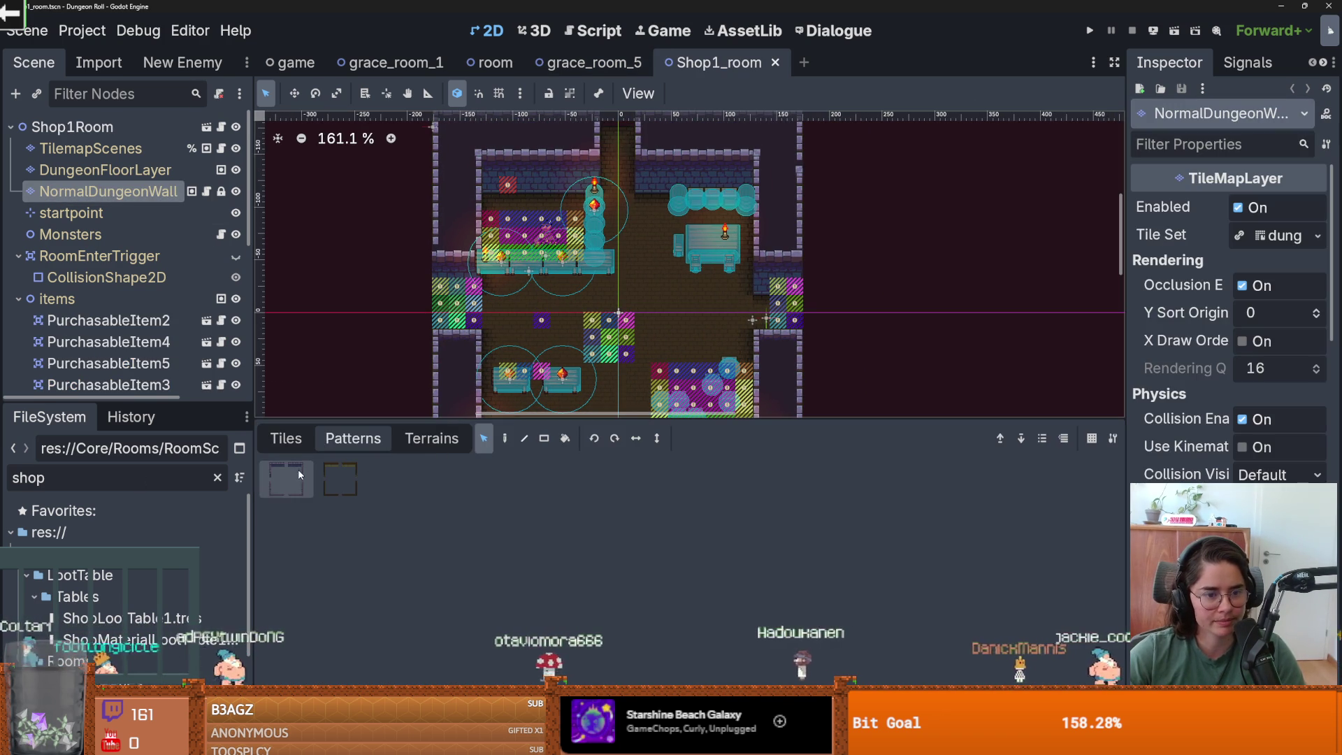
left_click(339, 479)
scroll(605, 276, "down", 2)
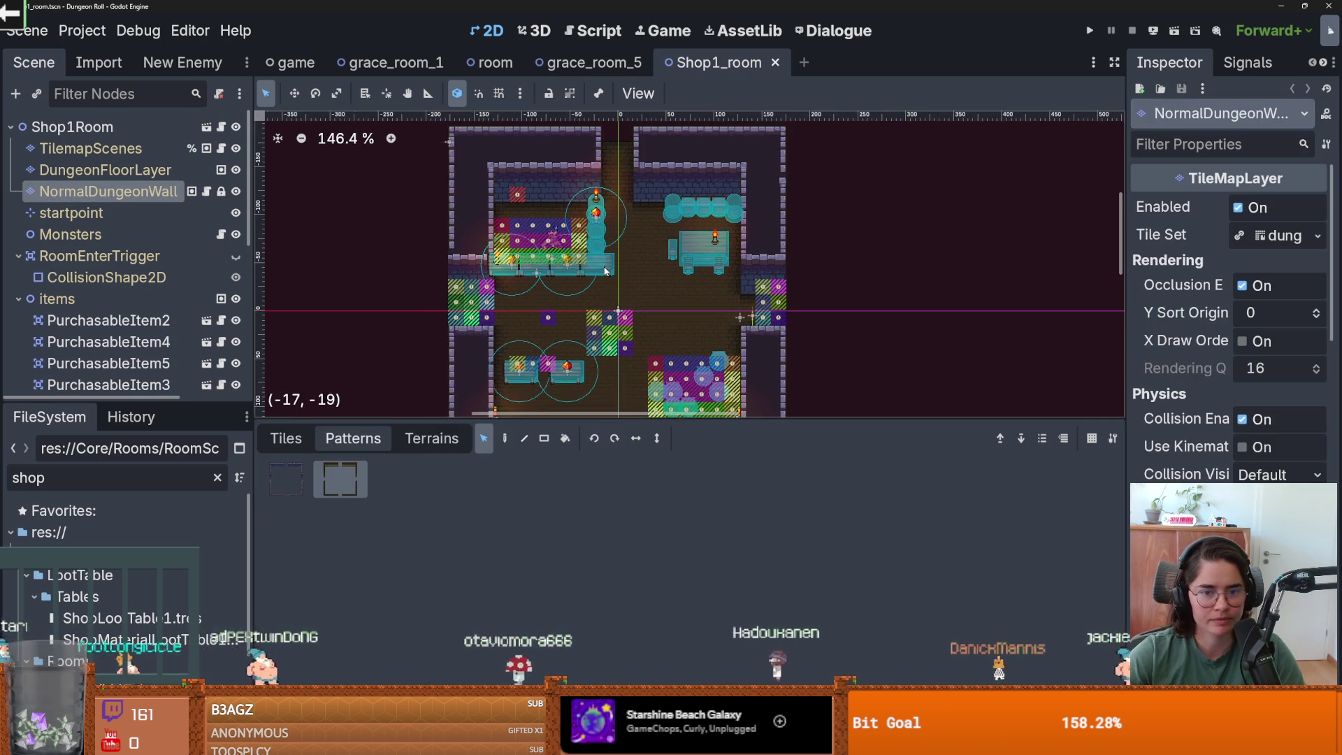
left_click(504, 439)
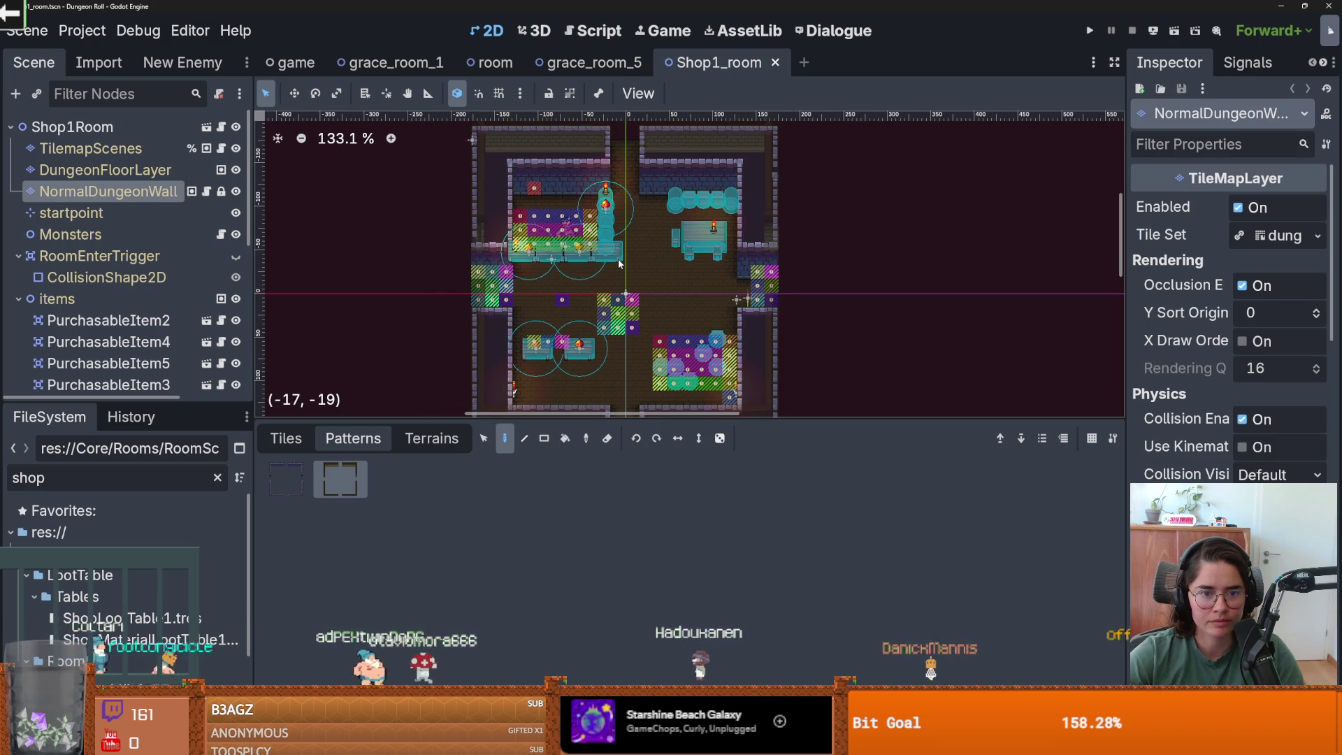
left_click(618, 258)
- Paint the bottom wall with the hideout_walls terrain, undoing misplaced strips
scroll(706, 293, "down", 3)
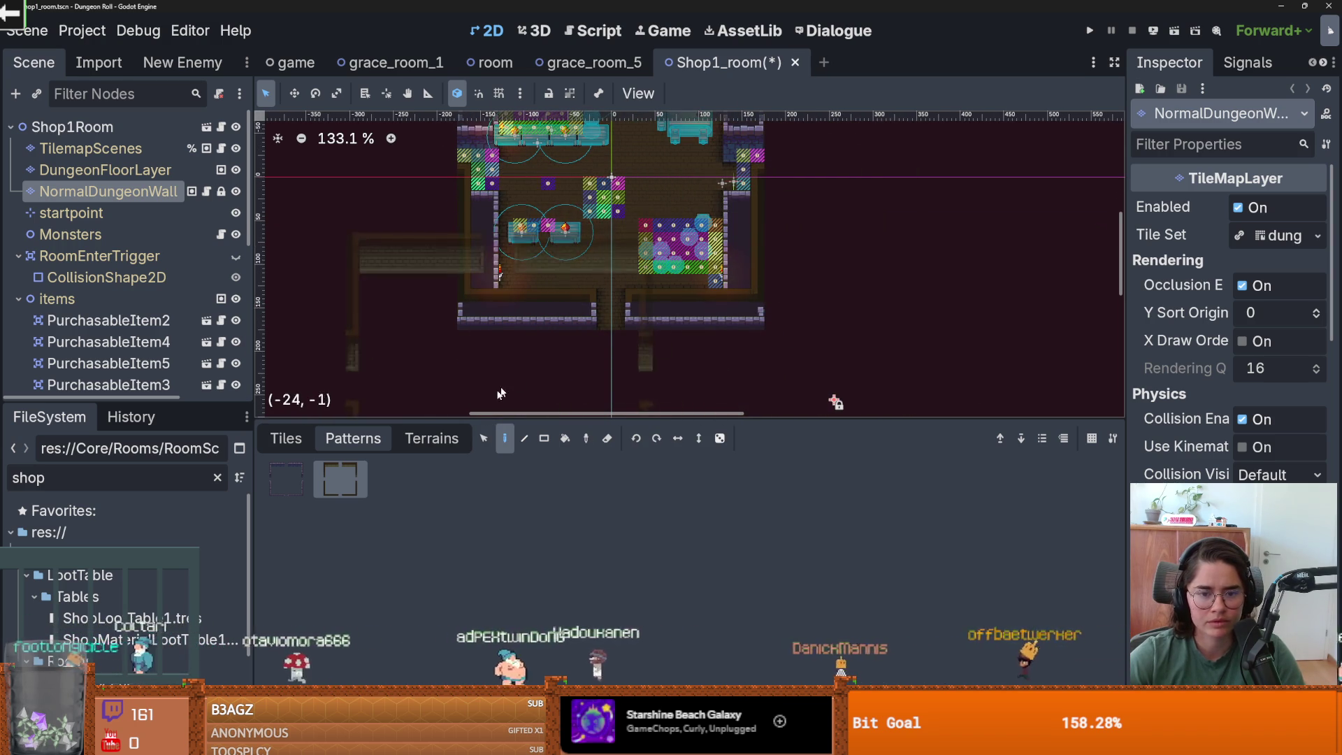
left_click(406, 444)
left_click(344, 515)
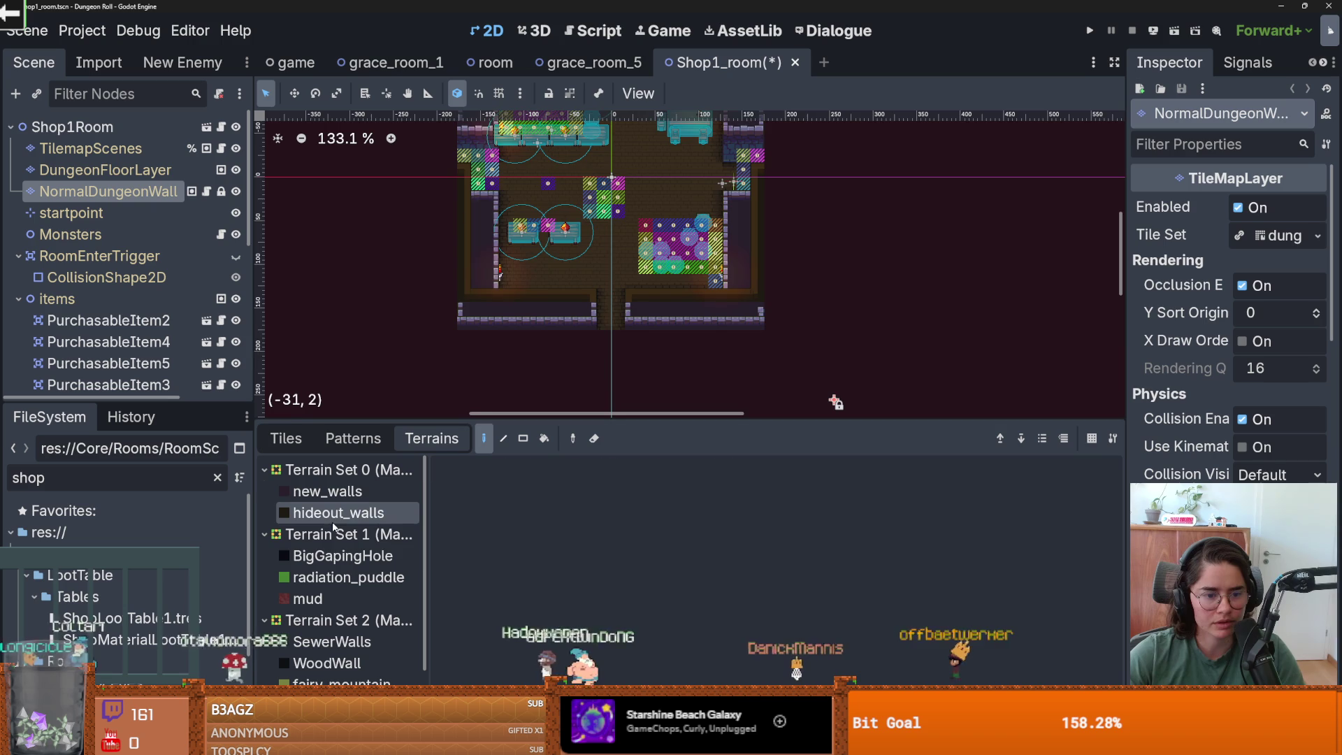
scroll(531, 332, "up", 3)
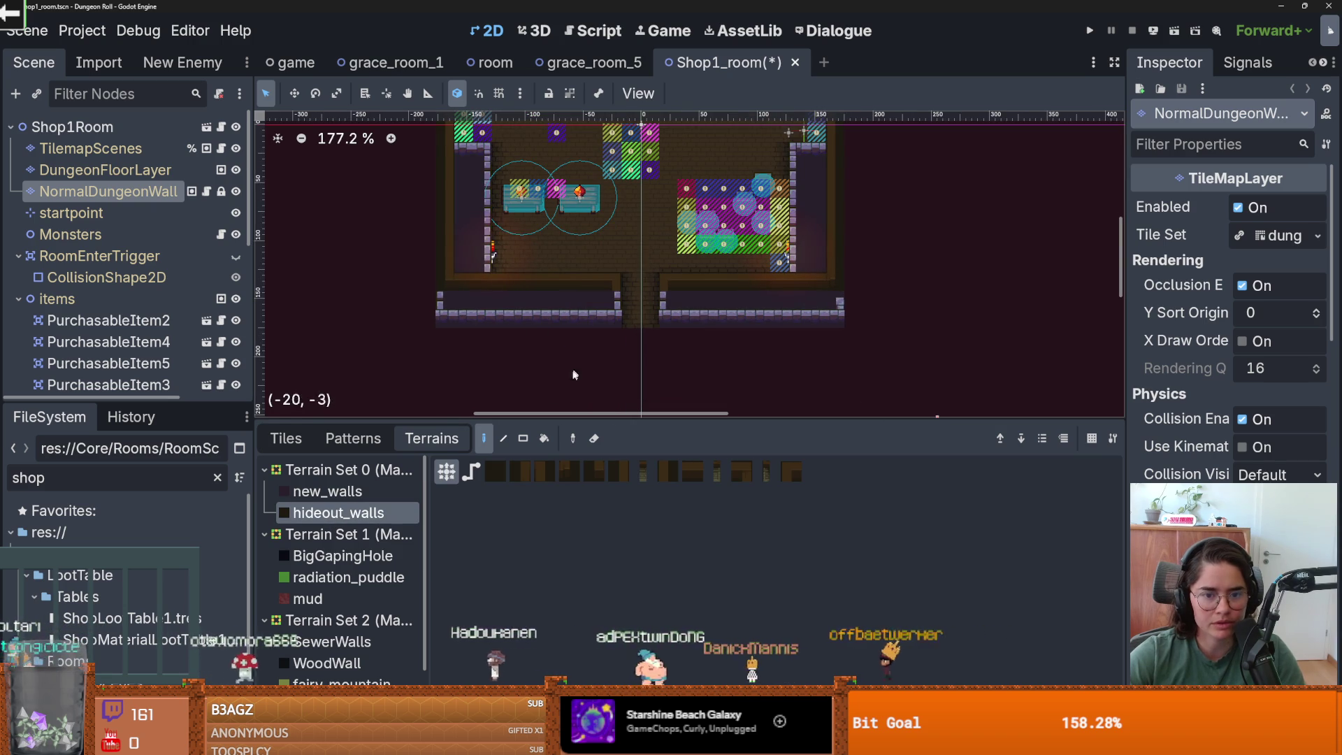
left_click_drag(589, 317, 447, 308)
scroll(490, 315, "up", 2)
mouse_move(632, 320)
left_mouse_down()
mouse_move(430, 307)
mouse_move(489, 269)
mouse_move(601, 276)
left_mouse_up()
key("ctrl+z")
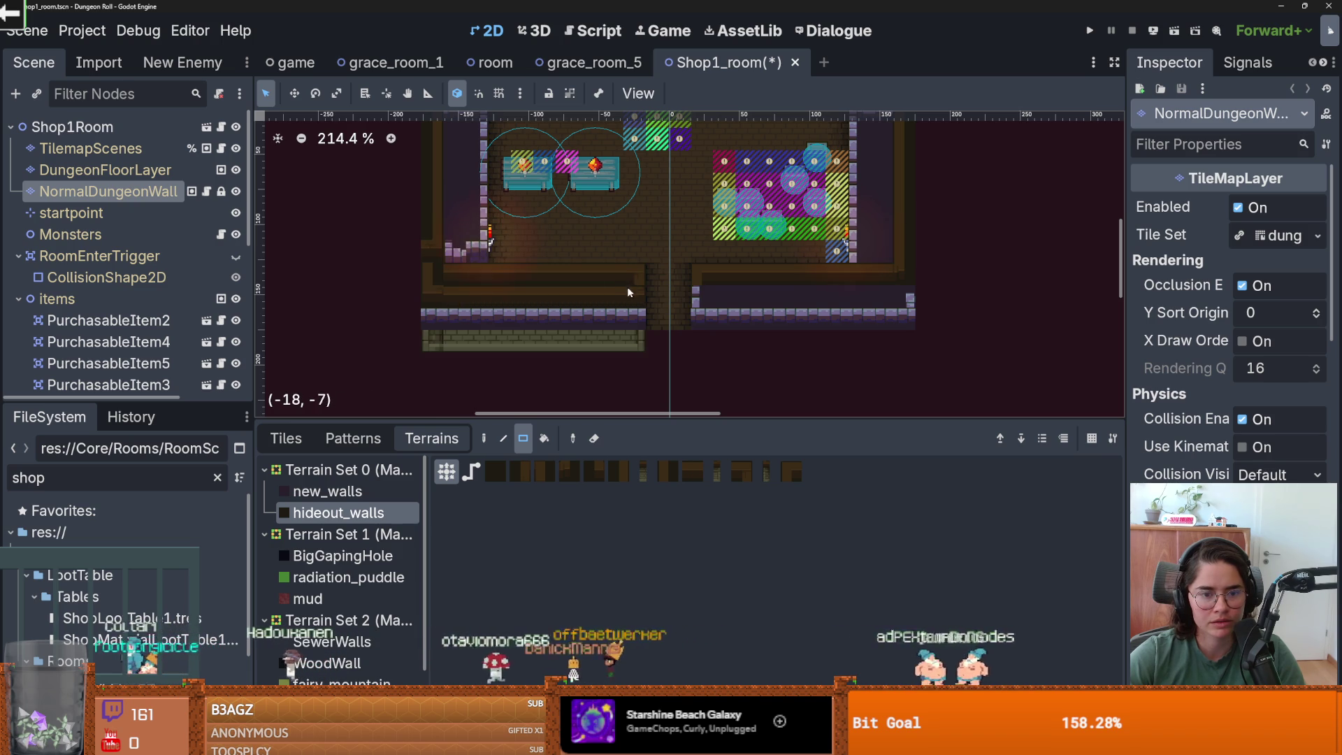
key("ctrl+z")
mouse_move(439, 241)
left_mouse_down()
mouse_move(506, 244)
mouse_move(634, 304)
mouse_move(564, 340)
mouse_move(455, 329)
mouse_move(441, 313)
left_mouse_up()
scroll(455, 329, "up", 1)
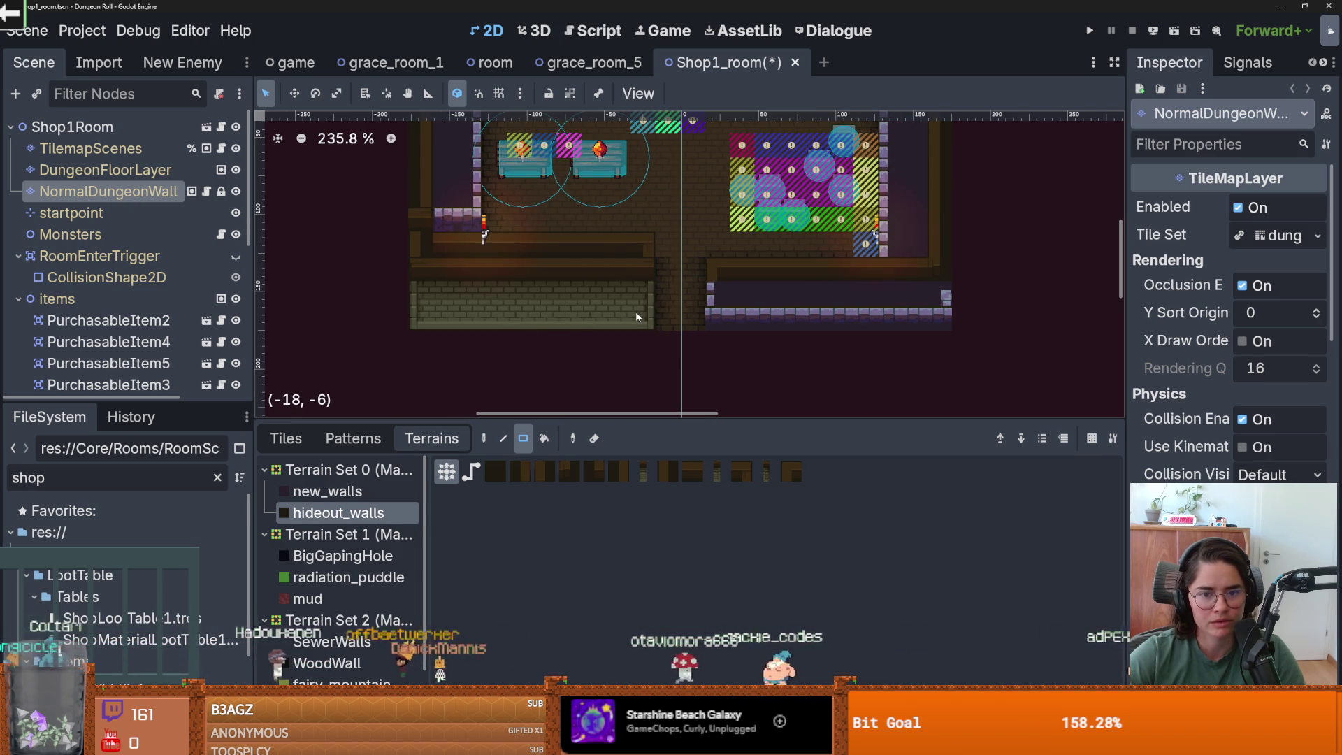
- Paint a 6x2 hideout_walls block at the bottom and repaint the right and left wall columns
left_click_drag(635, 311, 579, 347)
mouse_move(638, 294)
left_mouse_down()
mouse_move(758, 323)
mouse_move(866, 325)
mouse_move(773, 343)
left_mouse_up()
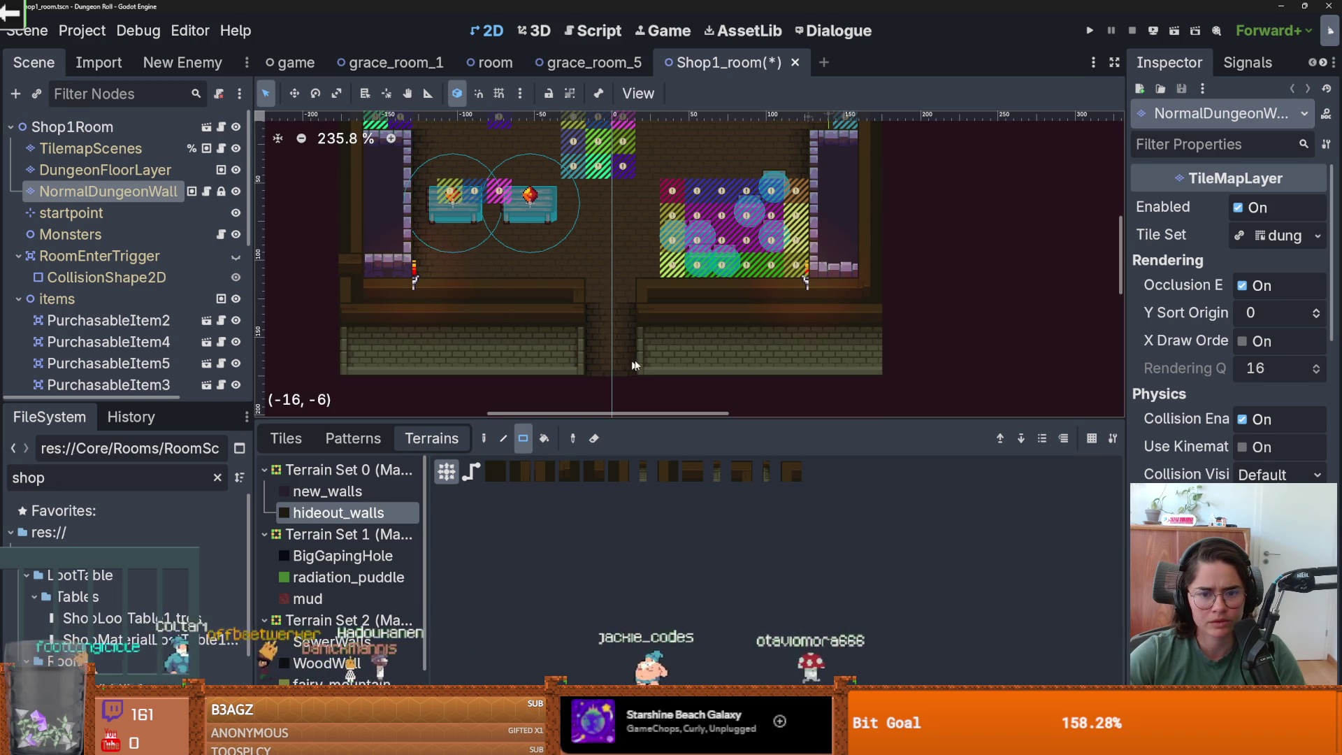
scroll(661, 302, "down", 1)
scroll(836, 331, "up", 1)
left_click_drag(892, 334, 839, 203)
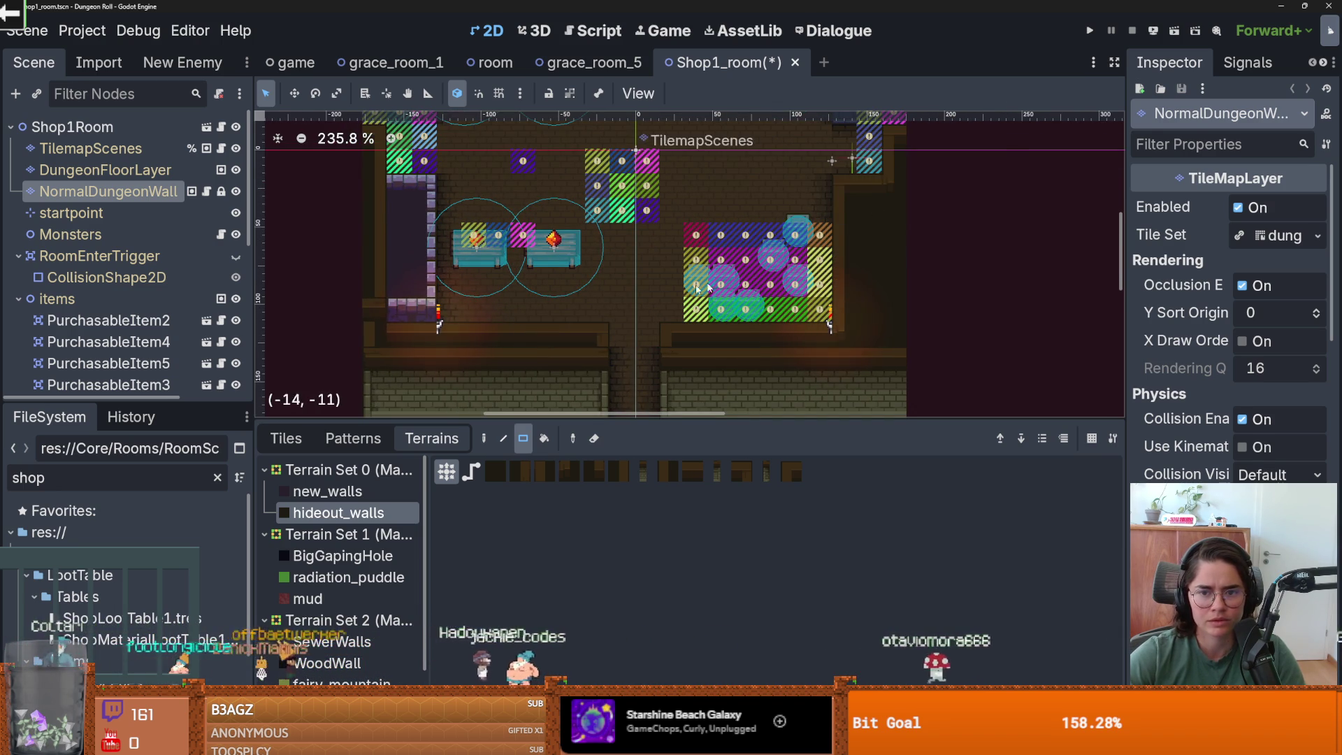
scroll(535, 322, "left", 3)
left_click_drag(559, 334, 515, 199)
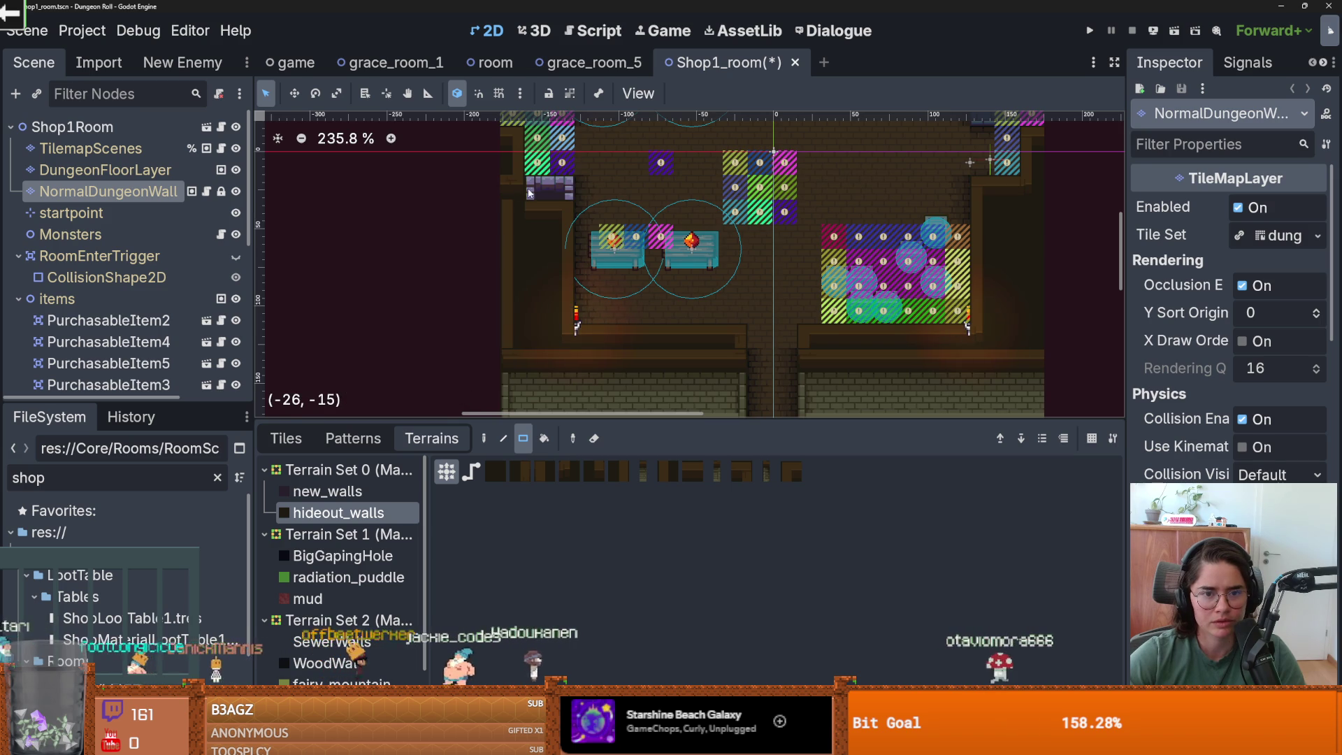
scroll(630, 336, "up", 2)
scroll(639, 346, "down", 1)
scroll(639, 341, "down", 1)
- Extend the left wall and the area behind the item counter with hideout_walls
mouse_move(639, 341)
left_mouse_down()
mouse_move(595, 319)
mouse_move(639, 341)
left_mouse_up()
scroll(625, 197, "down", 3)
scroll(625, 197, "down", 1)
scroll(625, 197, "up", 5)
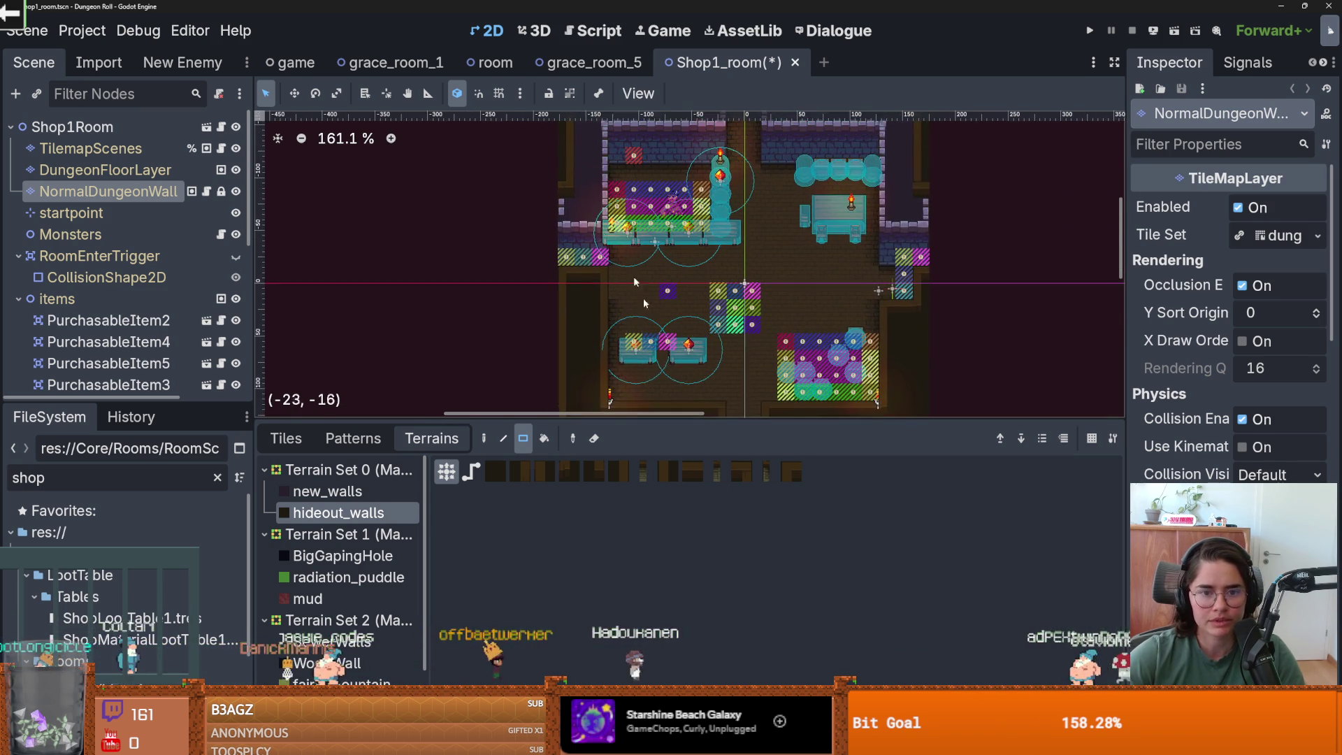
mouse_move(576, 244)
left_mouse_down()
mouse_move(613, 281)
mouse_move(560, 288)
left_mouse_up()
scroll(611, 281, "up", 2)
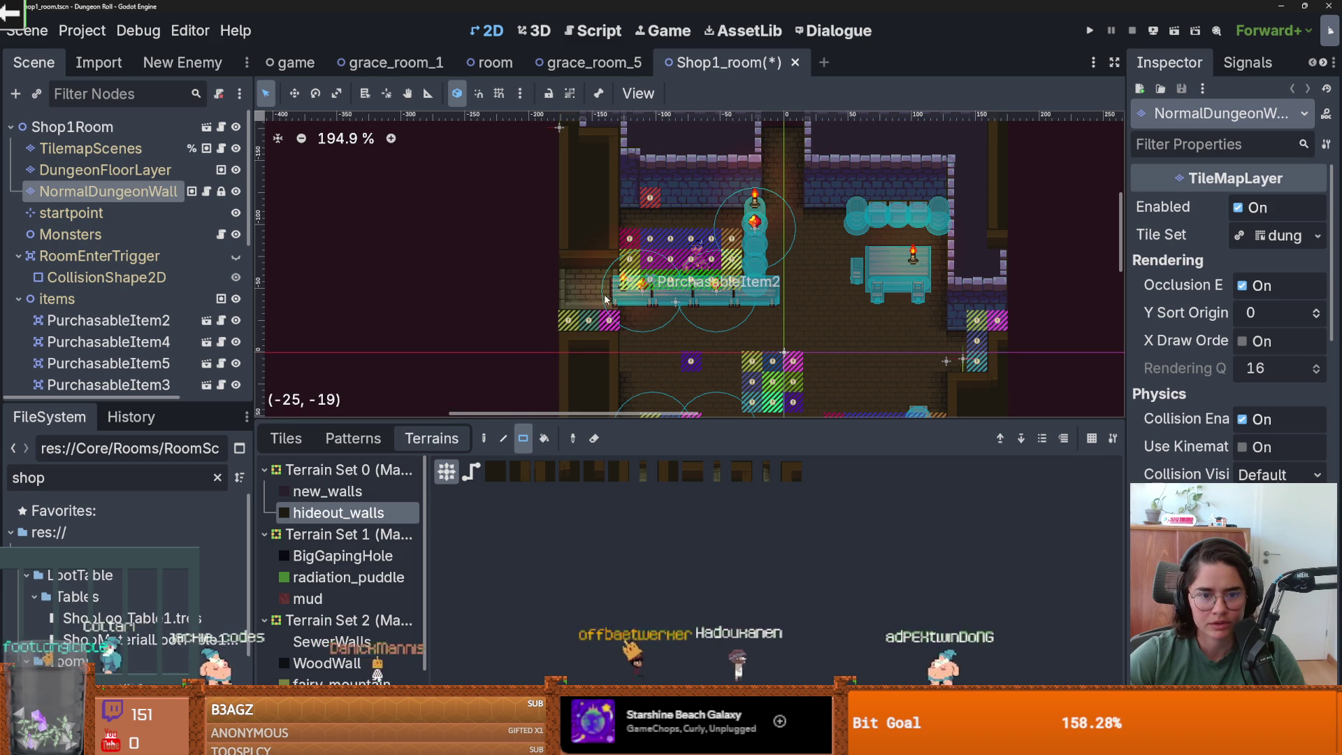
scroll(598, 332, "down", 1)
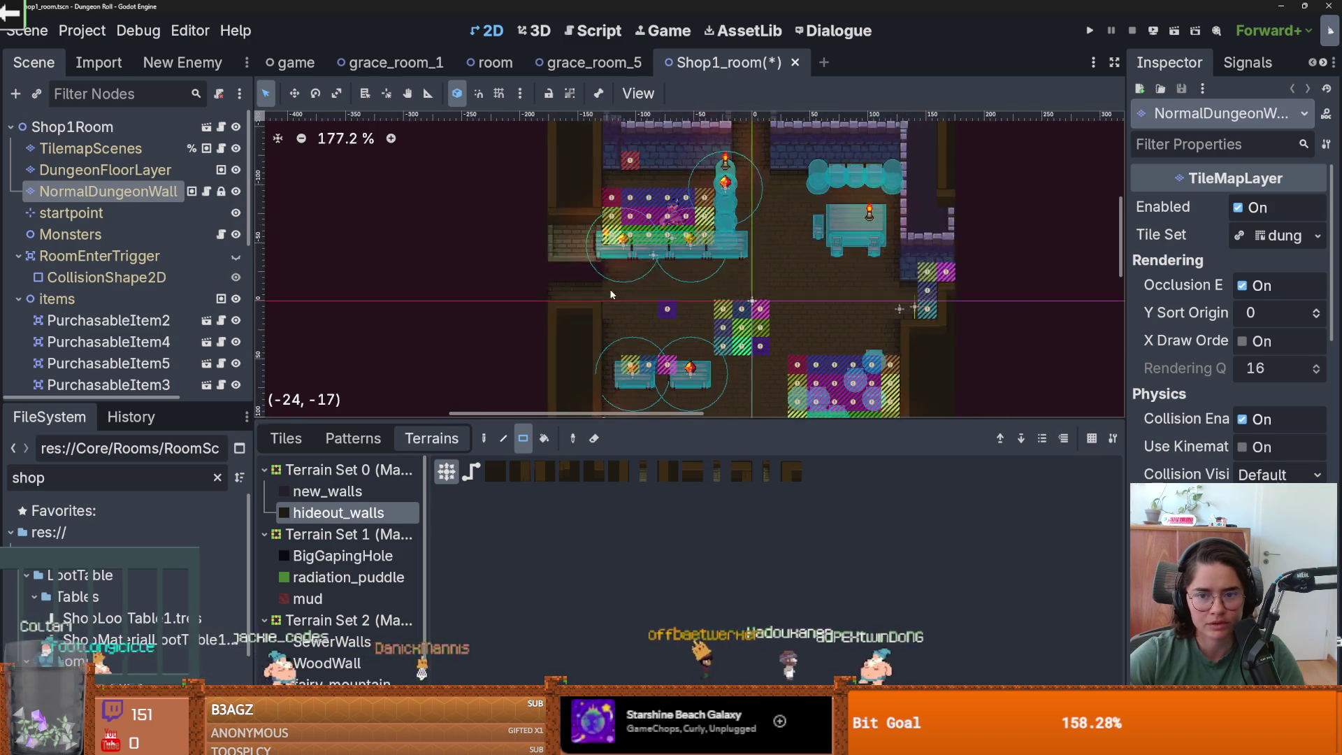
scroll(591, 316, "up", 2)
left_click_drag(591, 316, 604, 327)
left_click_drag(556, 207, 594, 294)
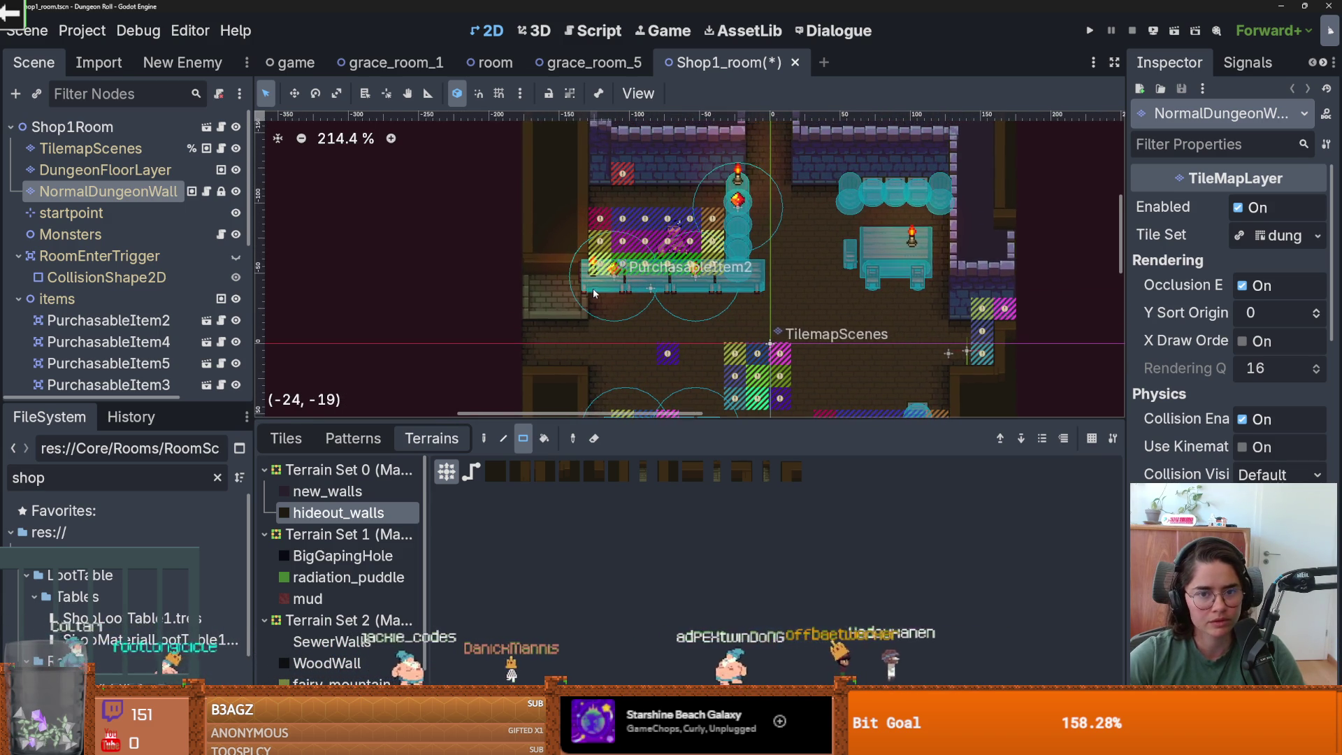
left_click_drag(599, 227, 706, 256)
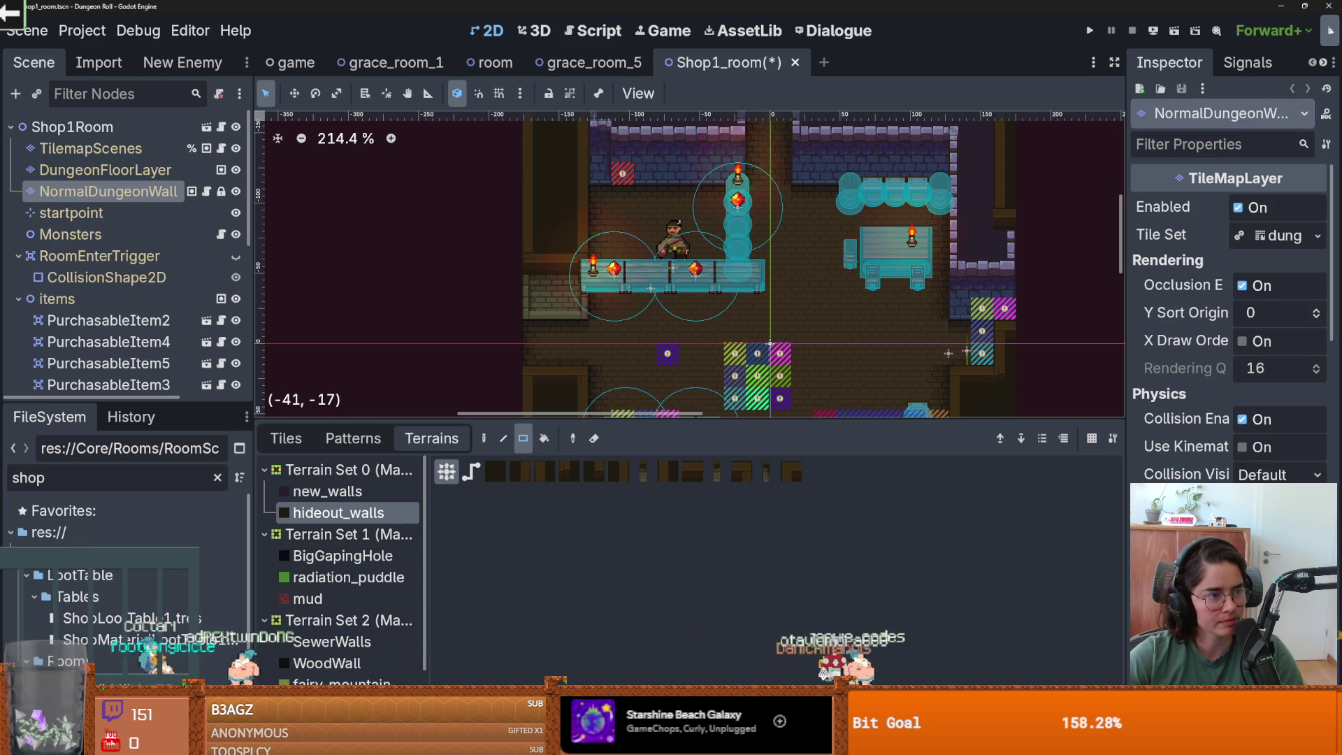
- Paint the top walls of the left and right rooms with hideout_walls and save
scroll(371, 292, "up", 2)
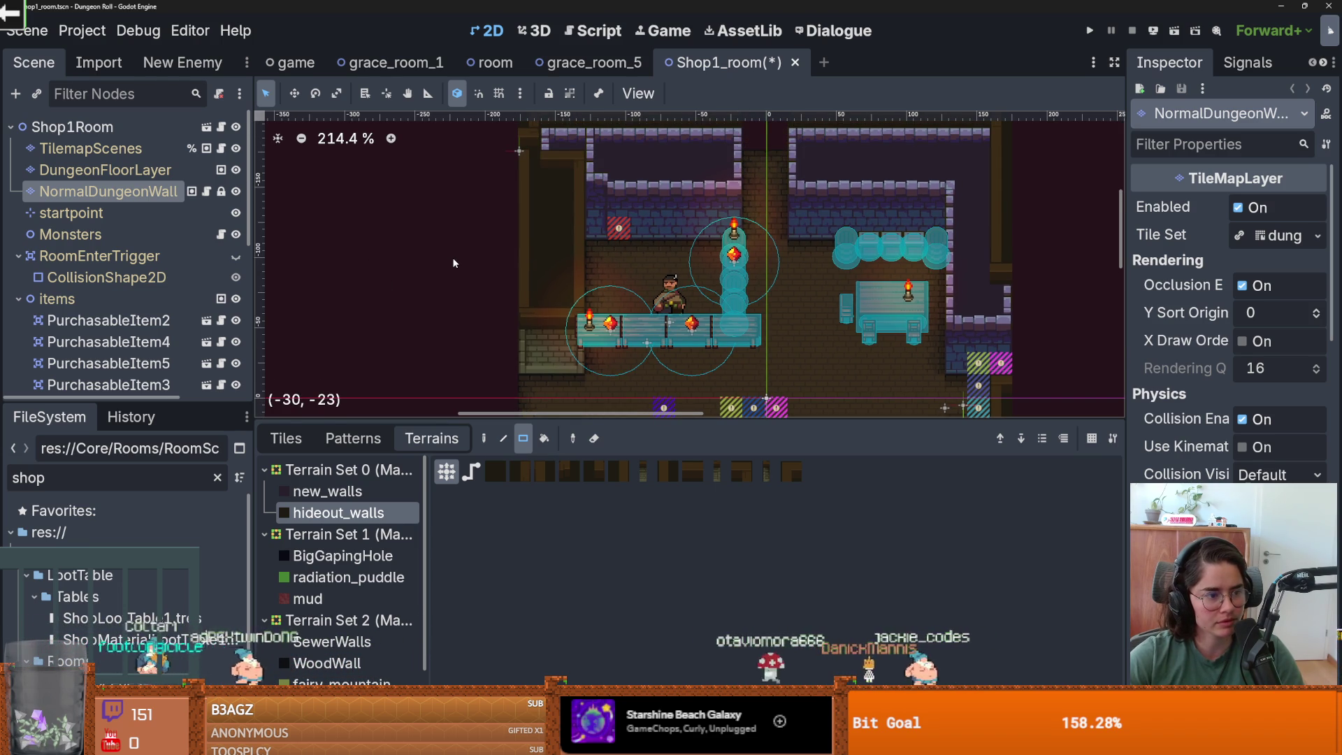
scroll(459, 279, "up", 1)
scroll(475, 224, "right", 1)
left_click_drag(493, 174, 686, 225)
scroll(800, 206, "right", 4)
mouse_move(569, 168)
left_mouse_down()
mouse_move(786, 199)
mouse_move(745, 212)
mouse_move(763, 302)
left_mouse_up()
scroll(763, 302, "down", 2)
scroll(755, 279, "right", 1)
mouse_move(692, 213)
left_mouse_down()
mouse_move(741, 260)
mouse_move(693, 280)
mouse_move(735, 270)
mouse_move(693, 314)
mouse_move(713, 337)
left_mouse_up()
scroll(713, 337, "down", 3)
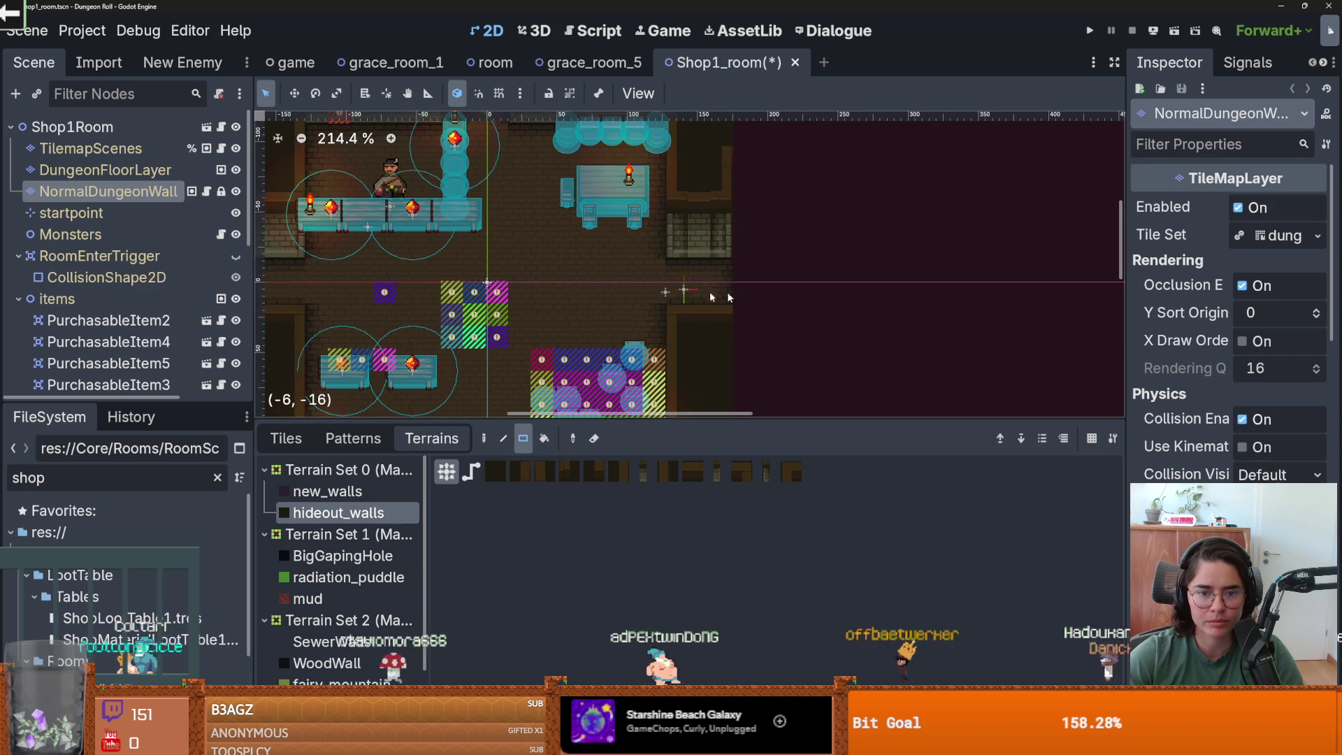
scroll(752, 297, "down", 3)
key("ctrl+s")
- Clear the stray wall tiles in the lower room, save, and run the project
scroll(569, 257, "up", 2)
scroll(568, 257, "up", 1)
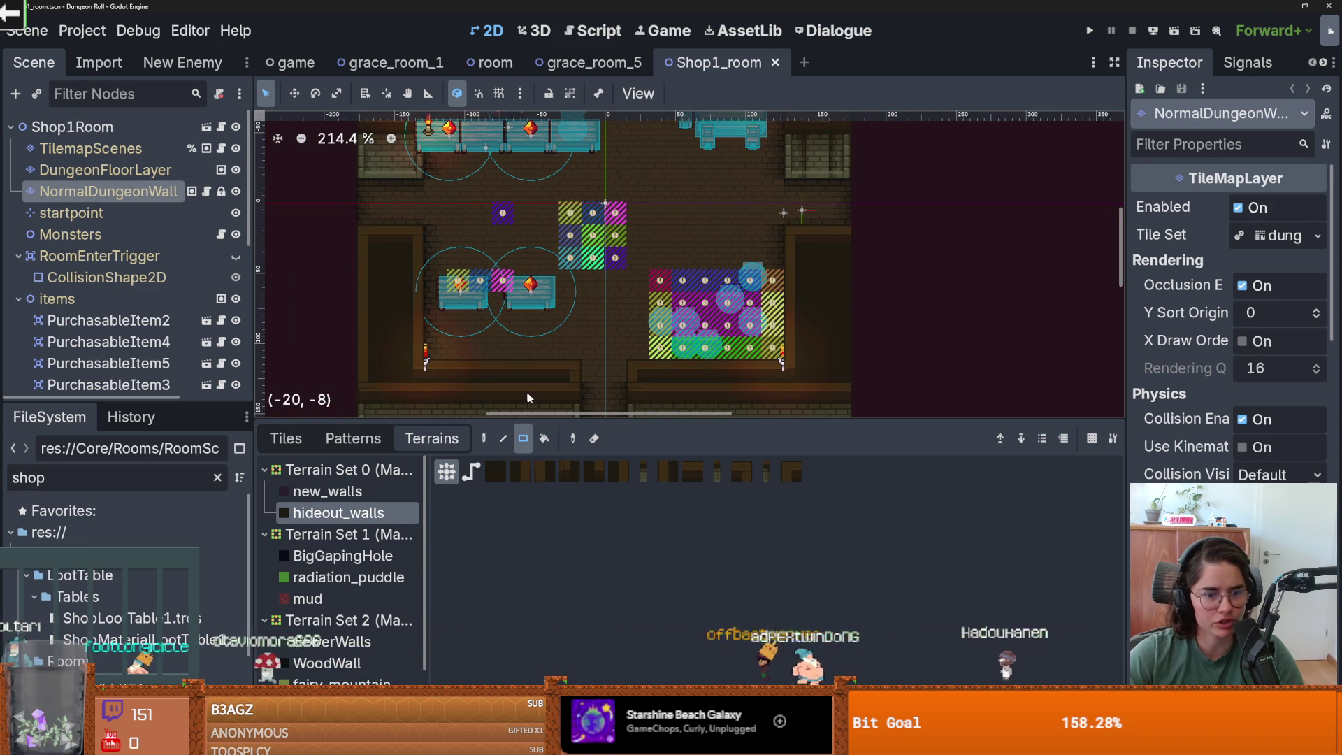
left_click_drag(650, 273, 646, 280)
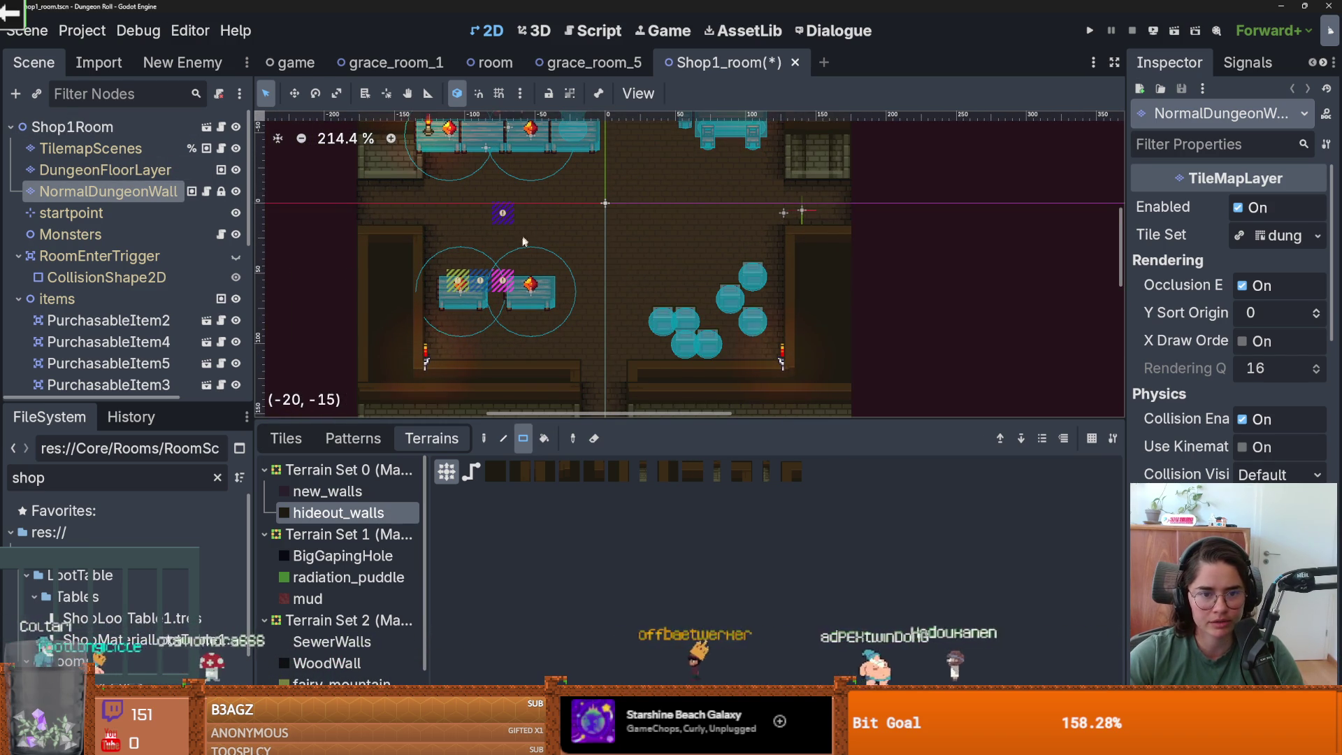
scroll(615, 307, "down", 2)
key("ctrl+s")
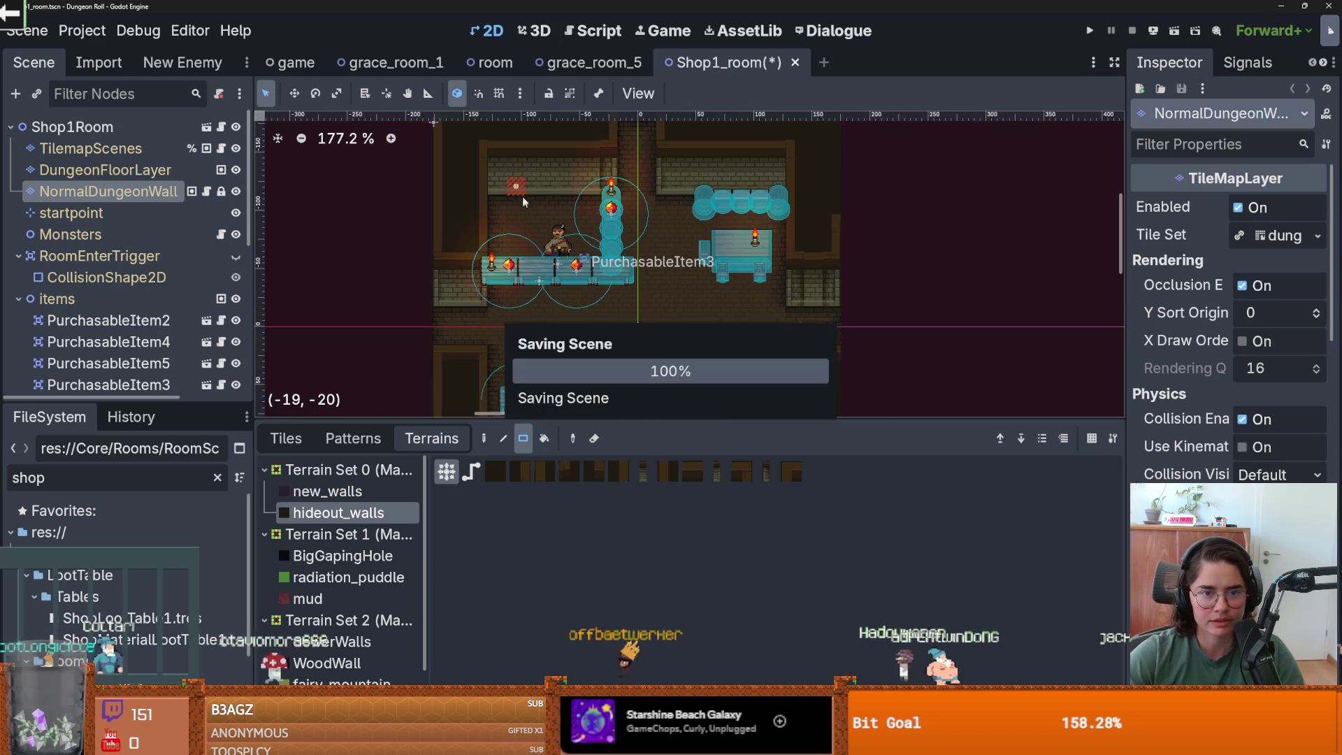
scroll(629, 284, "down", 1)
scroll(703, 227, "down", 2)
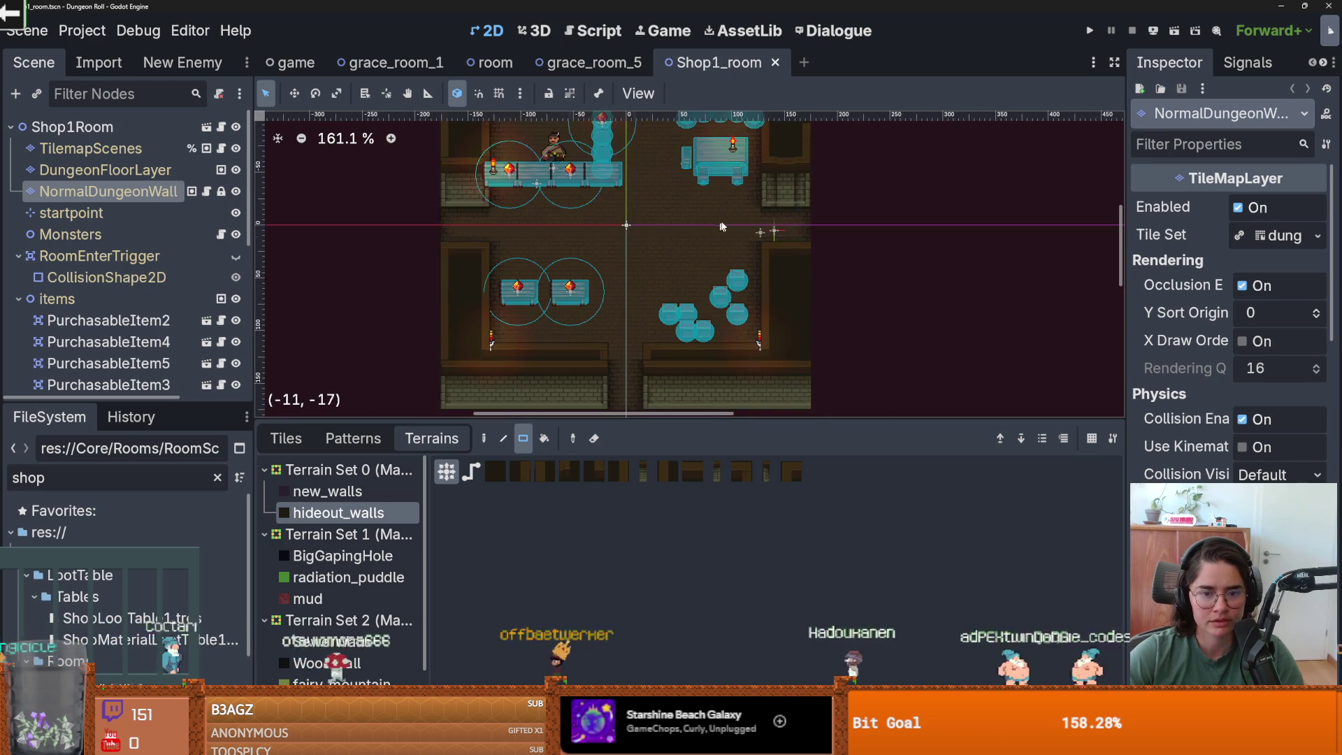
key("F5")
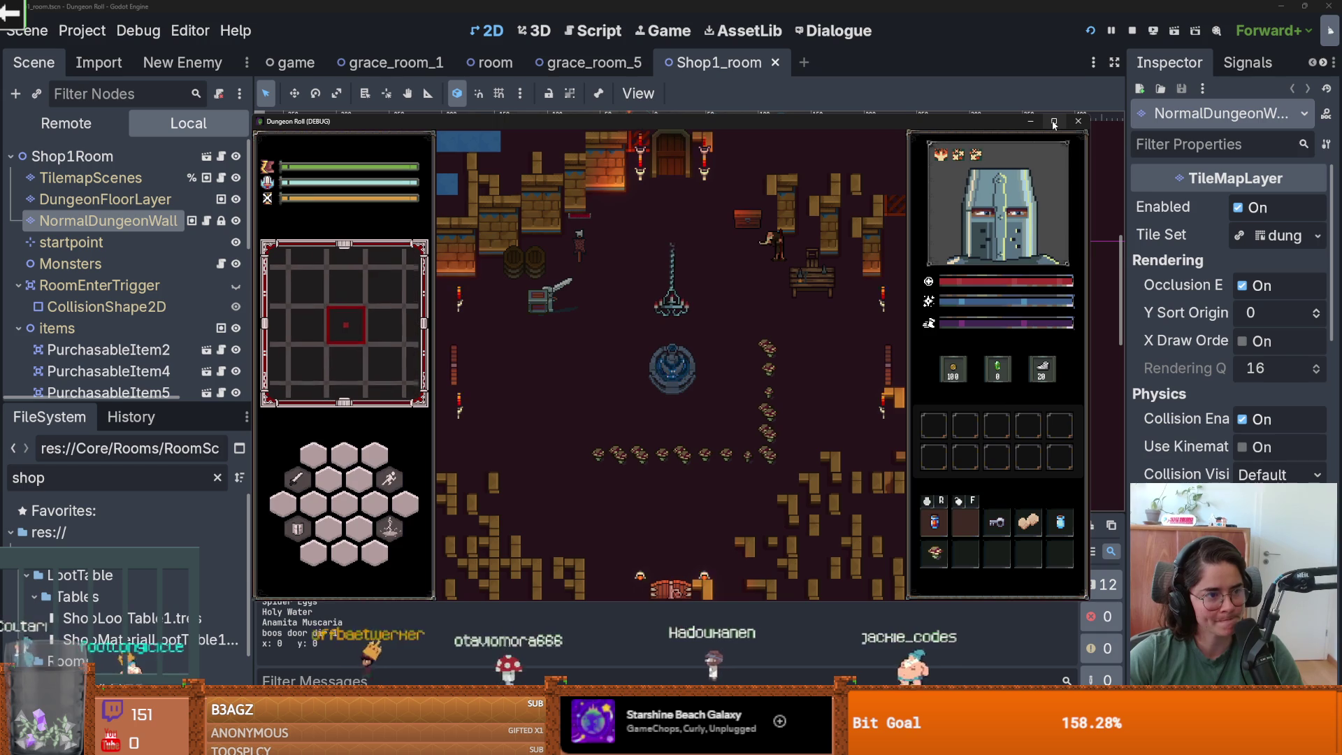
- Restart the running Dungeon Roll game and make its window fill the screen
mouse_move(1054, 124)
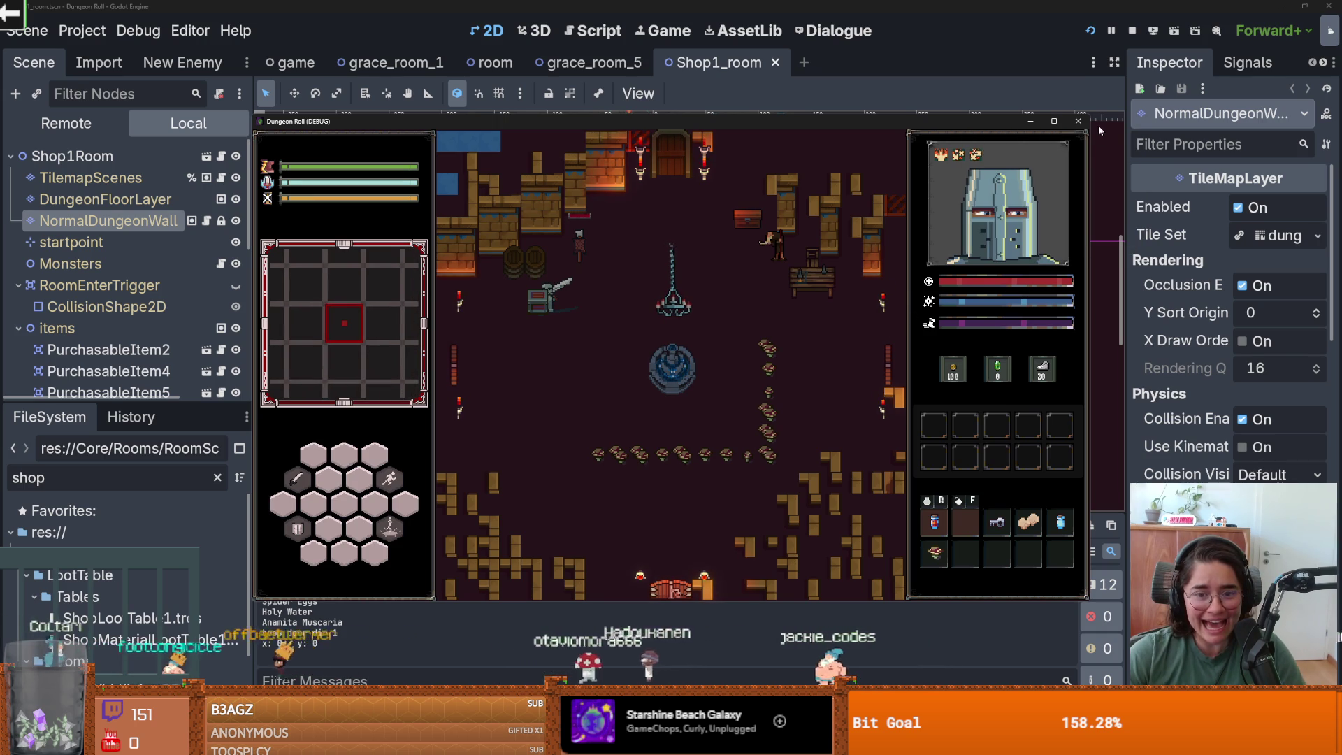
left_click(1079, 123)
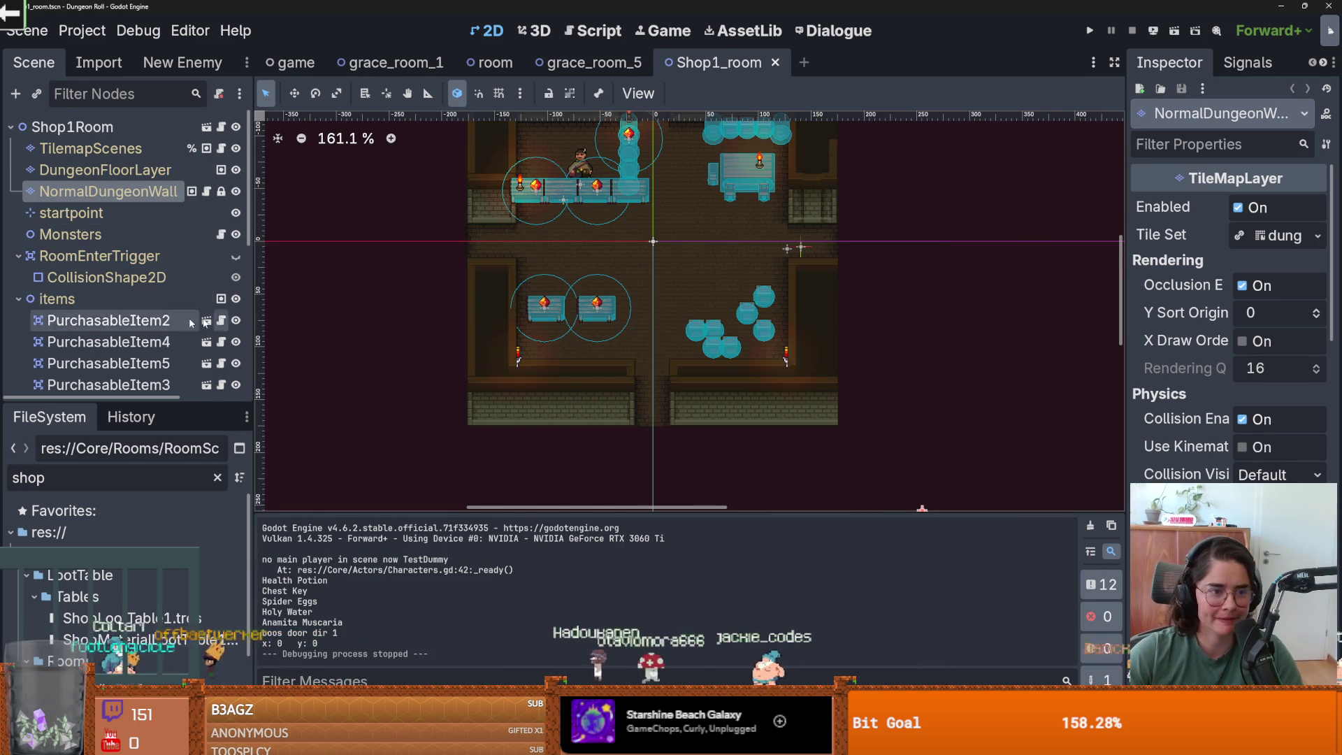
left_click(1089, 32)
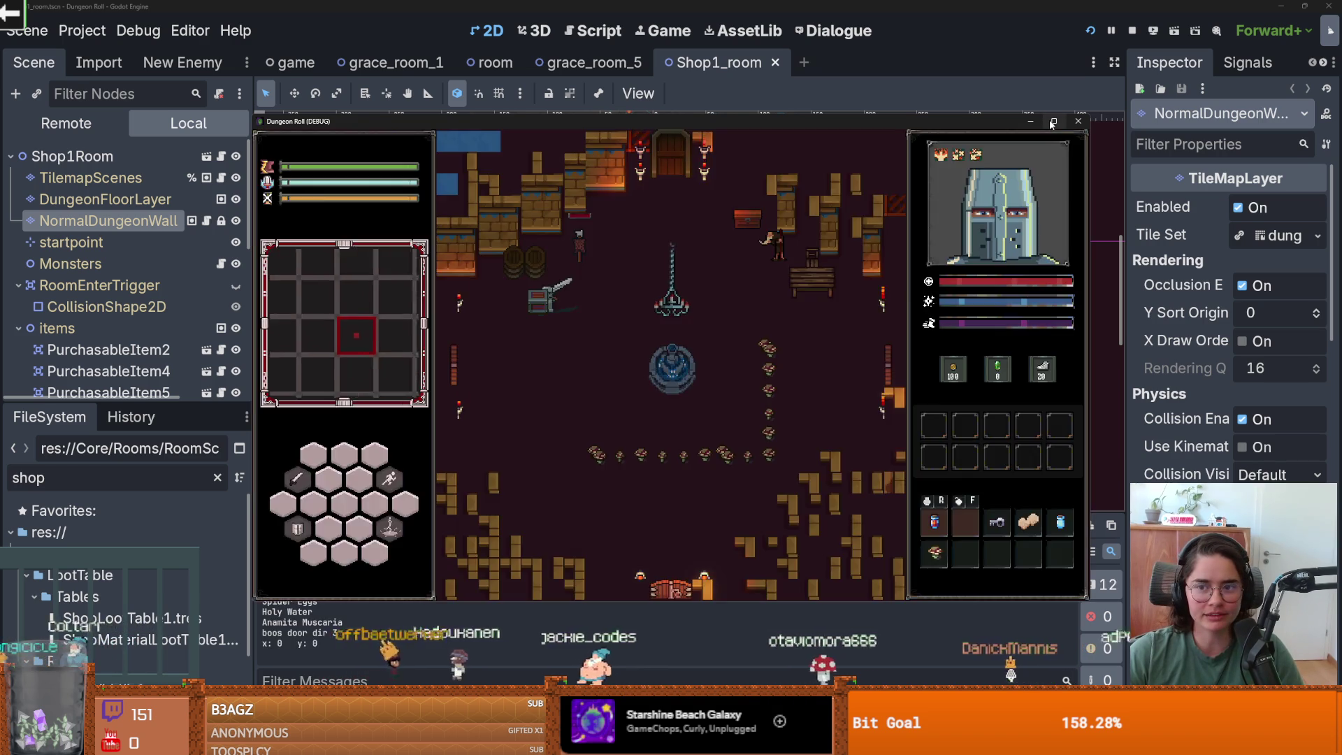
left_click(1052, 123)
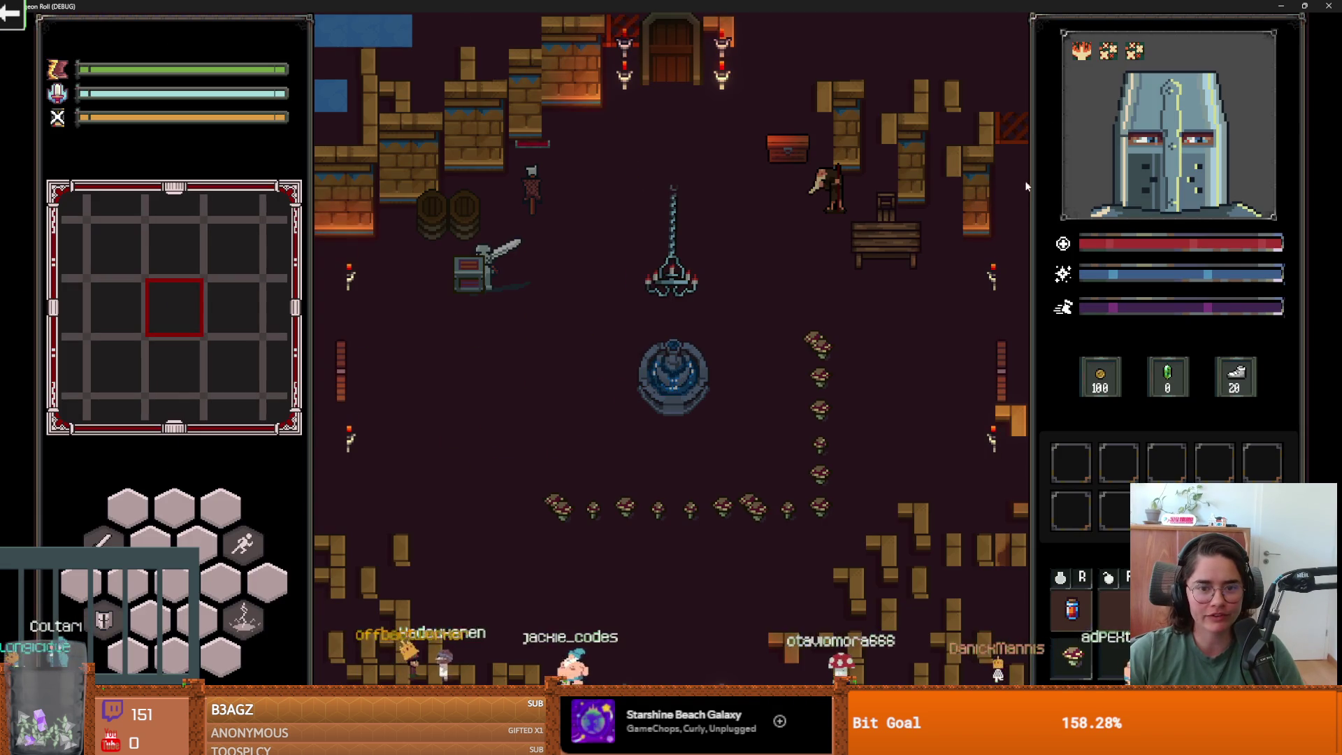
- Walk the knight to the door and choose the next room with debug rooms enabled
key("d")
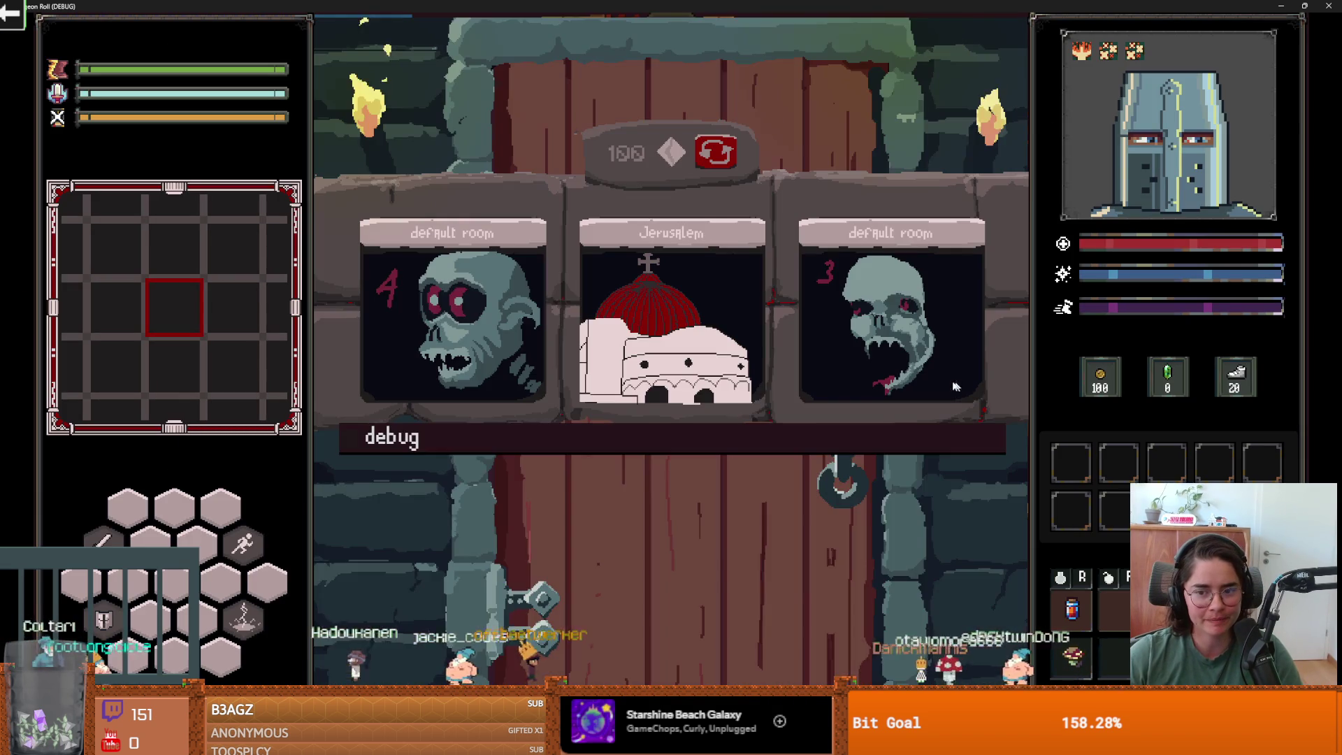
left_click(693, 436)
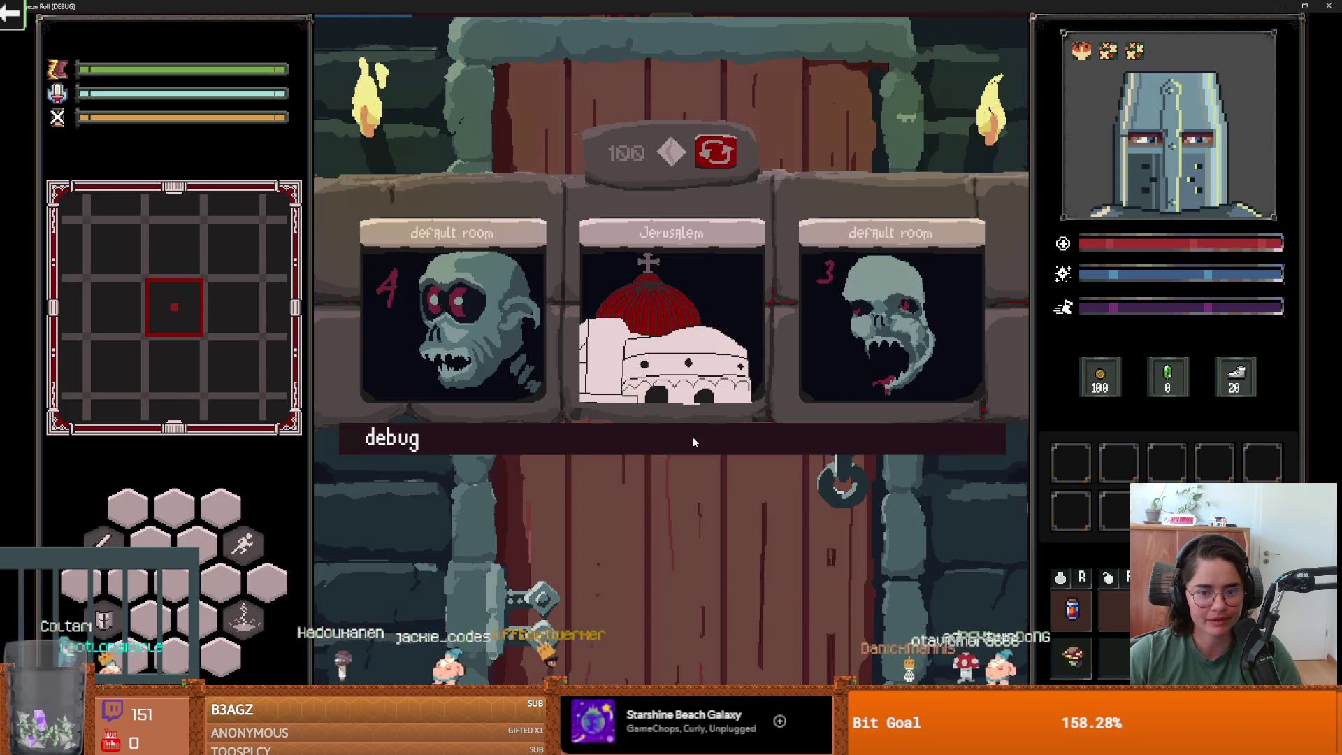
left_click(757, 516)
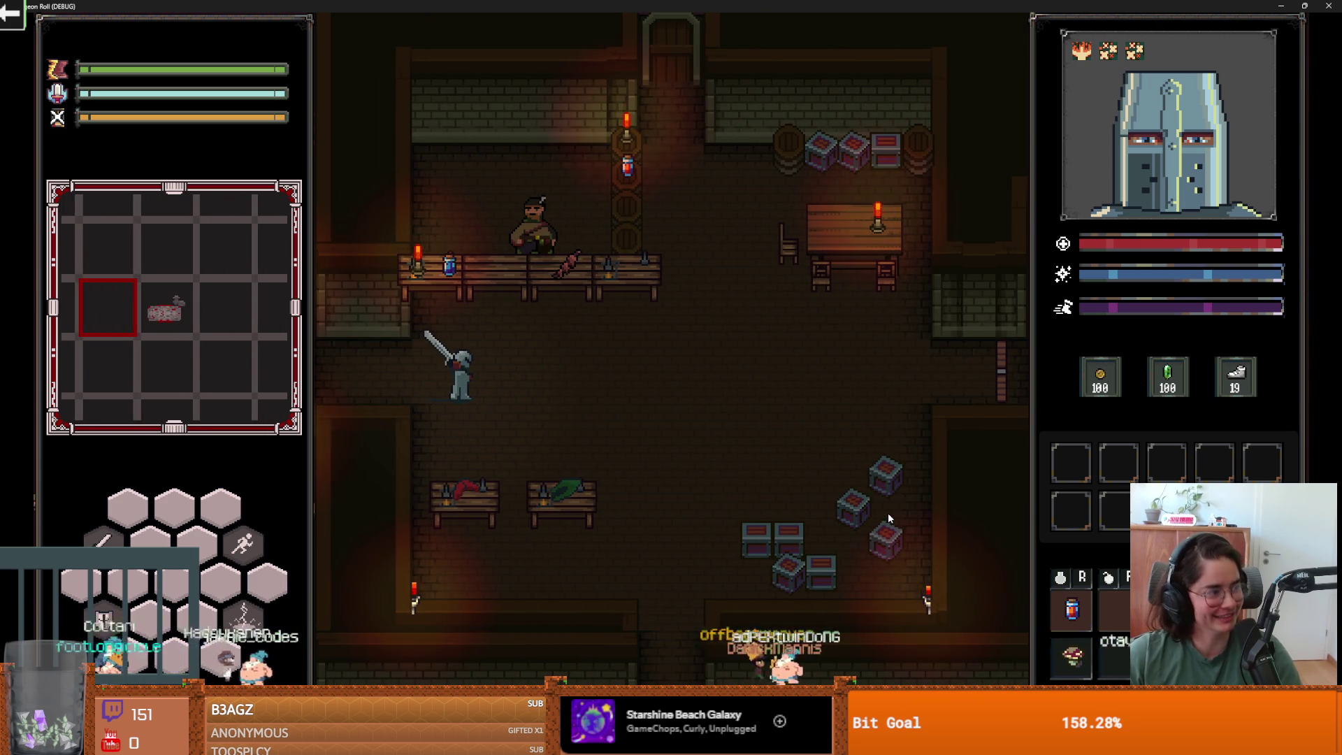
- Walk the knight past the Goblin Ear for sale and pick up the dark item by the wall
key("d")
key("s")
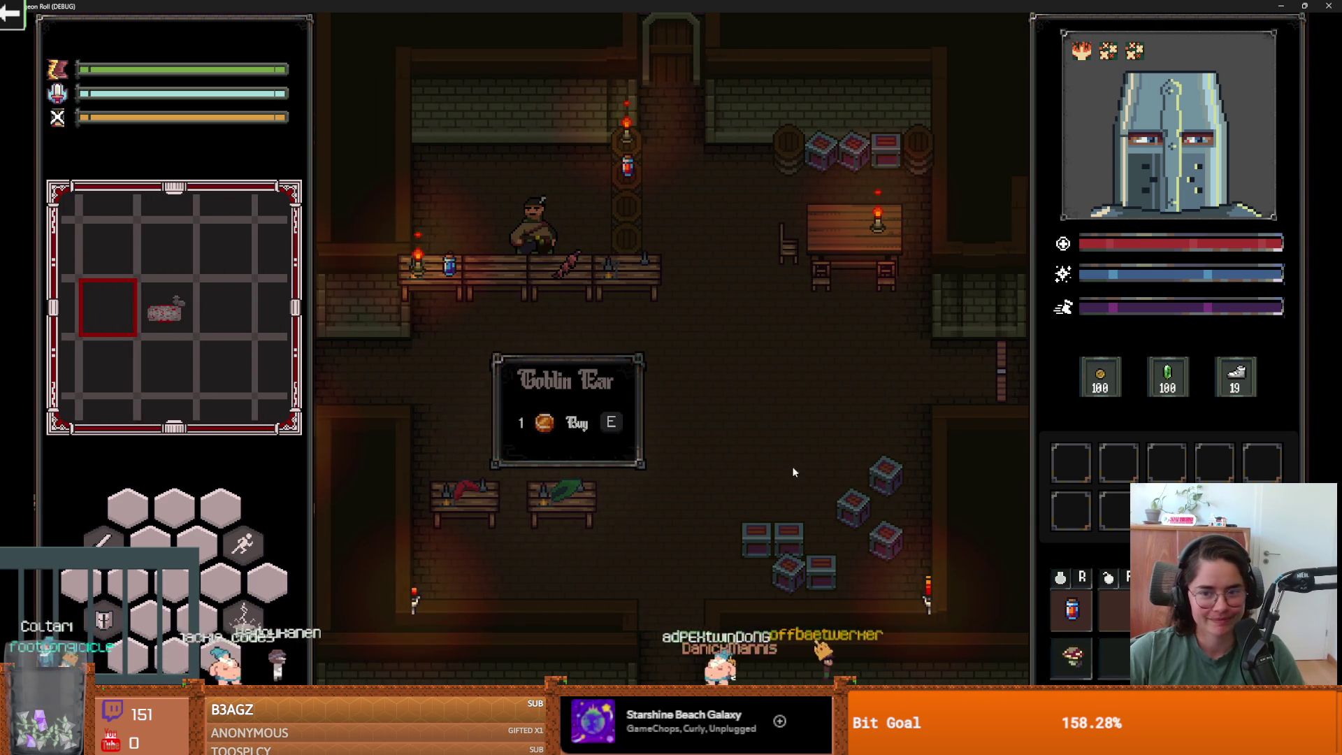
key("d")
key("s")
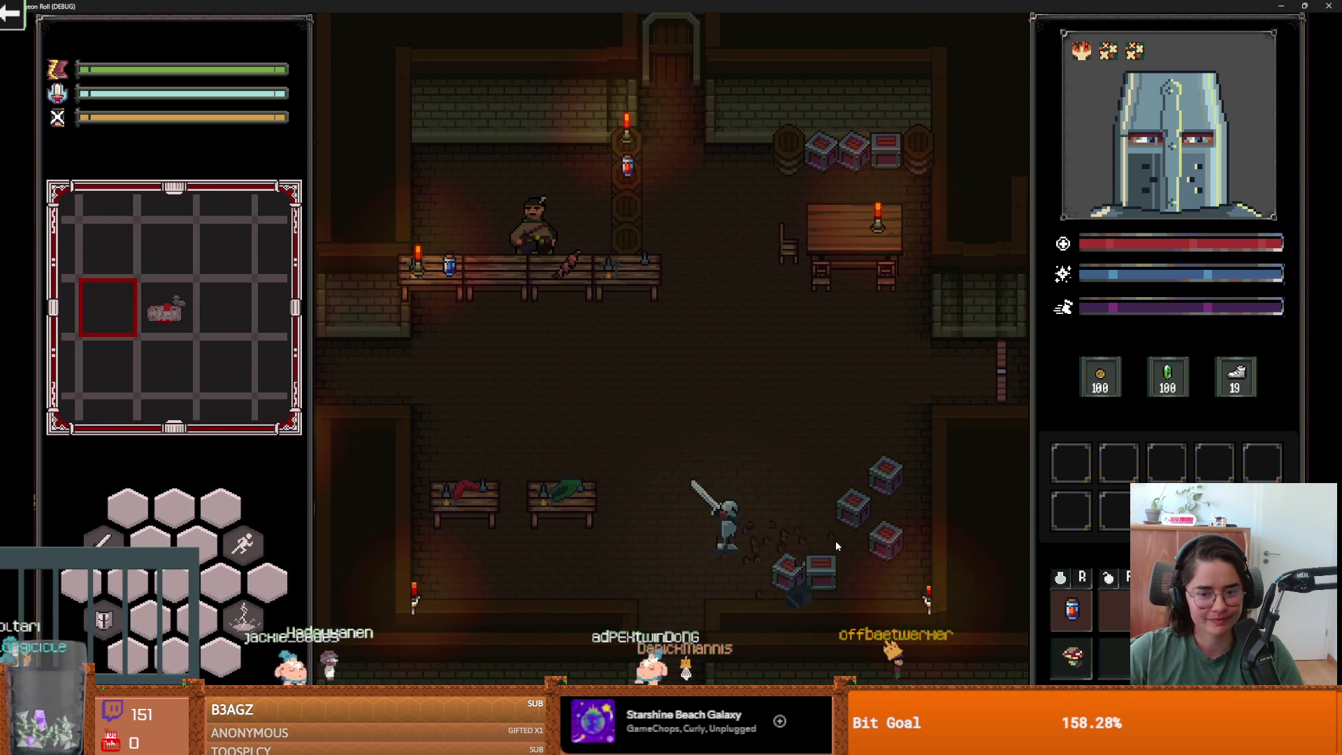
key("s")
key("w")
key("a")
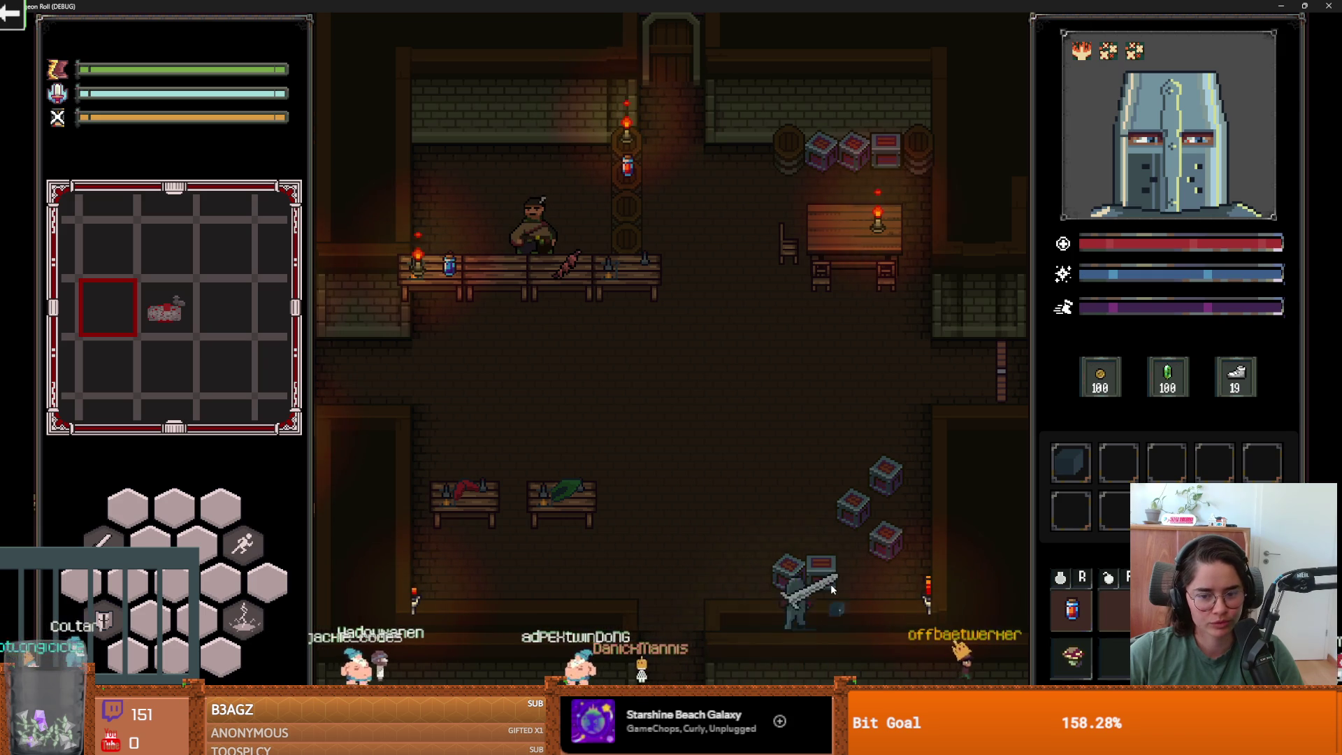
- Smash the crates with the knight's sword, then walk back to the shop counter
key("space")
key("w")
key("d")
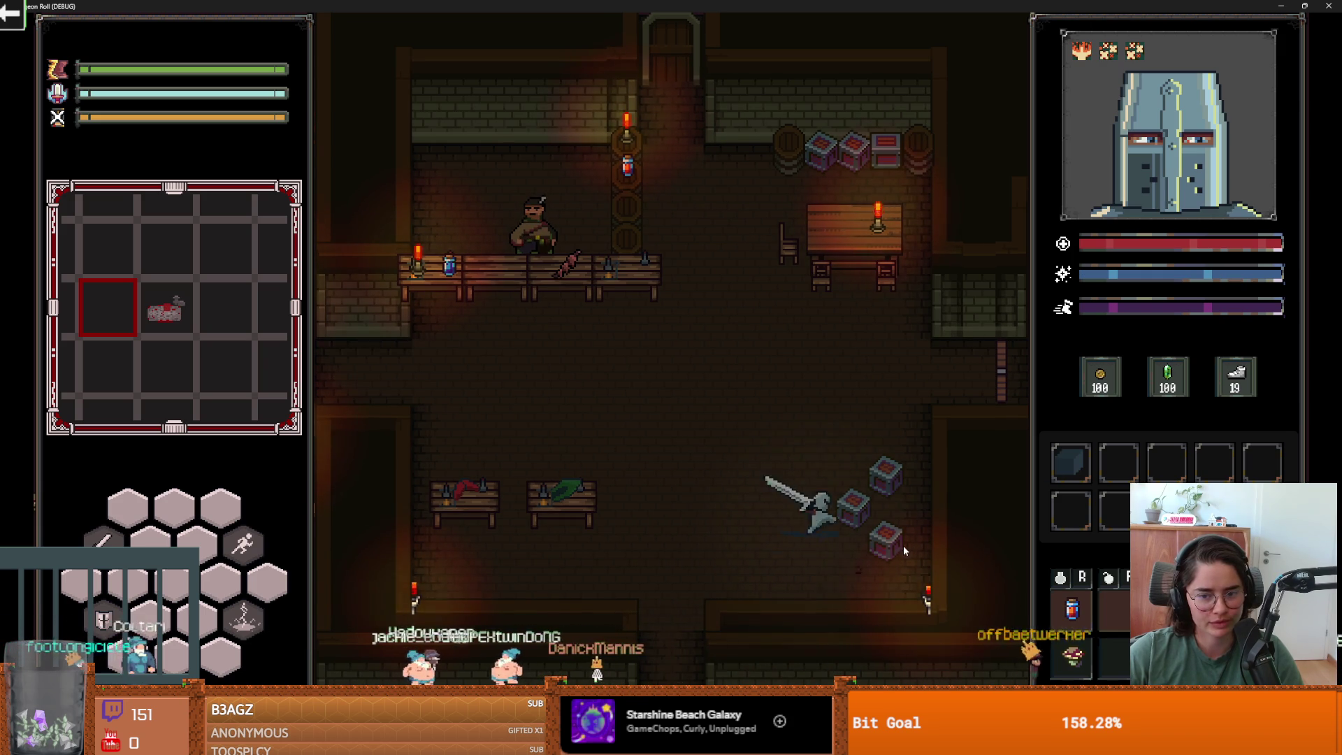
left_click(903, 545)
key("w")
key("a")
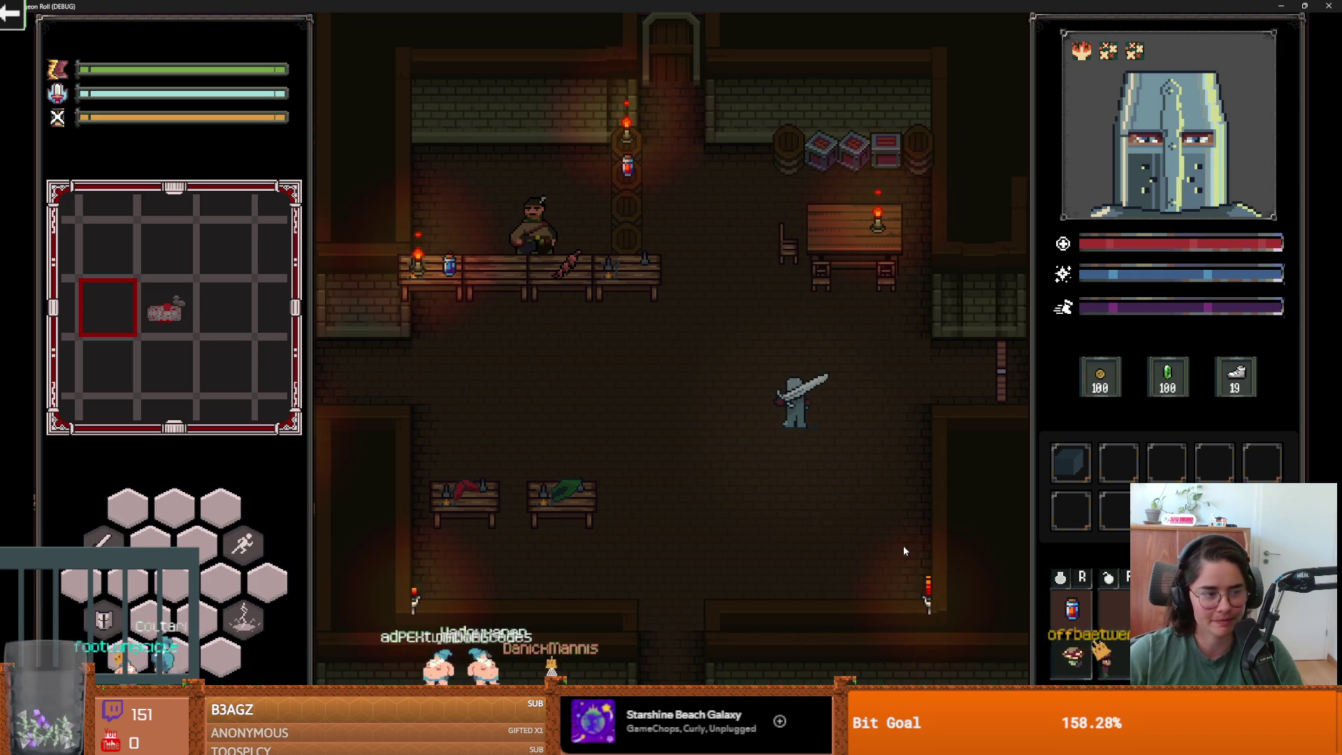
key("w")
key("a")
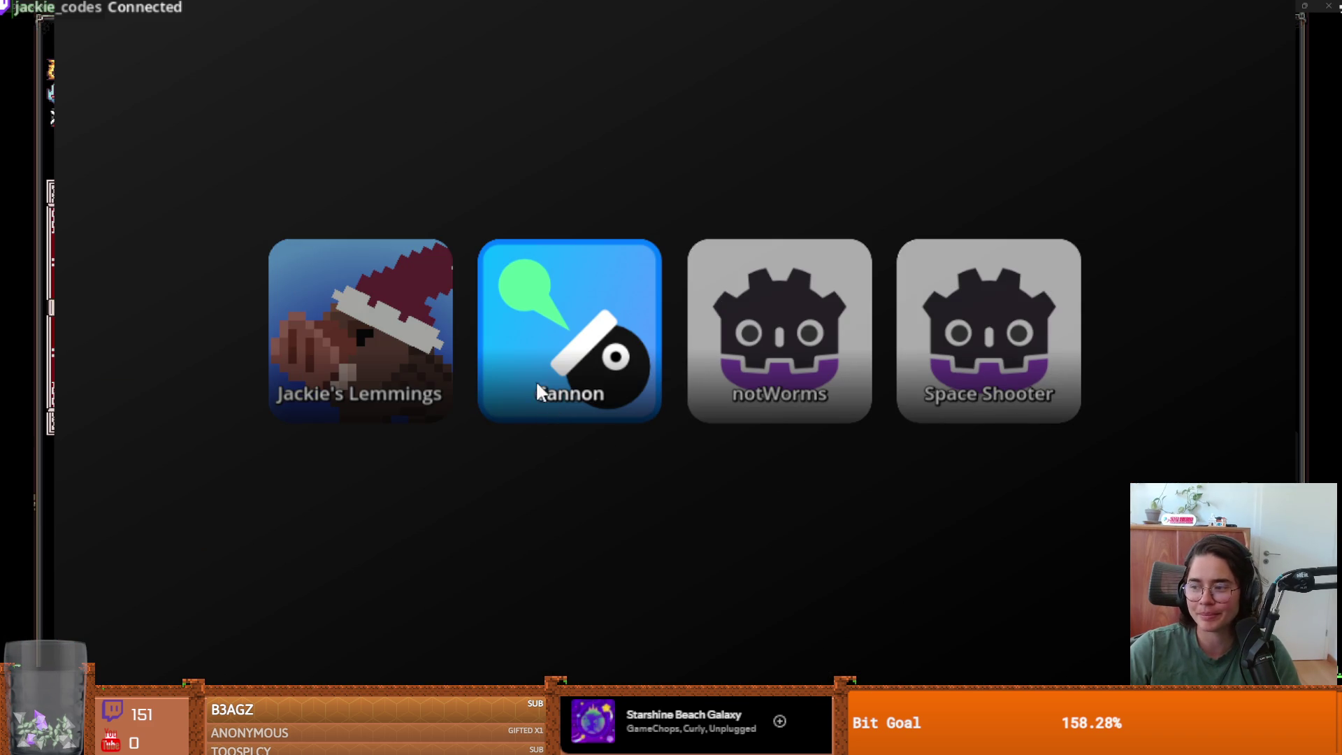
- Launch the Cannon chat mini-game from the overlay's game launcher
left_click(536, 379)
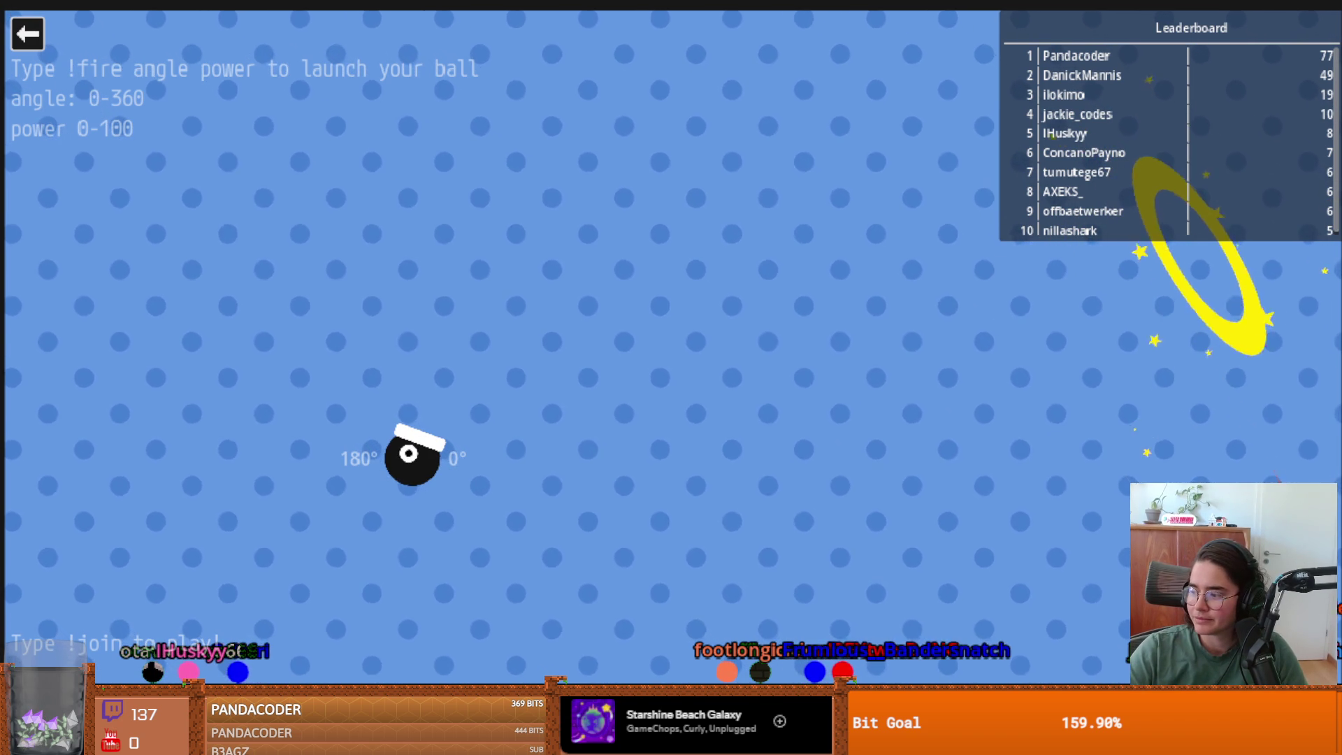
- Exit the Cannon mini-game back to the game-selection menu
left_click(36, 38)
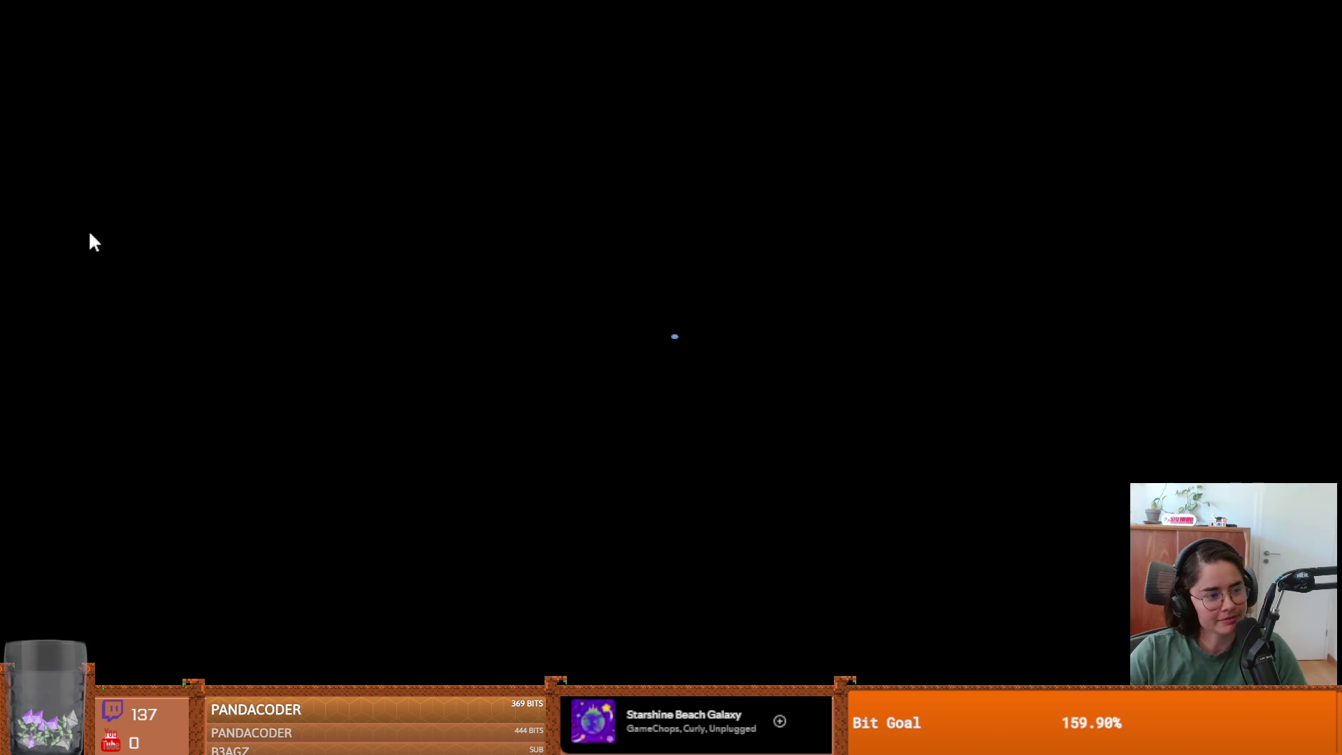
- Launch Dungeon Roll and walk the knight from the shop centre into the top doorway
left_click(332, 266)
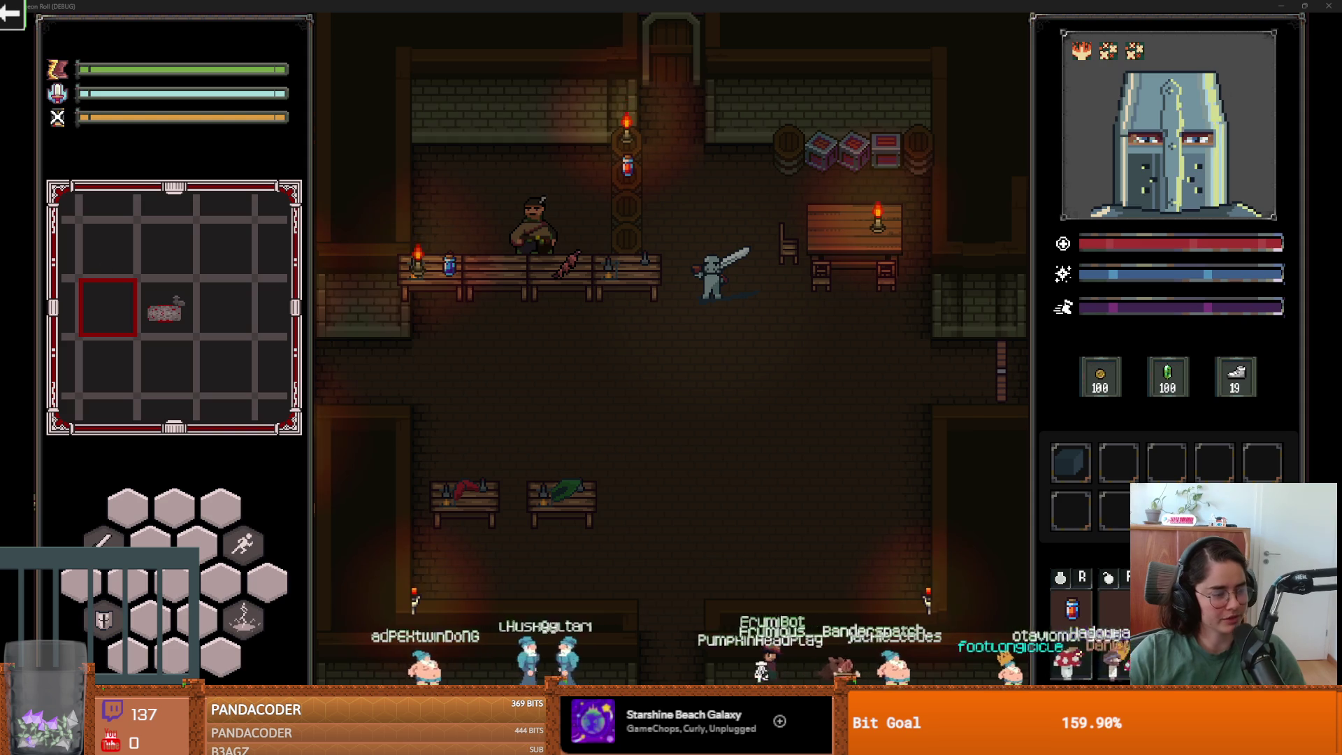
left_click(594, 369)
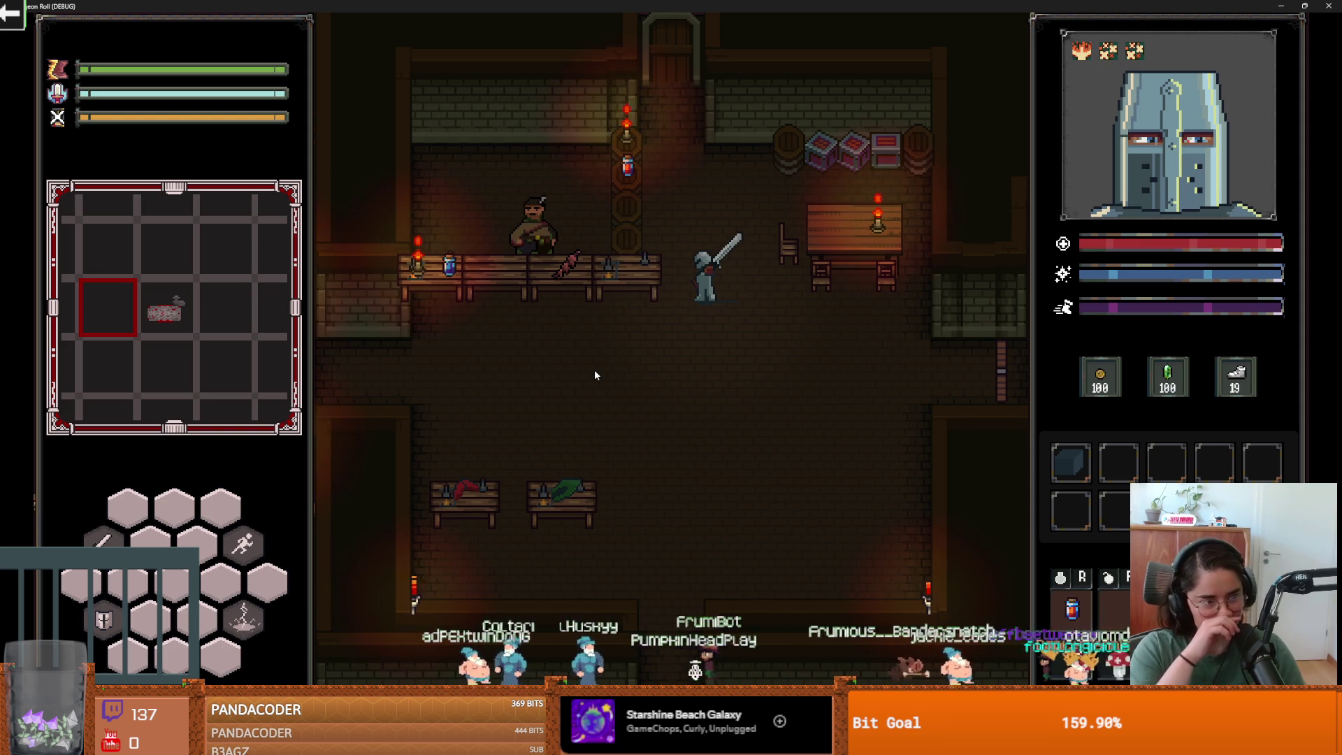
key("s")
key("a")
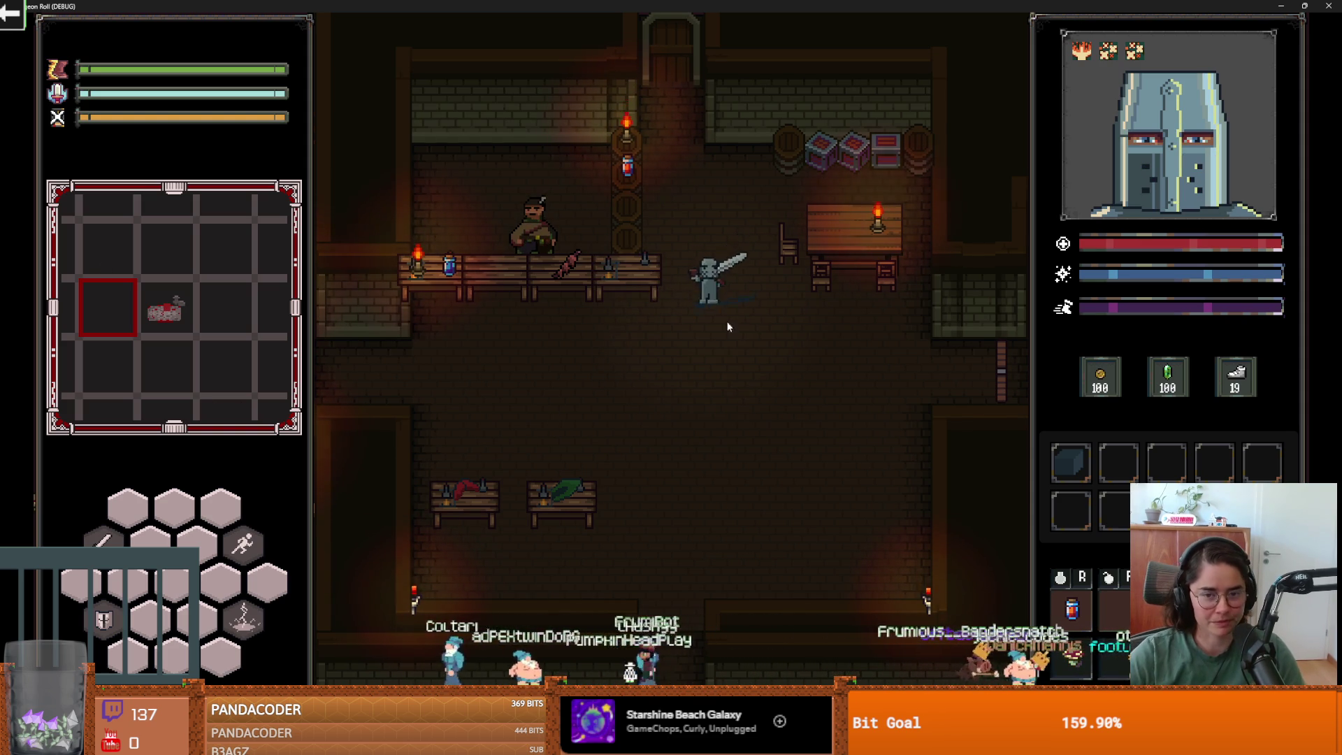
key("a")
key("d")
key("w")
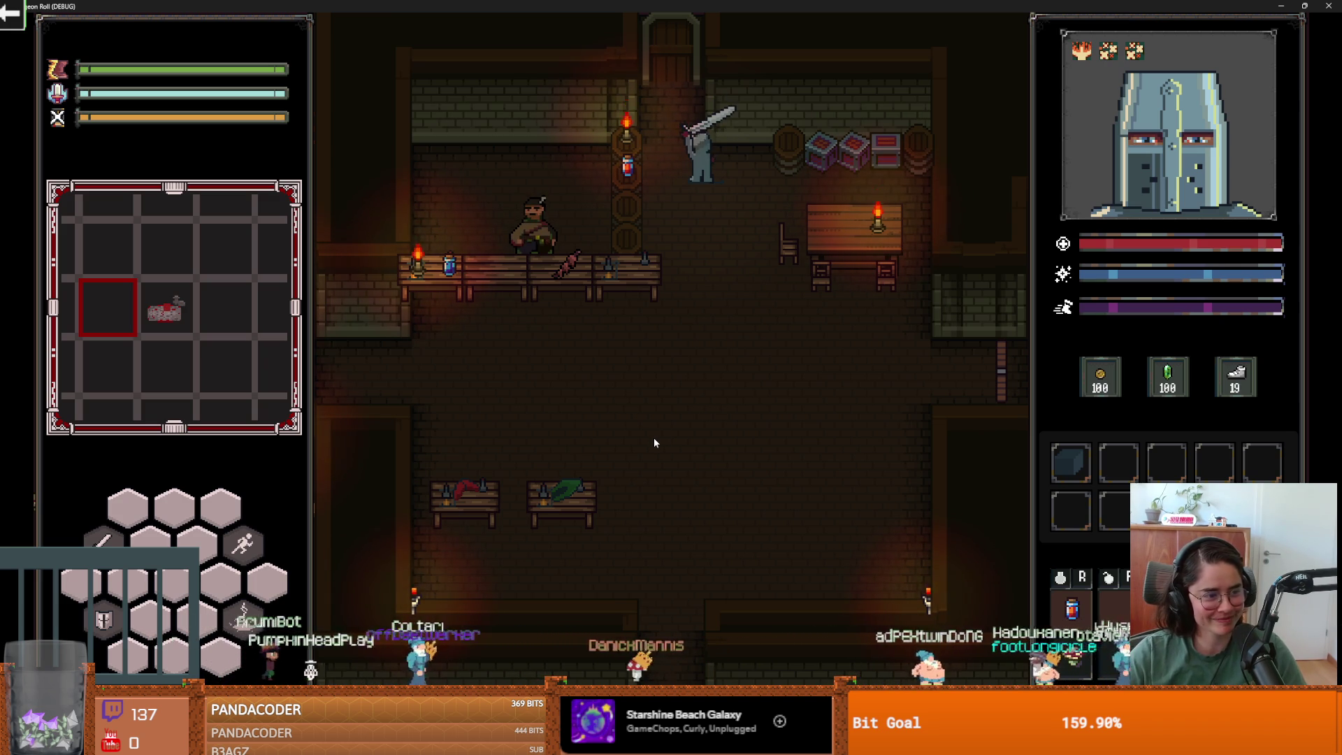
key("w")
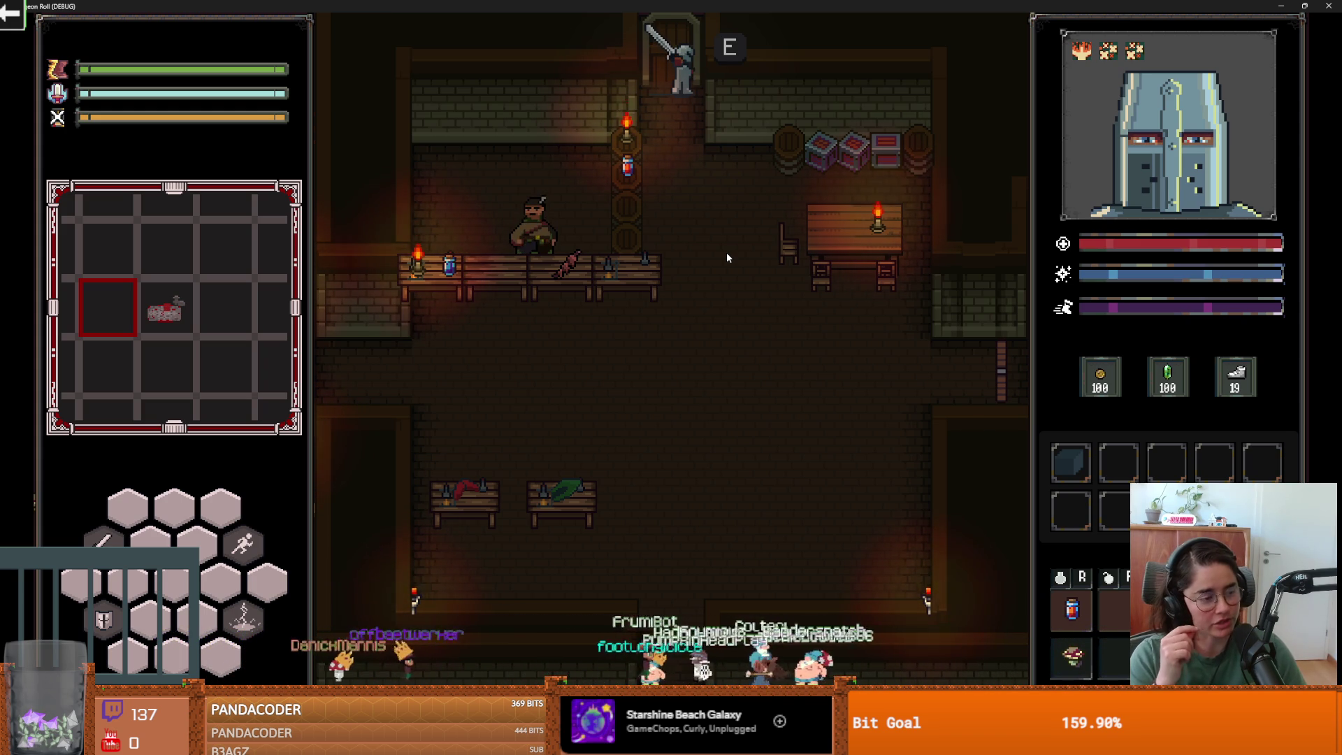
- At the door, choose the first default room, then stop the debug run with F8
key("e")
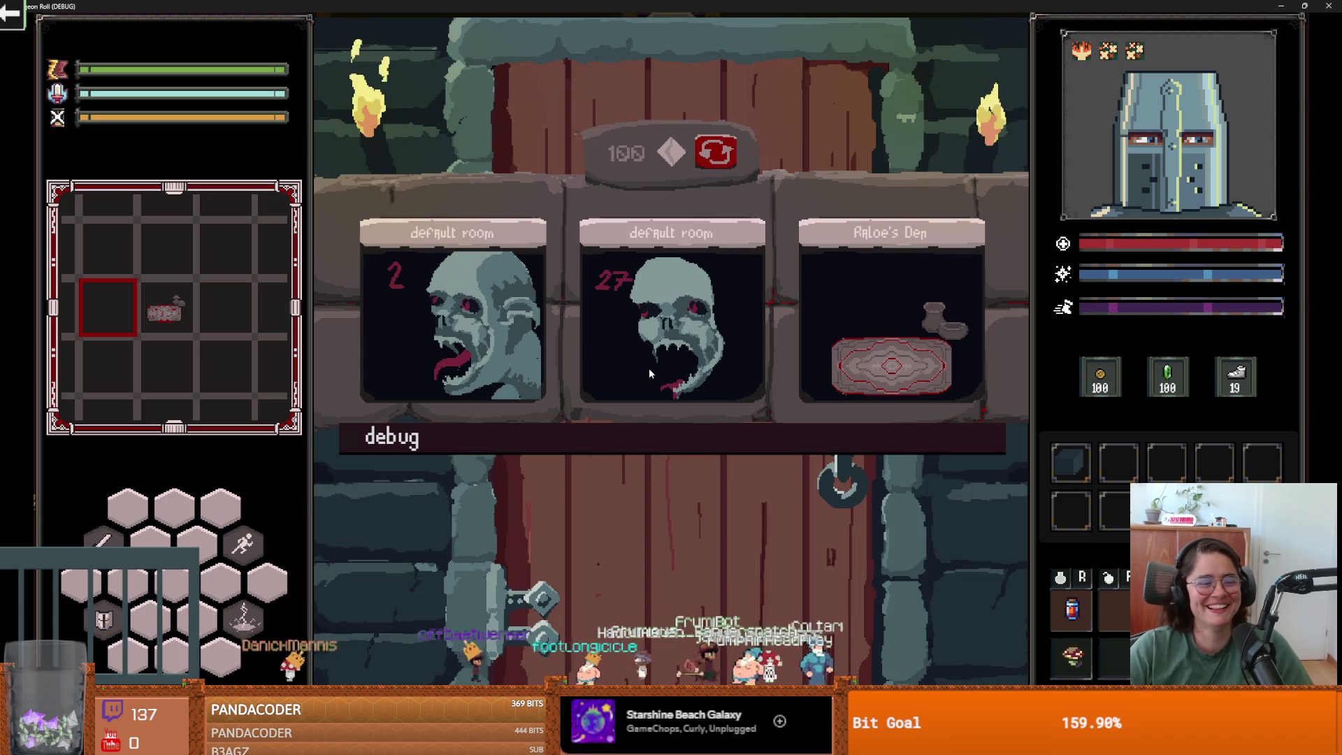
left_click(484, 308)
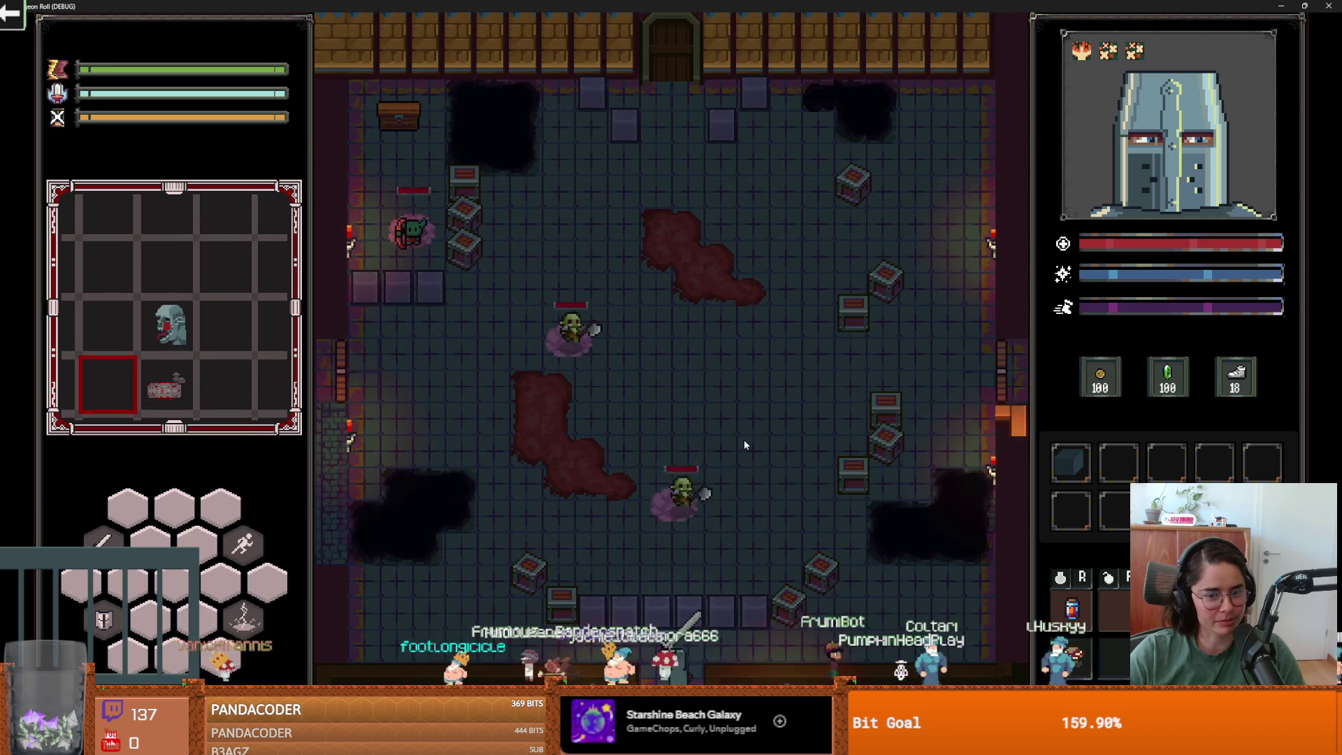
key("F8")
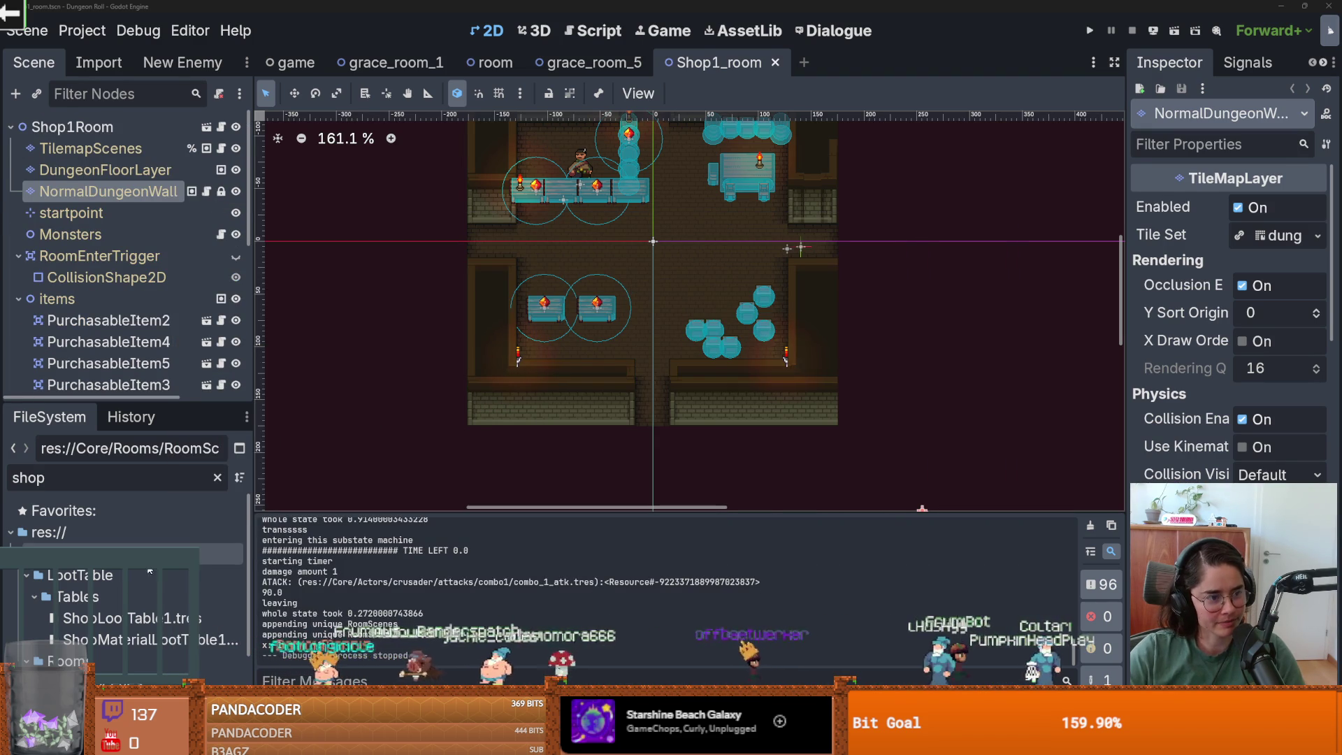
- Clear the FileSystem filter, open grace_room_1.tscn and save it
left_click_drag(160, 409, 160, 185)
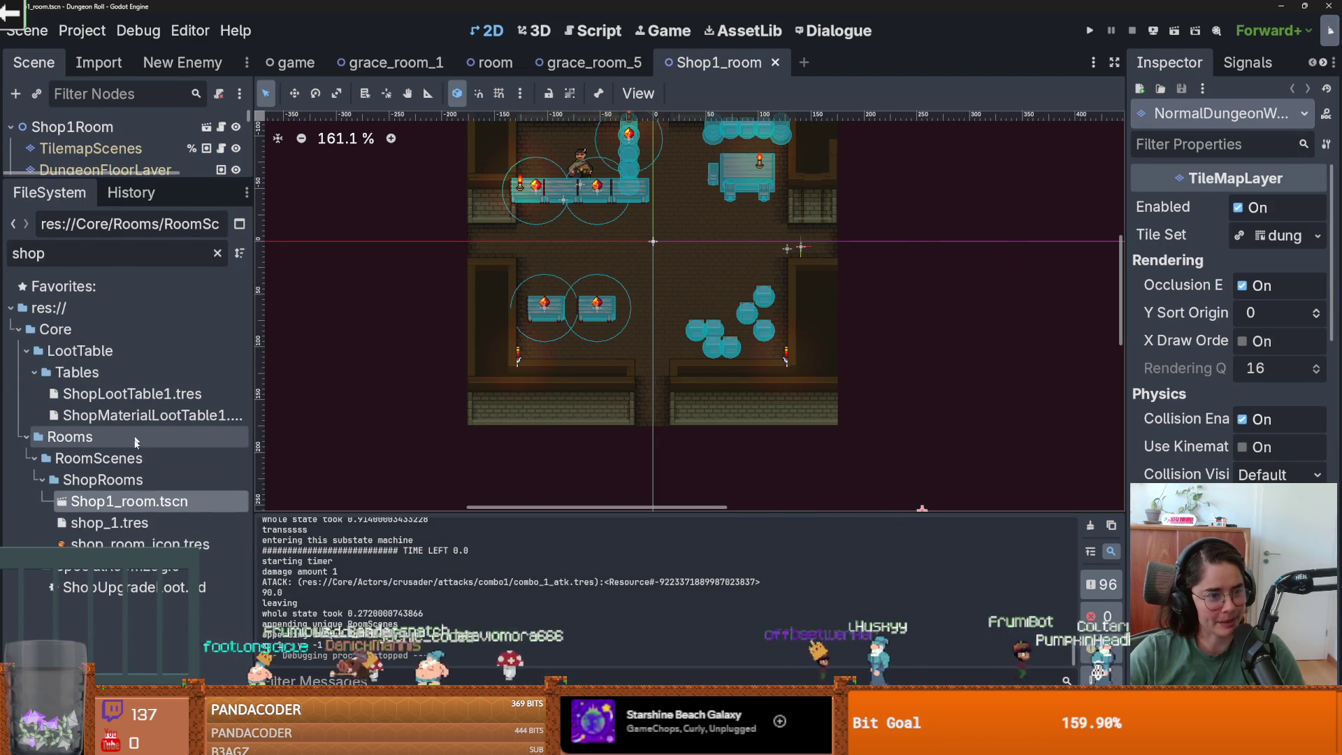
left_click(217, 253)
scroll(126, 420, "up", 5)
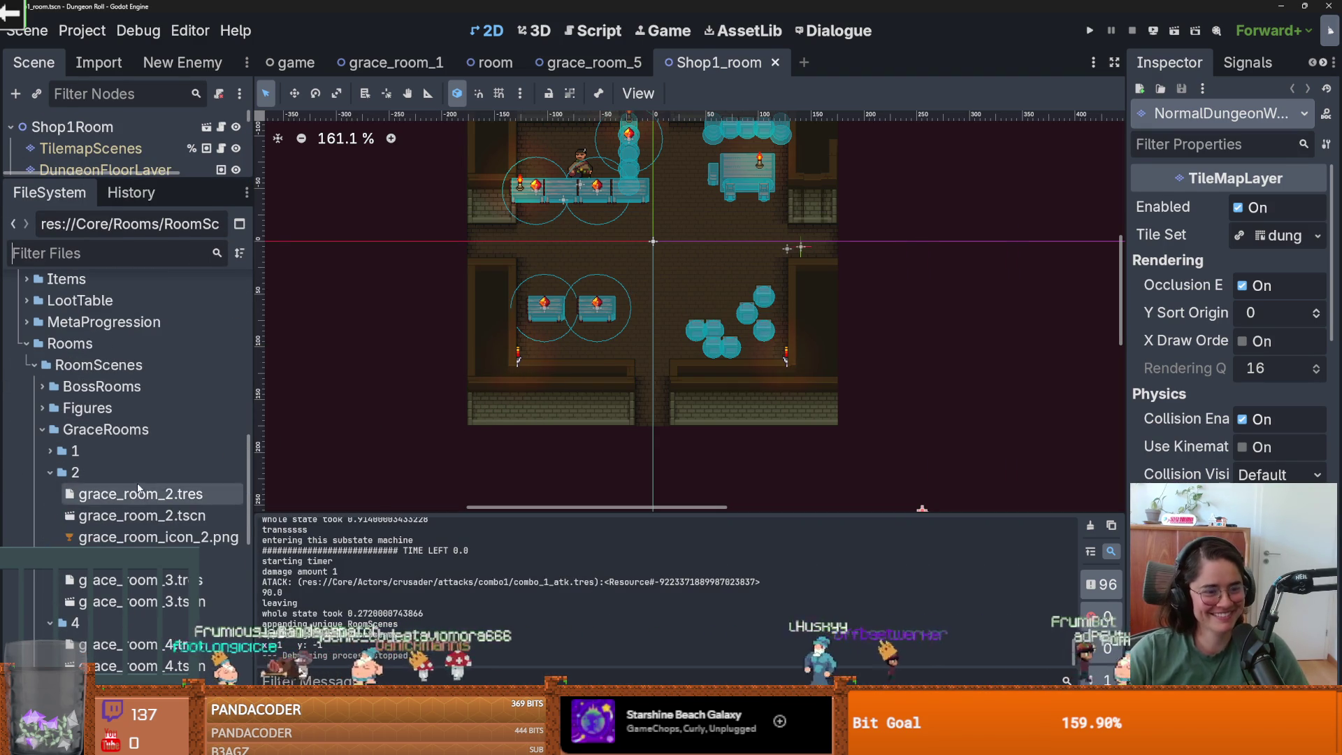
left_click(46, 453)
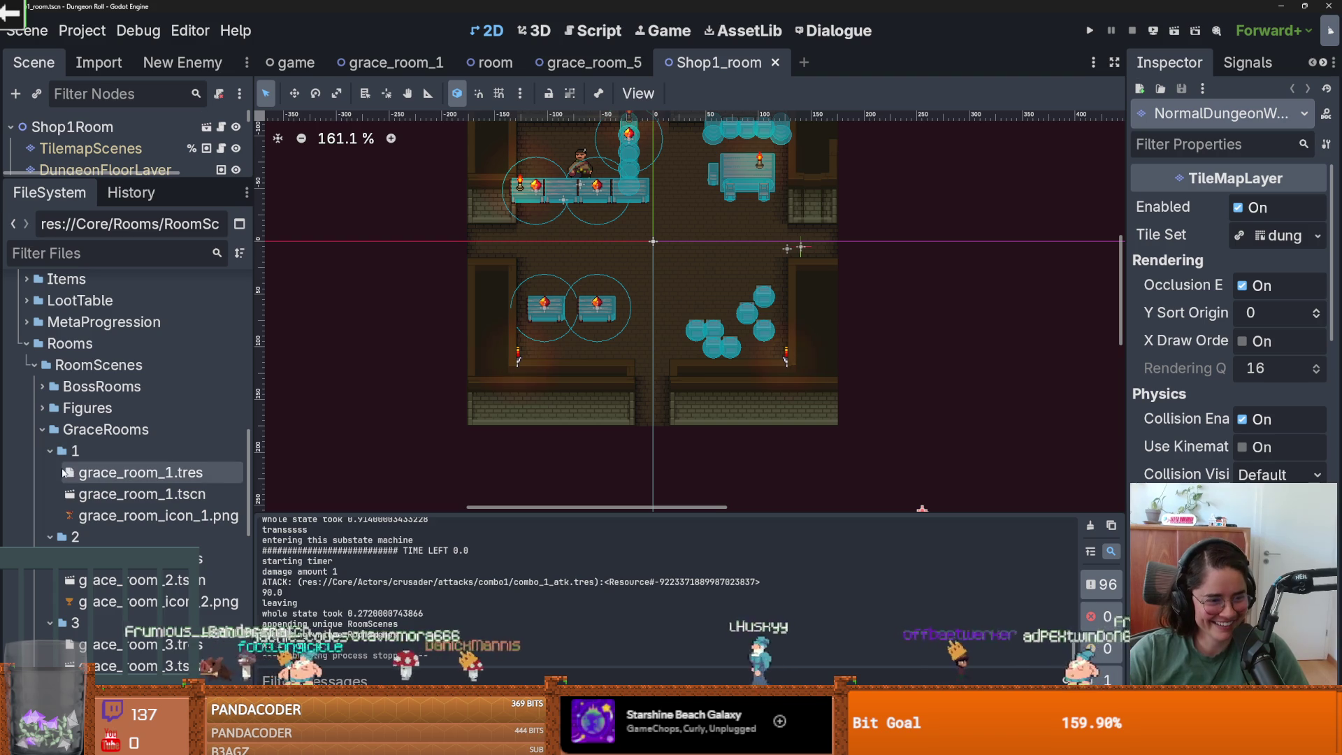
double_click(139, 493)
scroll(594, 343, "down", 2)
key("ctrl+s")
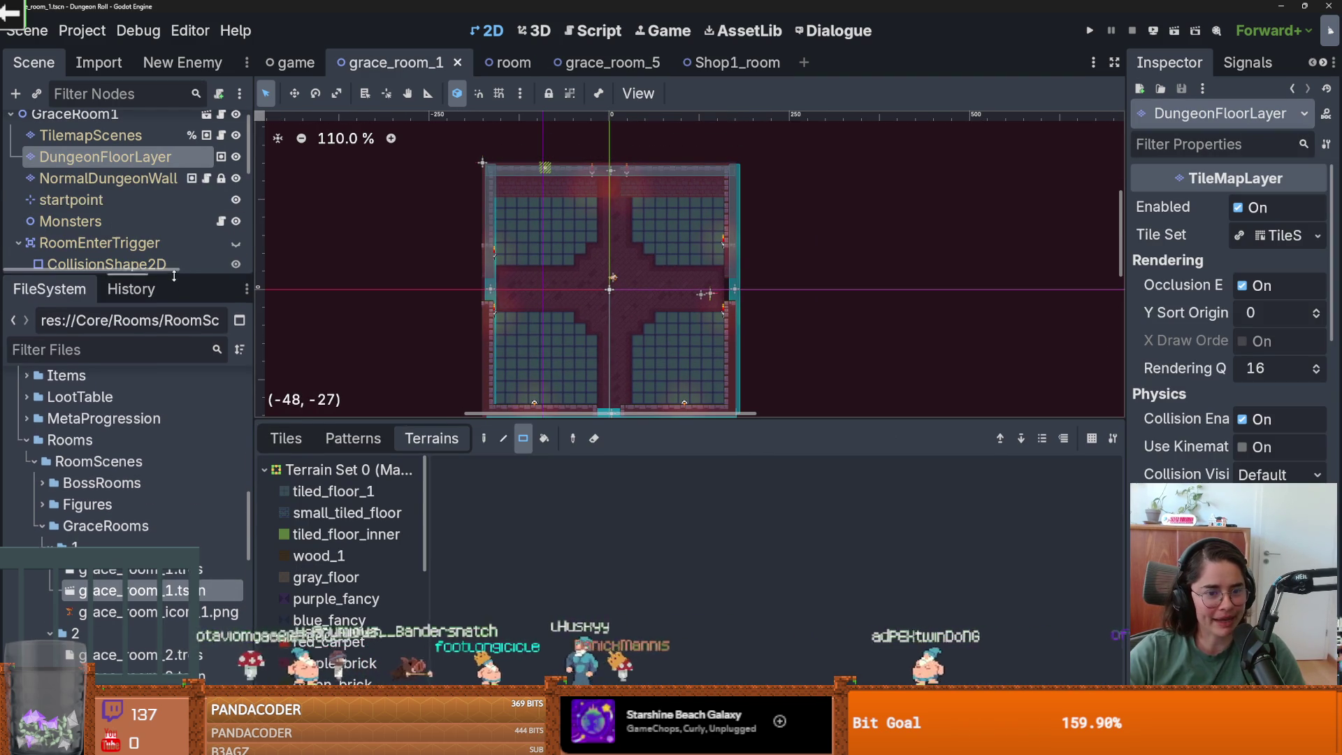
key("ctrl+s")
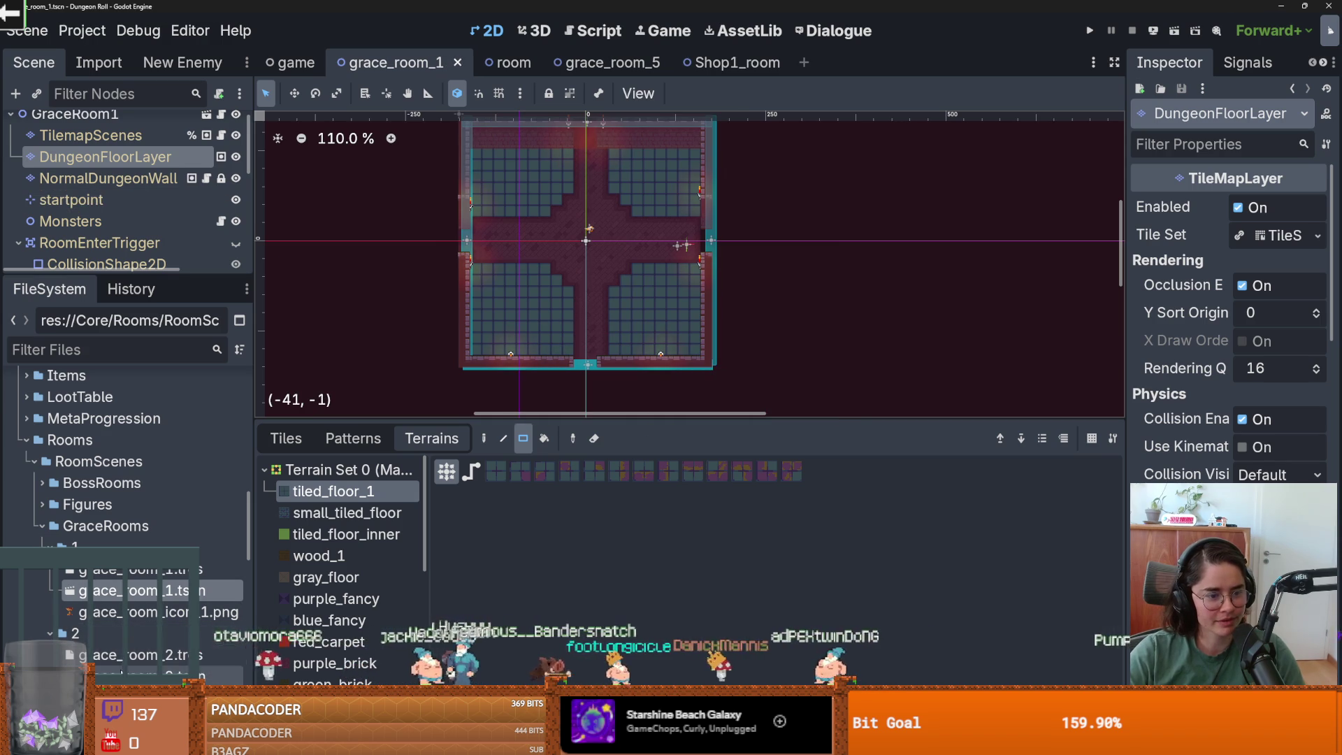
- Open monster_roomv1.tscn from the MonsterRooms folder and centre the room in view
double_click(79, 525)
scroll(85, 593, "down", 3)
left_click(51, 525)
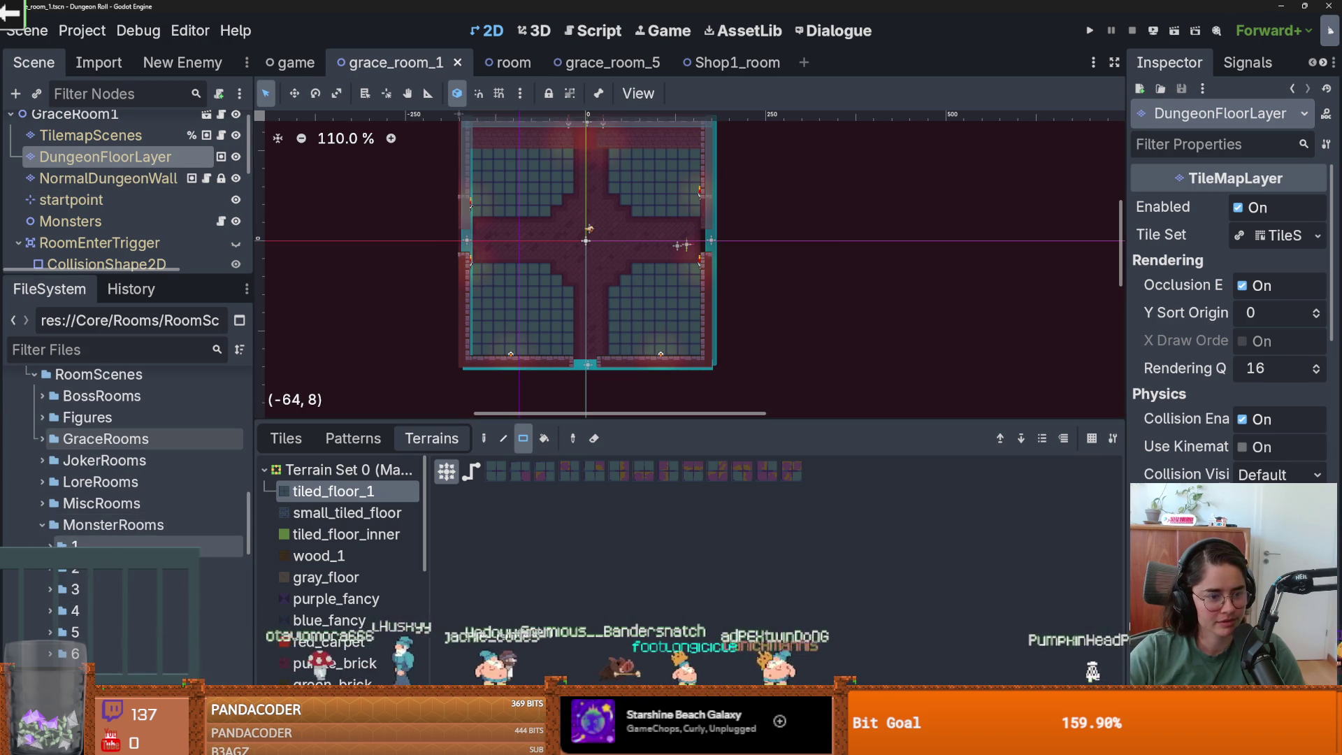
double_click(98, 589)
scroll(593, 373, "up", 10)
scroll(593, 373, "down", 1)
mouse_move(592, 373)
left_mouse_down()
mouse_move(507, 455)
mouse_move(666, 513)
left_mouse_up()
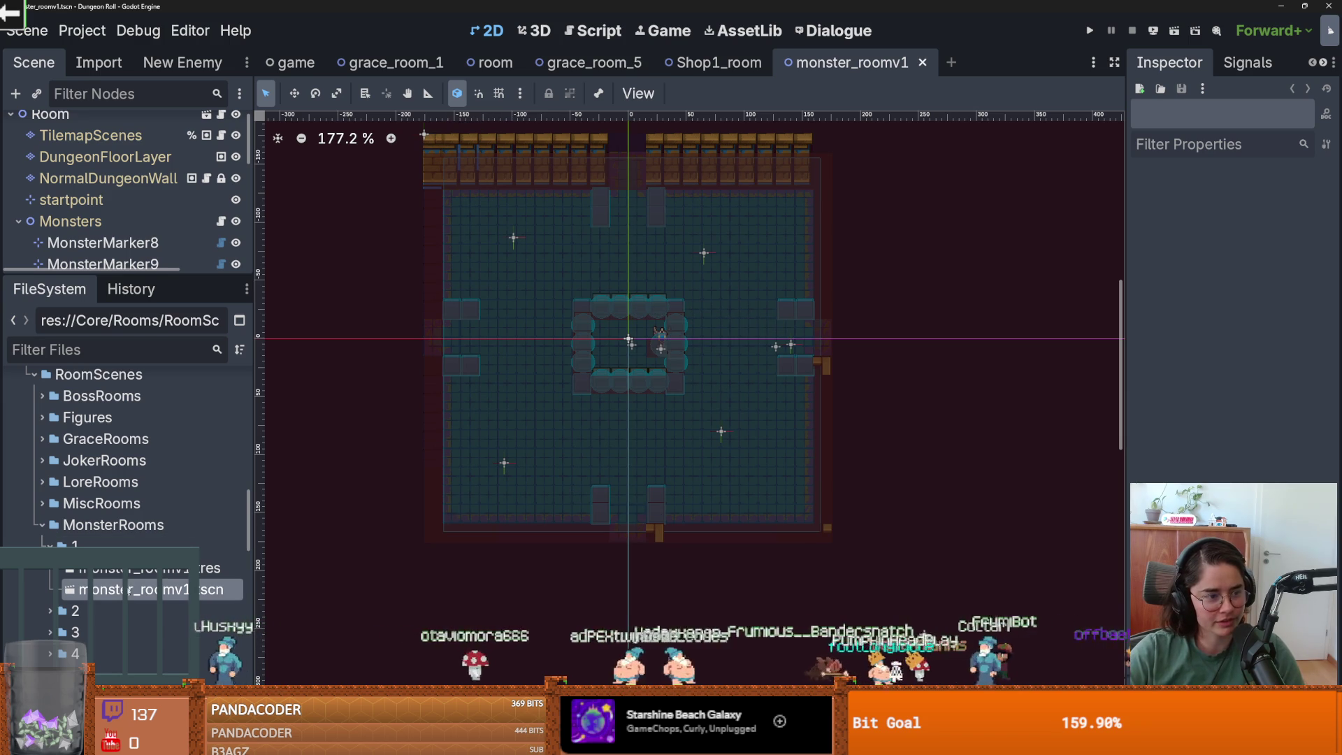
- Stamp the saved wall pattern onto monster_roomv1's NormalDungeonWall layer and save
left_click_drag(137, 276, 137, 364)
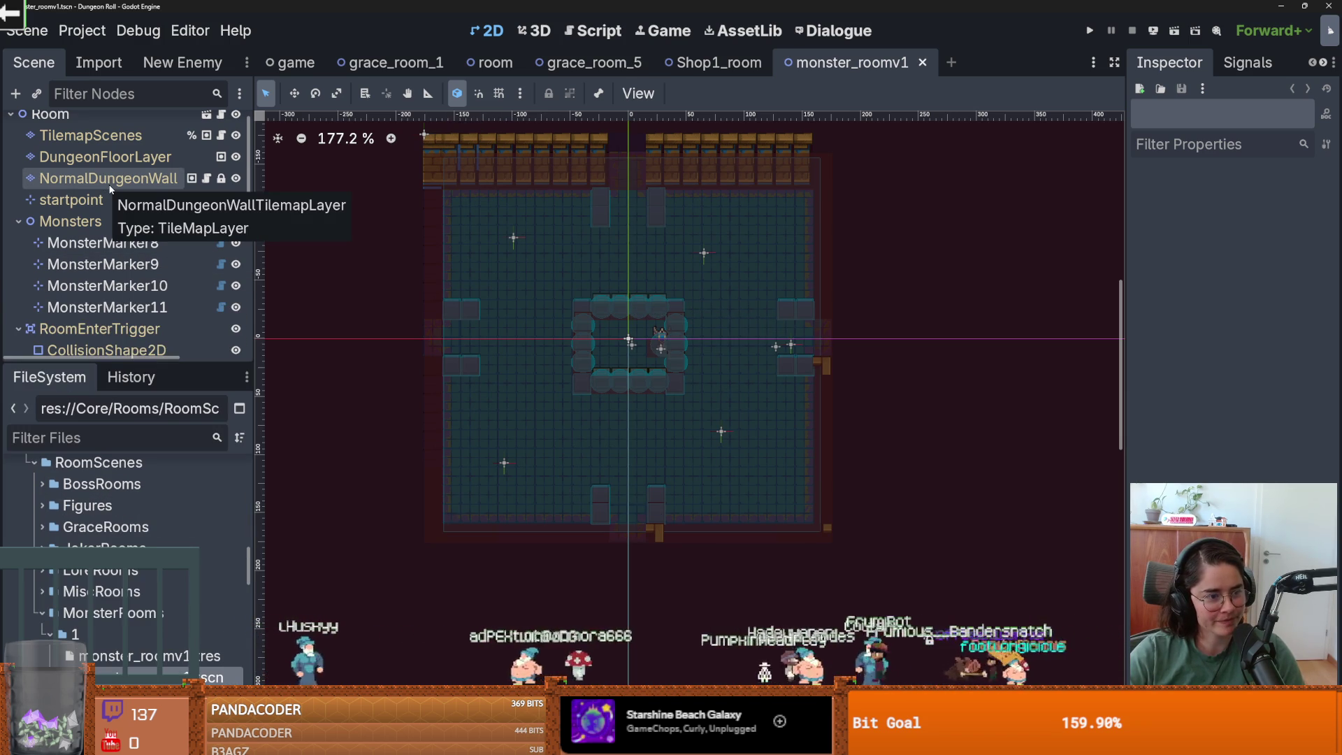
left_click(112, 181)
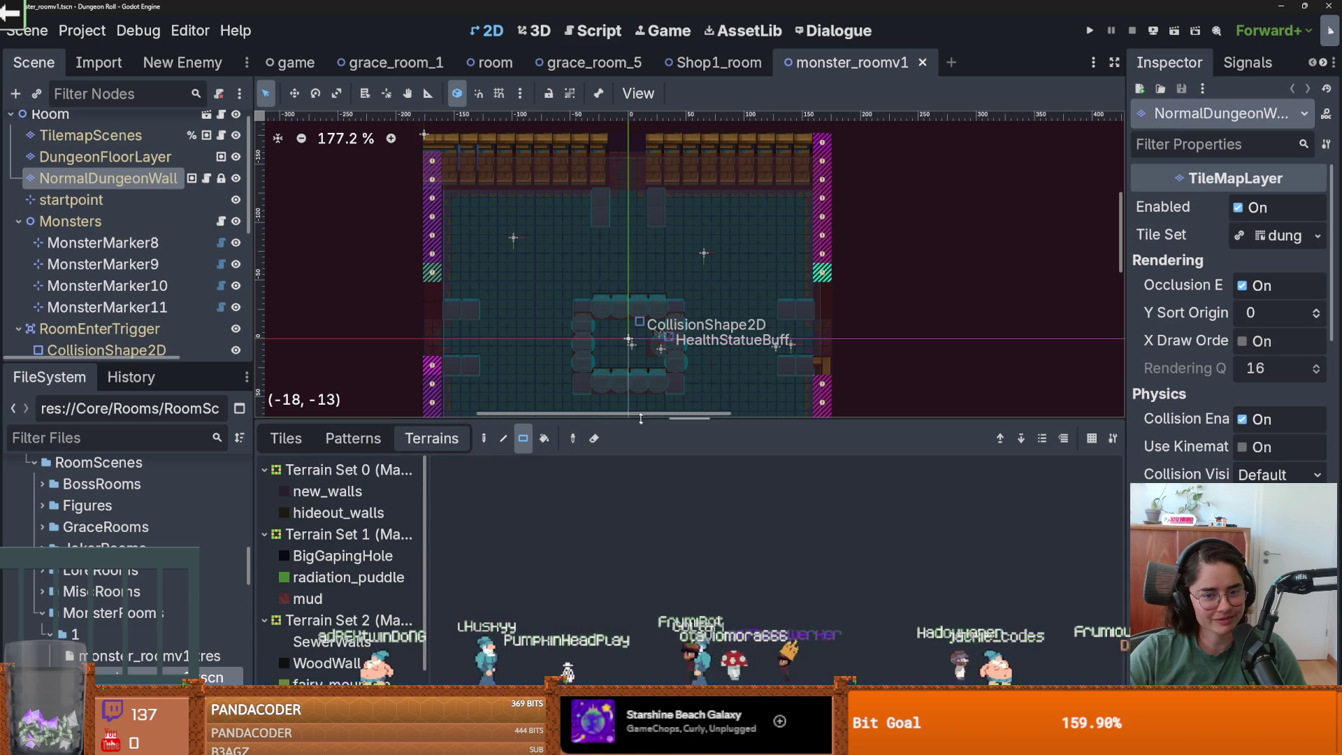
left_click_drag(640, 420, 640, 348)
scroll(599, 280, "down", 3)
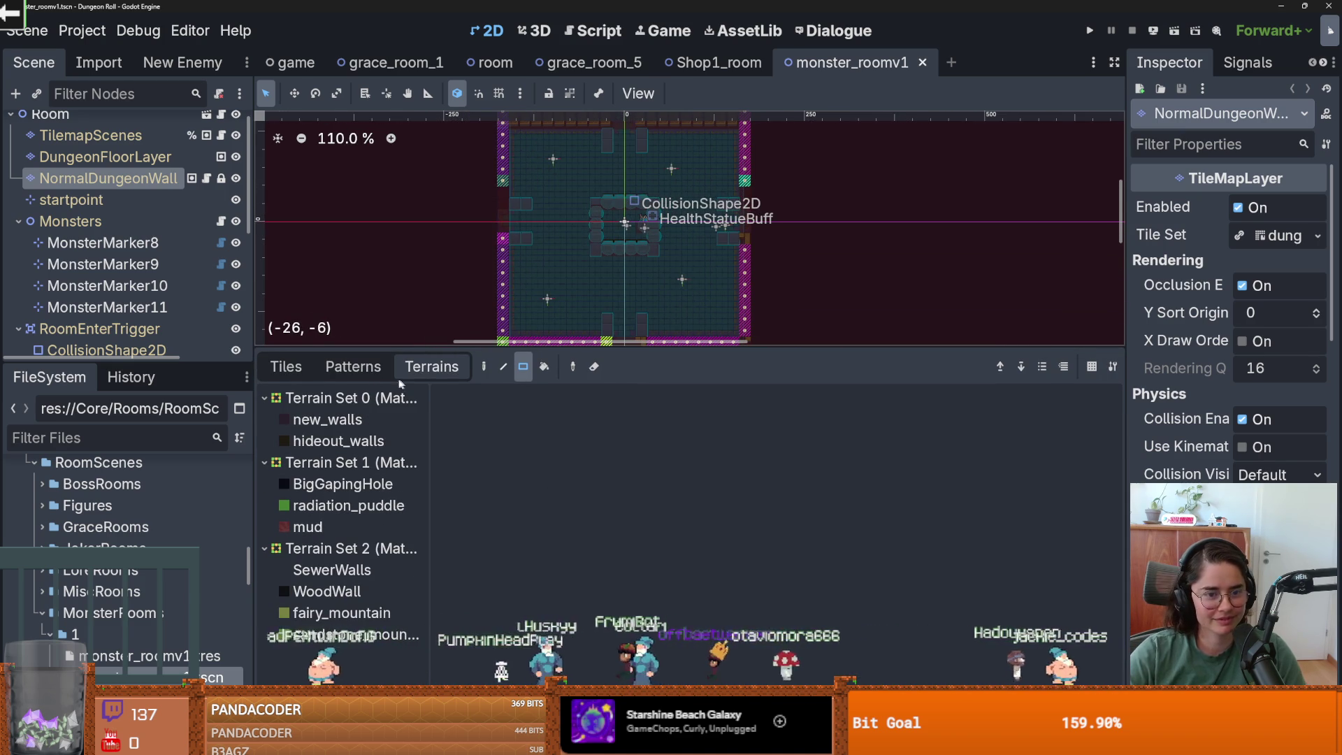
left_click(353, 366)
scroll(563, 254, "down", 1)
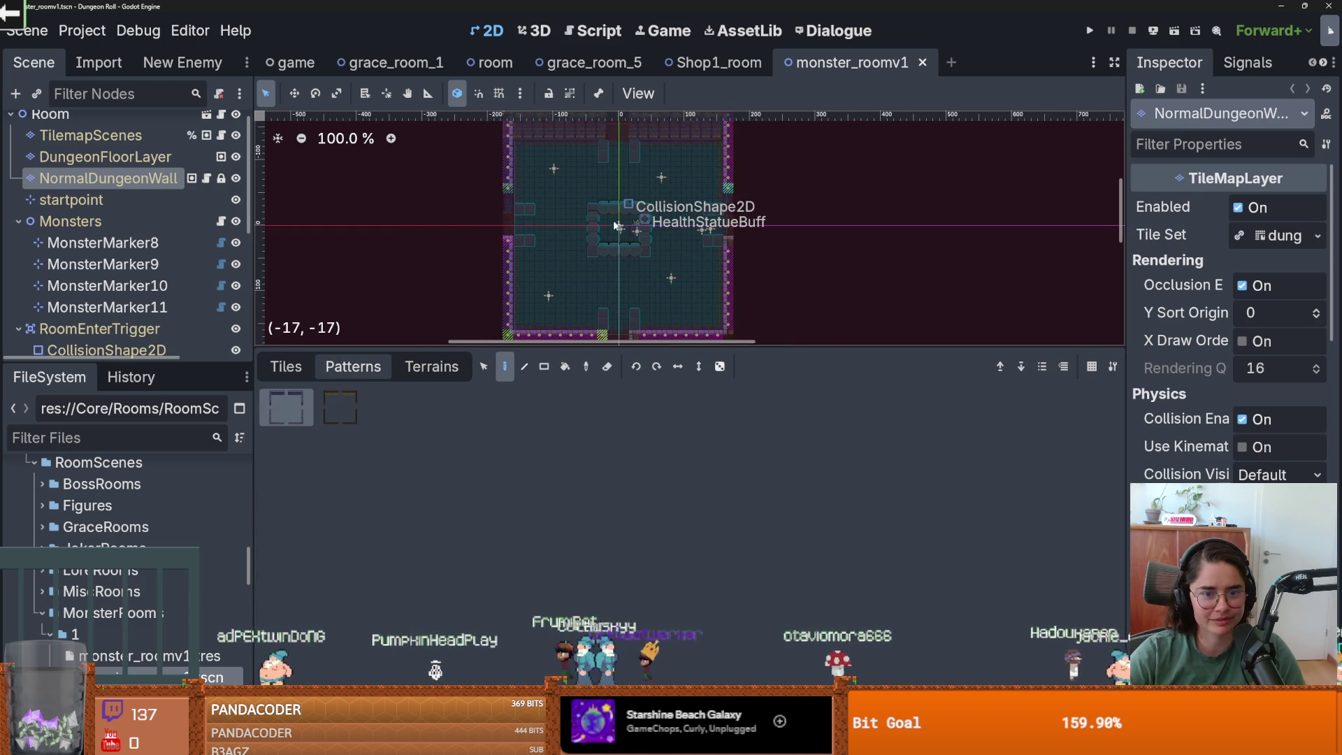
left_click(613, 246)
scroll(615, 237, "up", 4)
key("ctrl+s")
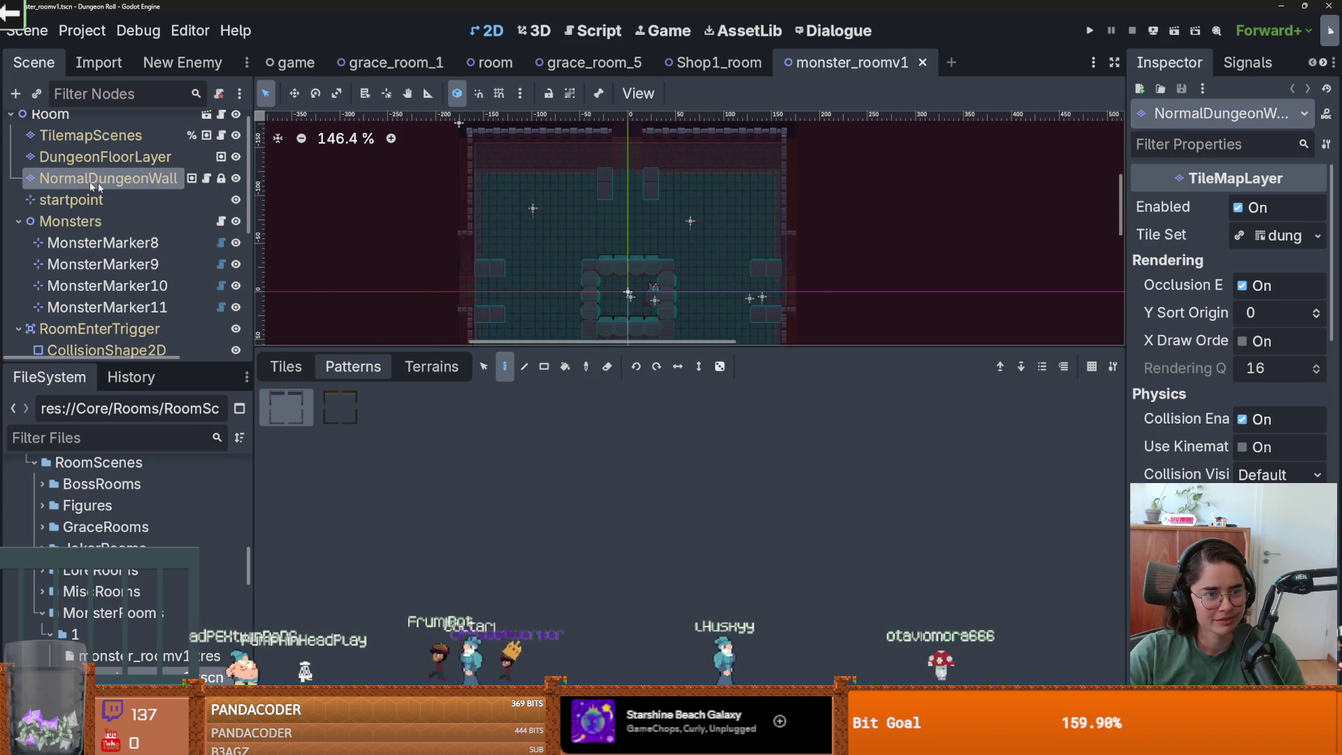
- Check the painted walls, then open monster_roomv2.tscn
left_click_drag(566, 232, 537, 156)
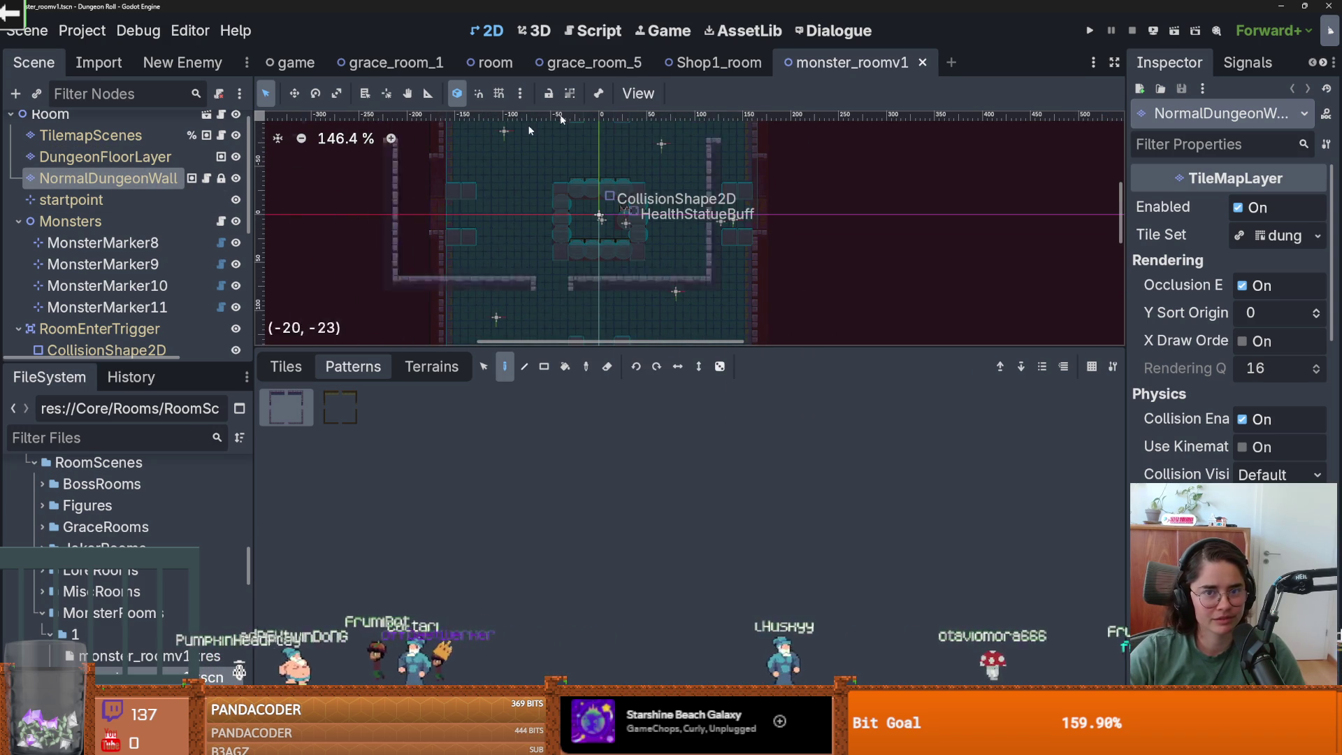
scroll(116, 631, "down", 3)
scroll(116, 630, "down", 1)
double_click(75, 569)
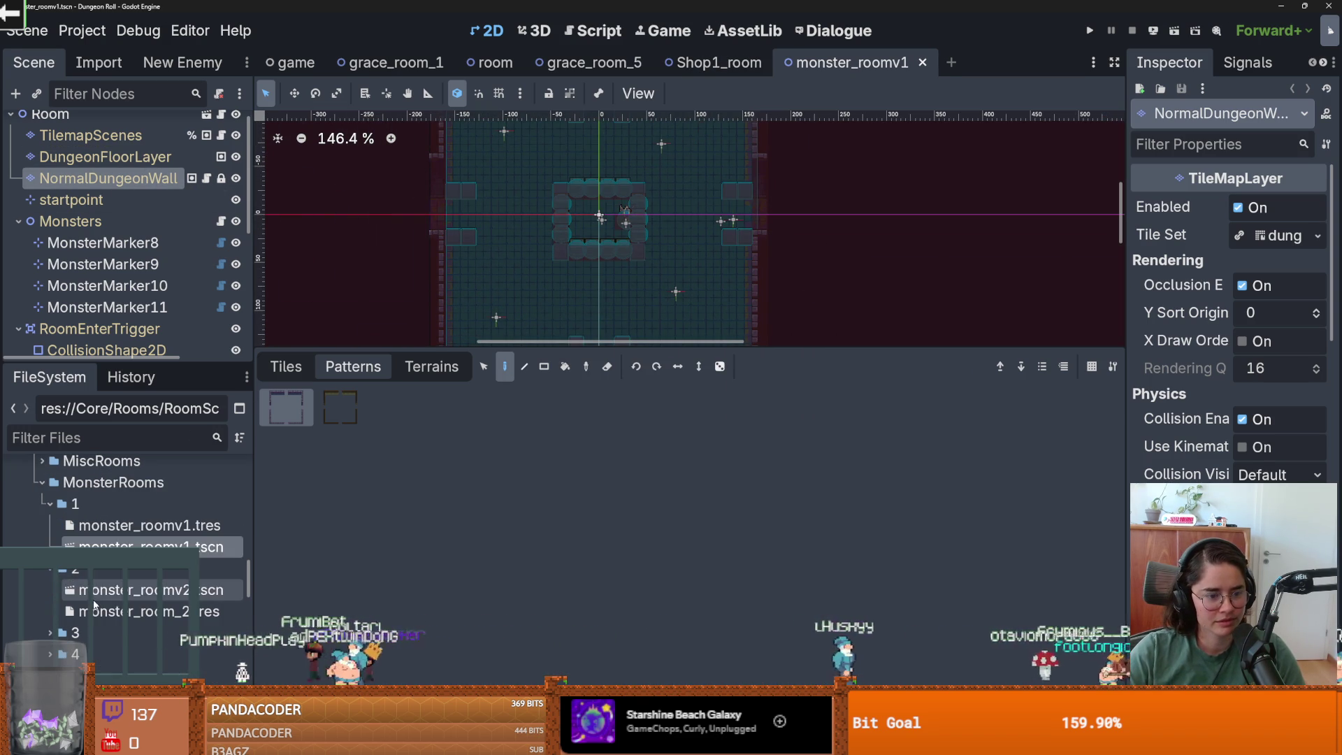
double_click(133, 590)
- Repaint monster_roomv2's top wall with the wall pattern and save the scene
key("f")
key("shift+f")
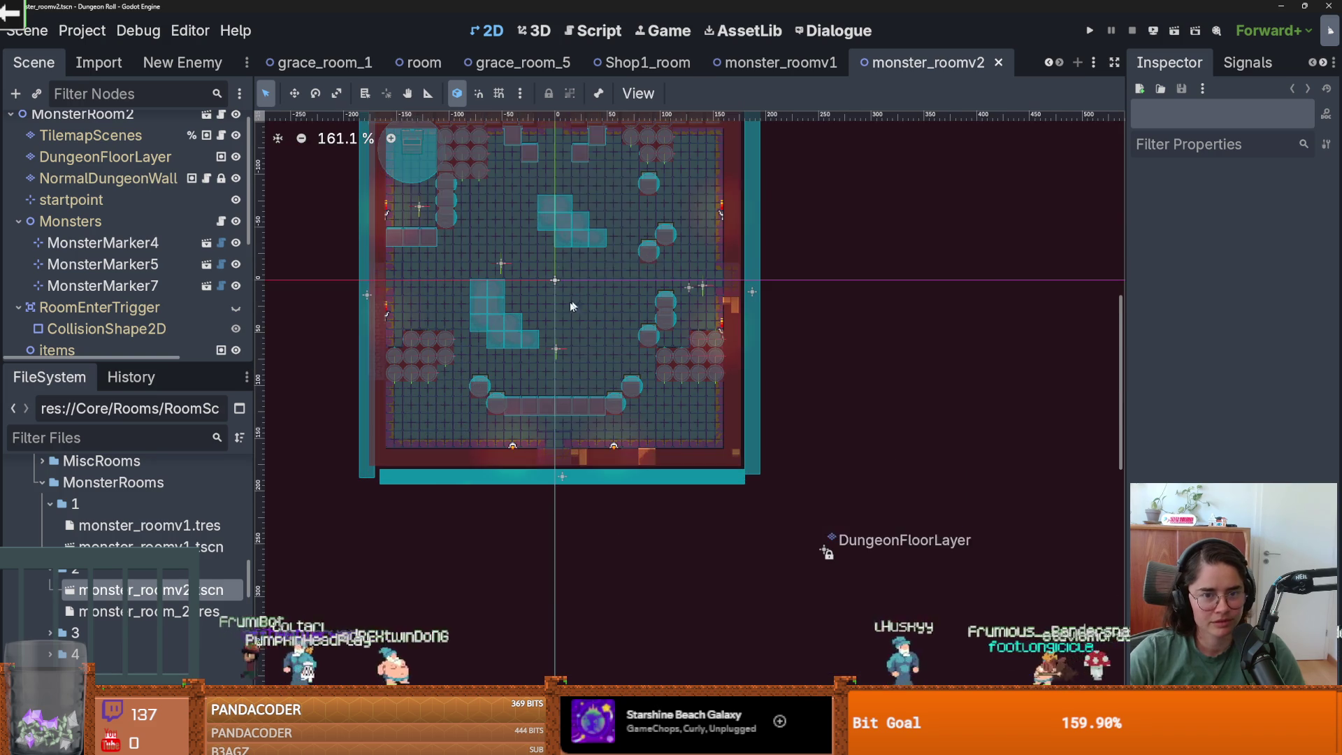
scroll(104, 196, "up", 1)
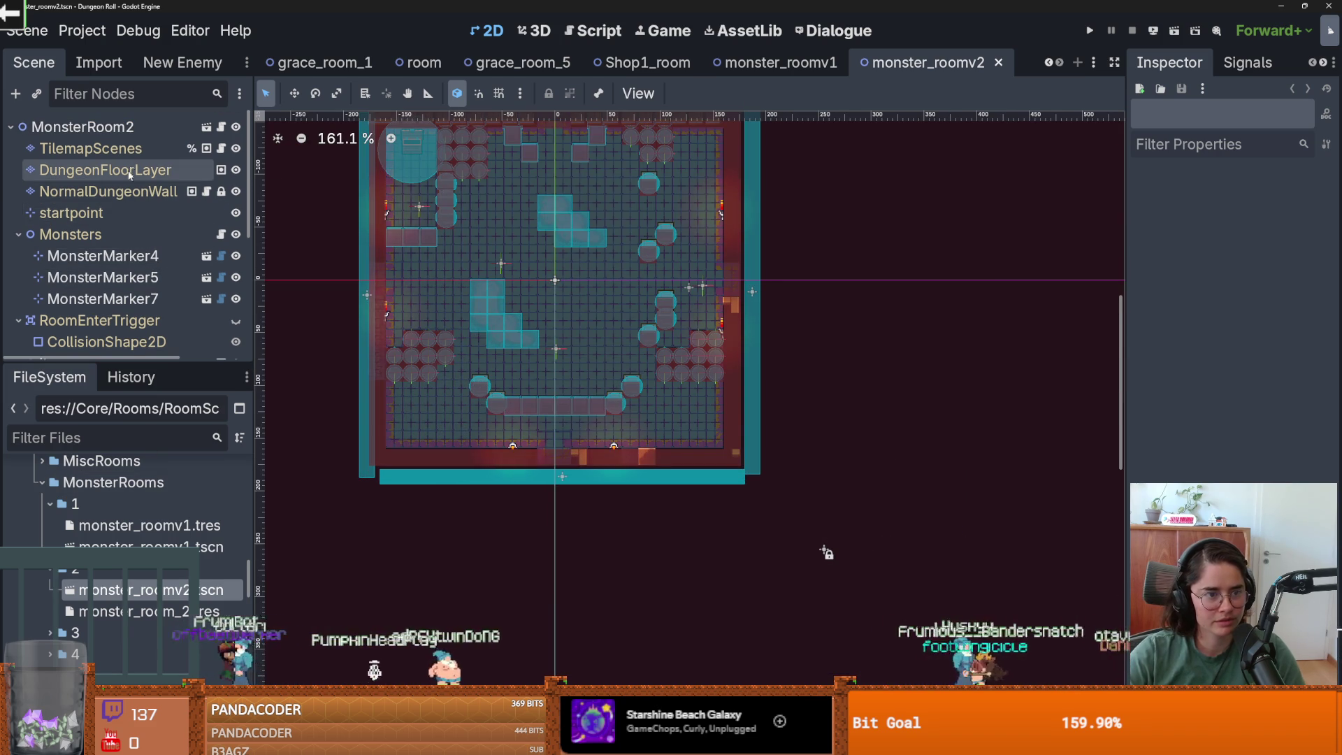
left_click(108, 191)
scroll(546, 257, "down", 3)
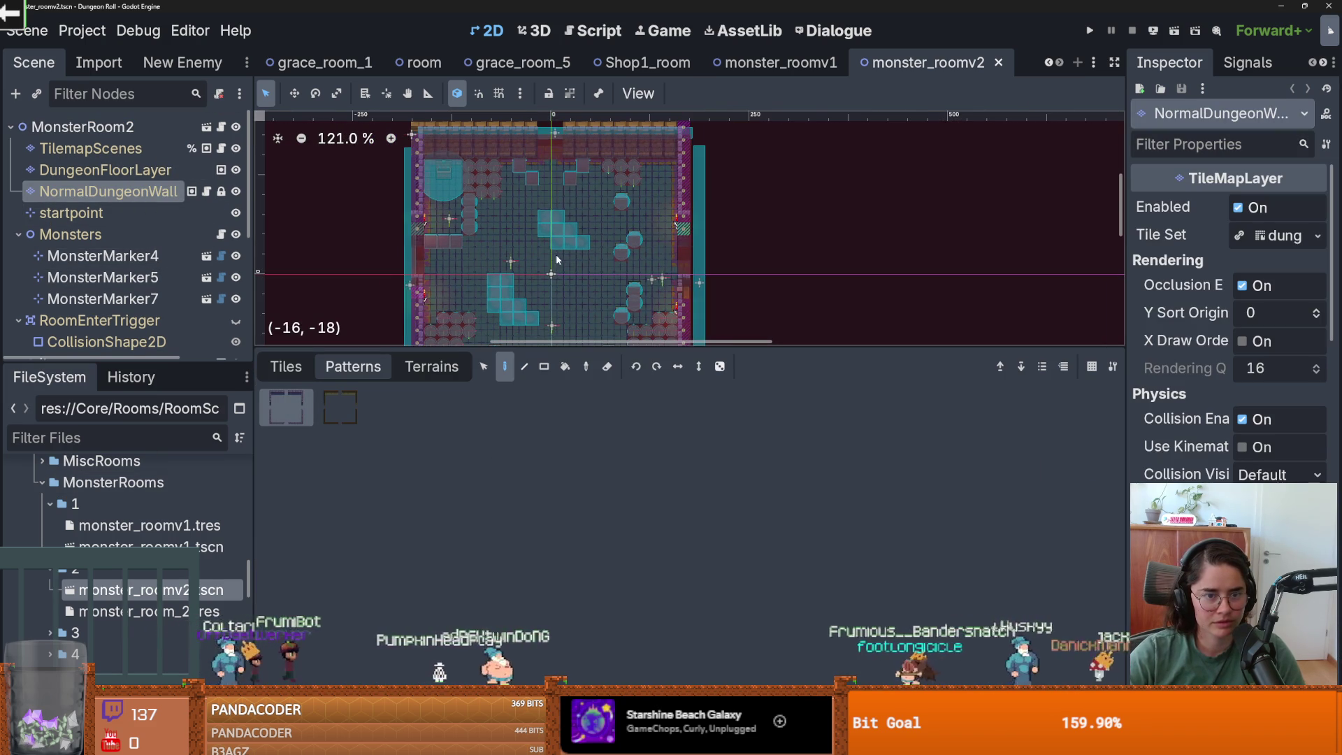
scroll(553, 269, "down", 1)
scroll(482, 148, "up", 3)
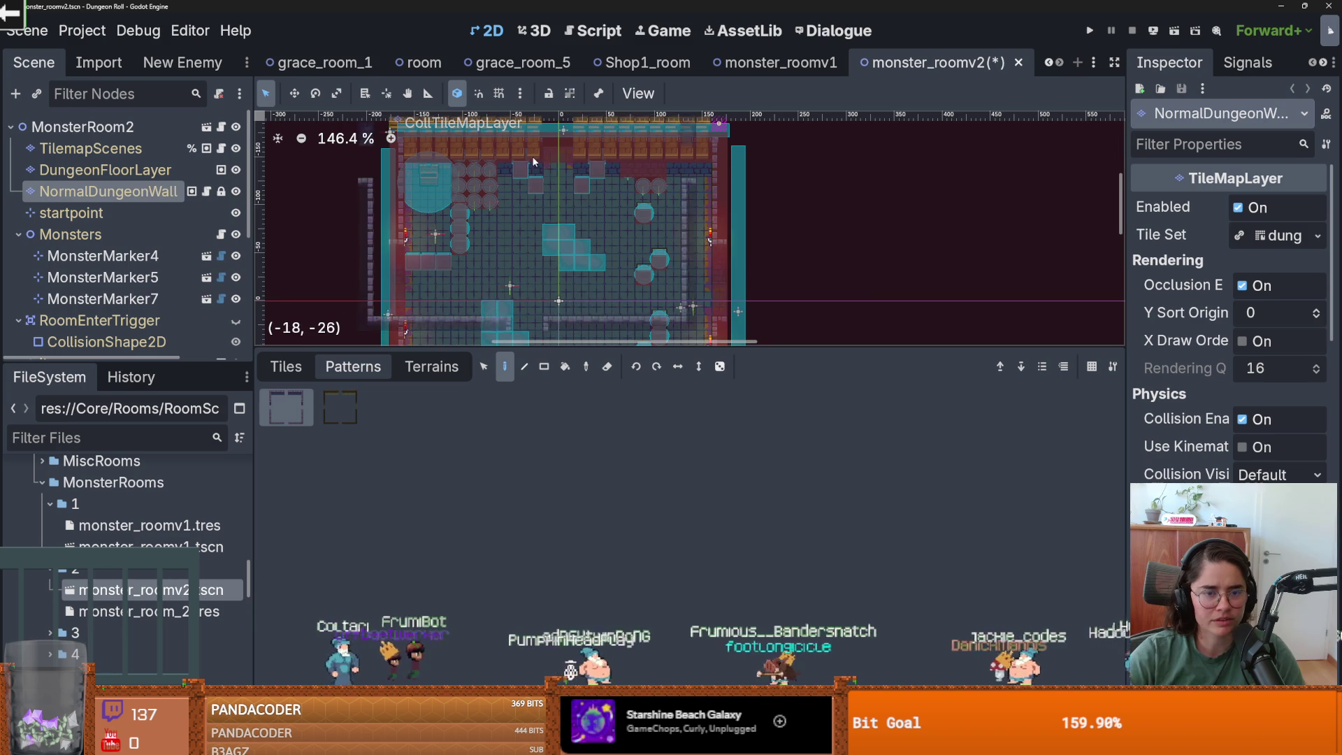
scroll(424, 196, "up", 4)
mouse_move(424, 196)
left_mouse_down()
mouse_move(514, 234)
mouse_move(737, 234)
mouse_move(937, 213)
mouse_move(857, 204)
left_mouse_up()
key("ctrl+s")
- Open the monster_roomv3 scene from its folder
scroll(662, 272, "down", 8)
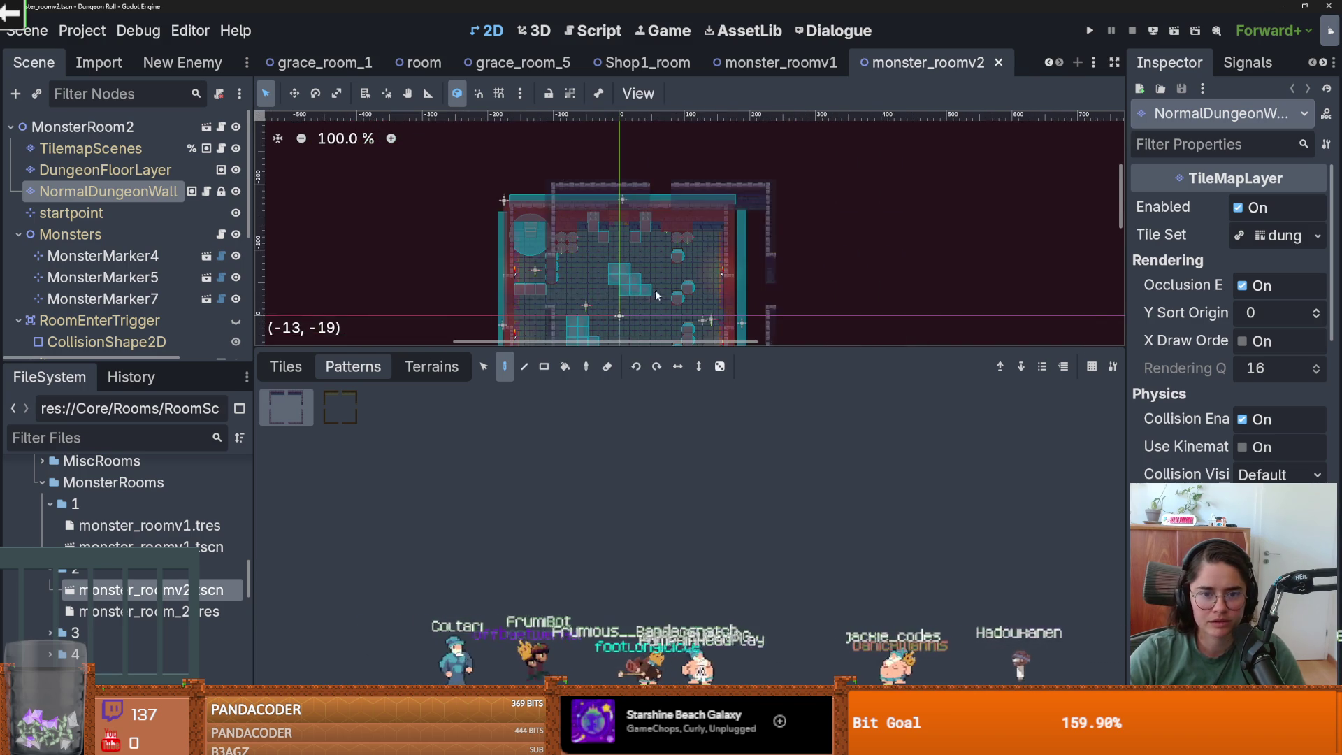
double_click(77, 633)
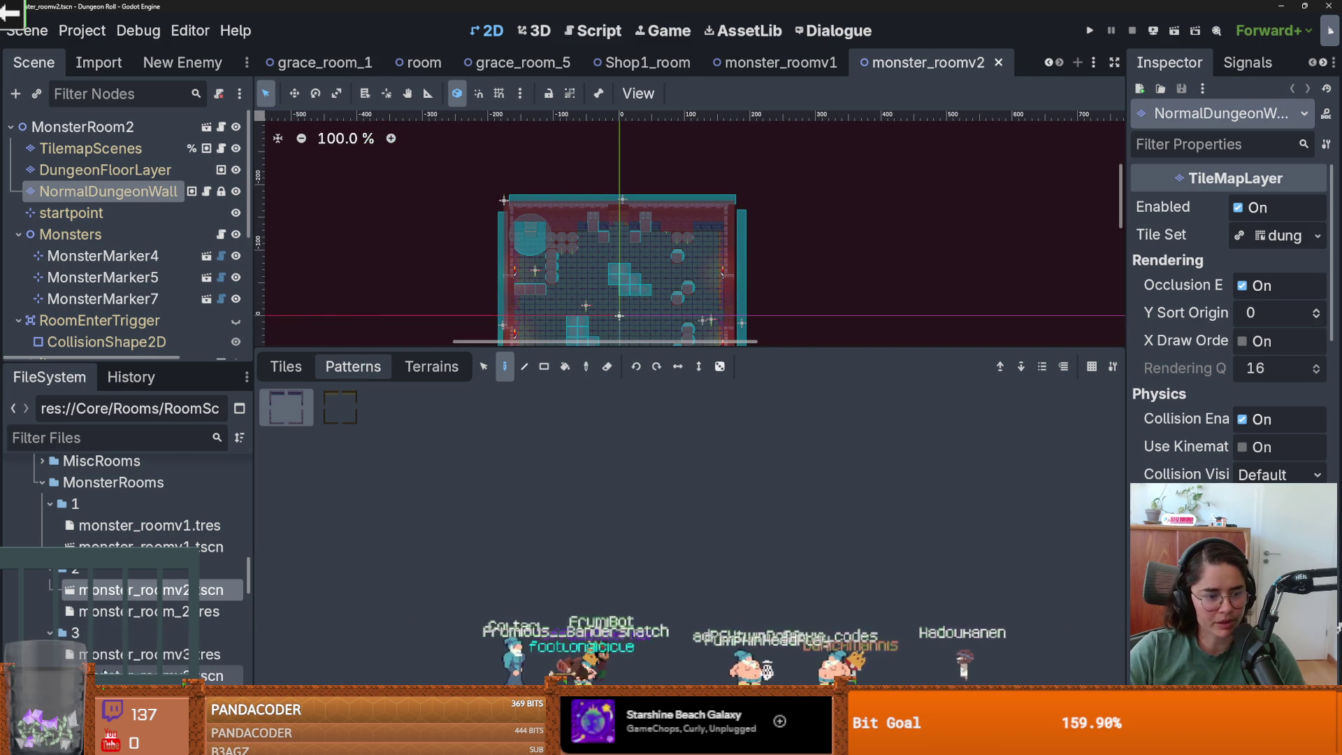
double_click(140, 675)
scroll(668, 449, "up", 3)
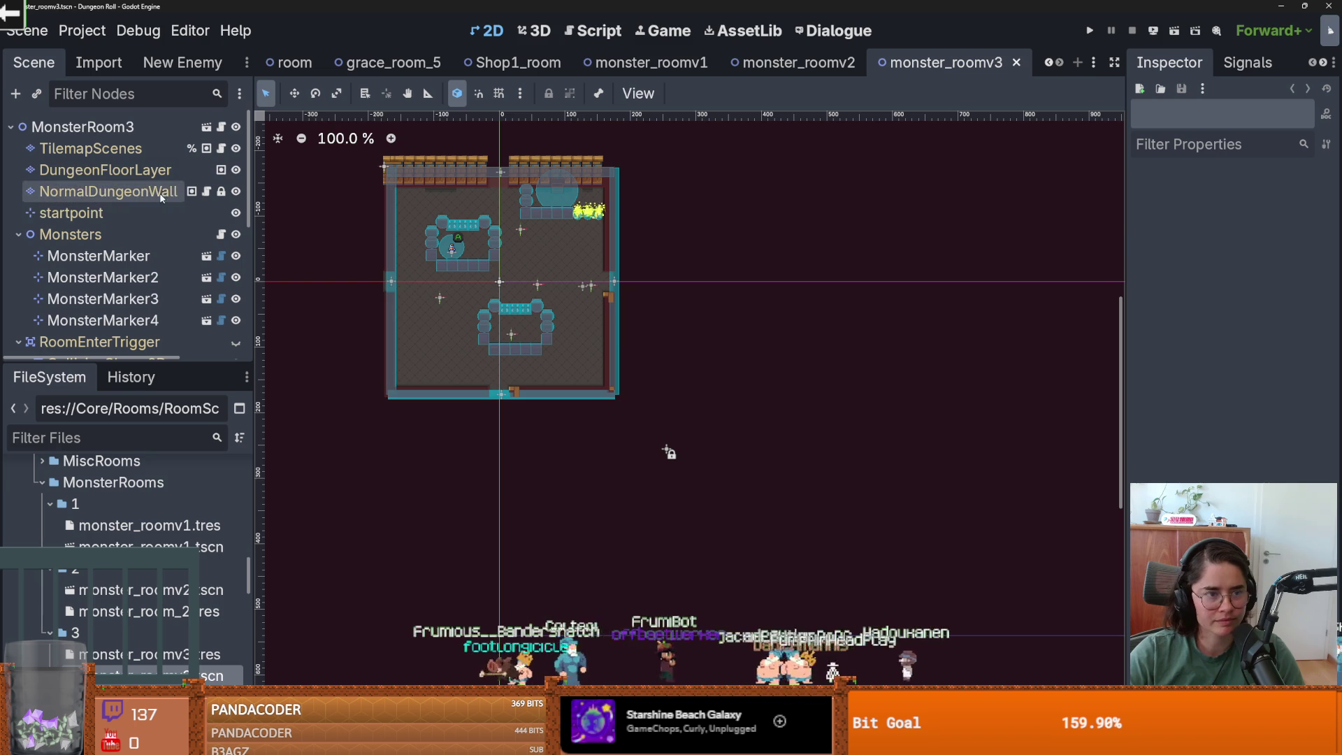
key("ctrl+Tab")
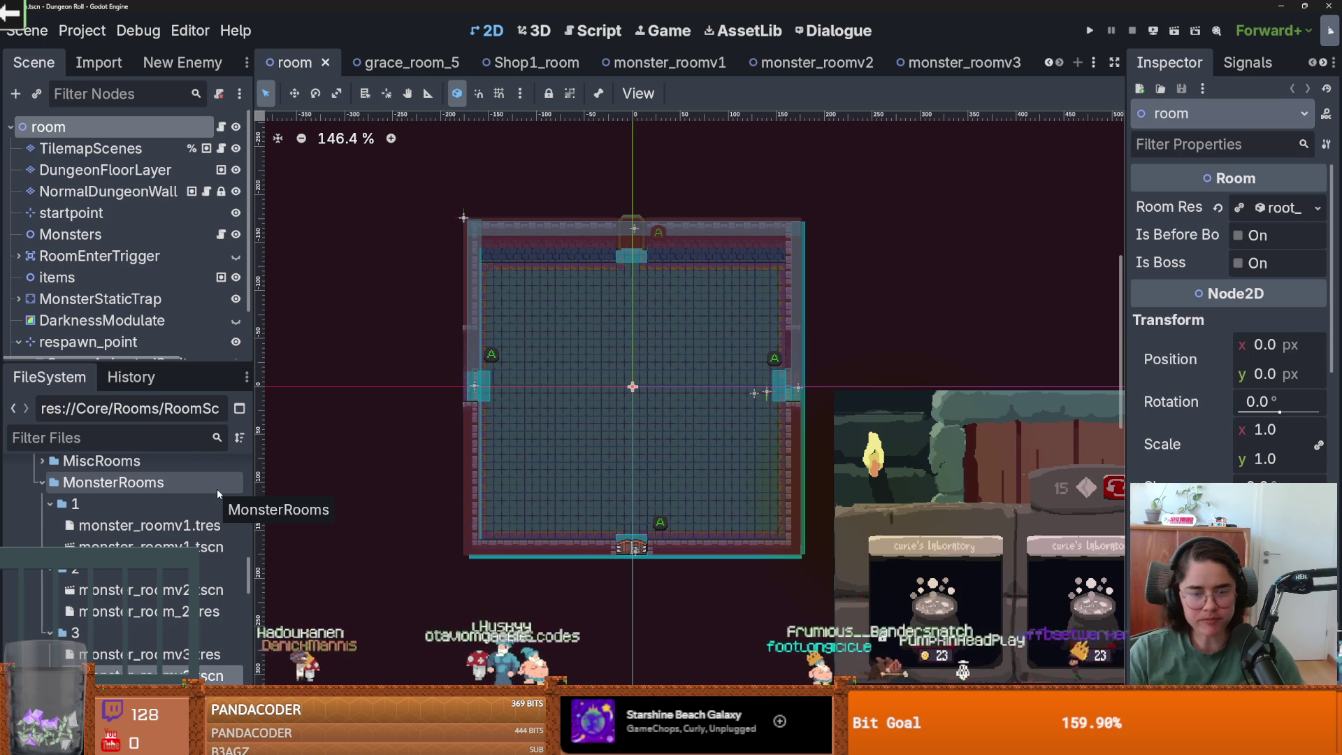
scroll(151, 583, "down", 3)
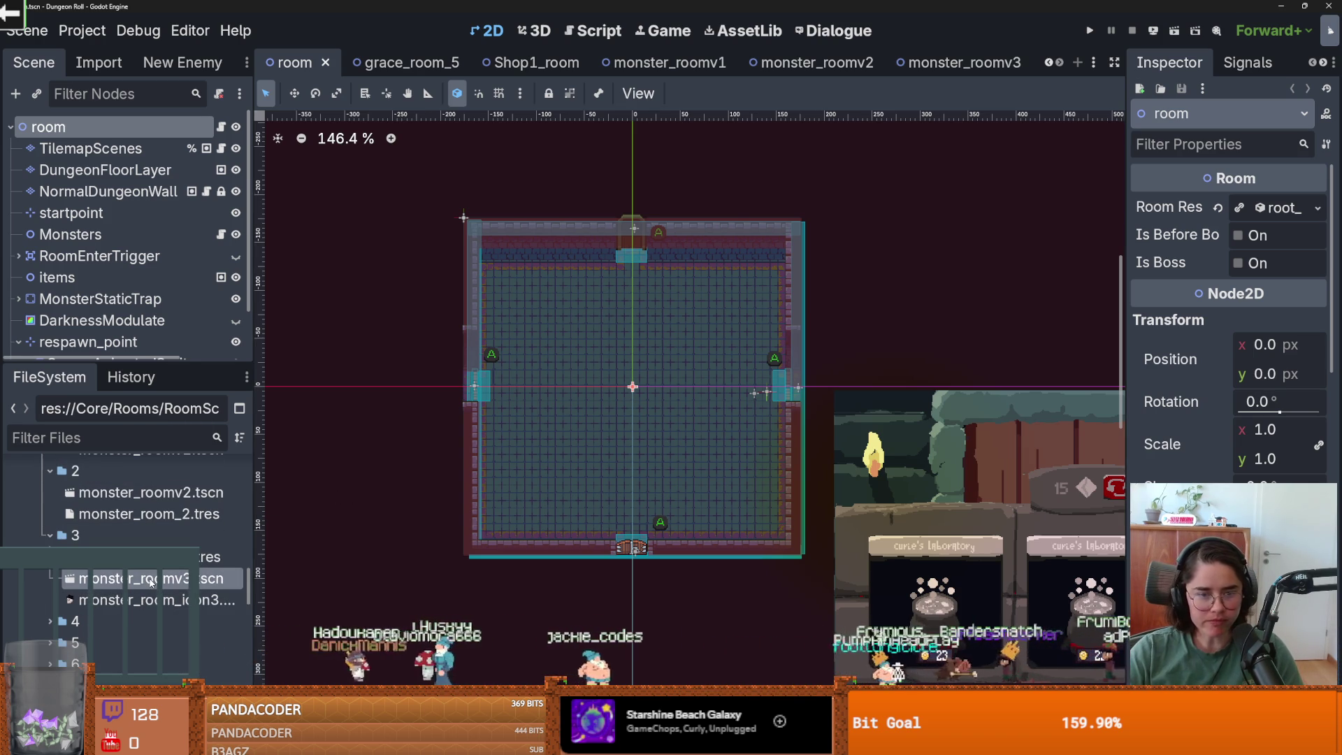
double_click(151, 578)
scroll(809, 529, "up", 2)
- Stamp the first wall pattern along monster_roomv3's top wall and save
left_click(589, 455)
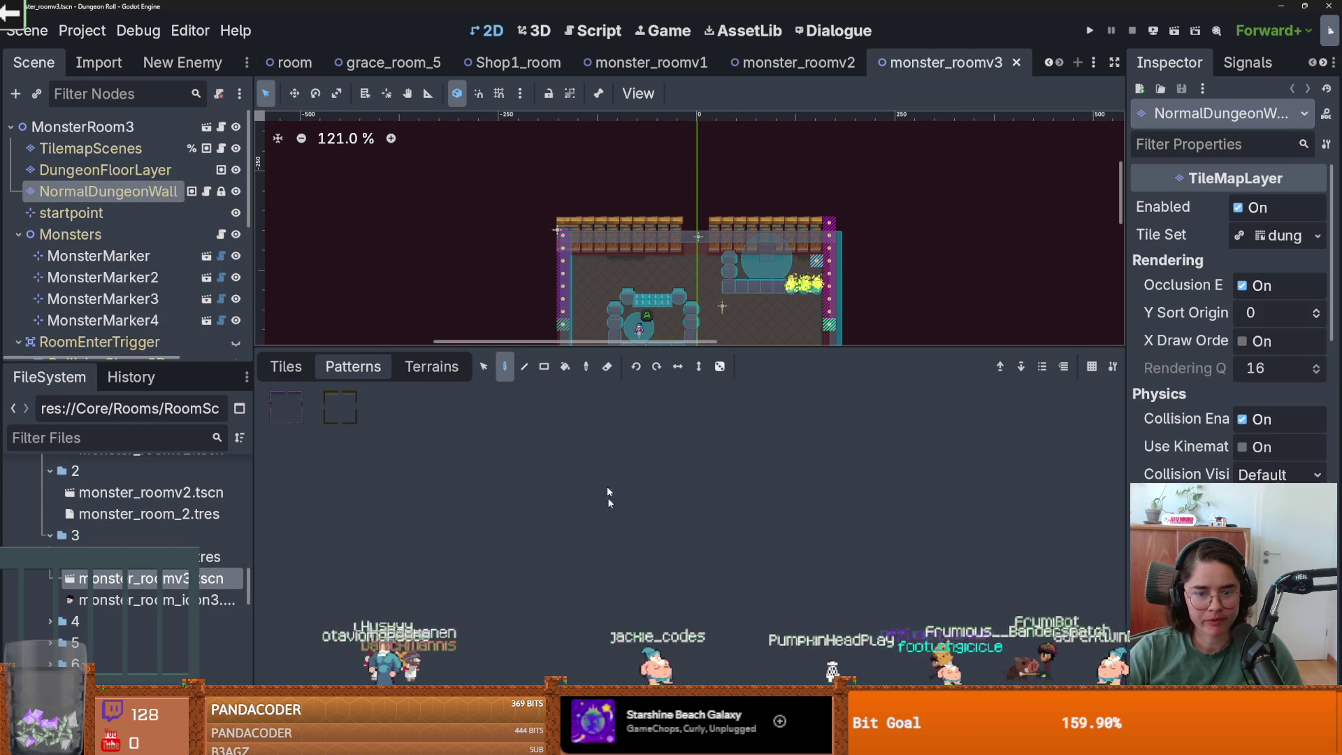
left_click(286, 407)
scroll(662, 238, "down", 1)
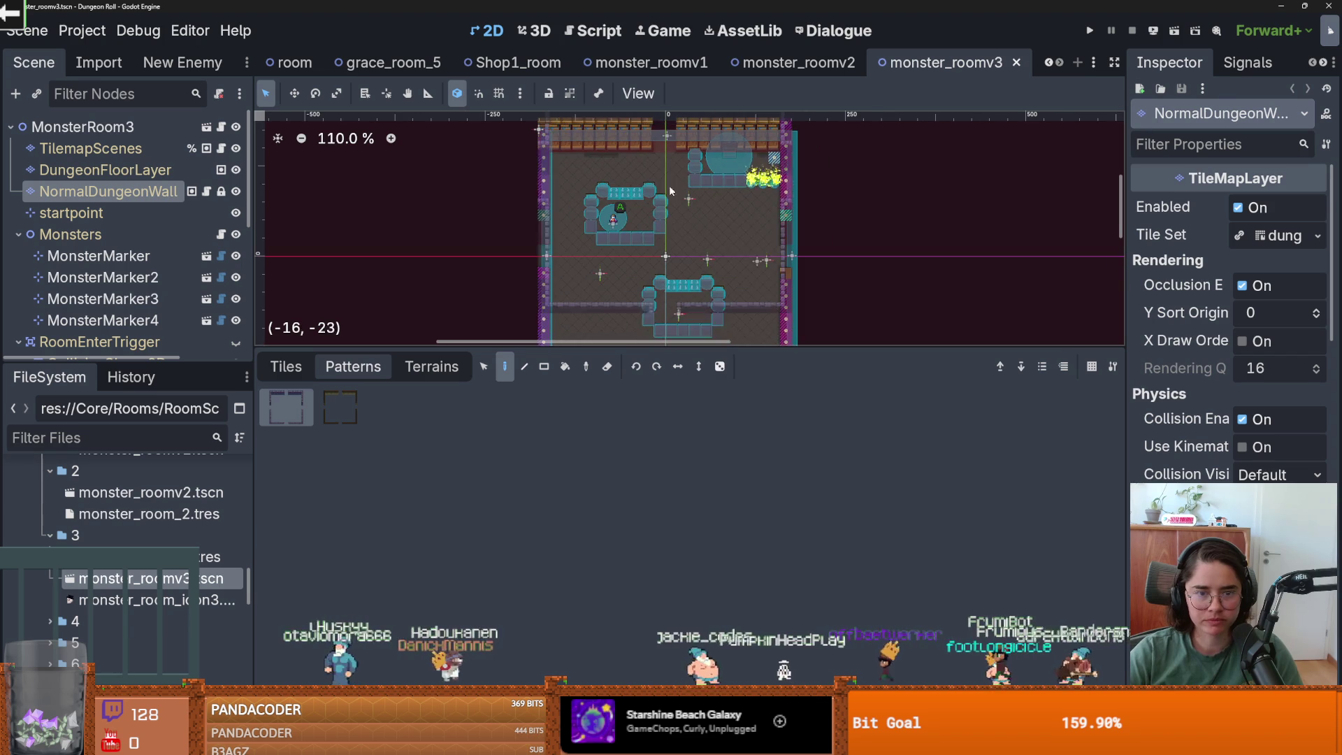
left_click(664, 252)
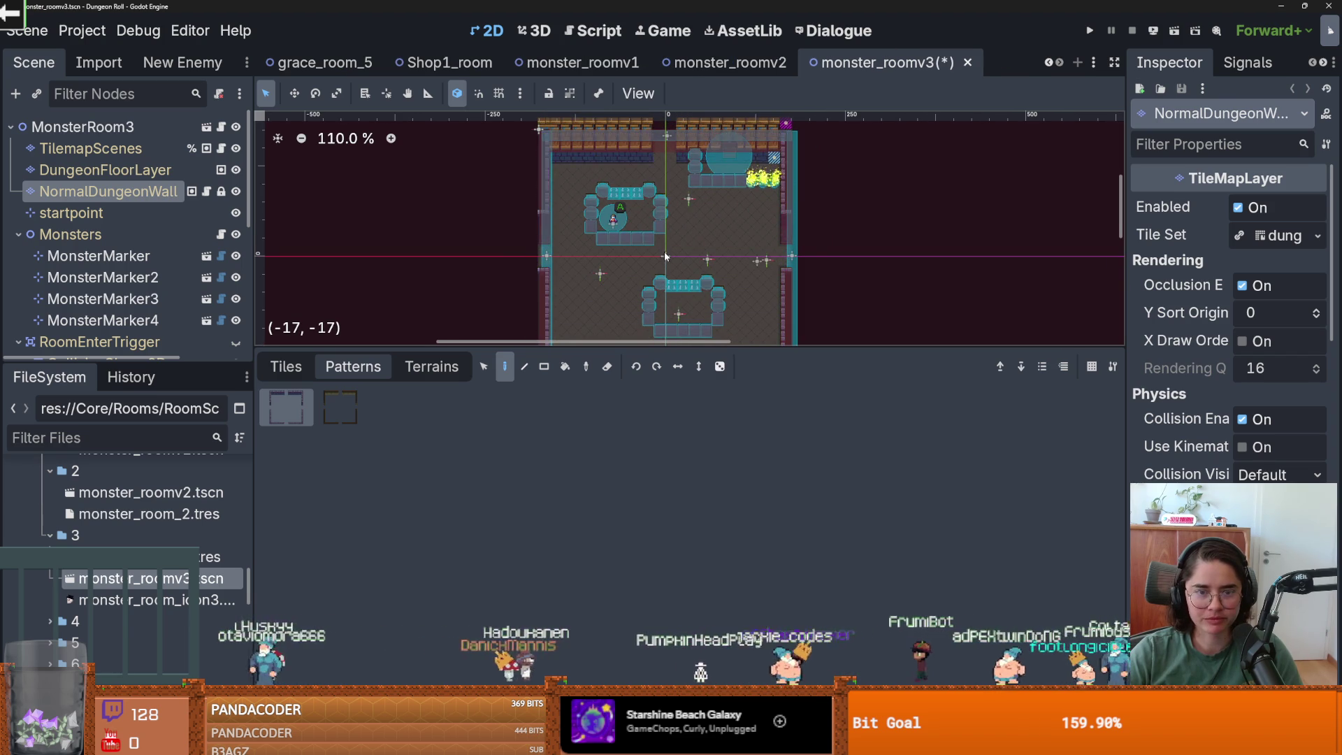
scroll(664, 255, "up", 2)
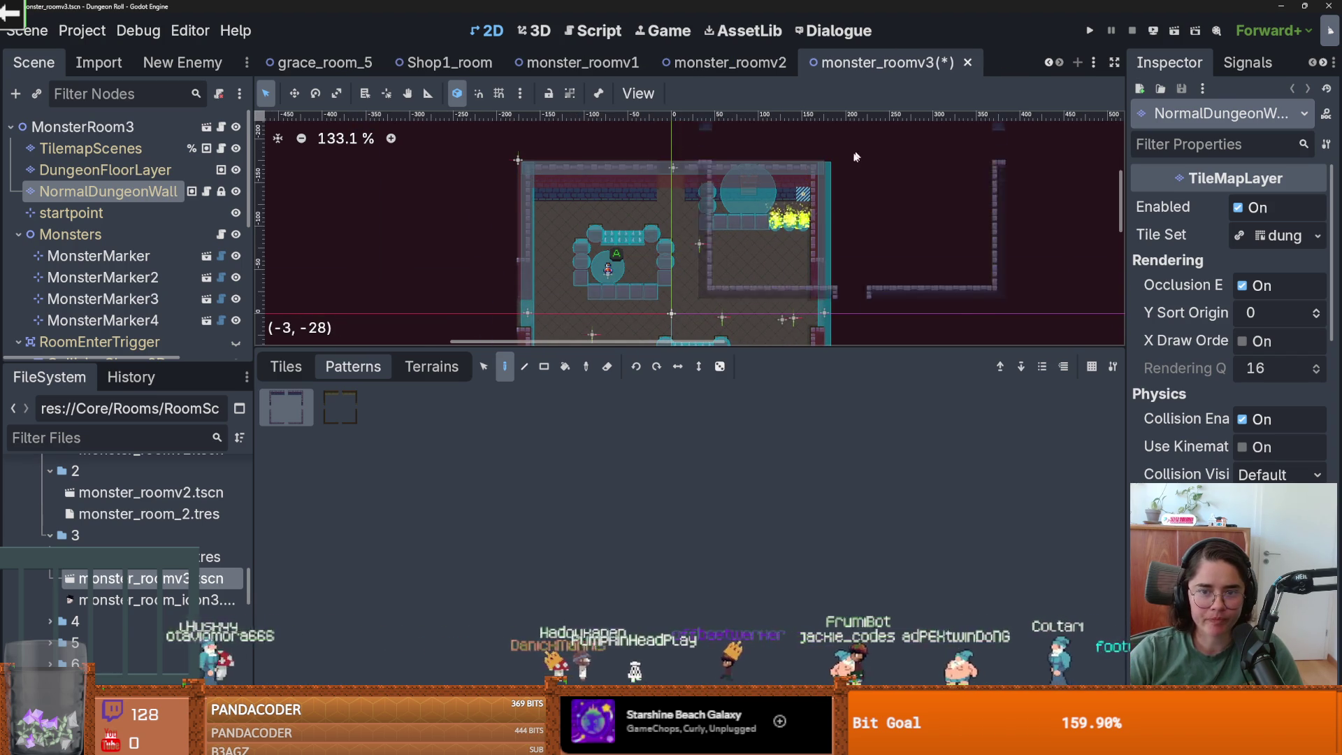
key("ctrl+s")
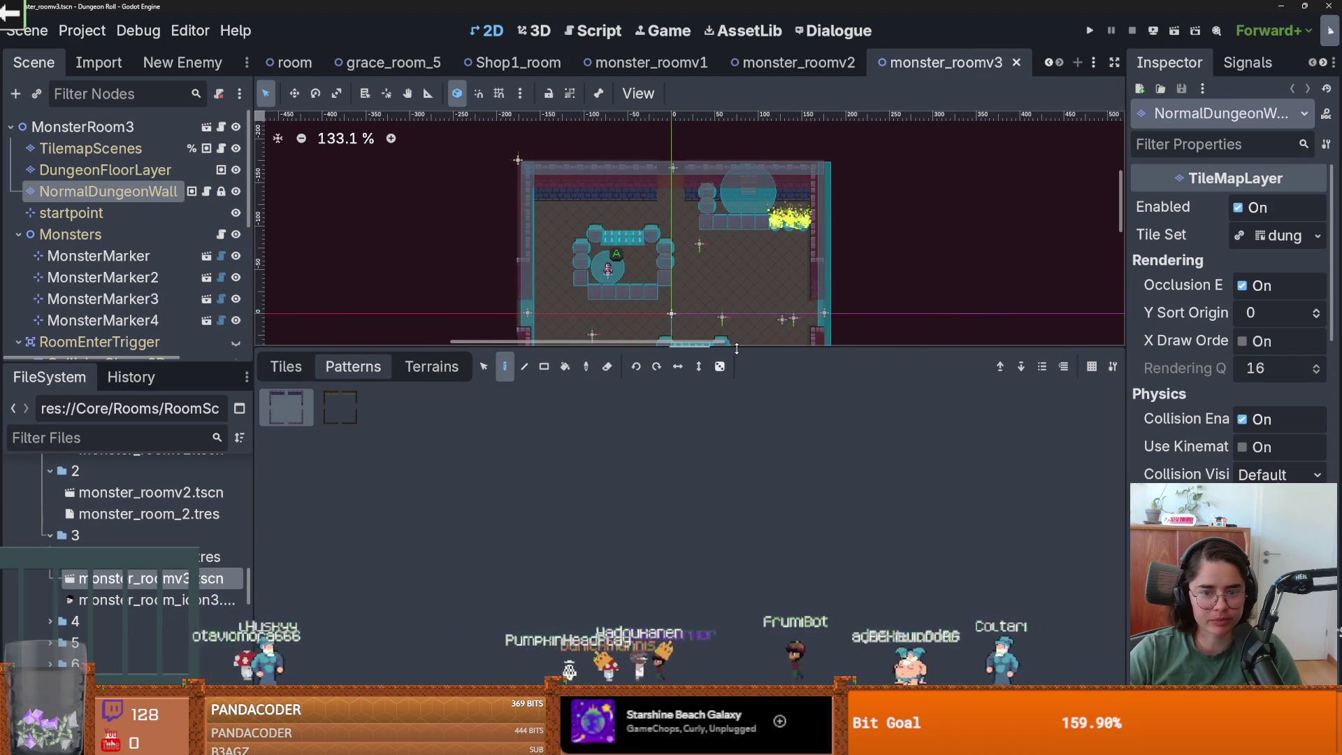
- Open the monster_room_v4 scene from the fourth monster room folder
left_click_drag(738, 350, 741, 561)
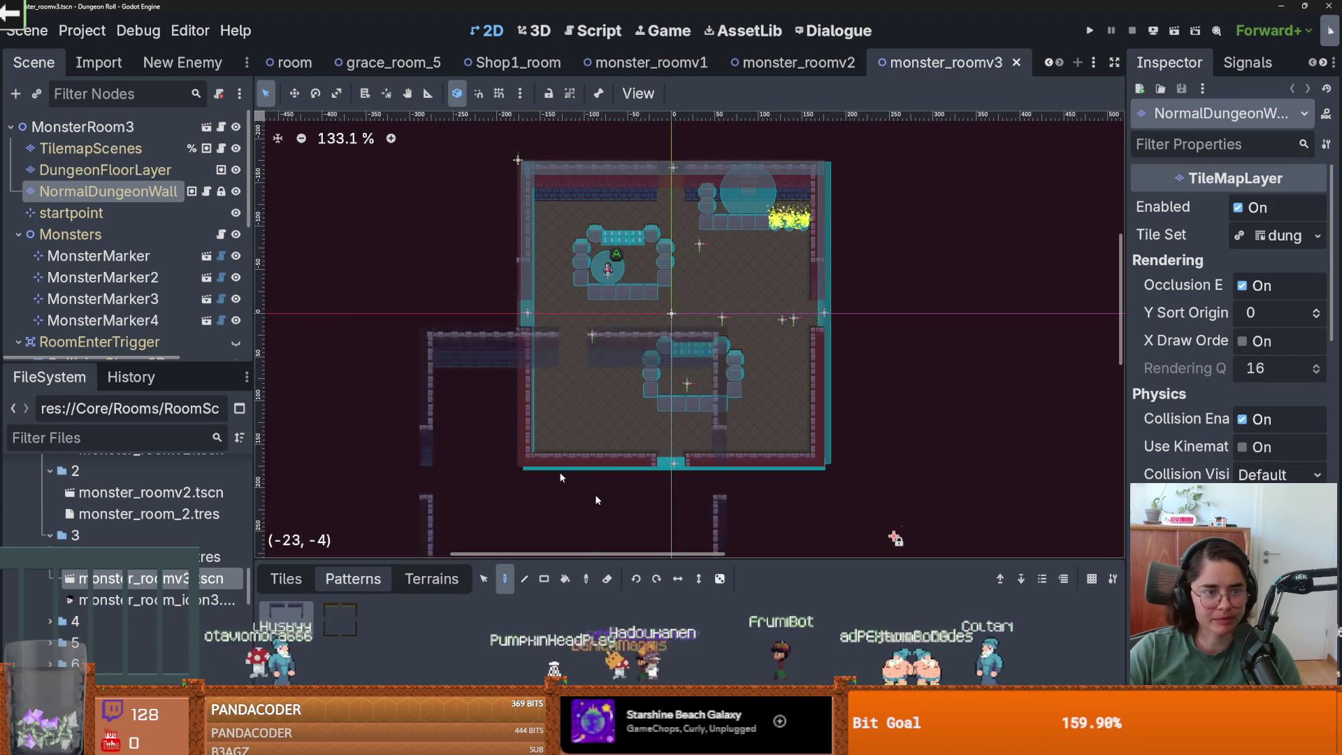
left_click(50, 620)
double_click(140, 620)
- Select monster_room_v4's NormalDungeonWall layer and save the scene
scroll(510, 231, "up", 8)
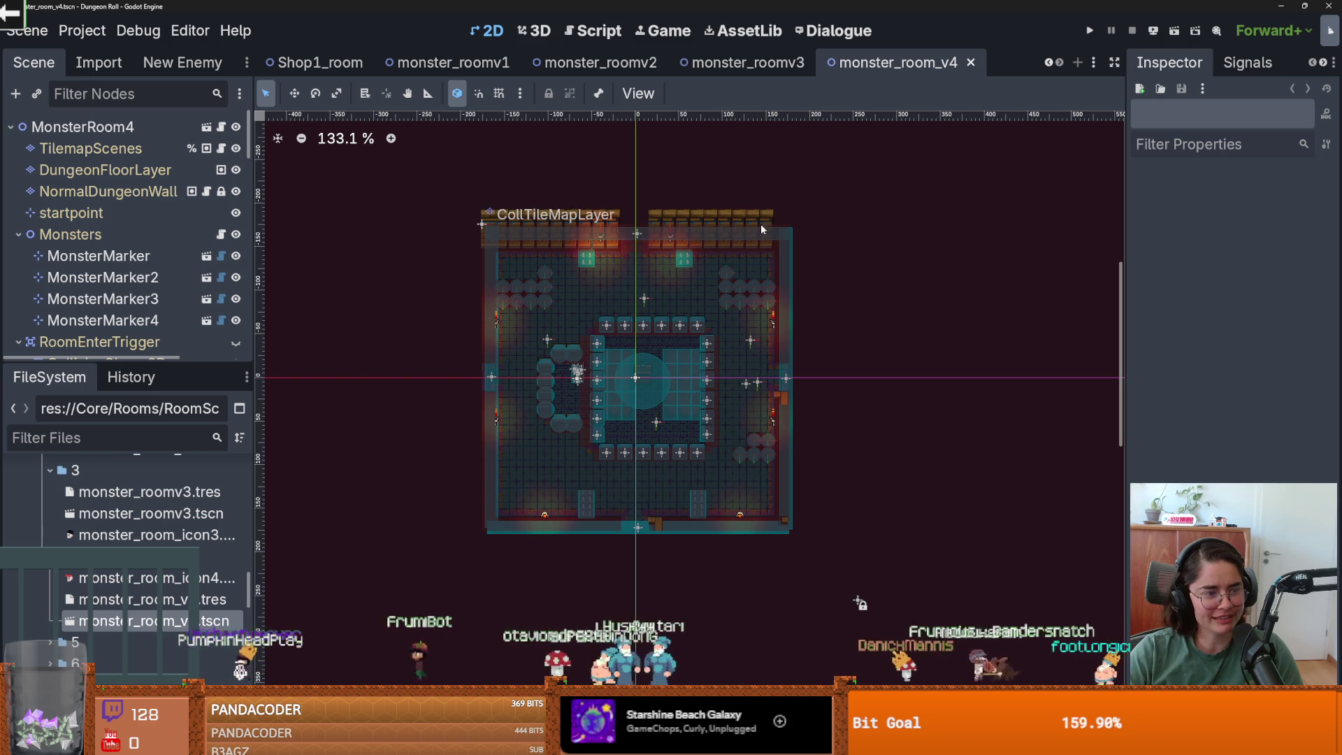
right_click(780, 224)
left_click(105, 170)
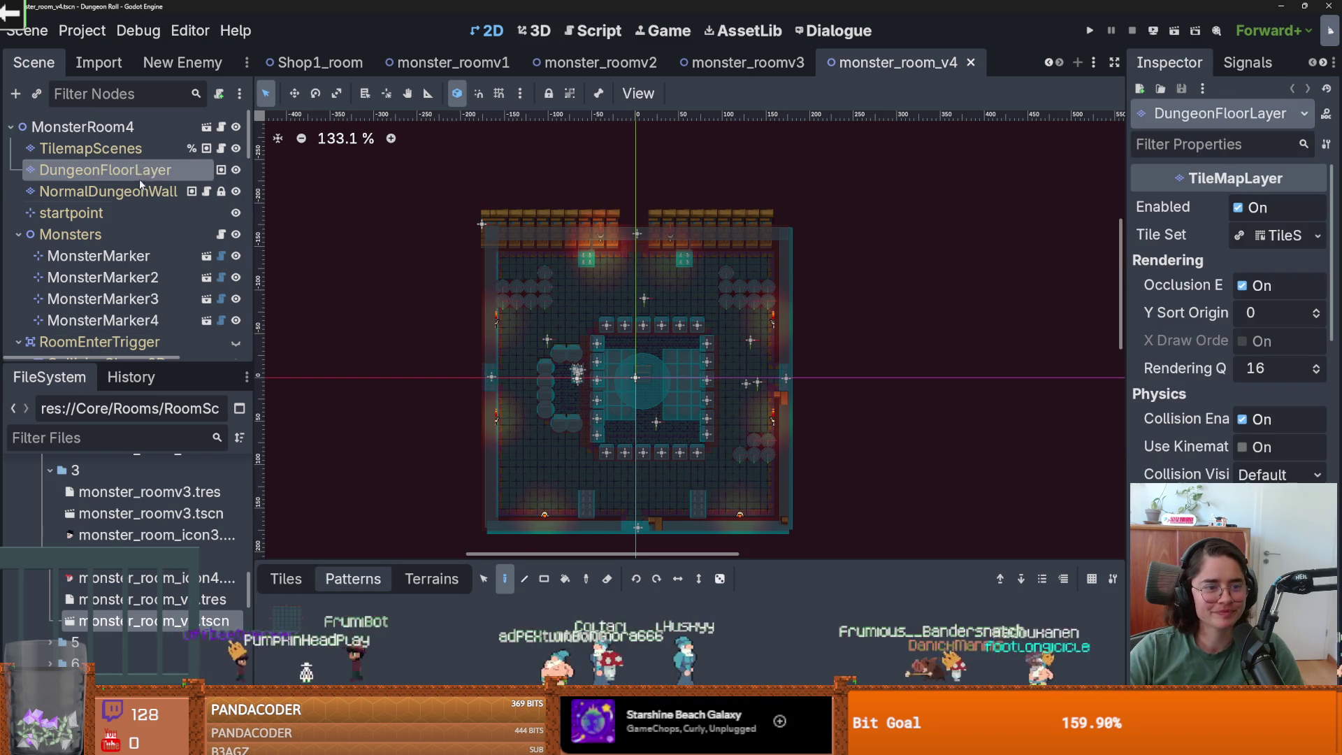
left_click(109, 191)
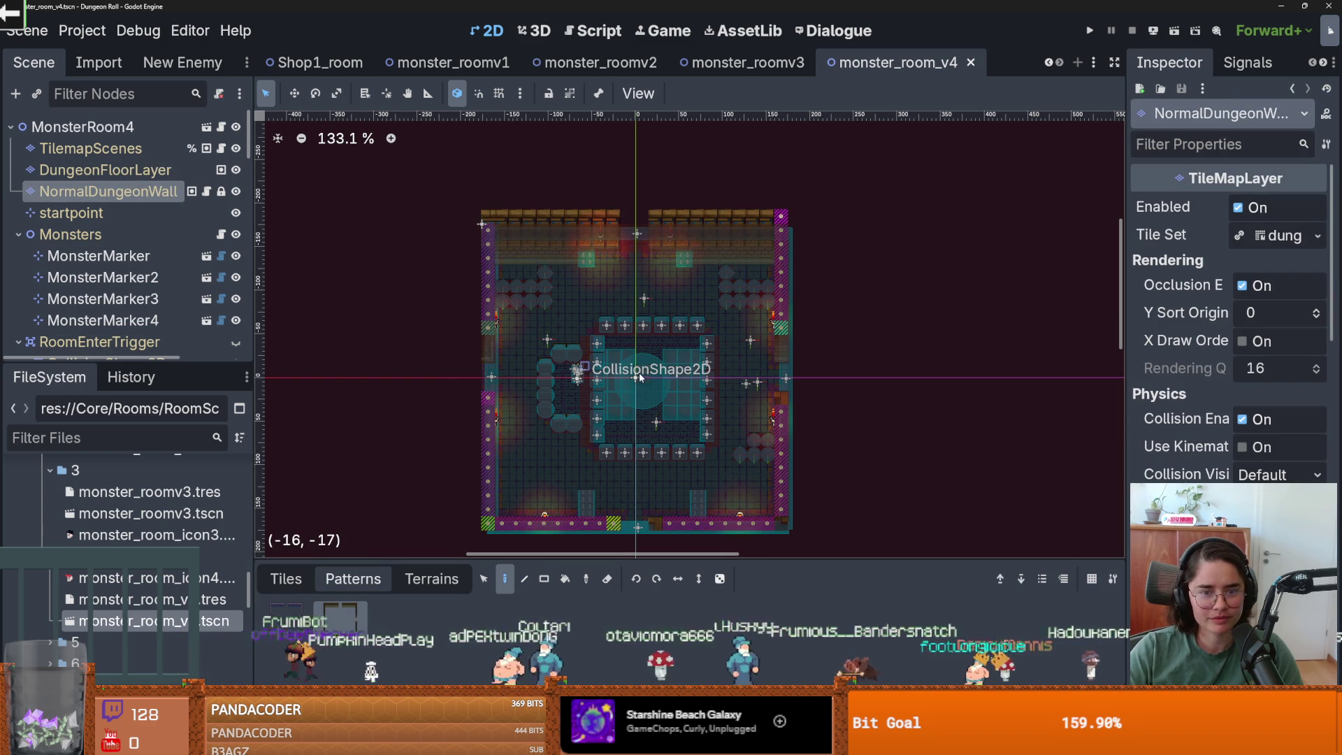
scroll(669, 245, "up", 3)
scroll(669, 245, "up", 2)
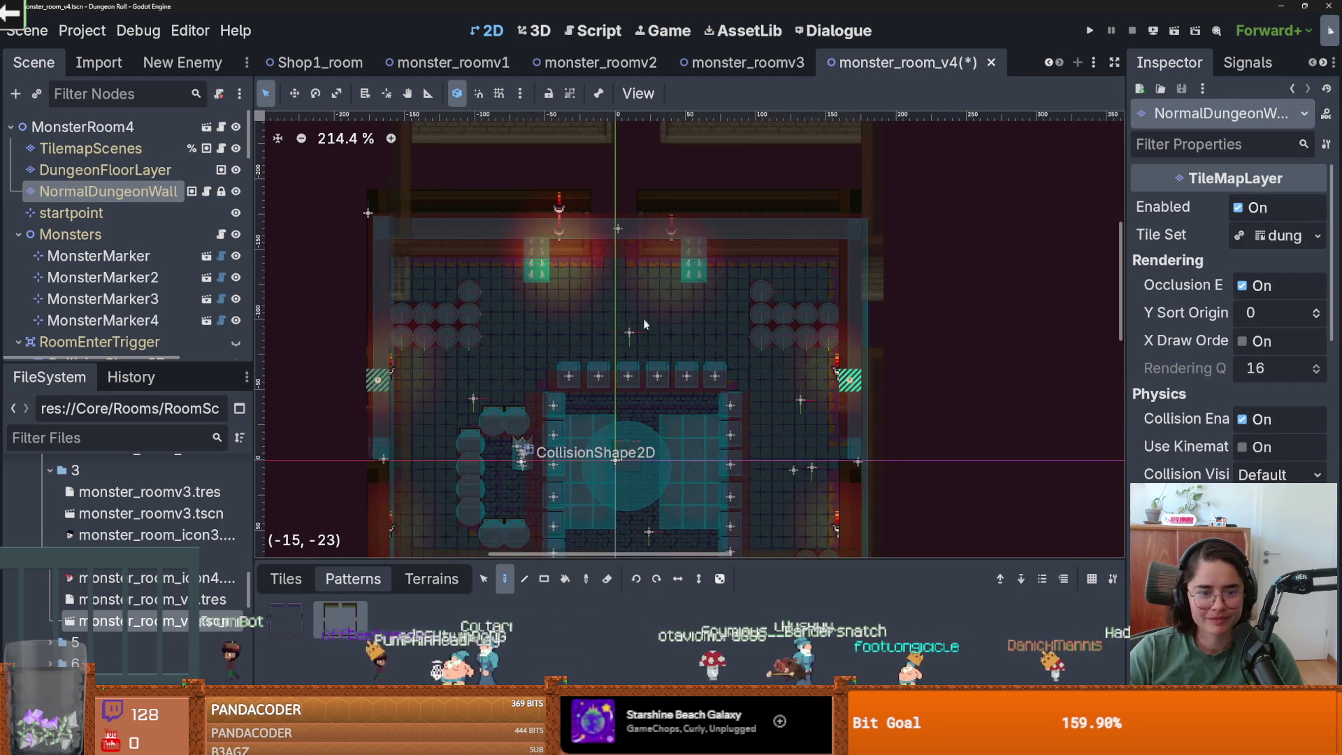
scroll(528, 419, "down", 1)
key("ctrl+s")
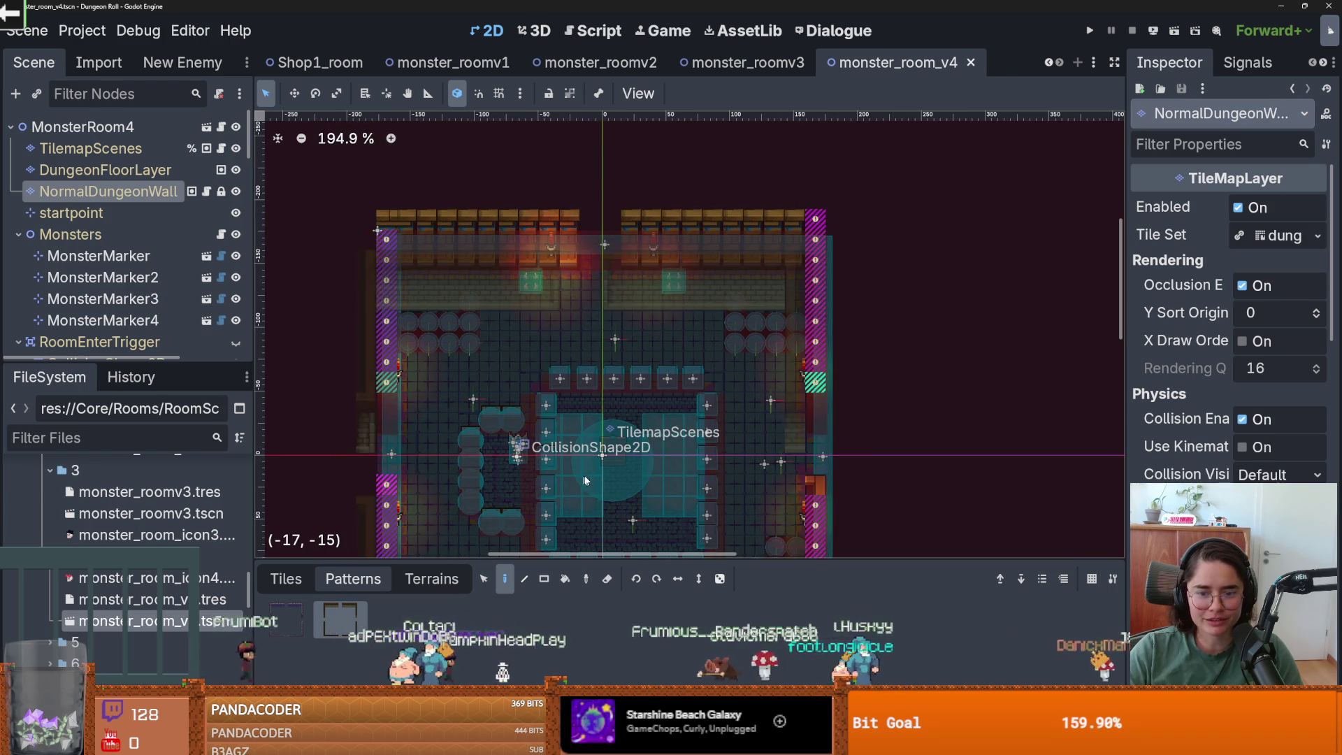
- Undo the magenta striped side-wall tiles, save, and run the game to test
key("ctrl+z")
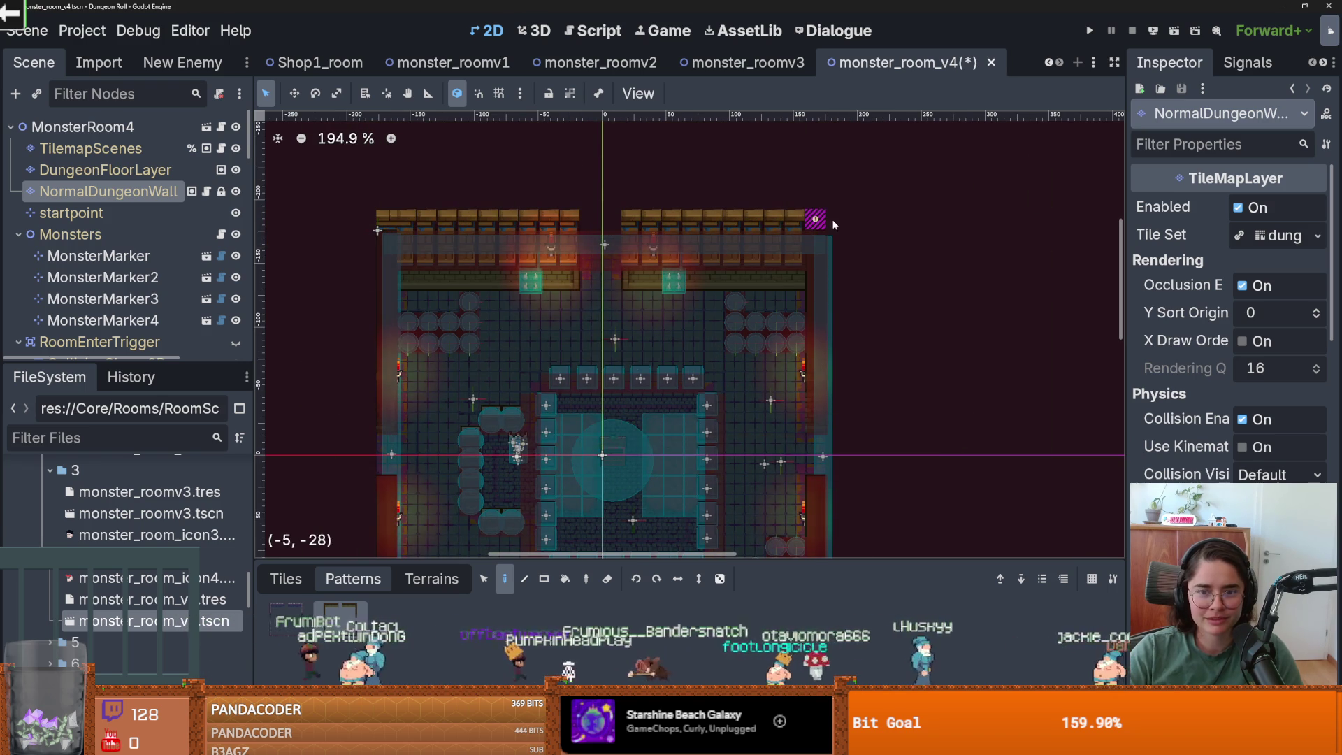
scroll(778, 269, "down", 3)
key("ctrl+s")
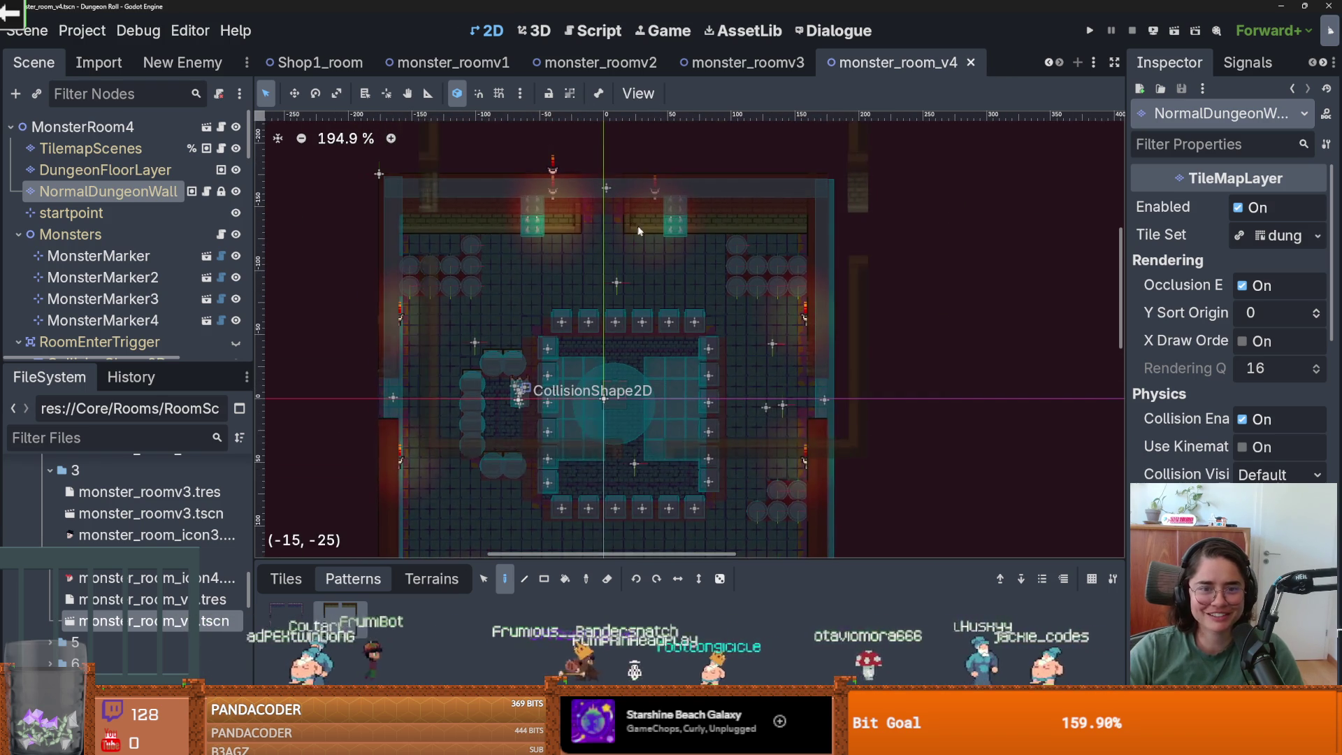
scroll(694, 340, "up", 2)
scroll(694, 340, "left", 2)
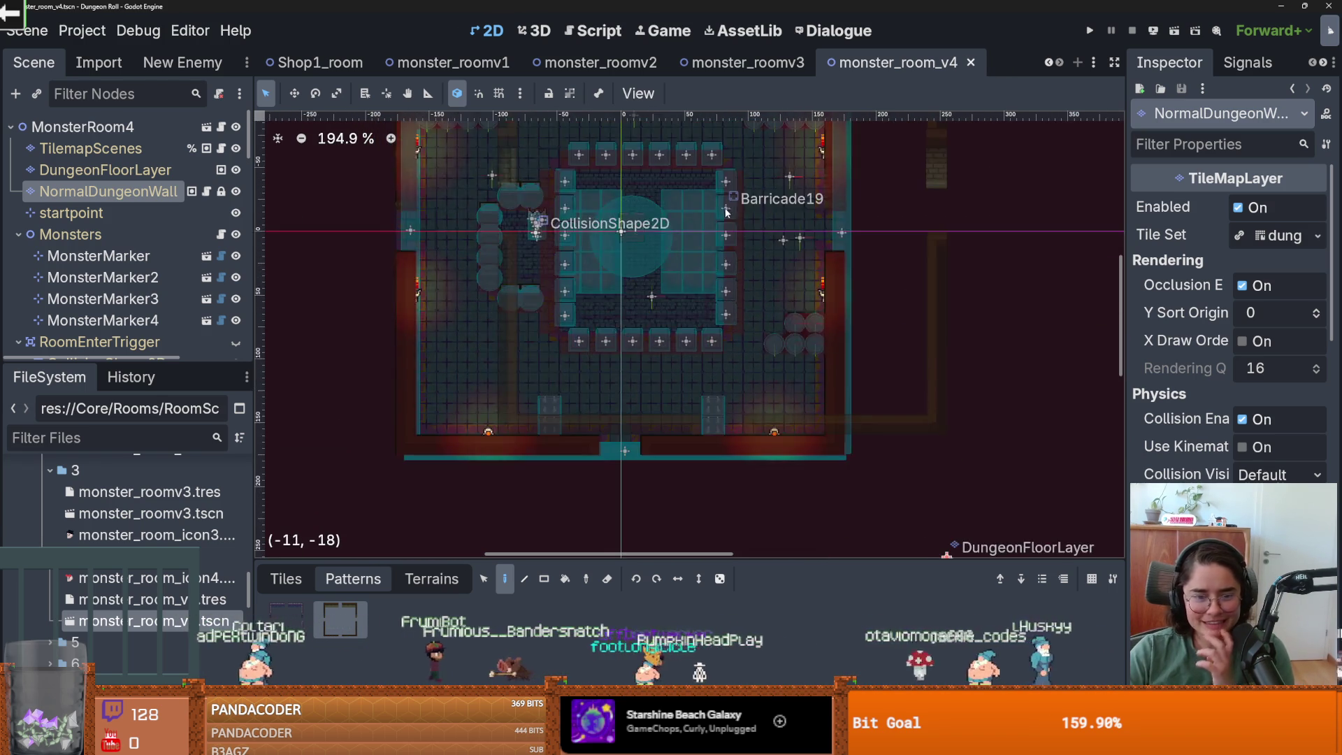
scroll(696, 297, "up", 2)
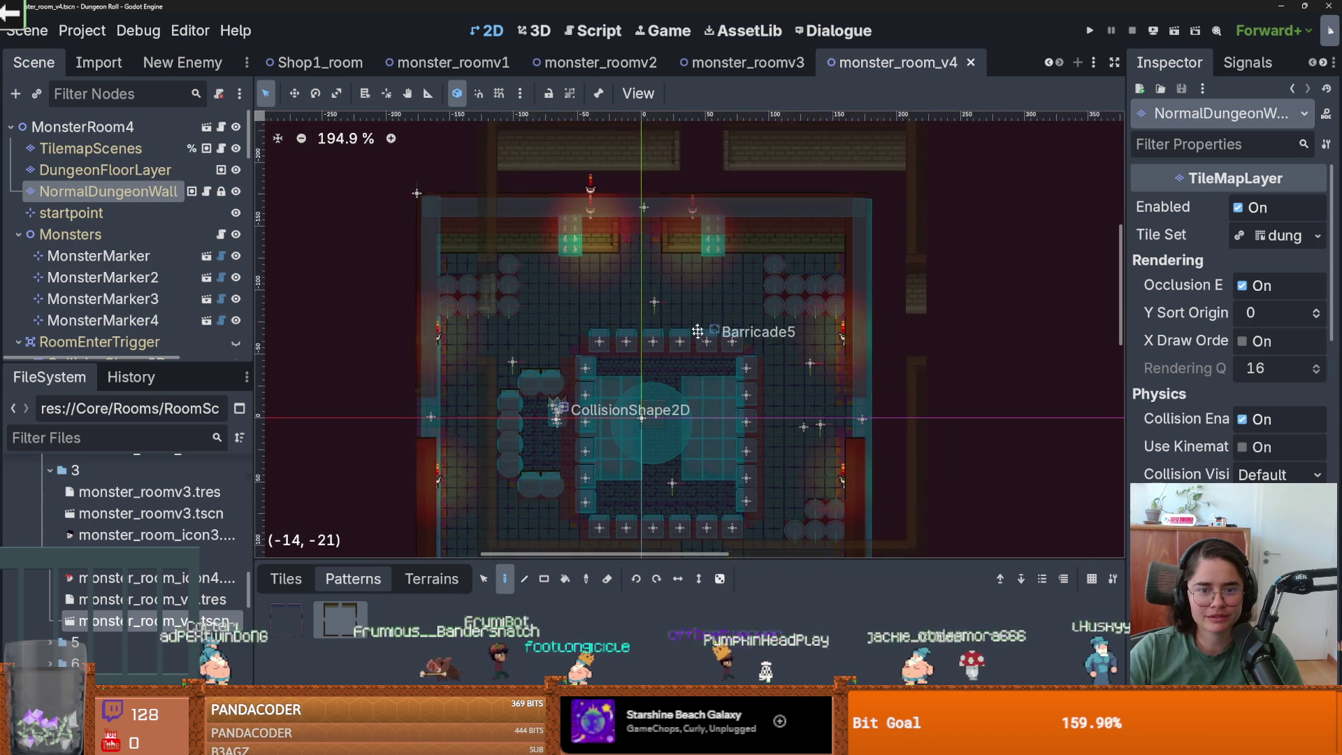
key("ctrl+s")
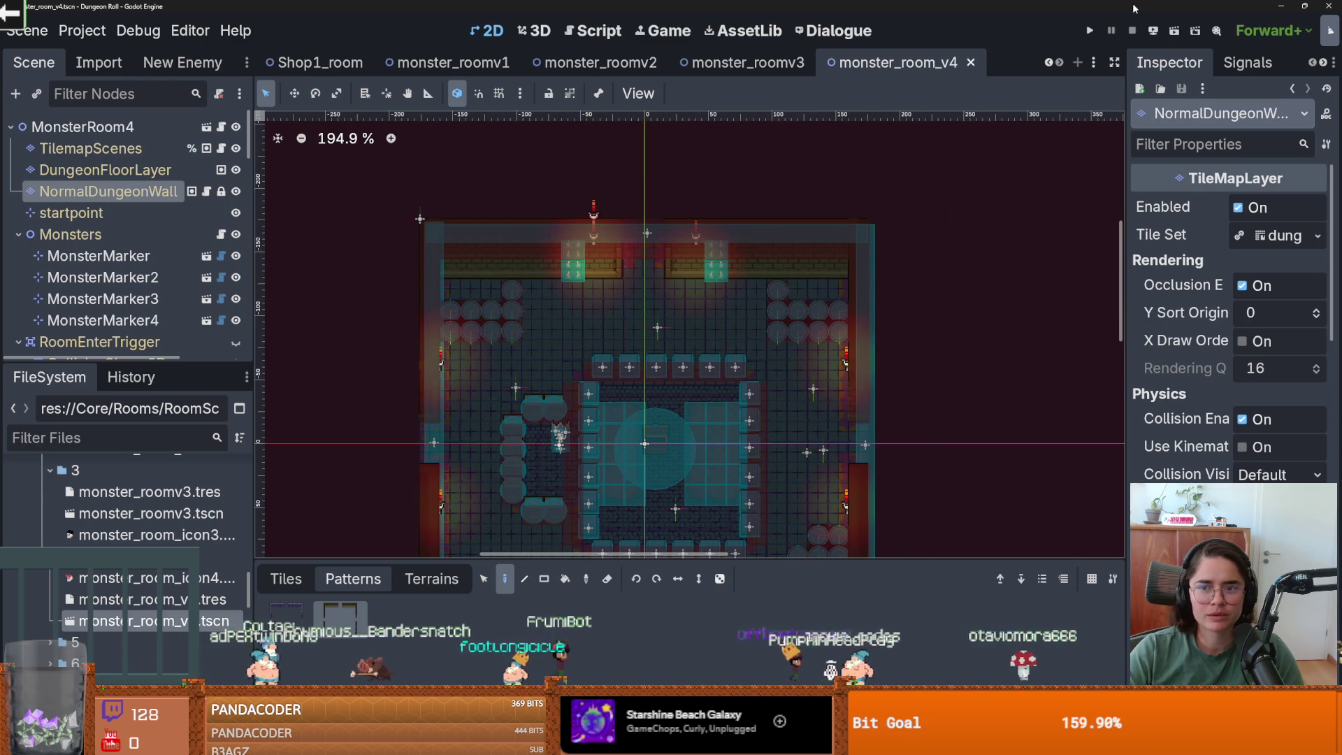
left_click(1090, 30)
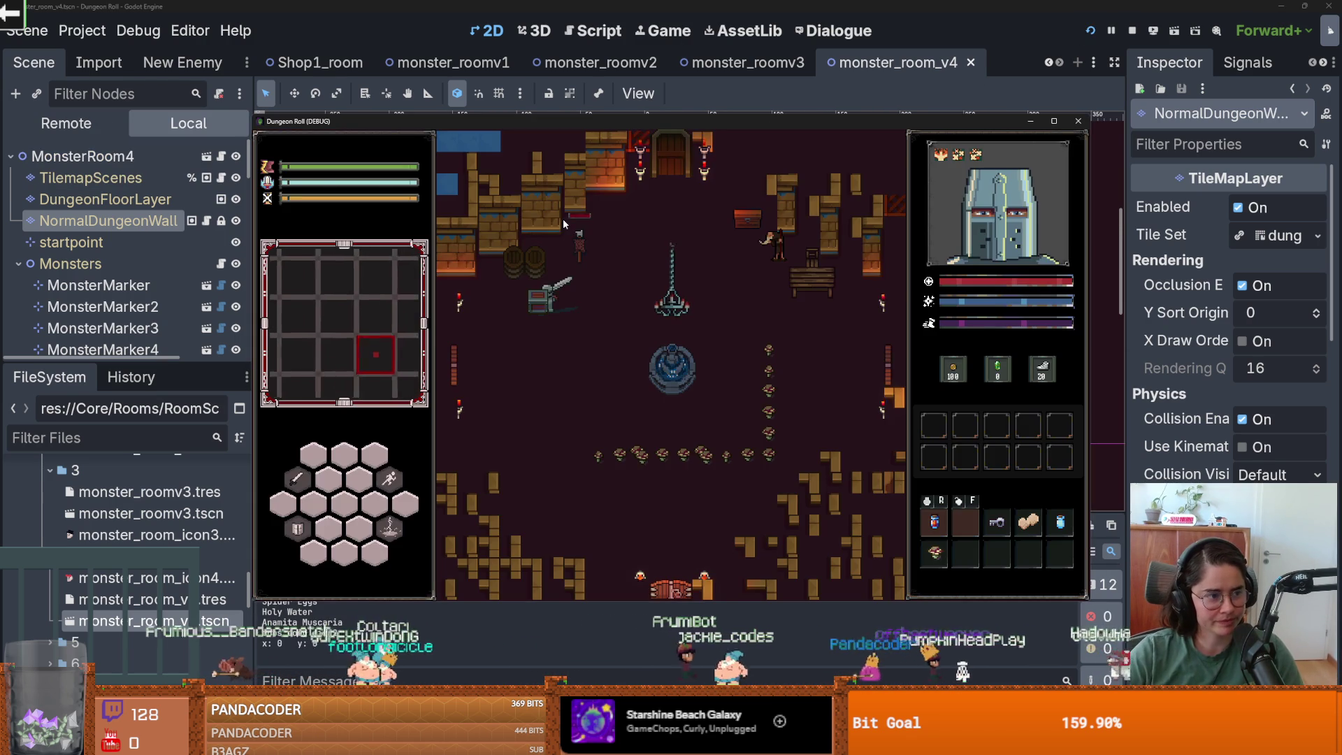
- Close the Dungeon Roll debug window and save monster_room_v4 again
left_click(1078, 121)
key("ctrl+s")
scroll(167, 507, "up", 8)
scroll(124, 542, "down", 10)
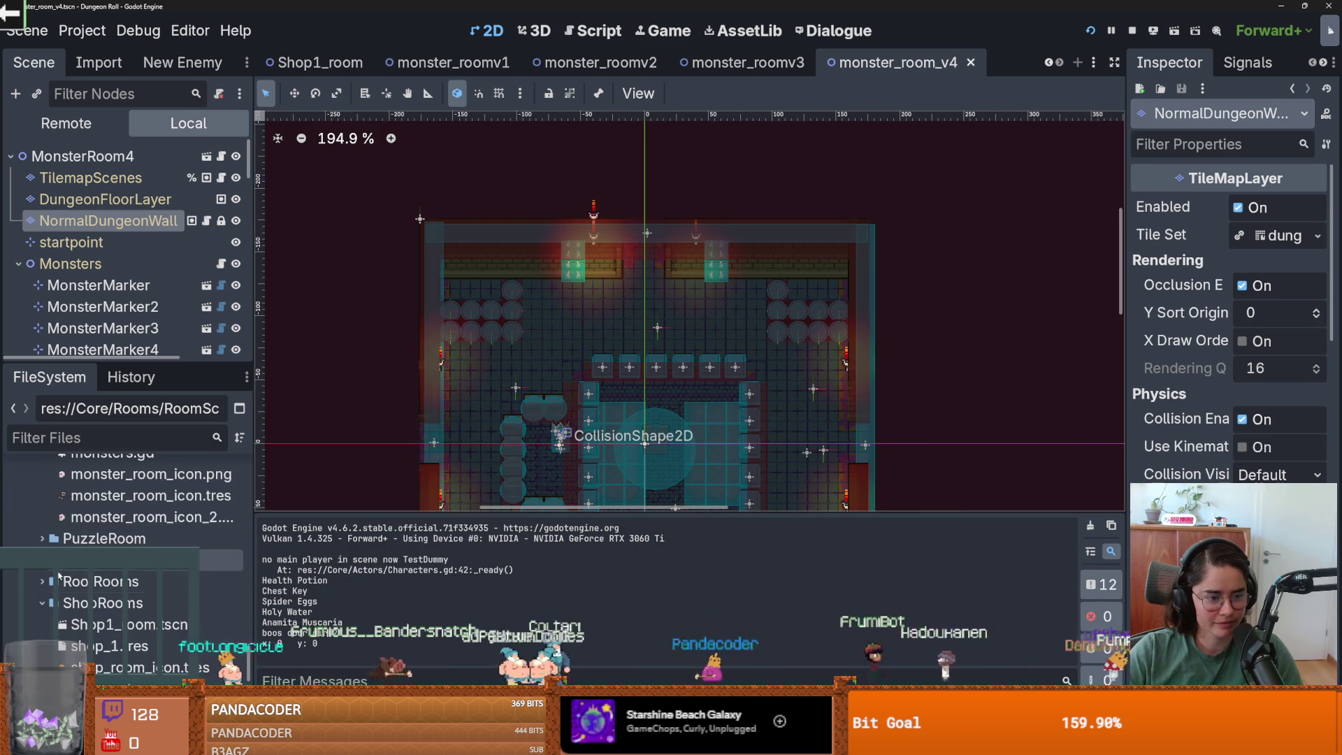
scroll(119, 585, "down", 1)
scroll(119, 577, "up", 1)
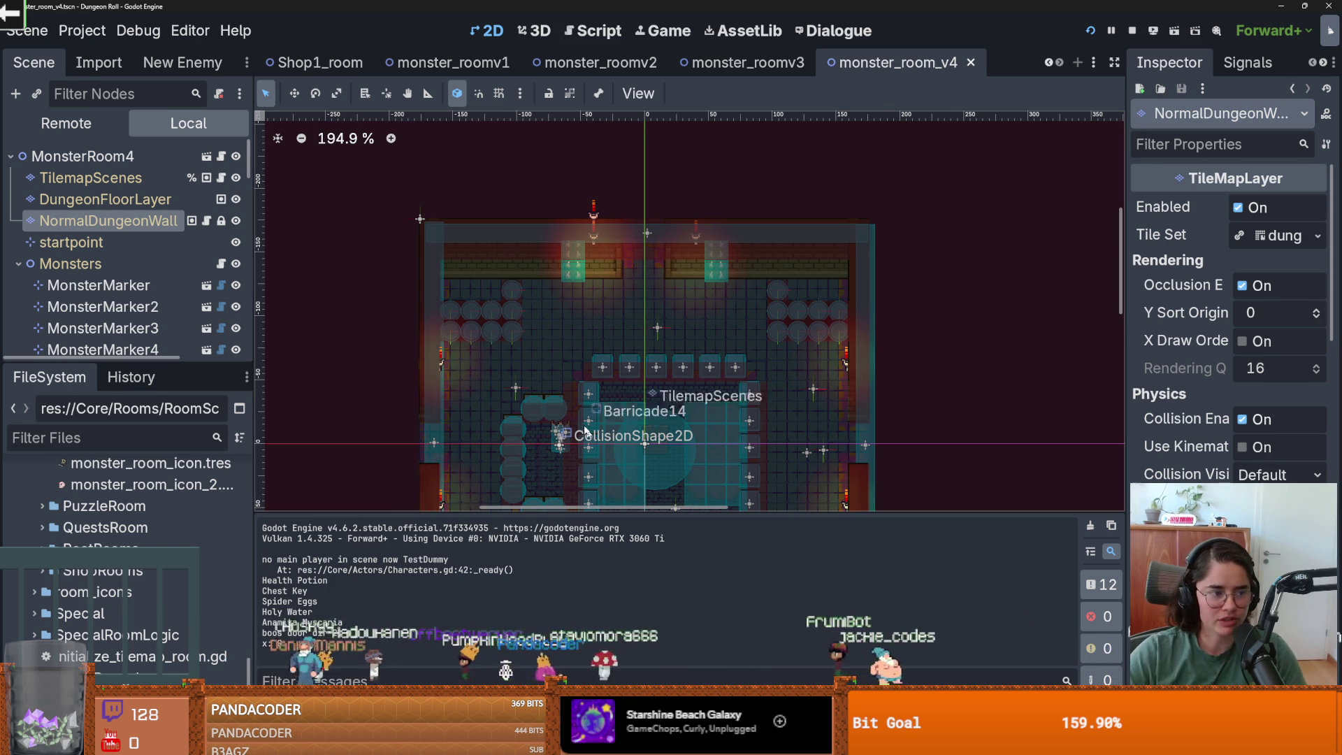
- Save monster_room_v4 with Ctrl+S
scroll(608, 358, "down", 4)
key("ctrl+s")
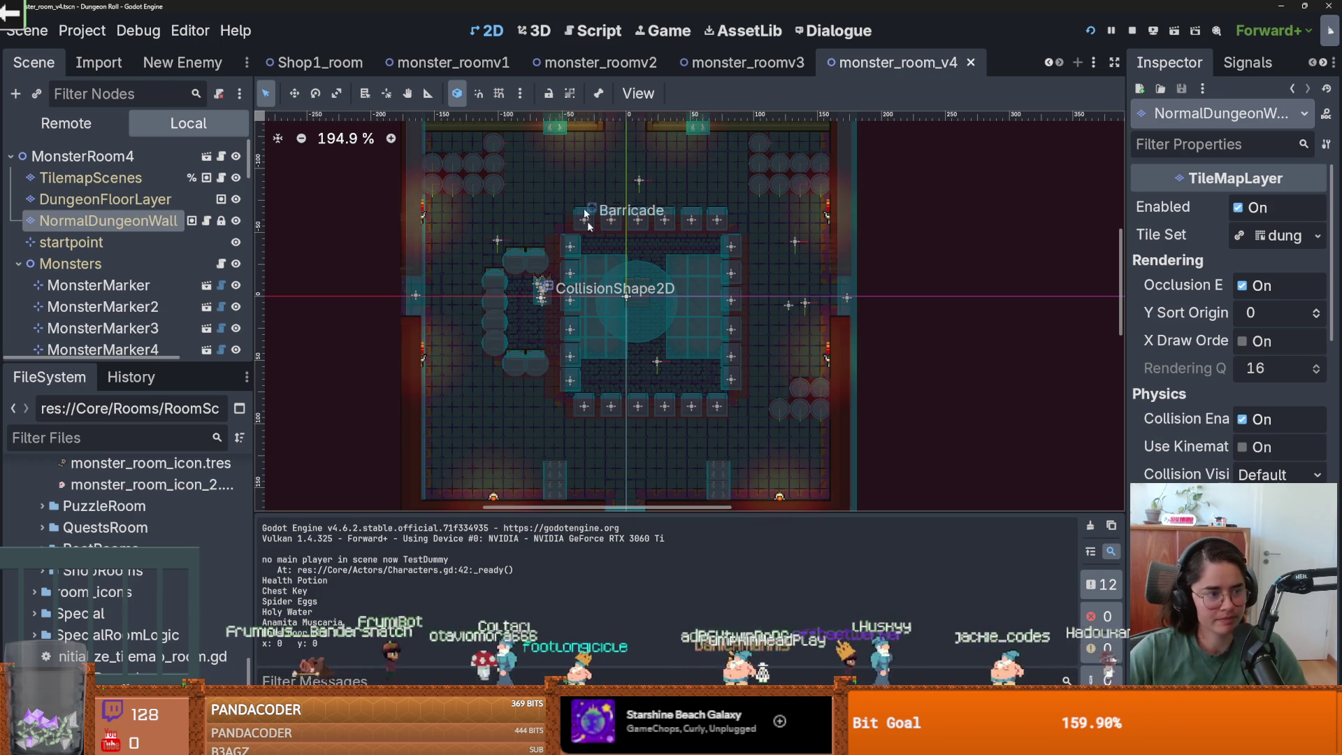
scroll(629, 336, "up", 2)
key("ctrl+s")
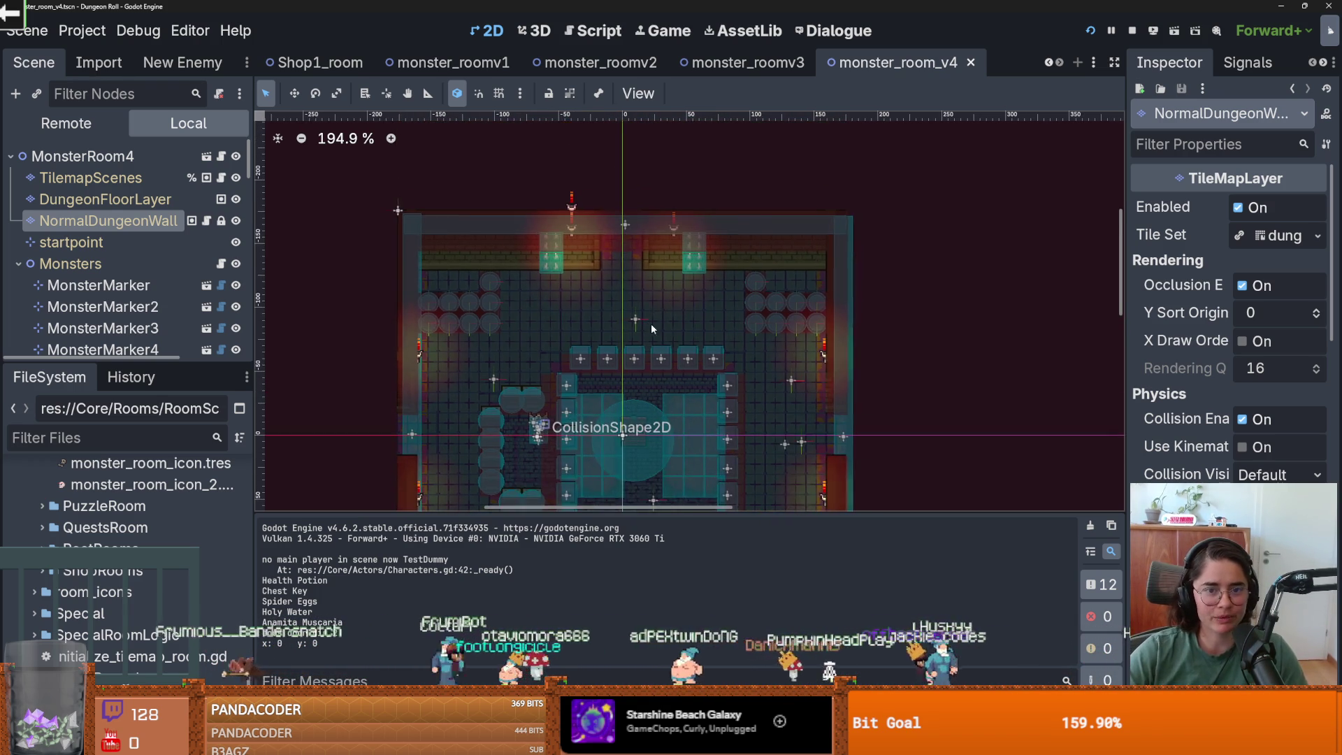
scroll(631, 277, "up", 1)
scroll(629, 286, "down", 5)
- Undo the last wall tile painting and reselect the NormalDungeonWall layer
left_click_drag(663, 387, 612, 268)
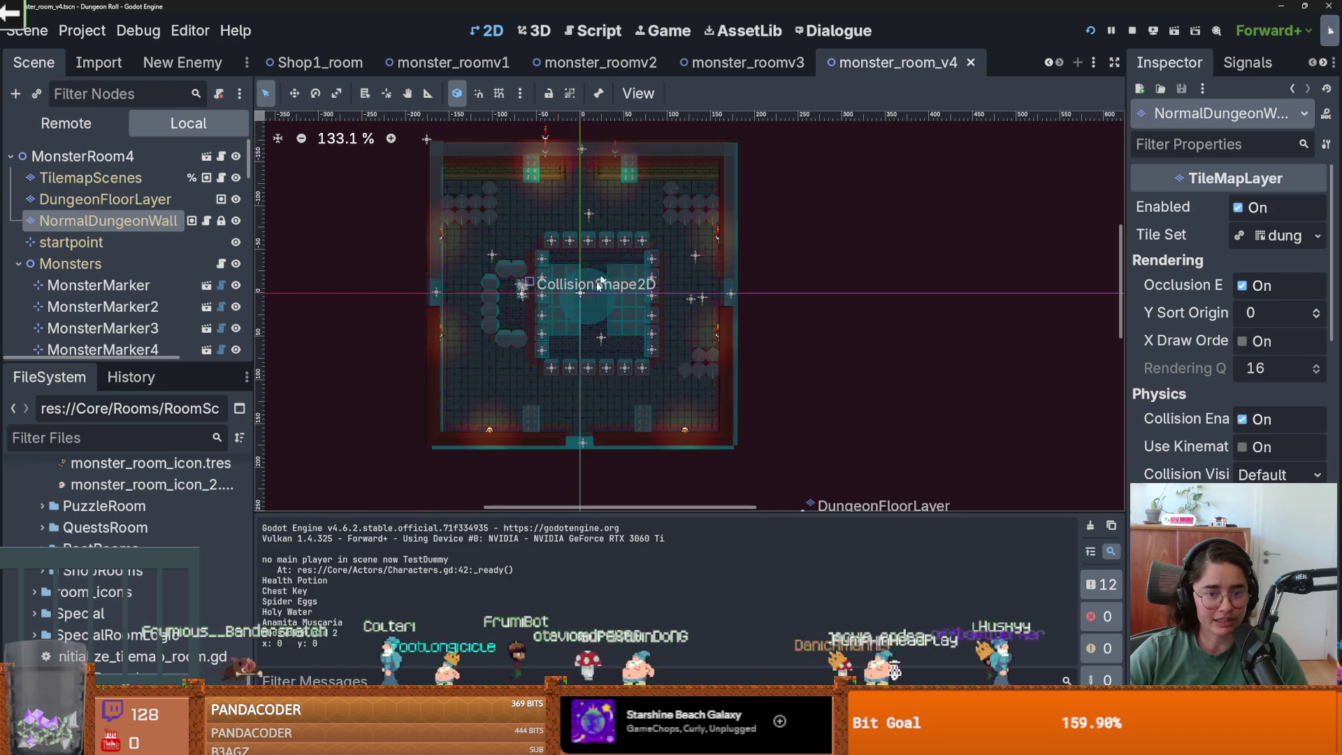
key("ctrl+z")
key("ctrl+z")
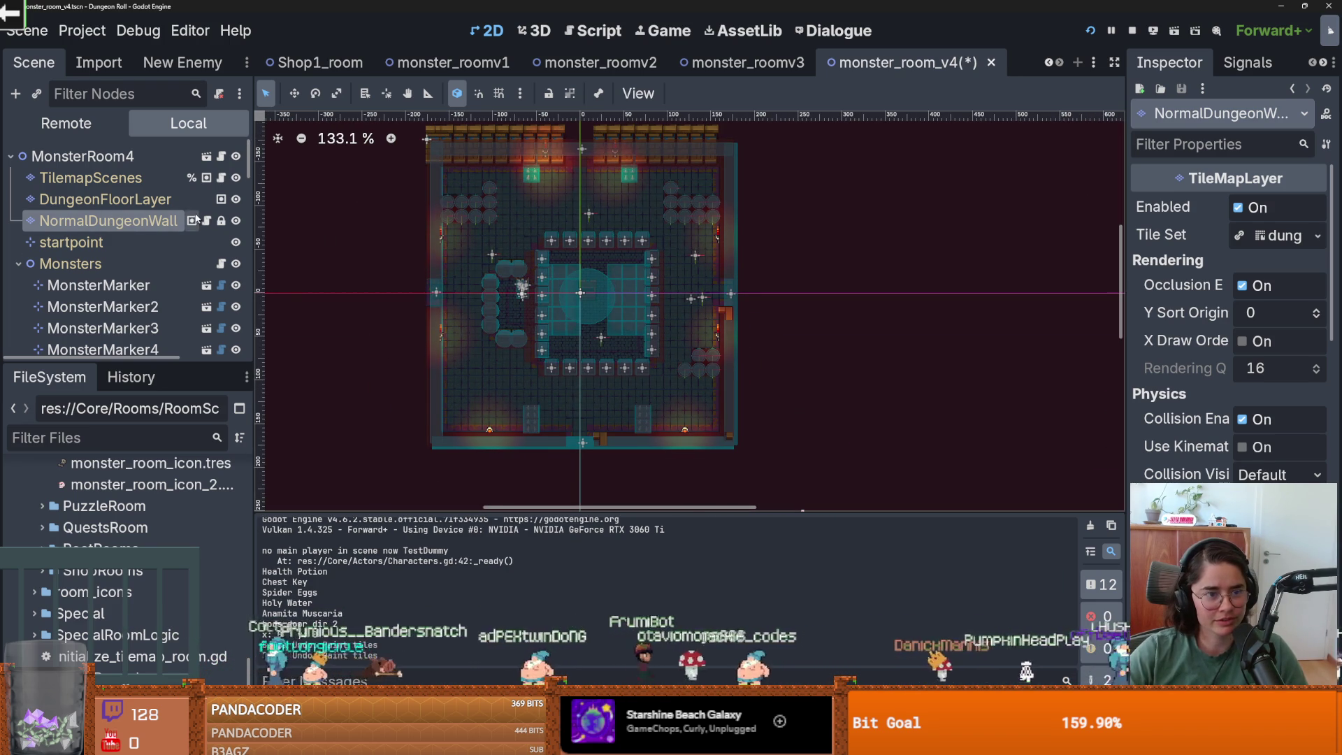
left_click(105, 199)
left_click(167, 225)
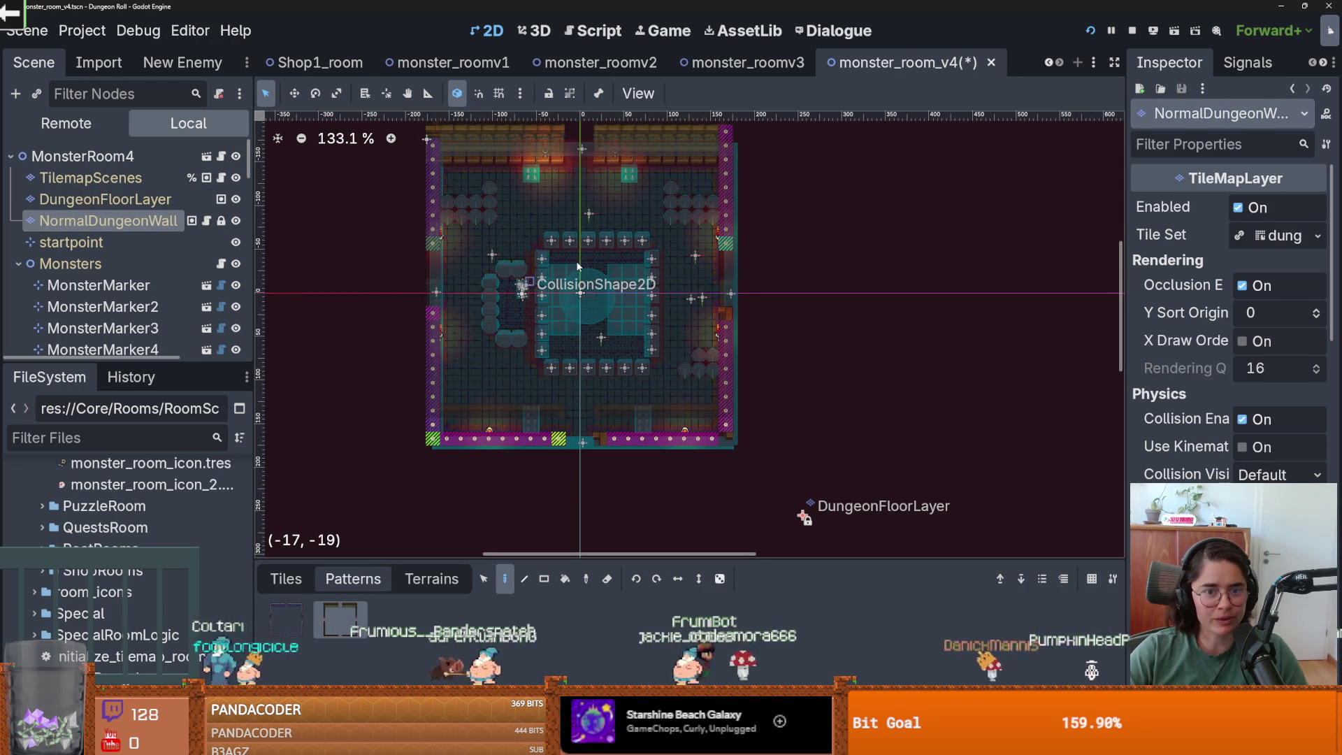
scroll(579, 276, "up", 2)
scroll(619, 340, "down", 2)
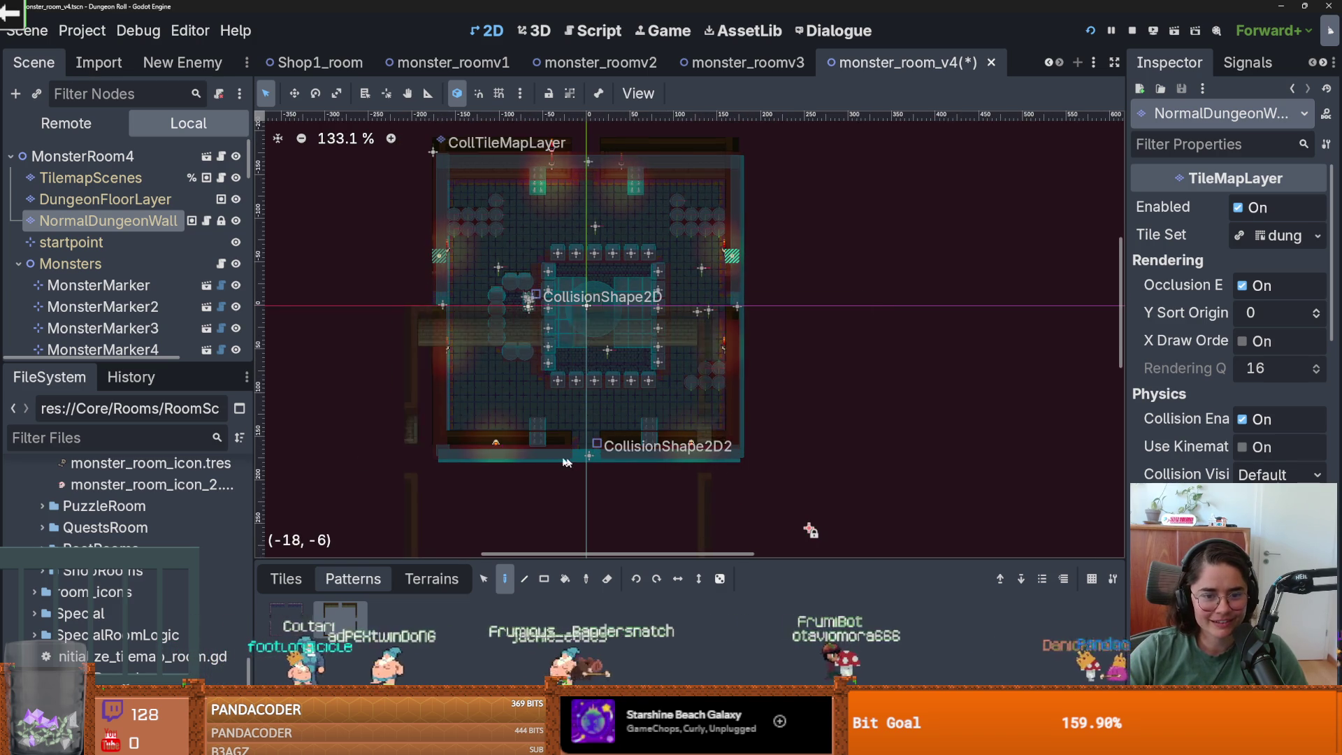
scroll(571, 457, "up", 3)
scroll(560, 452, "down", 1)
scroll(560, 446, "up", 2)
scroll(560, 429, "down", 4)
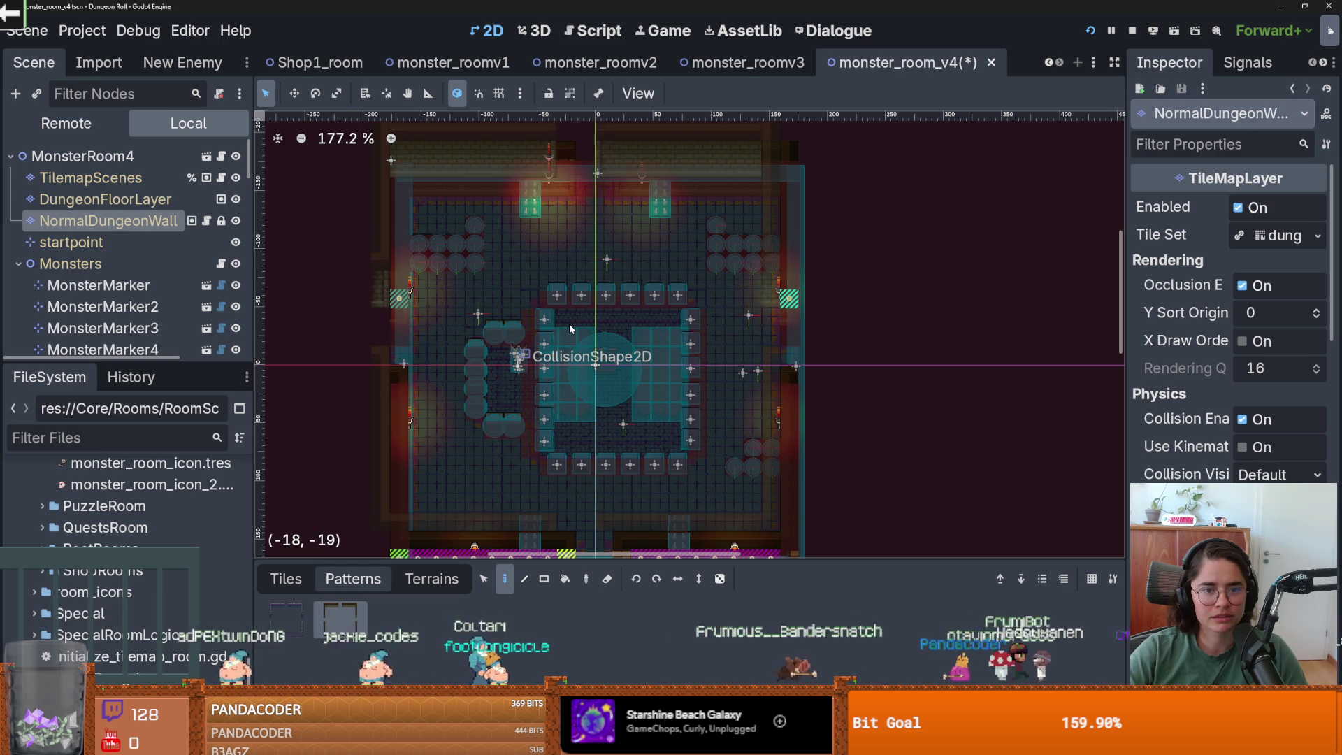
- Review the room and save monster_room_v4 again
scroll(569, 323, "down", 1)
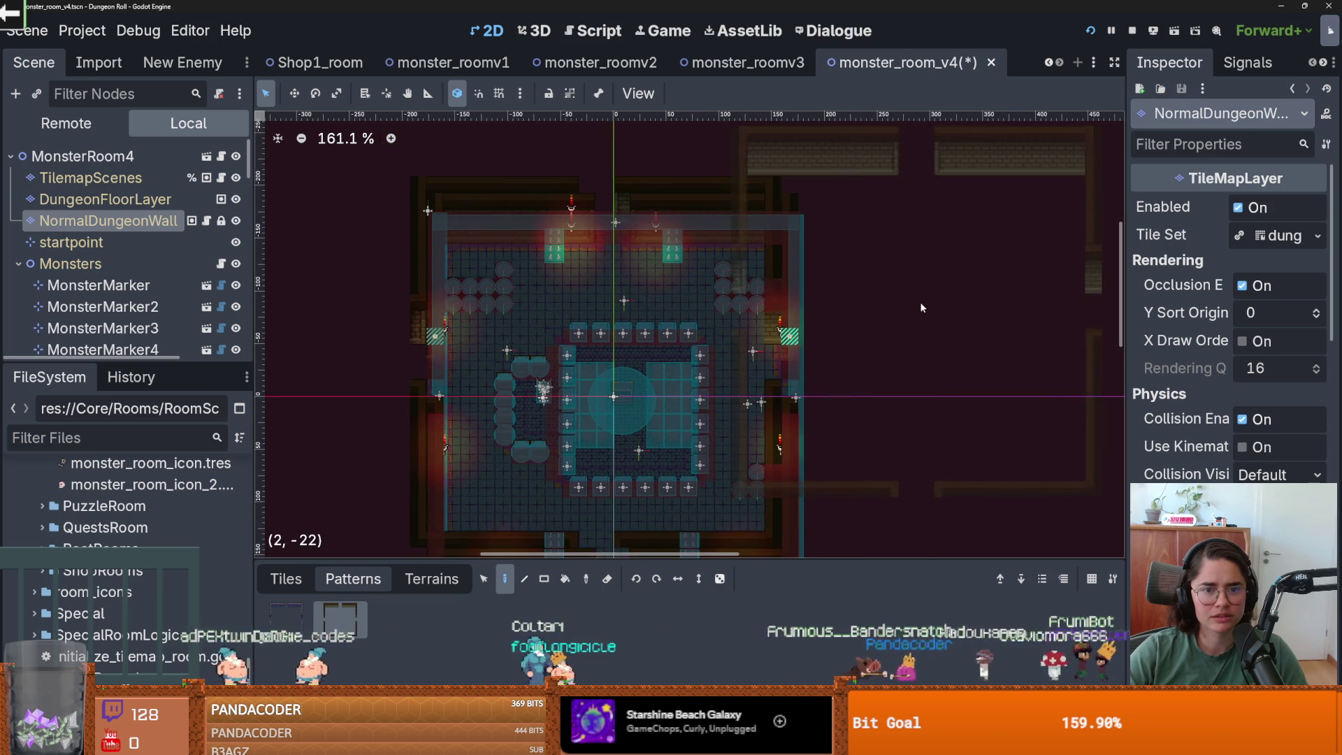
scroll(837, 314, "down", 3)
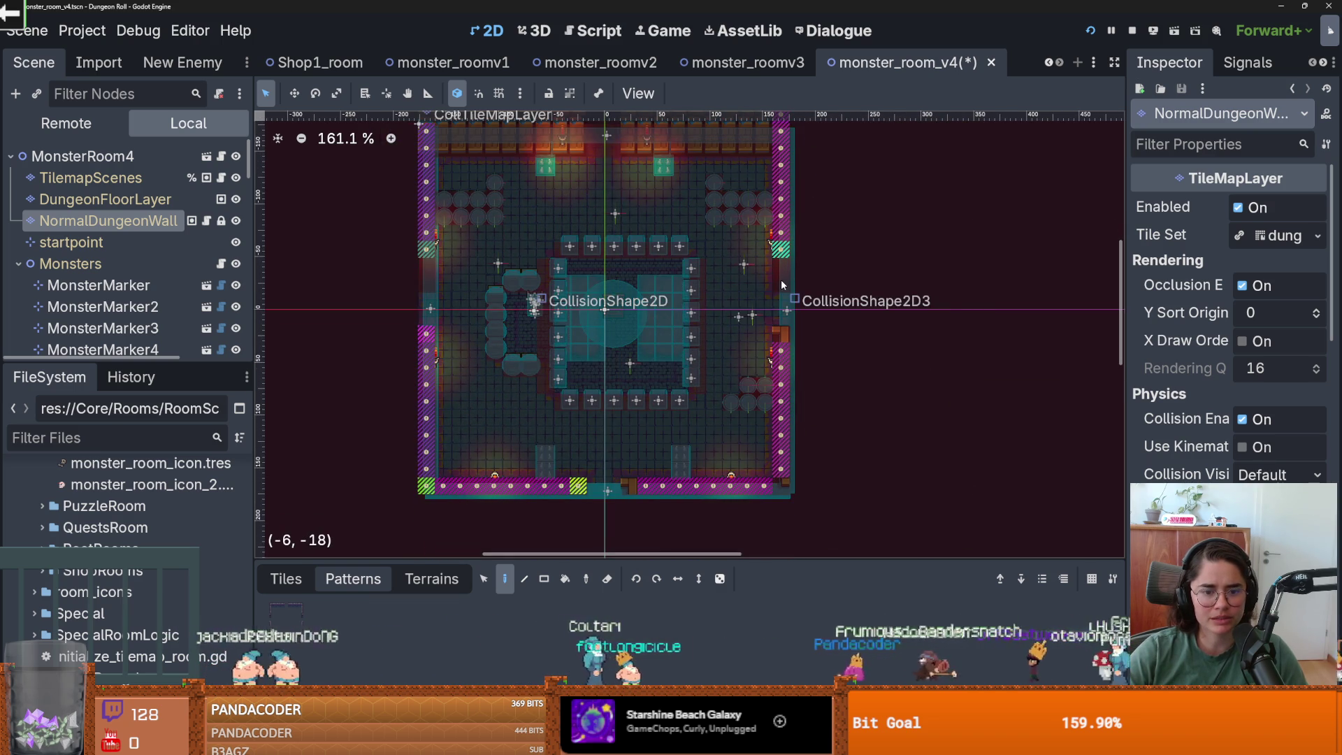
scroll(613, 301, "down", 1)
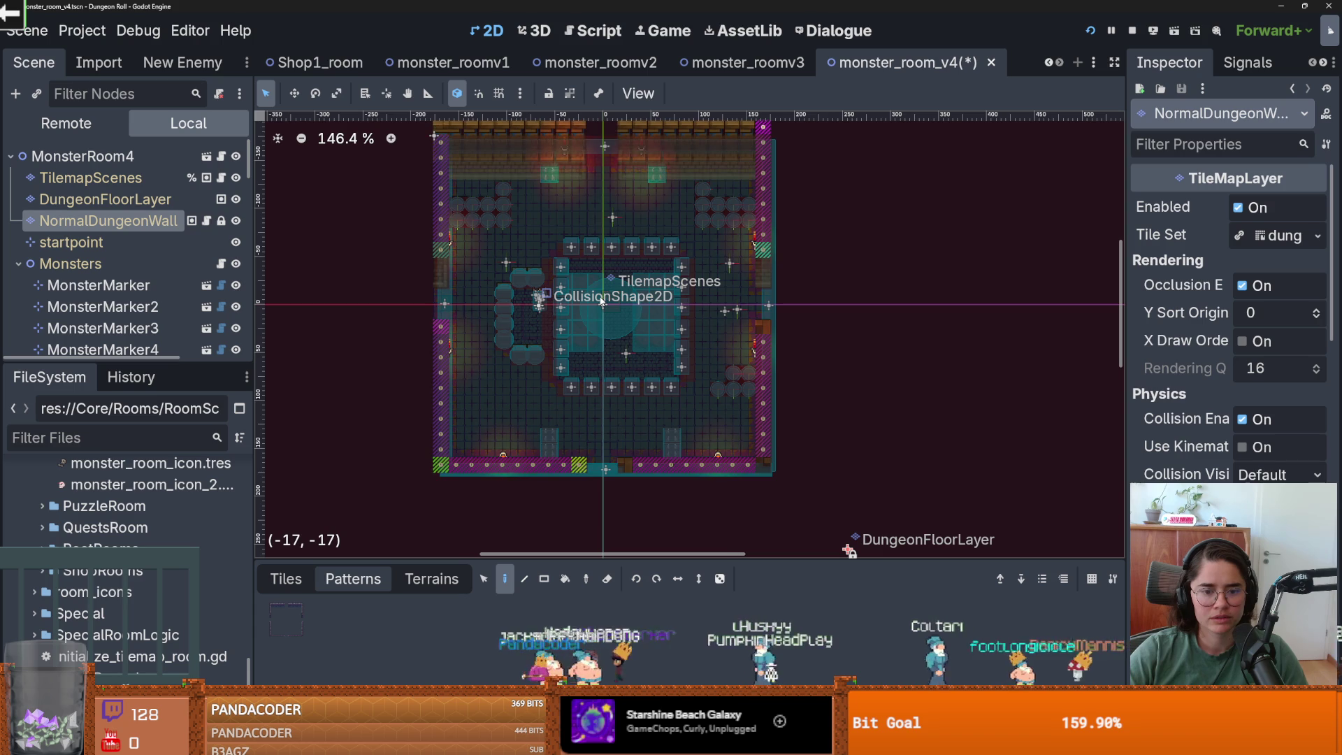
scroll(557, 227, "up", 3)
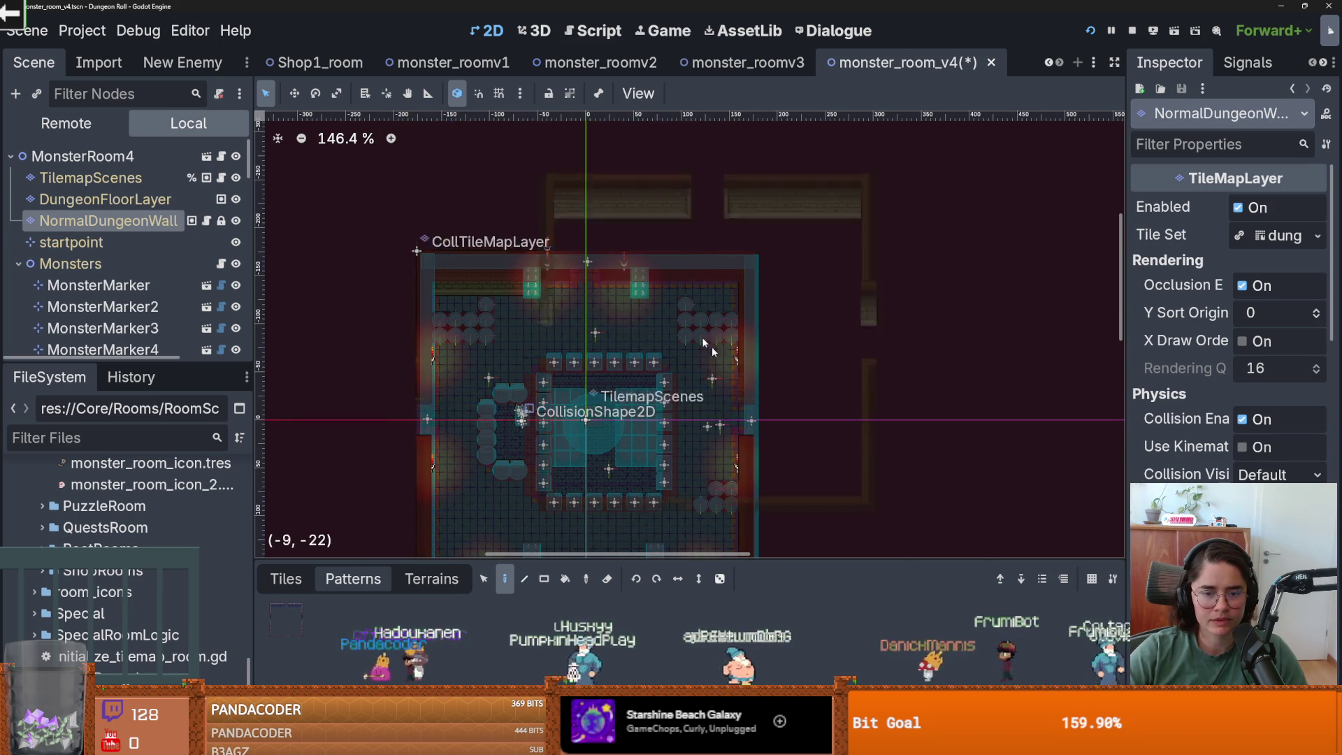
scroll(557, 282, "down", 3)
key("ctrl+s")
scroll(557, 283, "up", 3, "ctrl")
scroll(530, 191, "up", 1, "ctrl")
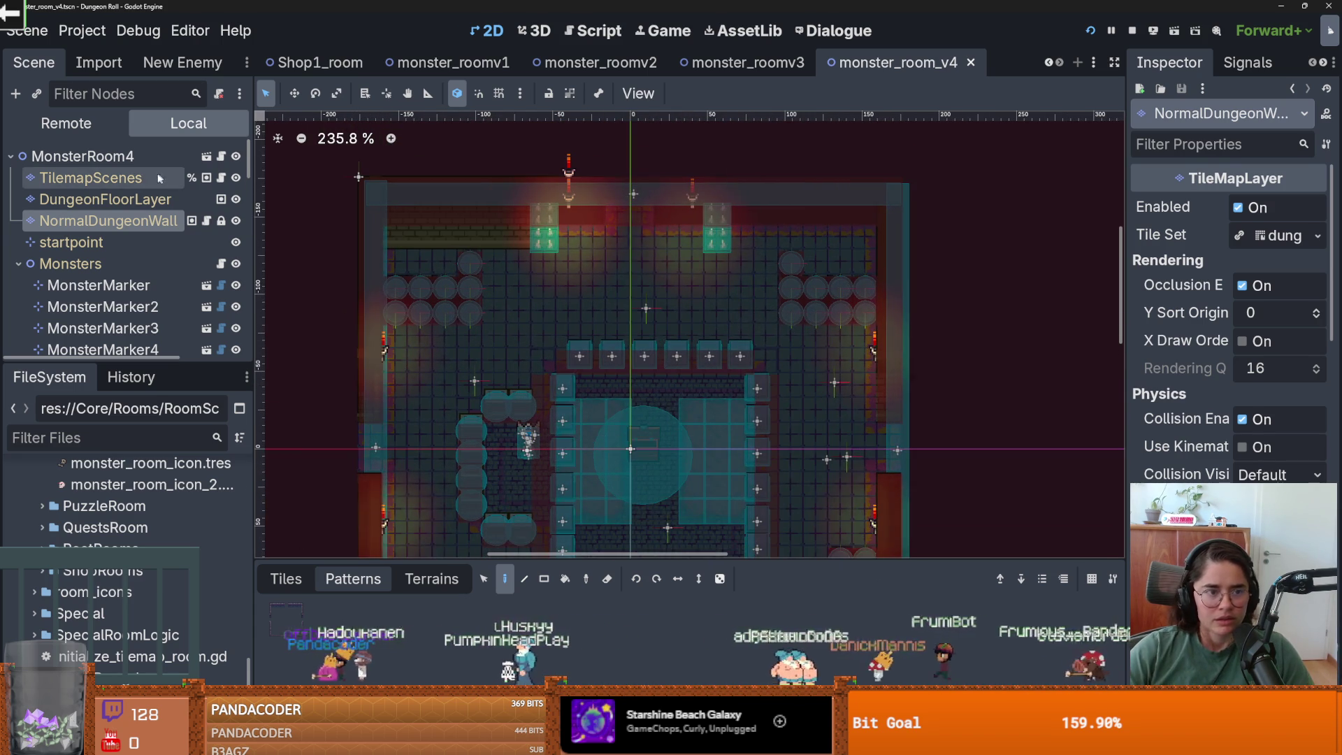
- On the TilemapScenes layer, select three tiles near the room's right side
left_click(581, 401)
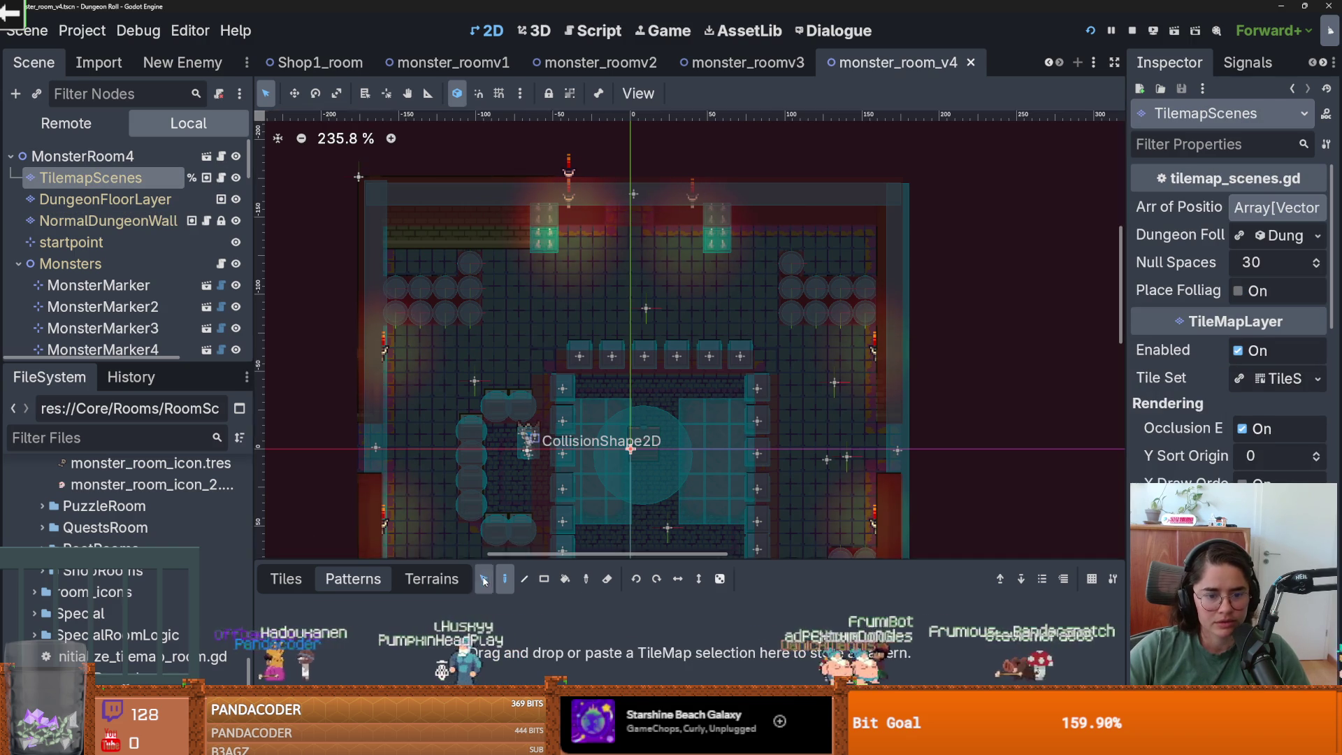
key("s")
mouse_move(544, 229)
left_mouse_down()
mouse_move(544, 301)
mouse_move(543, 272)
left_mouse_up()
scroll(489, 287, "up", 1)
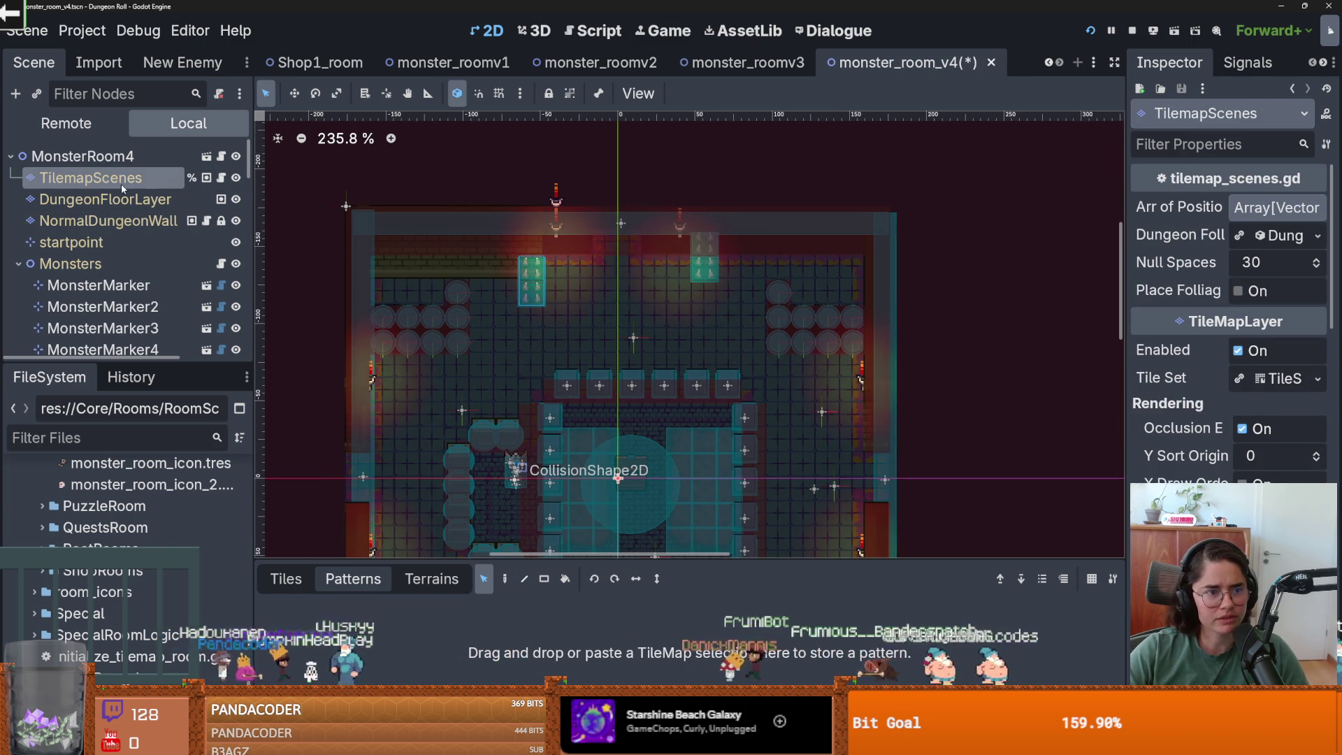
- Reselect NormalDungeonWall and open its tile set showing the wall_3.png atlas
left_click(185, 218)
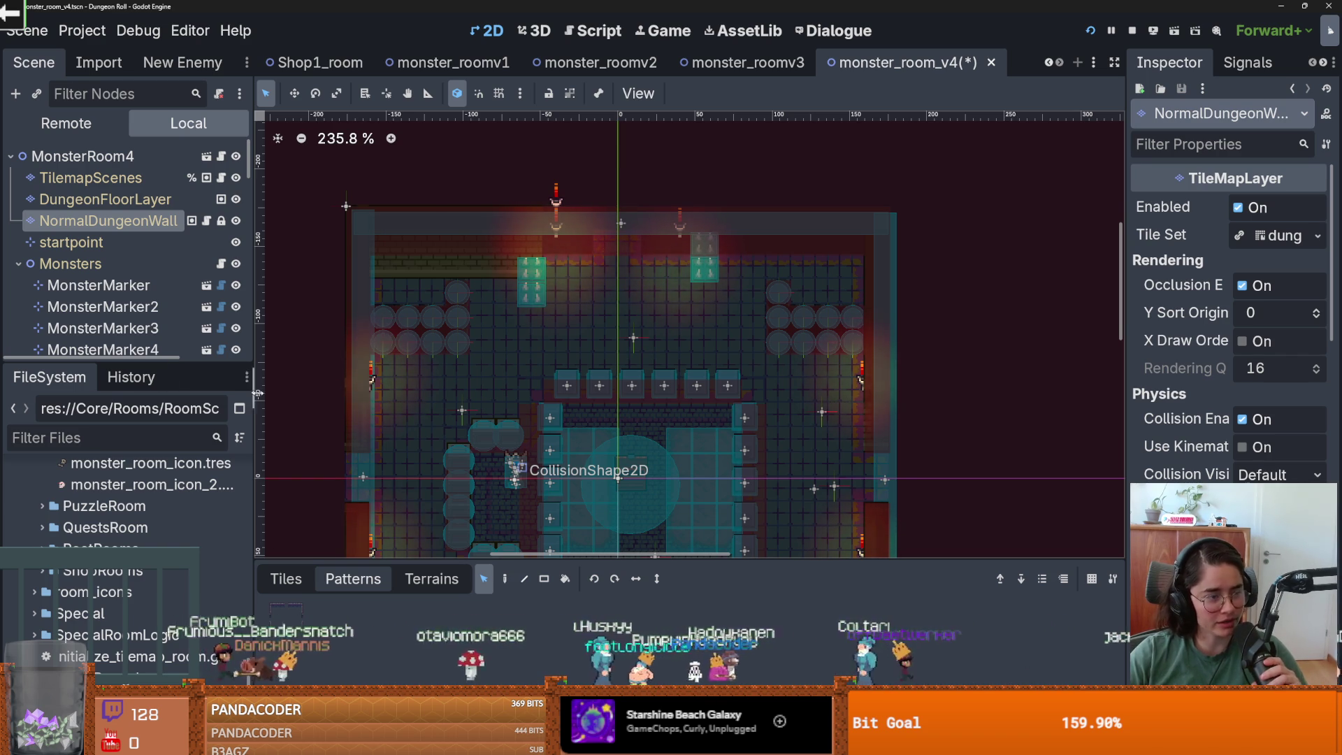
left_click(105, 200)
left_click(108, 221)
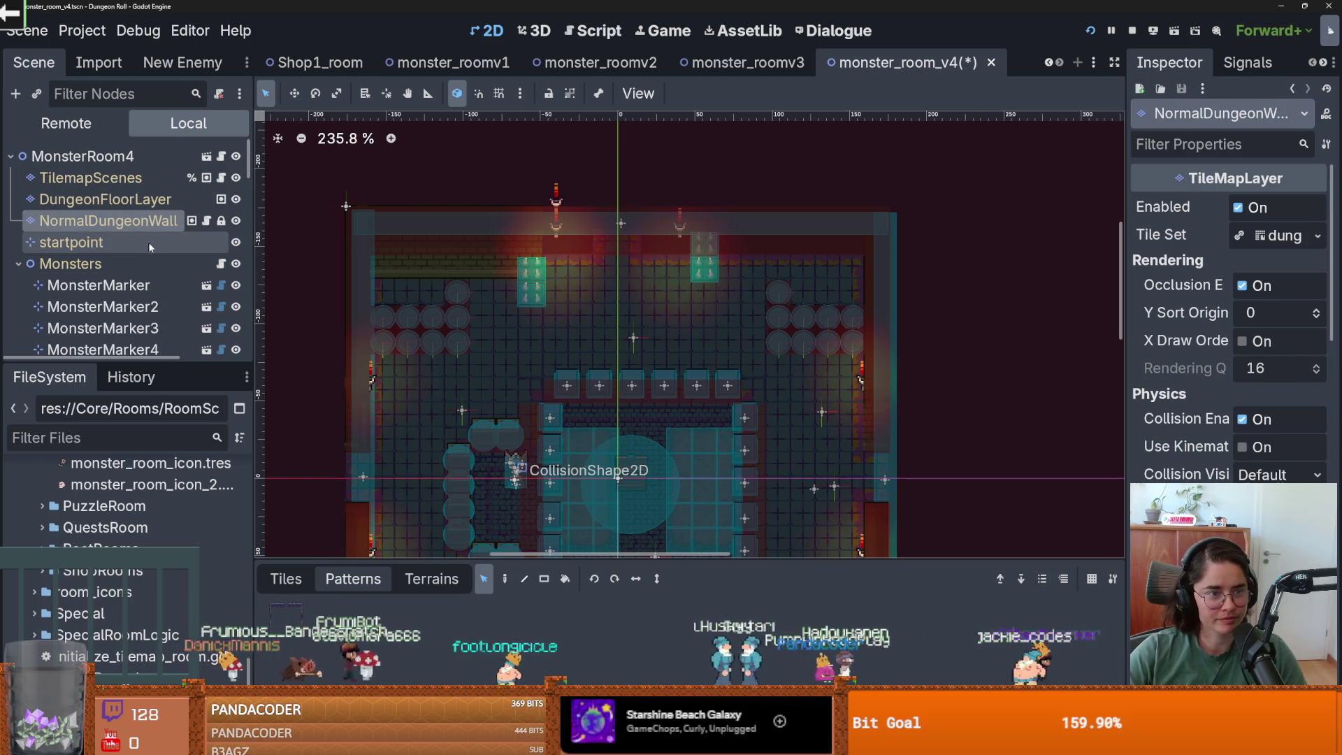
mouse_move(517, 425)
left_mouse_down()
mouse_move(745, 404)
mouse_move(621, 403)
left_mouse_up()
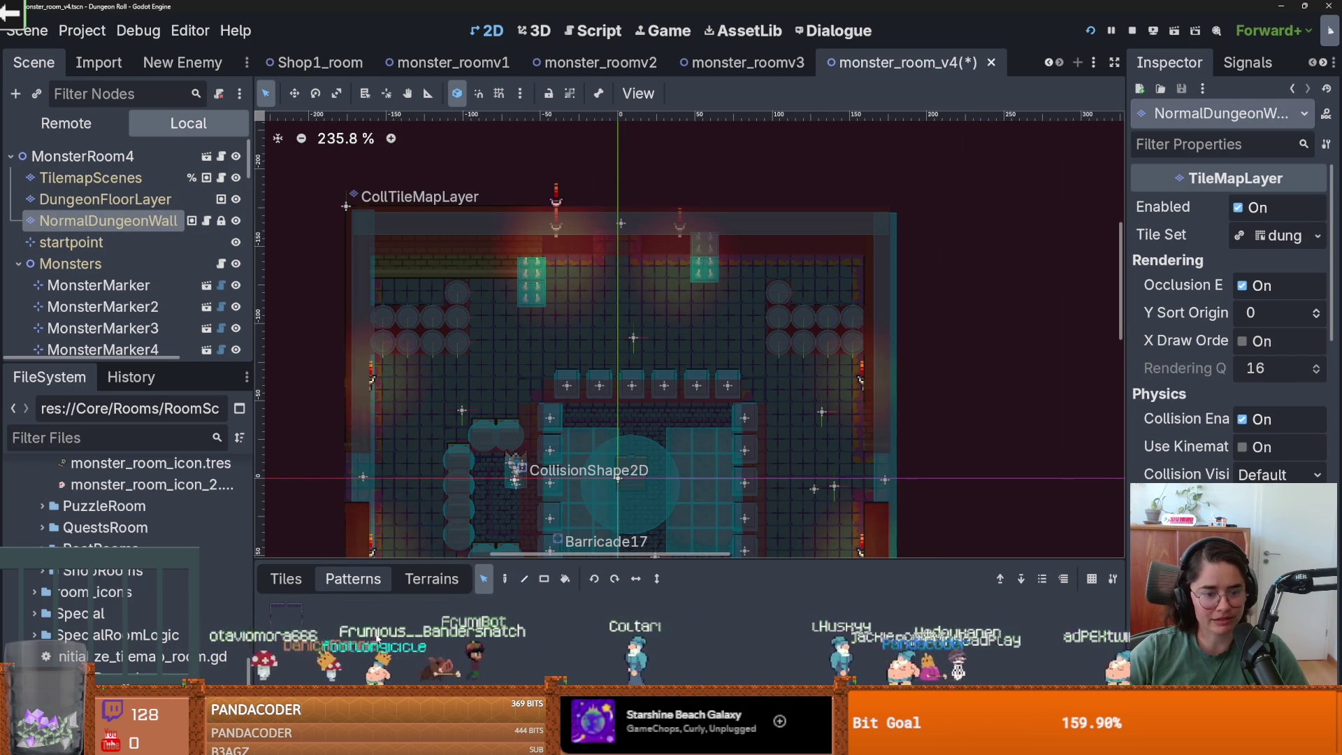
left_click(489, 699)
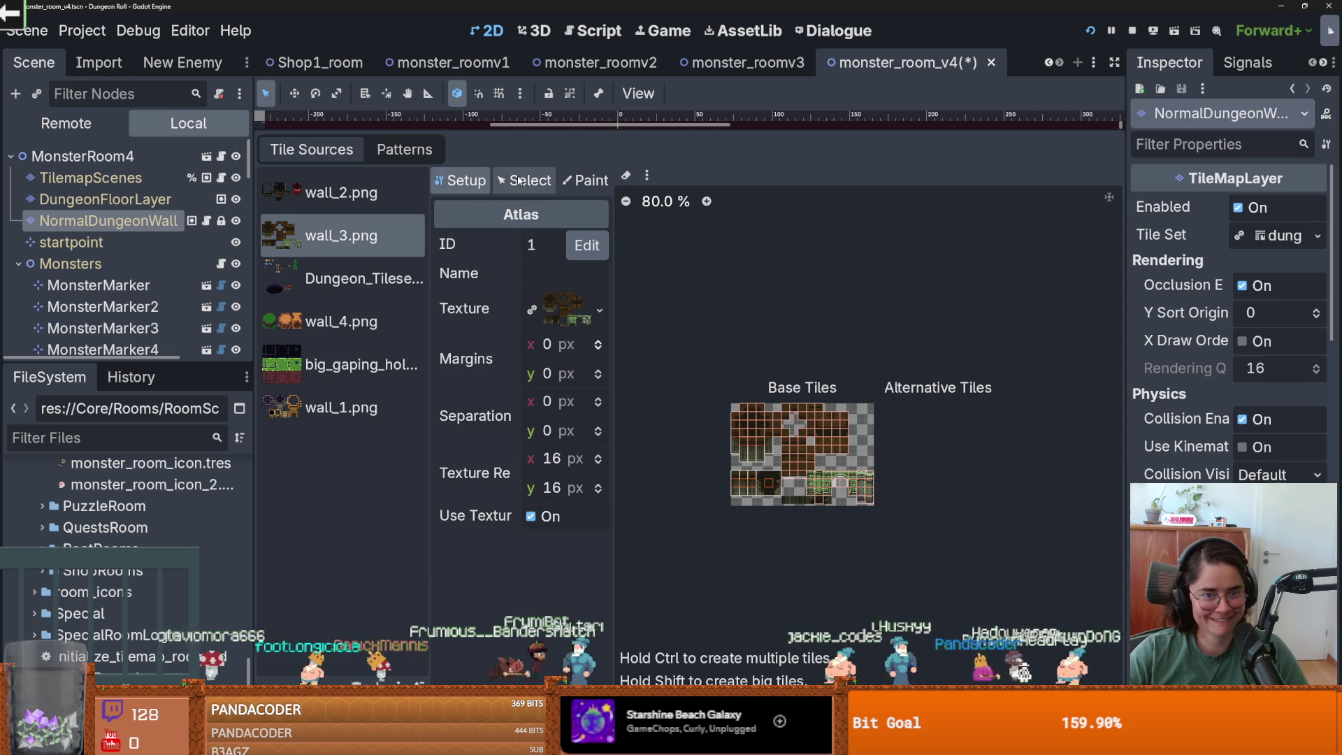
- Bring the room map back into view and start tile editing on the NormalDungeonWall layer
left_click(403, 150)
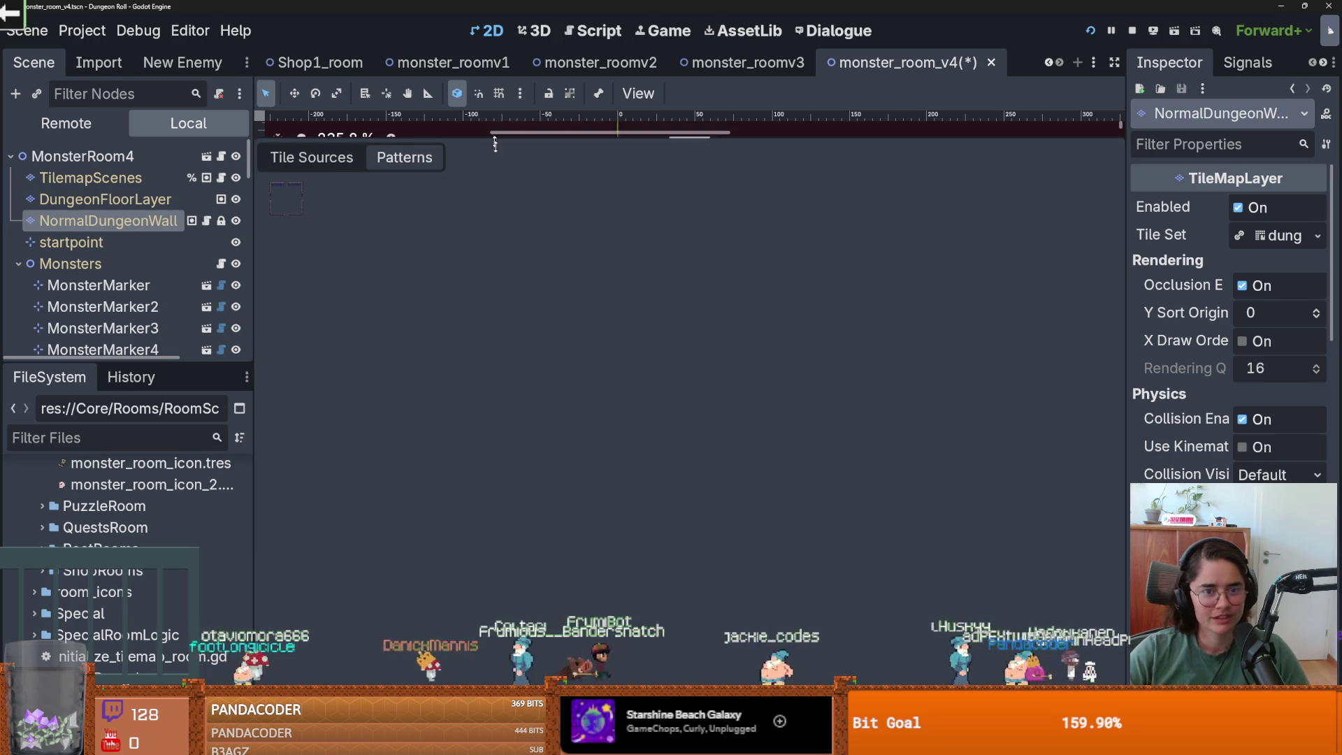
key("shift+F12")
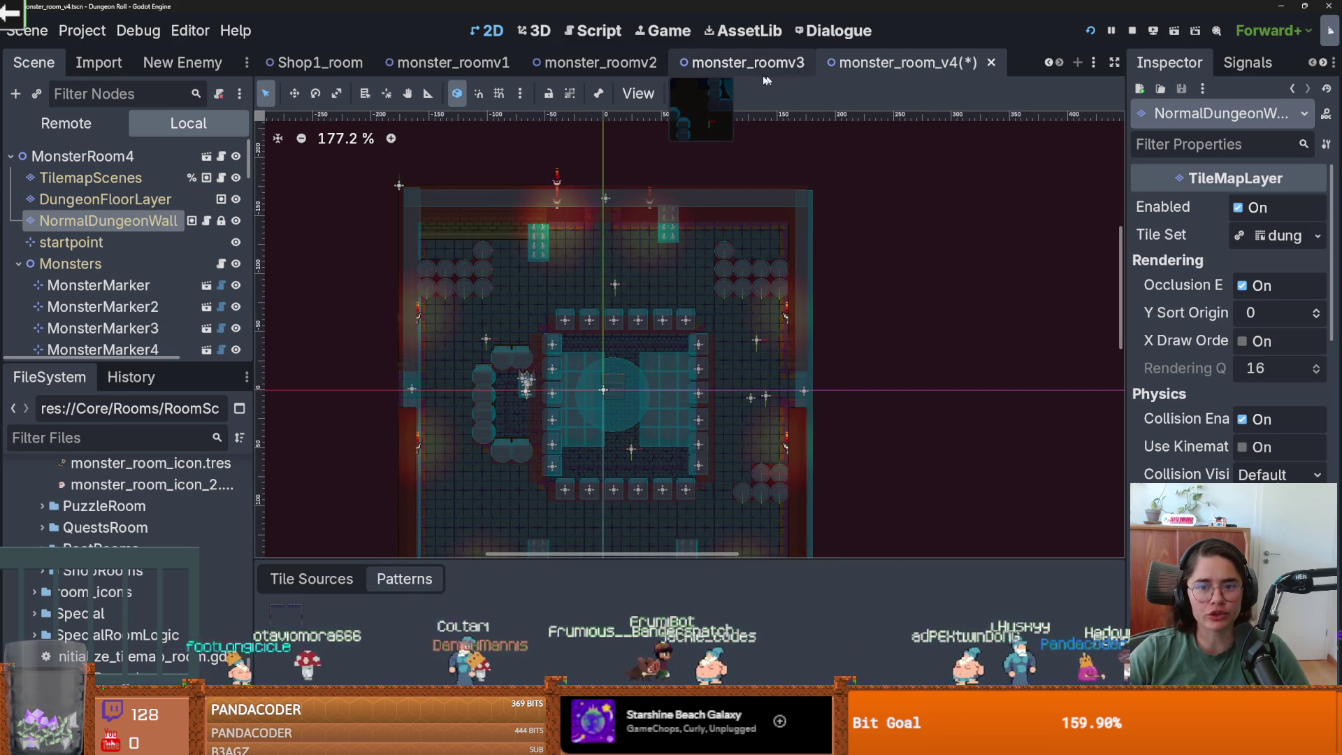
left_click(104, 221)
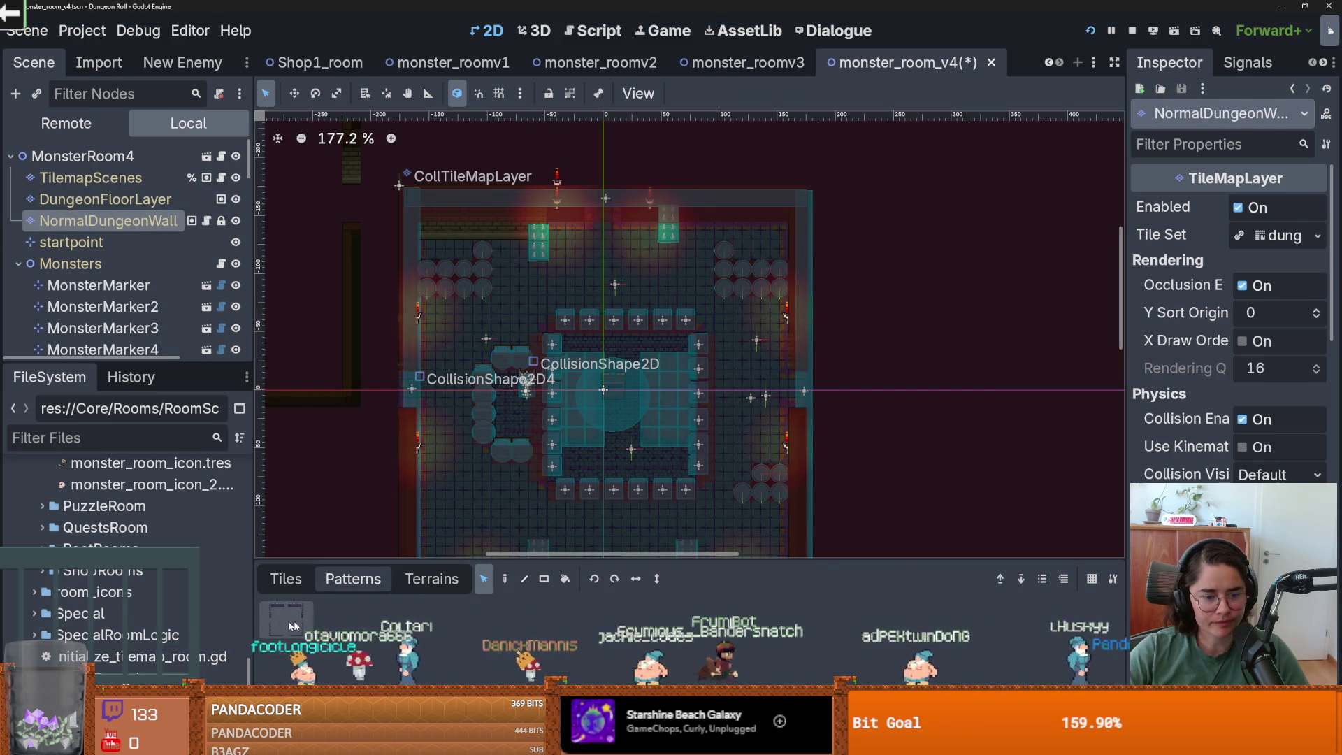
scroll(692, 341, "down", 3)
scroll(692, 341, "left", 5)
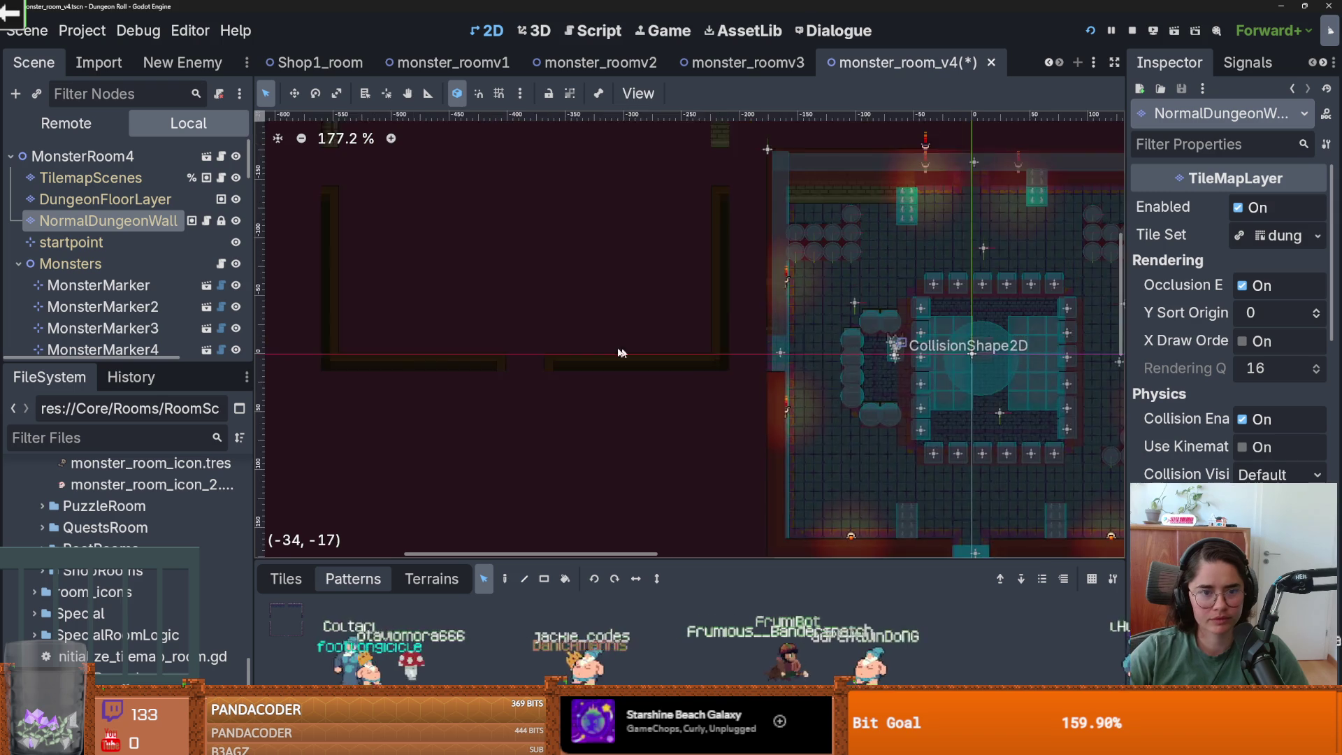
scroll(711, 361, "down", 4)
scroll(539, 409, "up", 1)
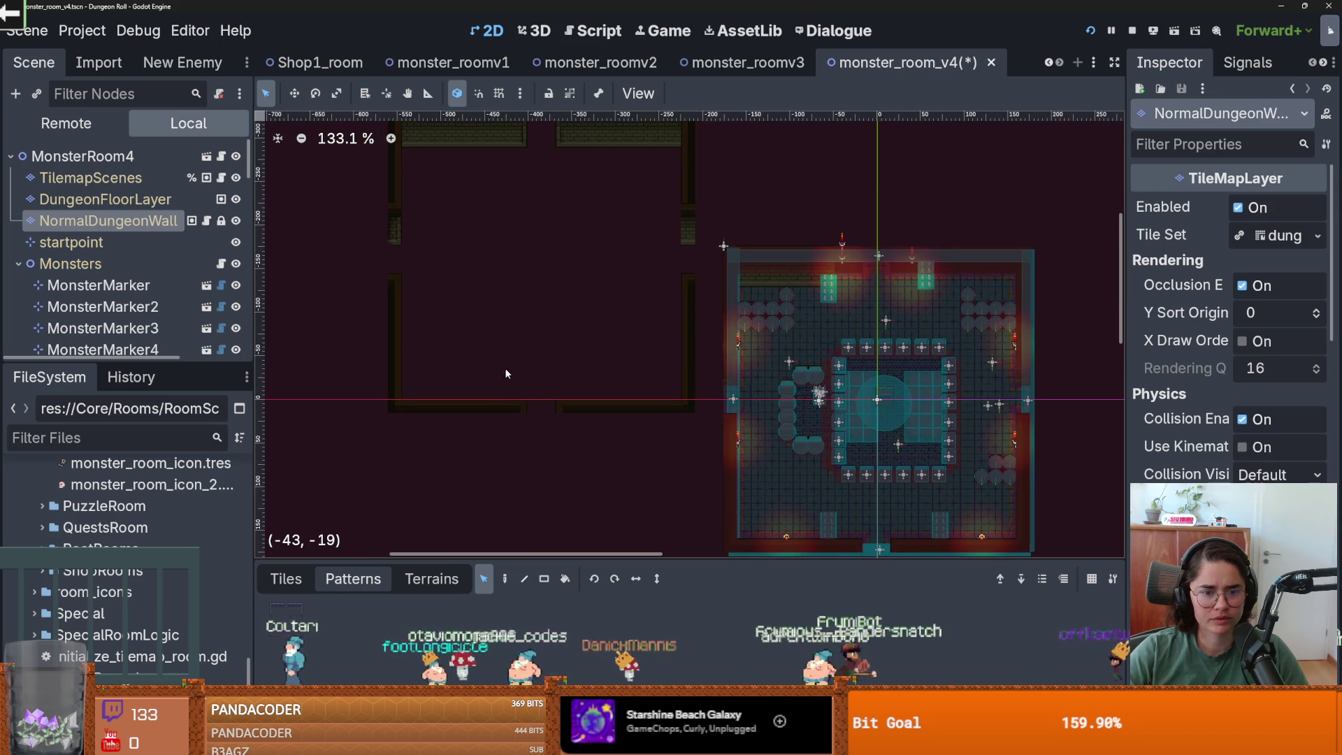
- Box-select all wall tiles of the empty left room and delete them
left_click(504, 578)
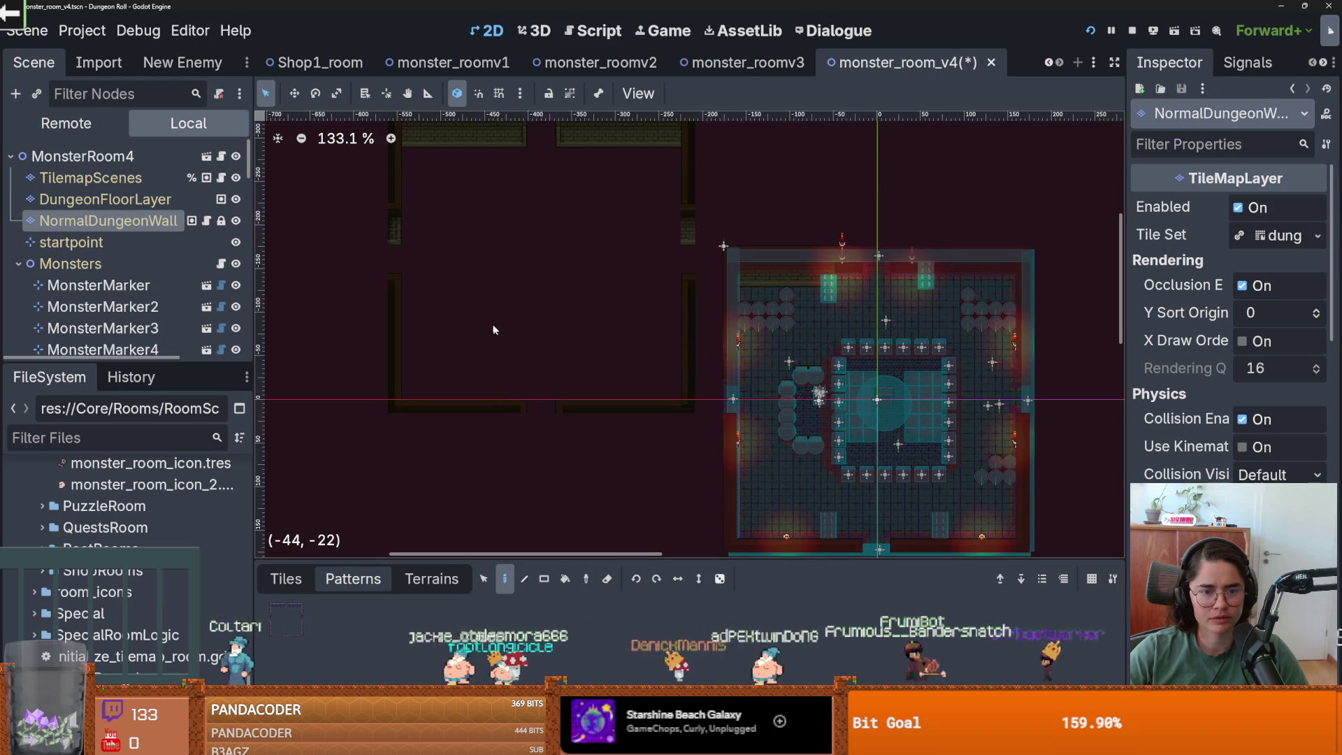
left_click(286, 580)
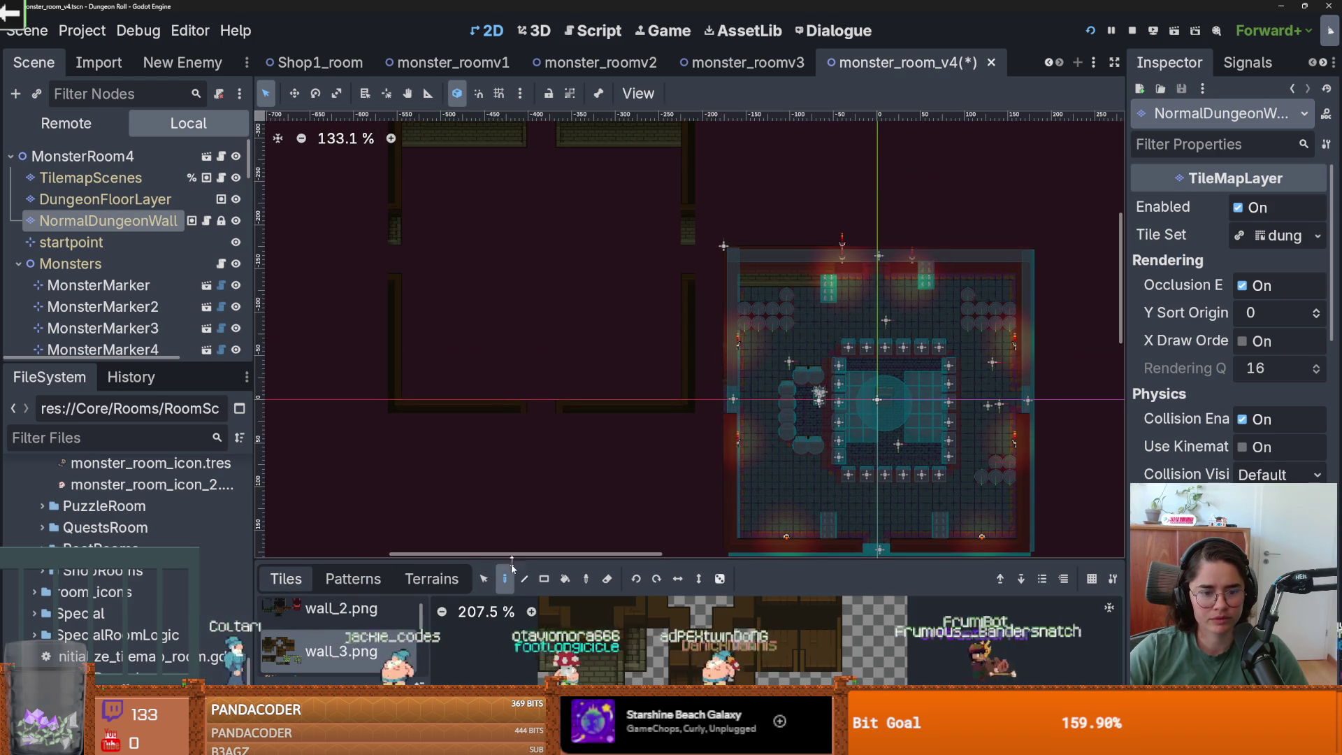
scroll(451, 301, "up", 2)
scroll(455, 347, "down", 1)
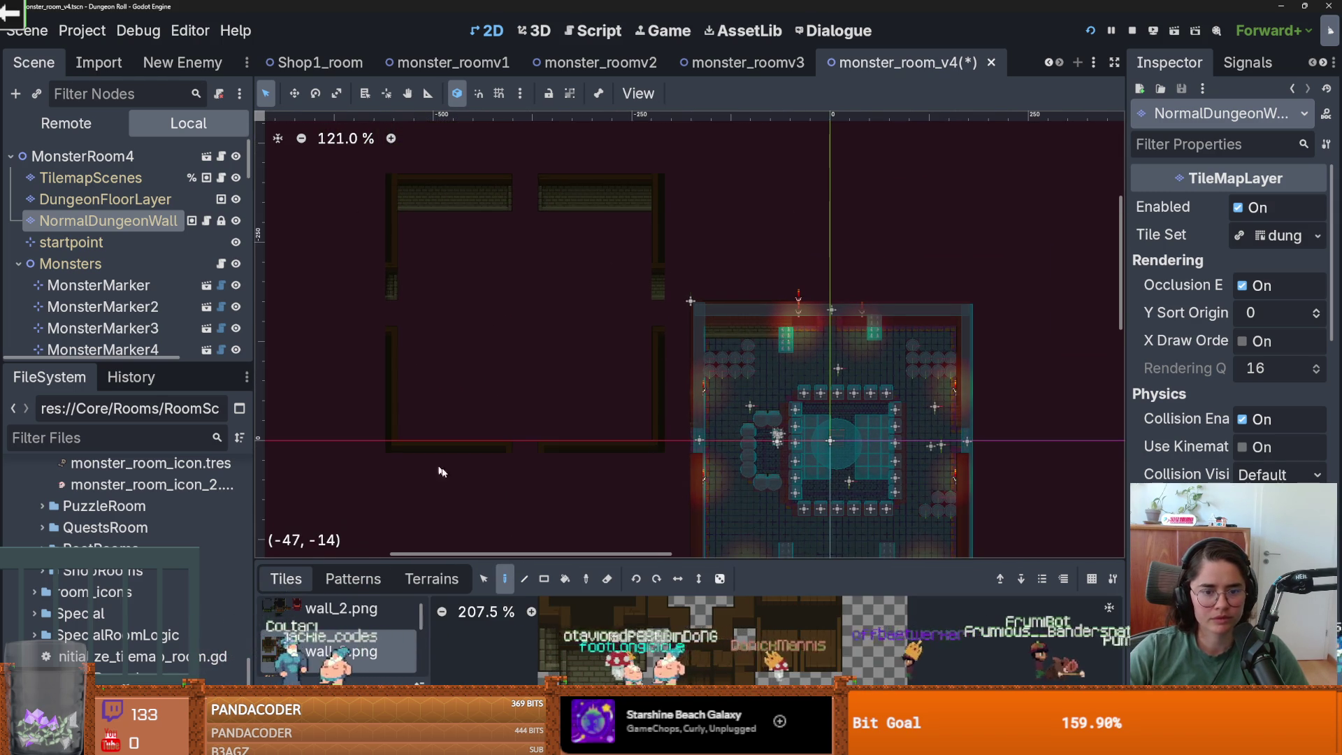
key("s")
left_click_drag(360, 162, 656, 476)
key("Delete")
- Add a two-tile block on the TilemapScenes layer, then save monster_room_v4
left_click(353, 579)
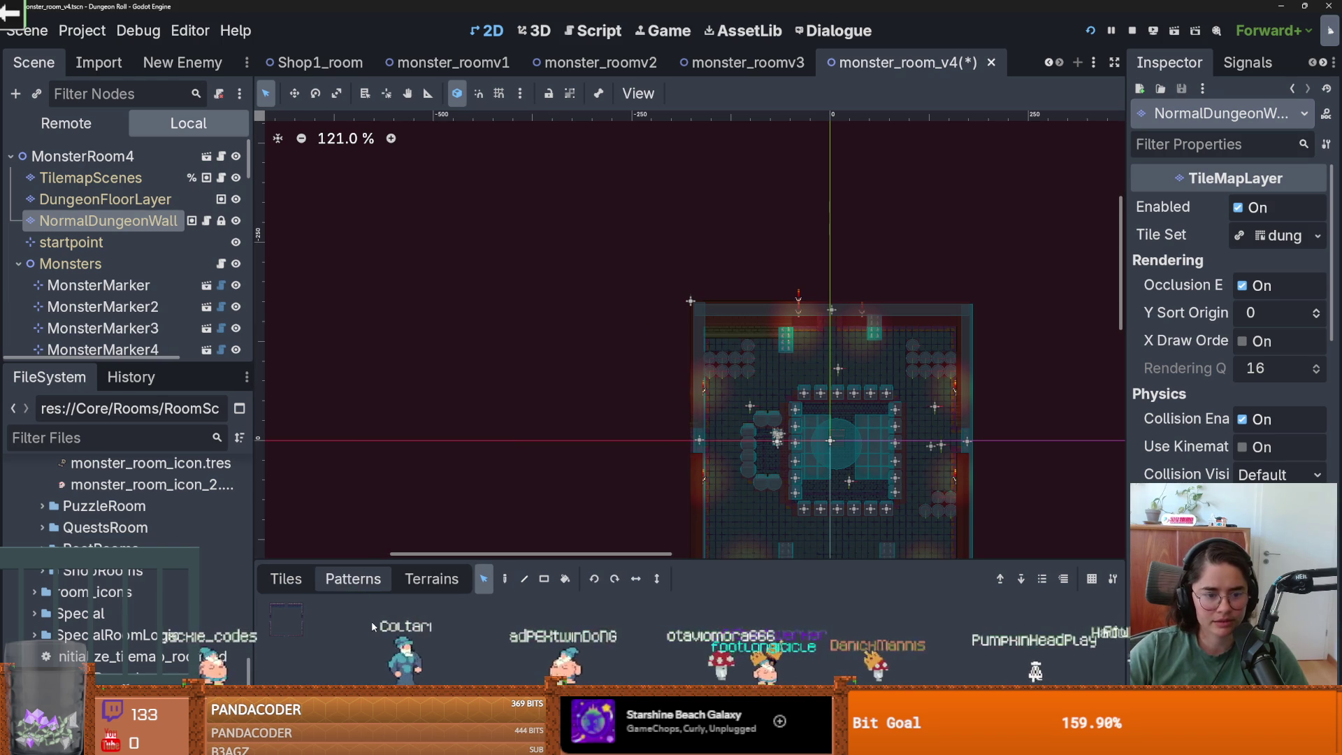
mouse_move(630, 541)
left_mouse_down()
mouse_move(506, 329)
mouse_move(563, 376)
mouse_move(662, 342)
left_mouse_up()
scroll(565, 372, "up", 1)
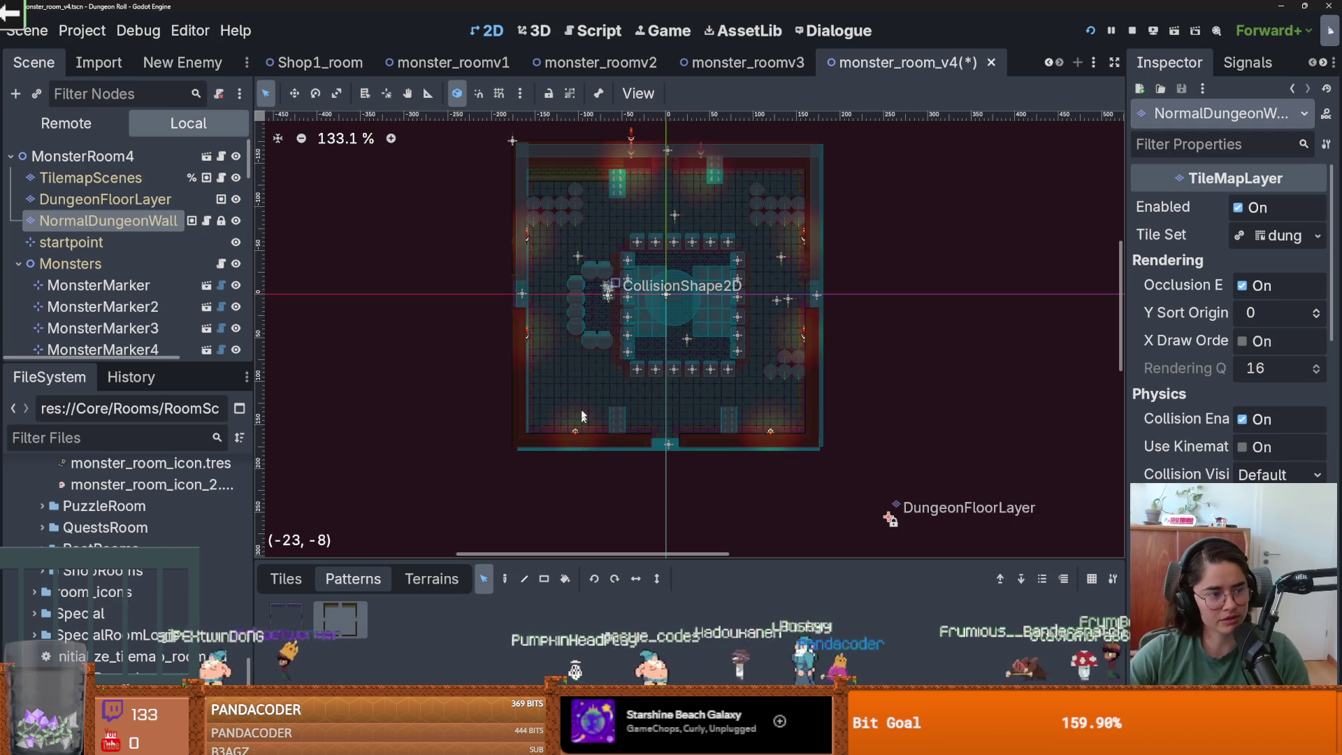
scroll(559, 391, "up", 2)
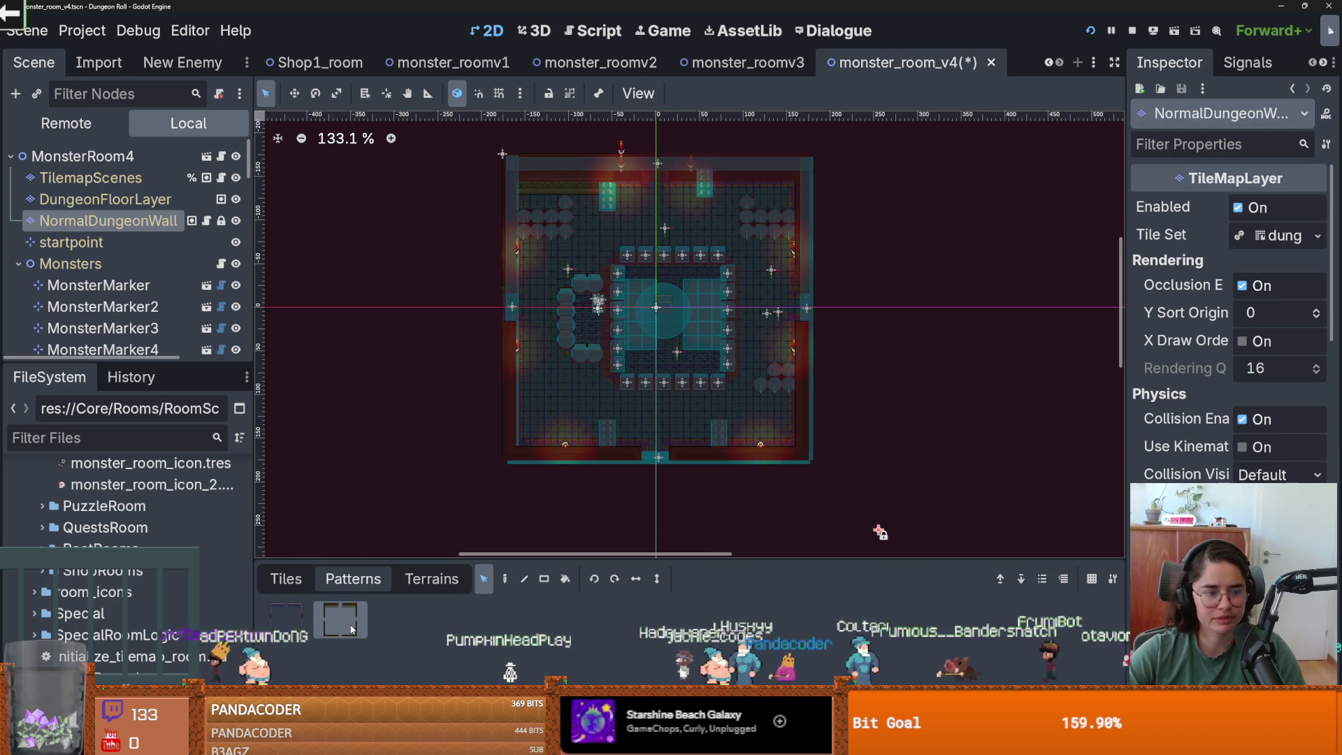
left_click(505, 579)
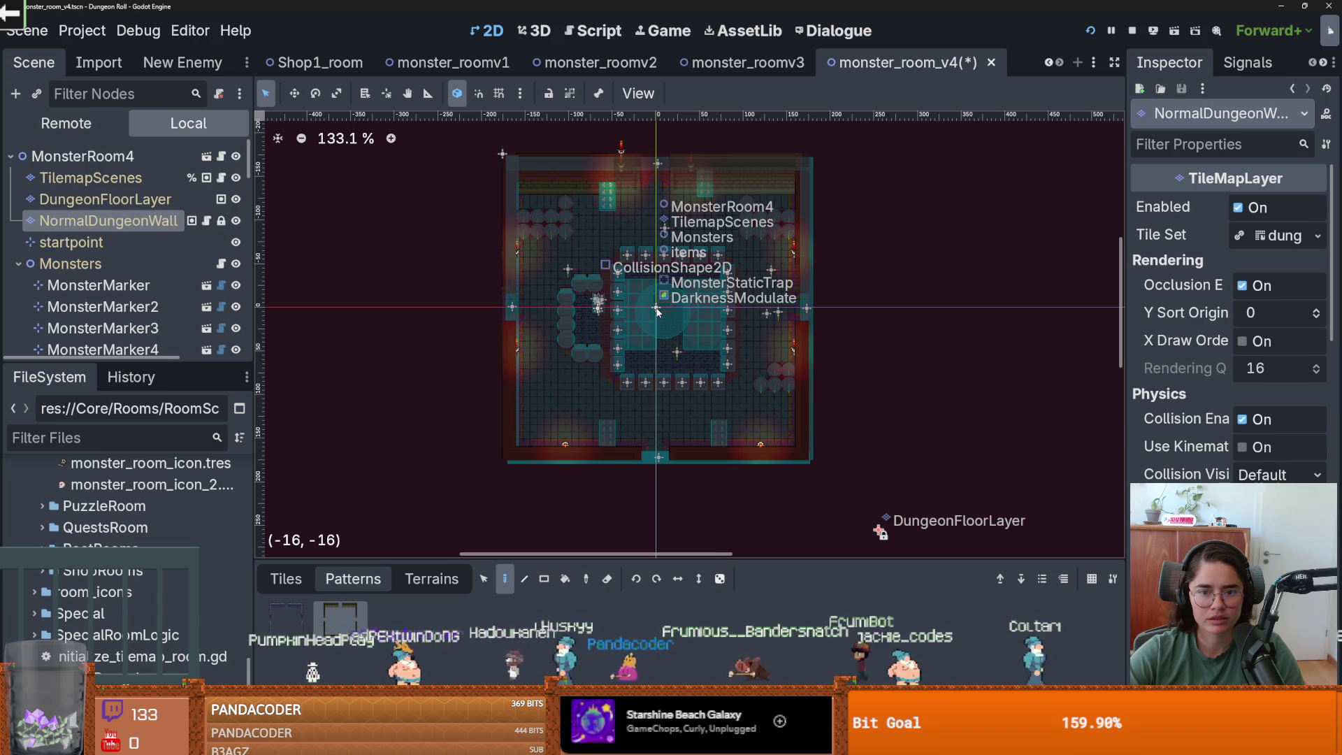
scroll(665, 288, "up", 5)
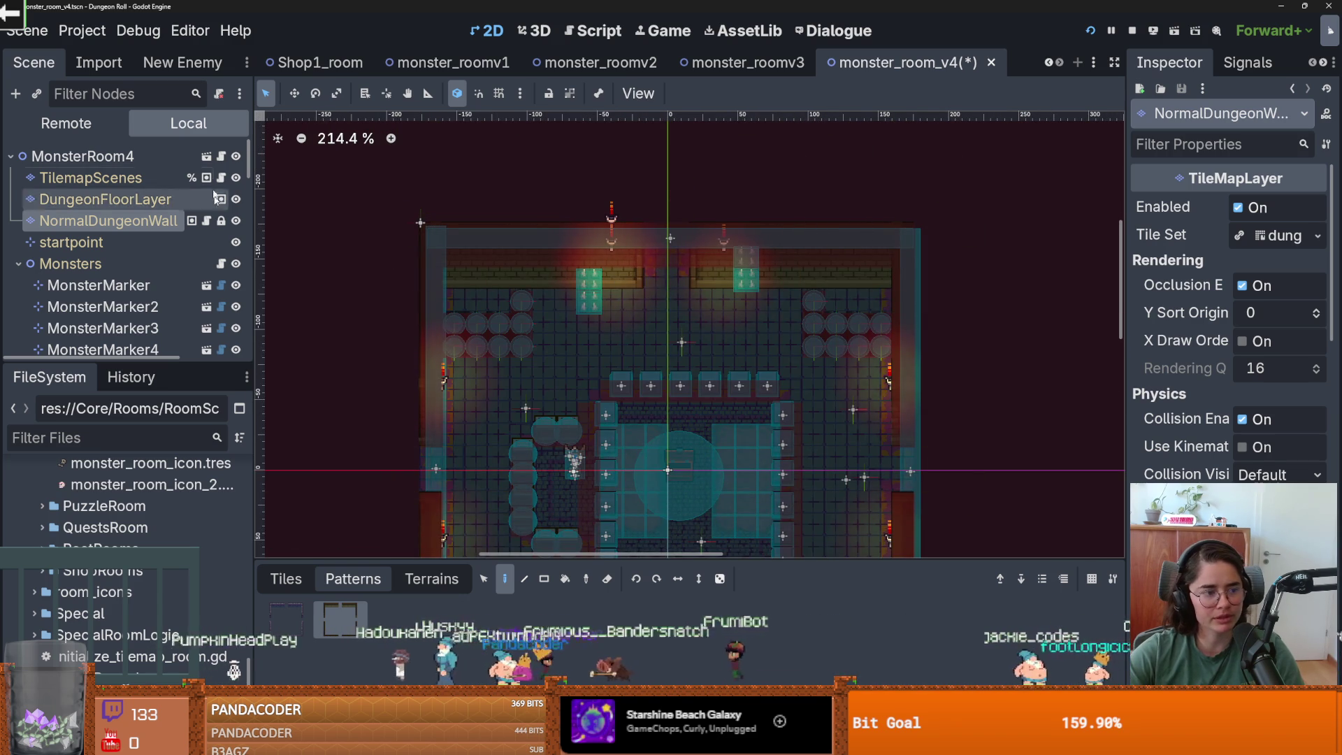
left_click(144, 176)
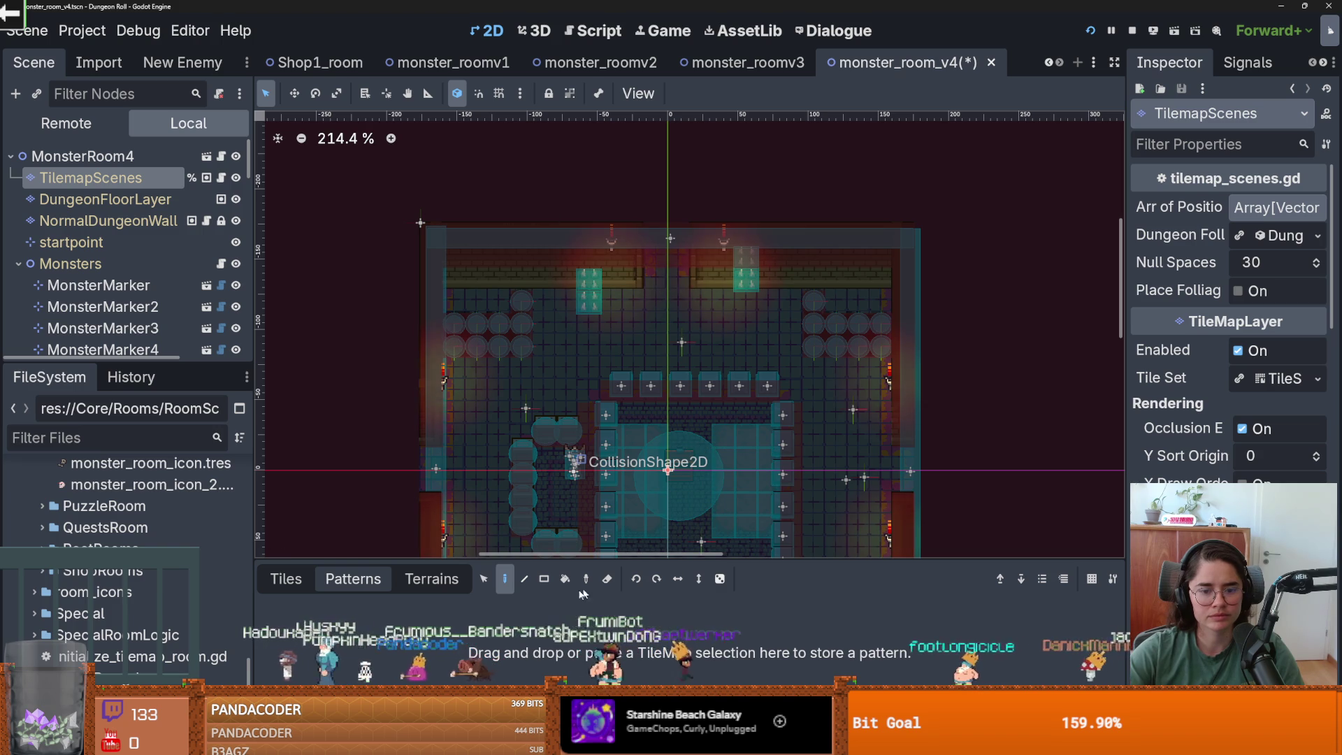
left_click_drag(769, 234, 753, 284)
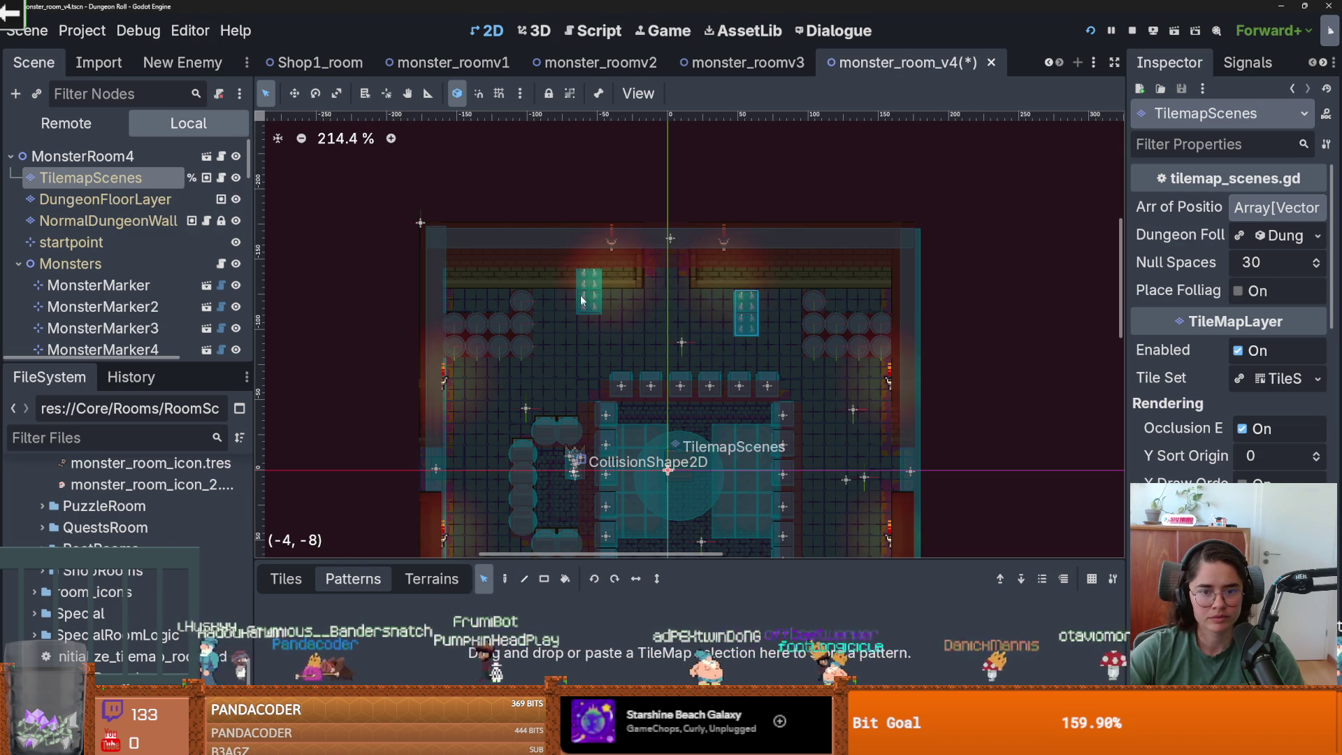
left_click_drag(594, 276, 587, 297)
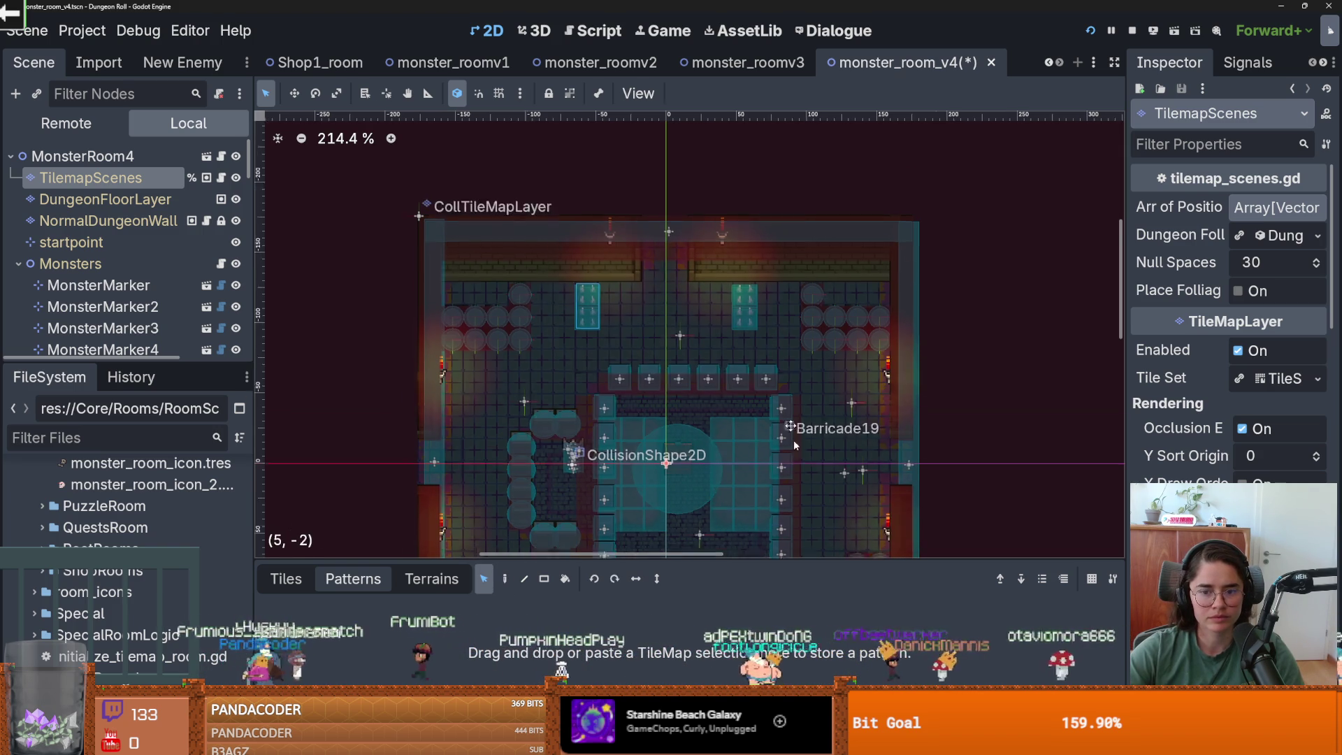
scroll(801, 469, "down", 1)
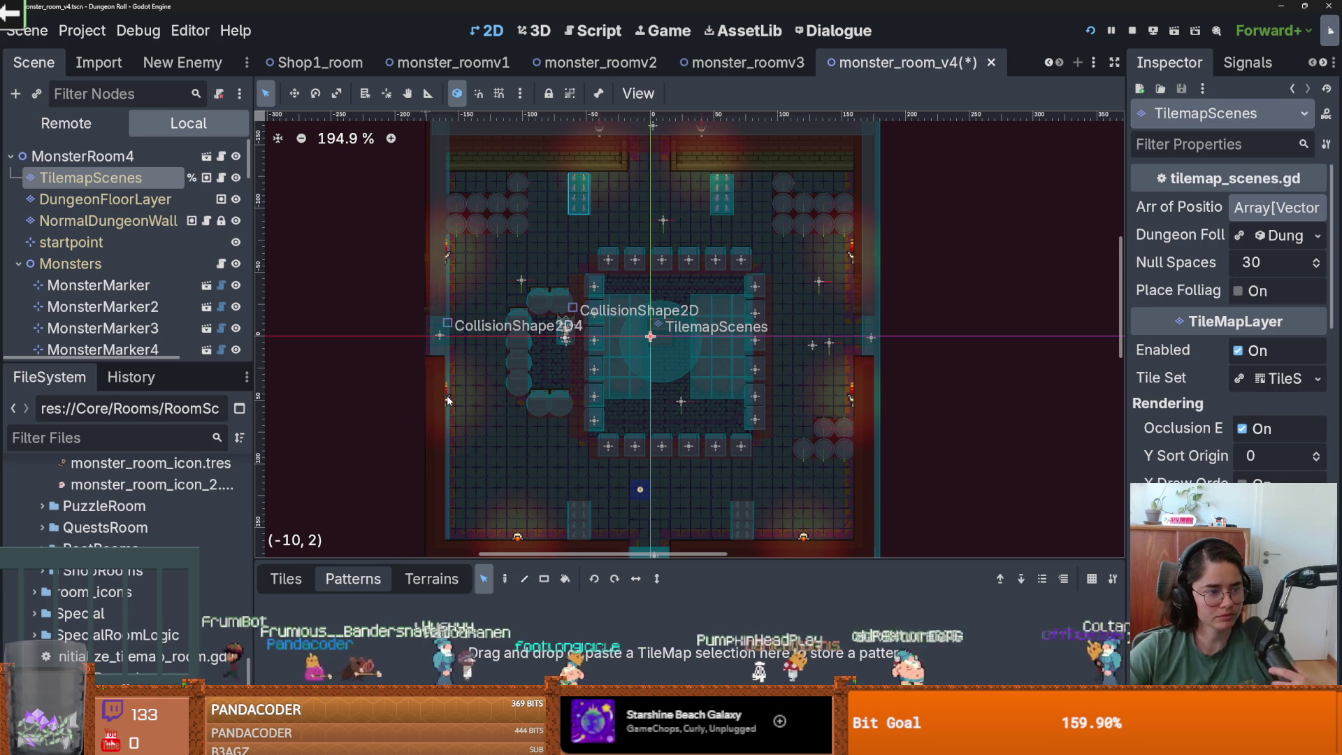
key("ctrl+s")
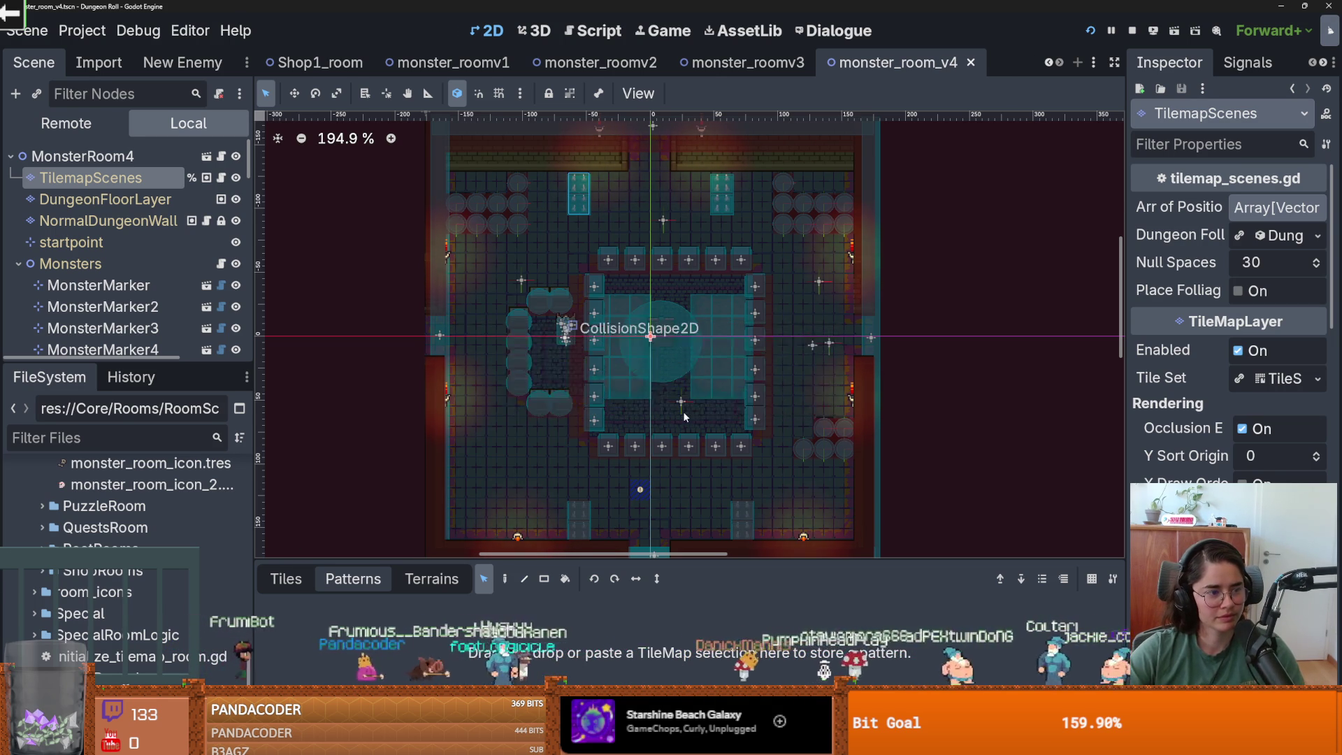
- Look over the room and save the scene
scroll(682, 411, "down", 2)
scroll(720, 357, "up", 2)
scroll(744, 389, "up", 1)
scroll(744, 388, "down", 1)
scroll(675, 389, "down", 2)
scroll(636, 452, "up", 3)
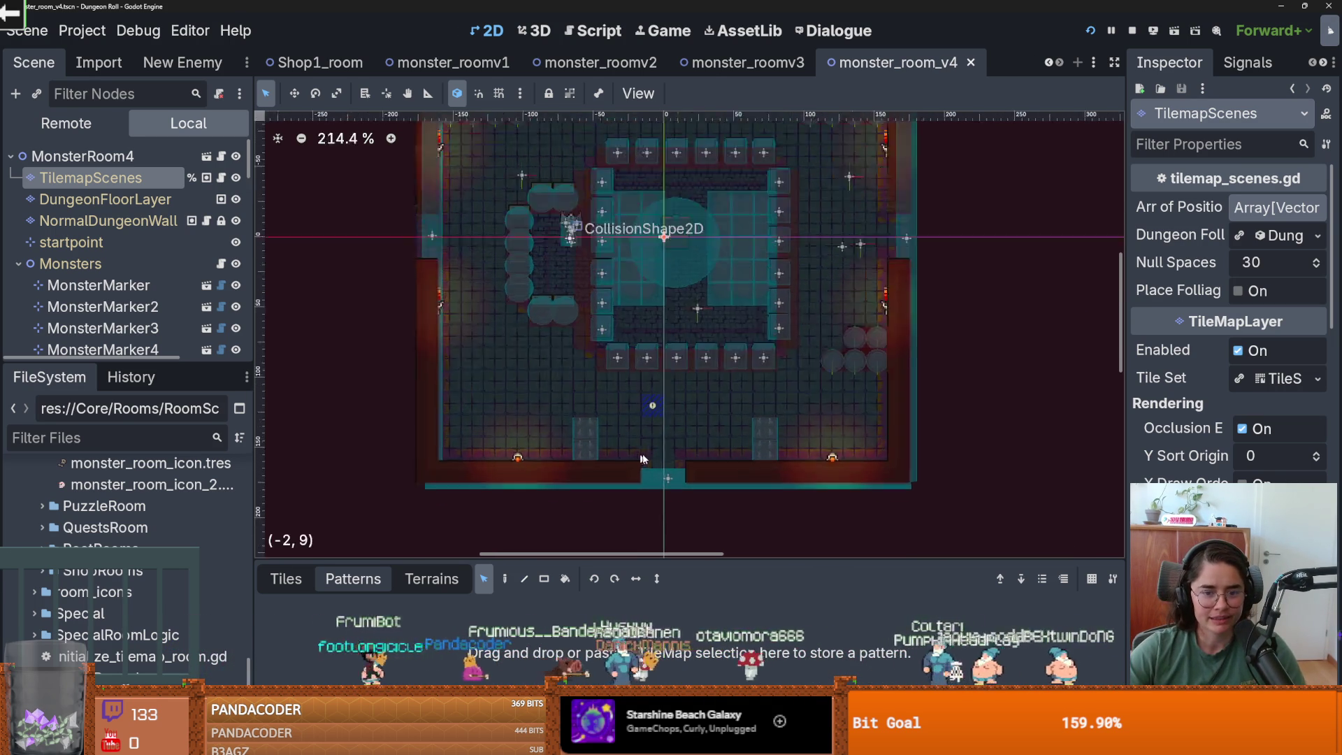
scroll(753, 438, "down", 2)
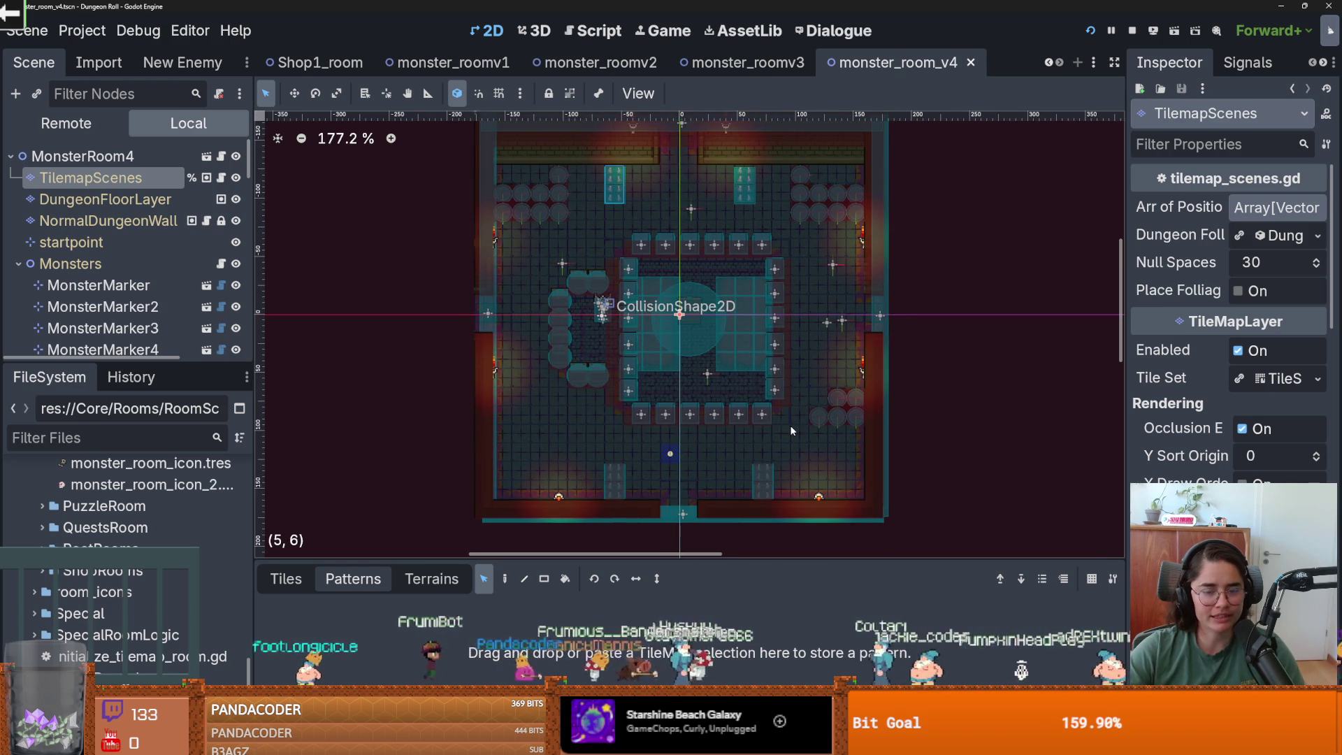
scroll(723, 372, "up", 1)
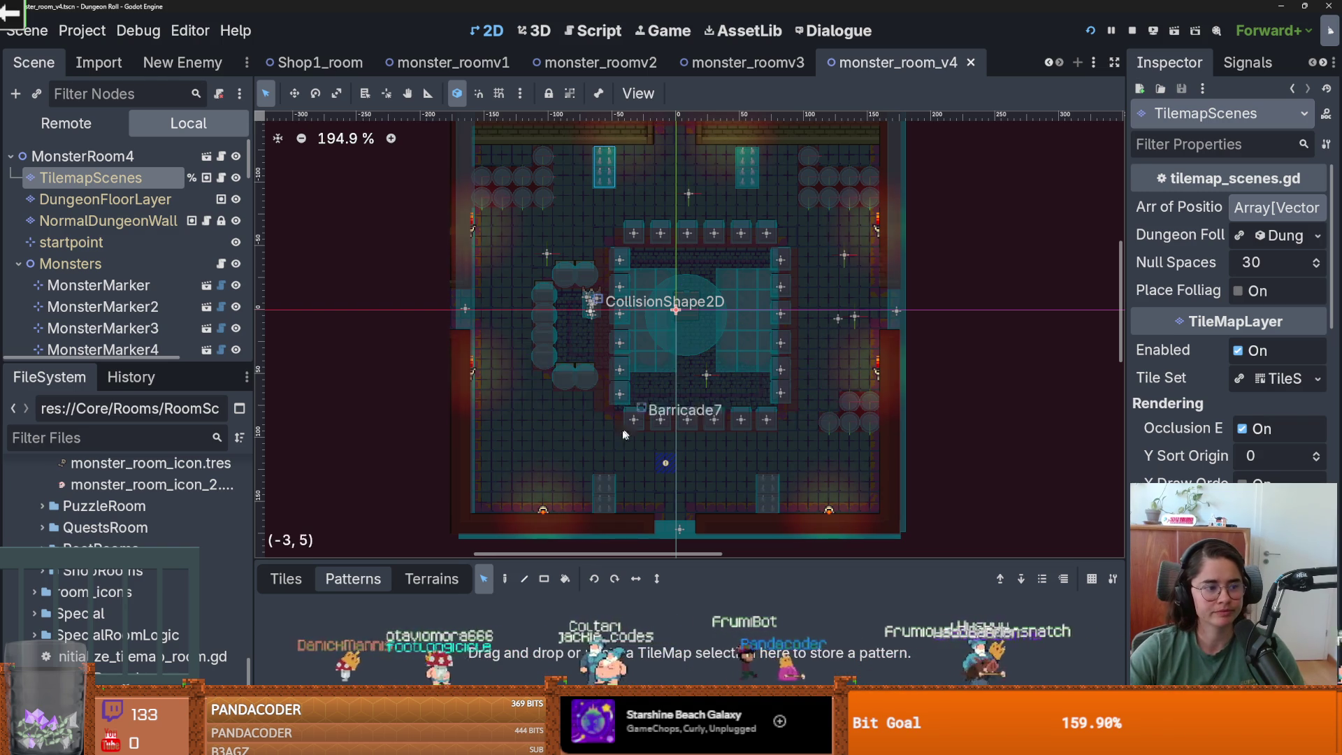
scroll(641, 417, "down", 2)
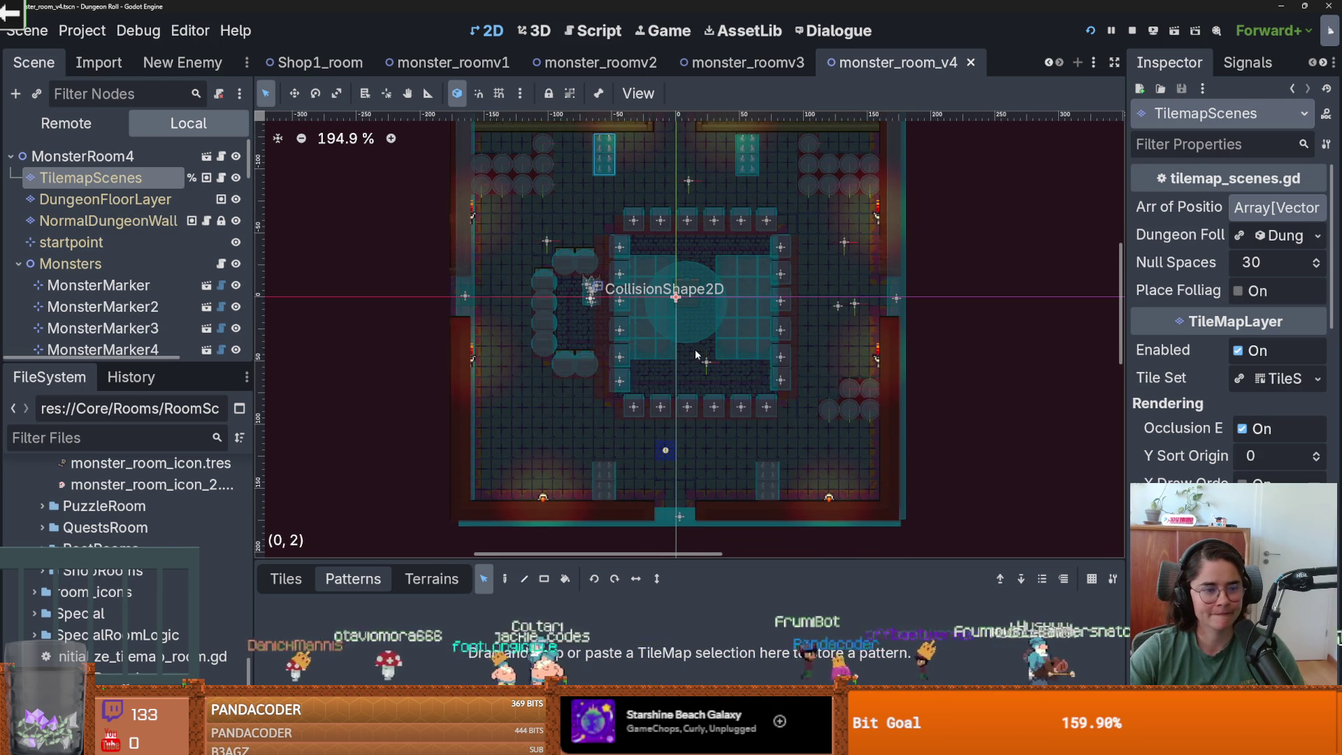
scroll(695, 354, "down", 3)
scroll(726, 255, "up", 2)
left_click(1101, 30)
- On DungeonFloorLayer, patch the wall gap and rectangle-fill the top floor row with terrain, then save
scroll(710, 325, "up", 4)
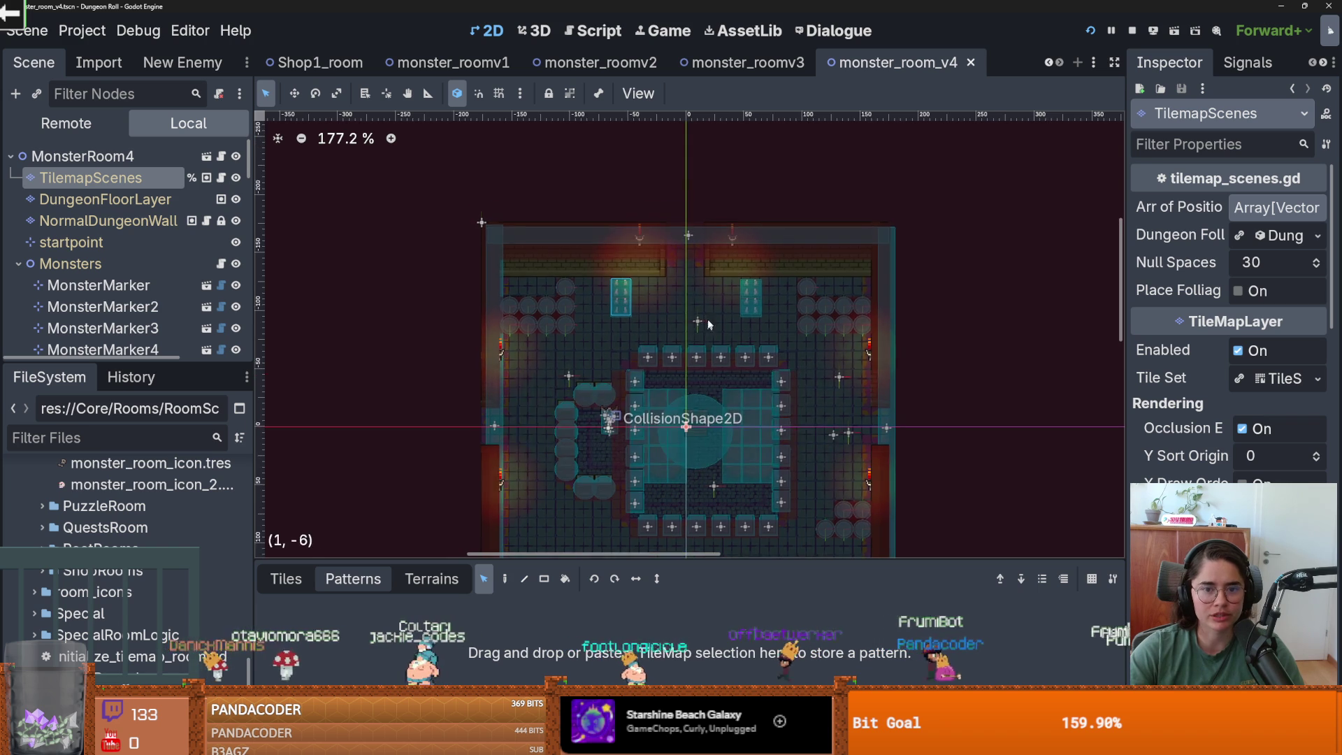
scroll(699, 300, "up", 3)
left_click(203, 200)
left_click(687, 274)
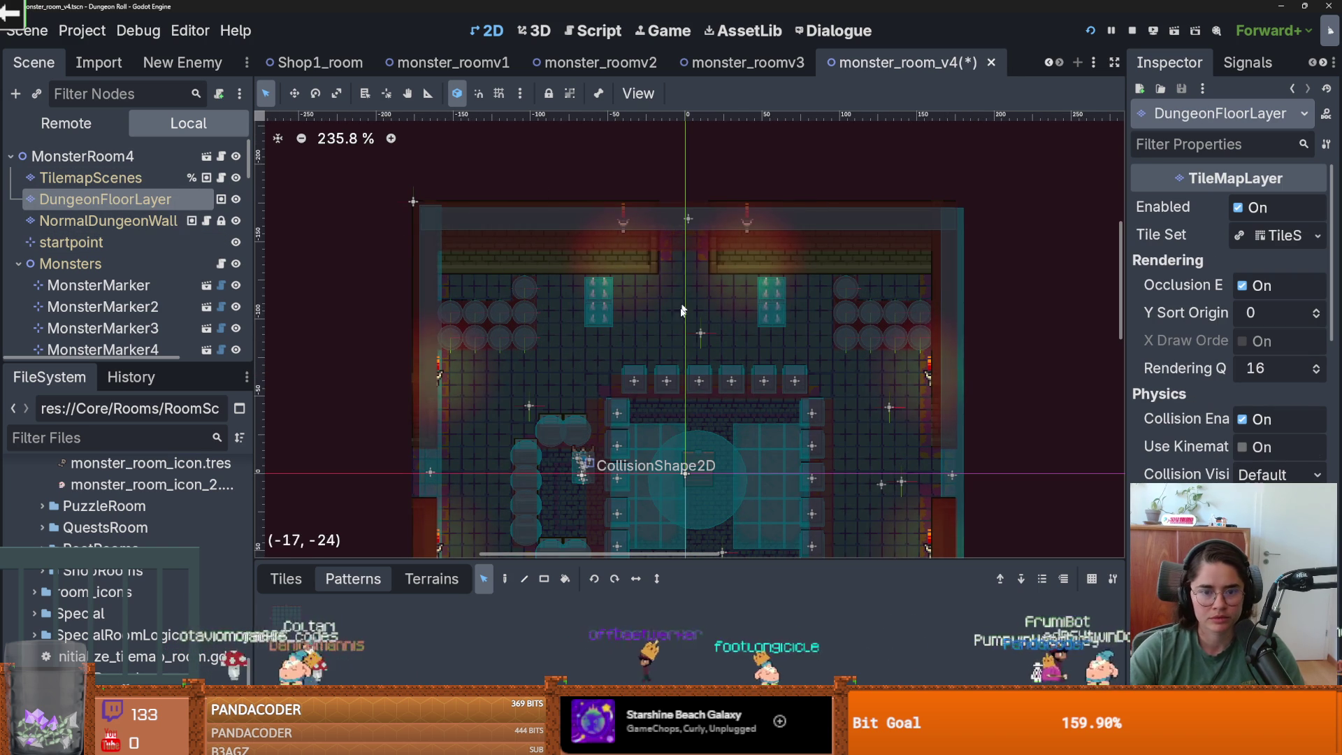
left_click(276, 579)
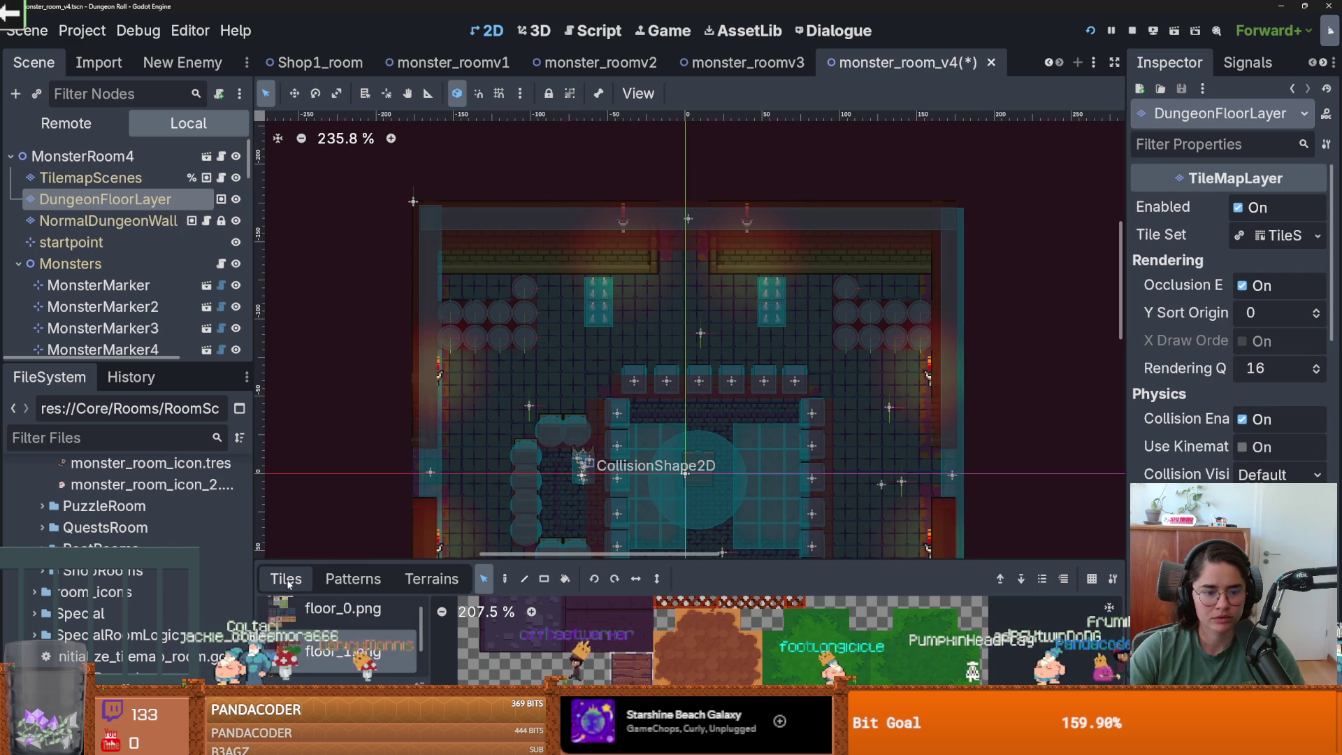
left_click(431, 578)
left_click(523, 578)
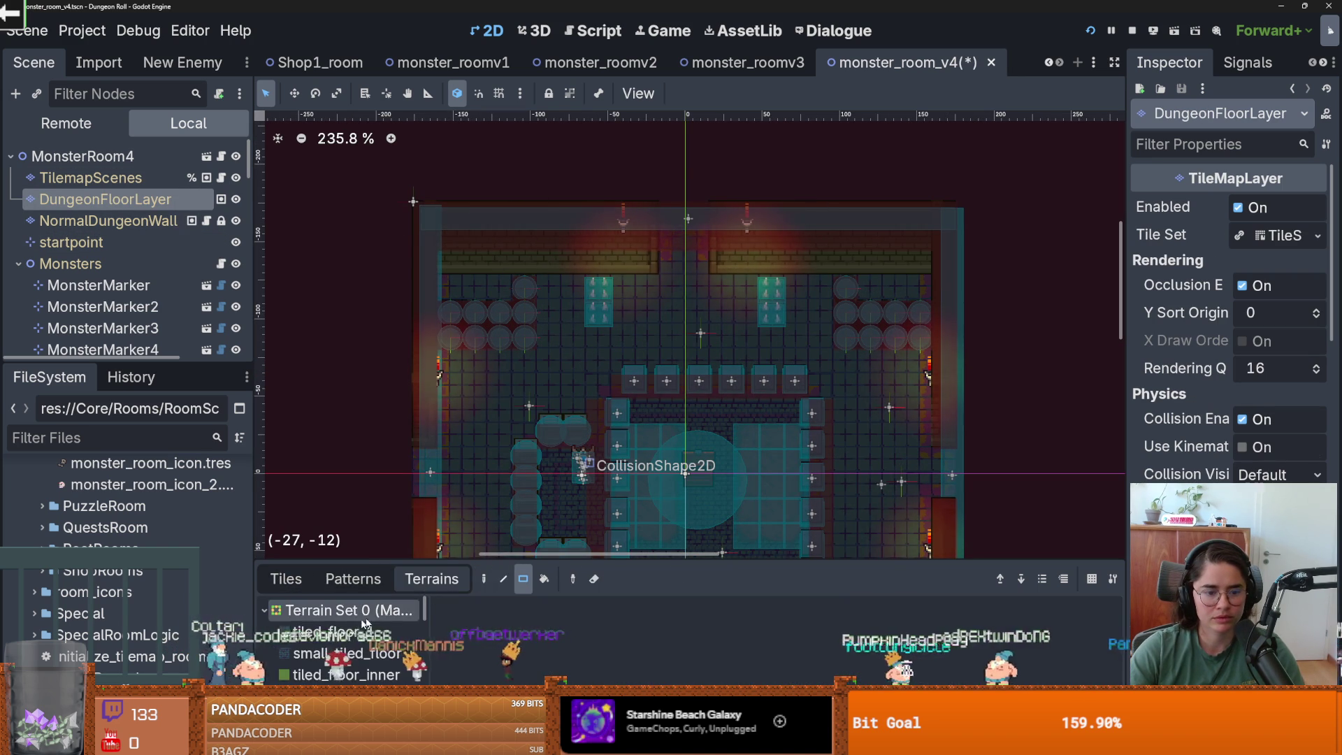
left_click_drag(580, 258, 416, 260)
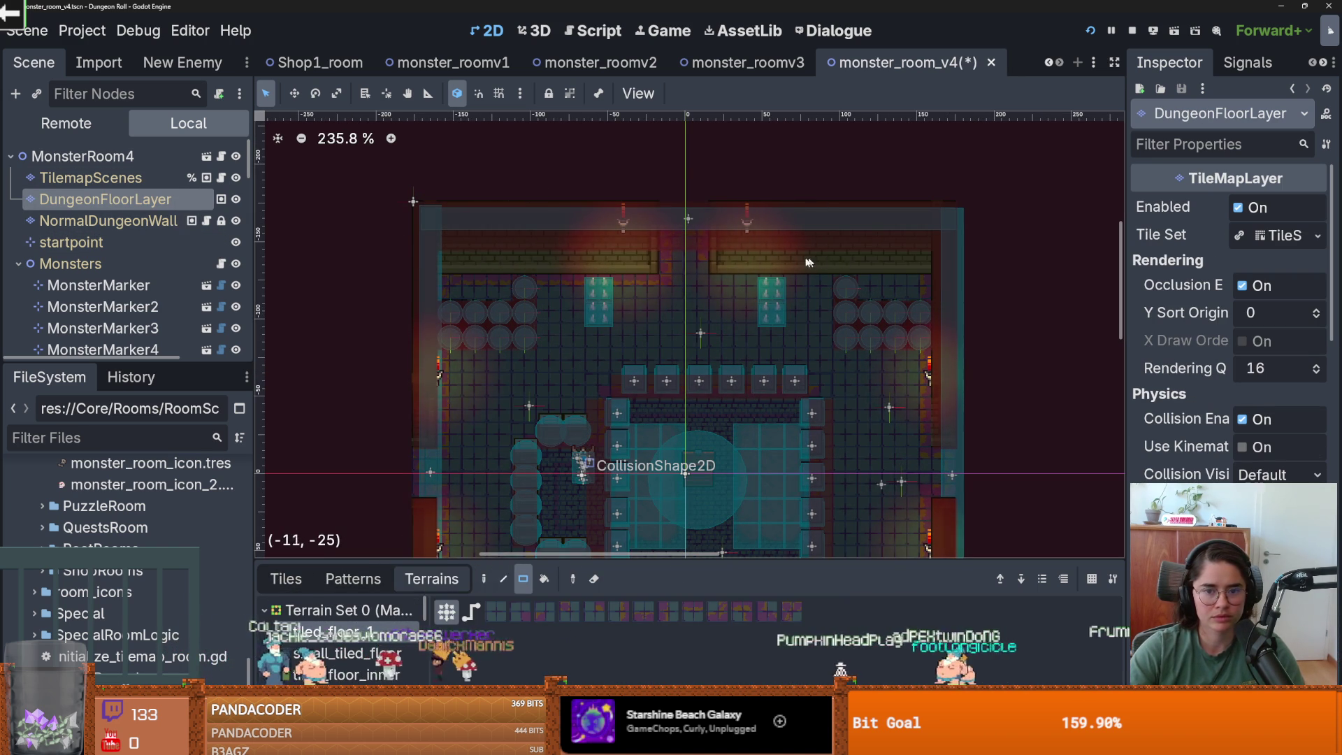
scroll(941, 384, "down", 4)
key("ctrl+s")
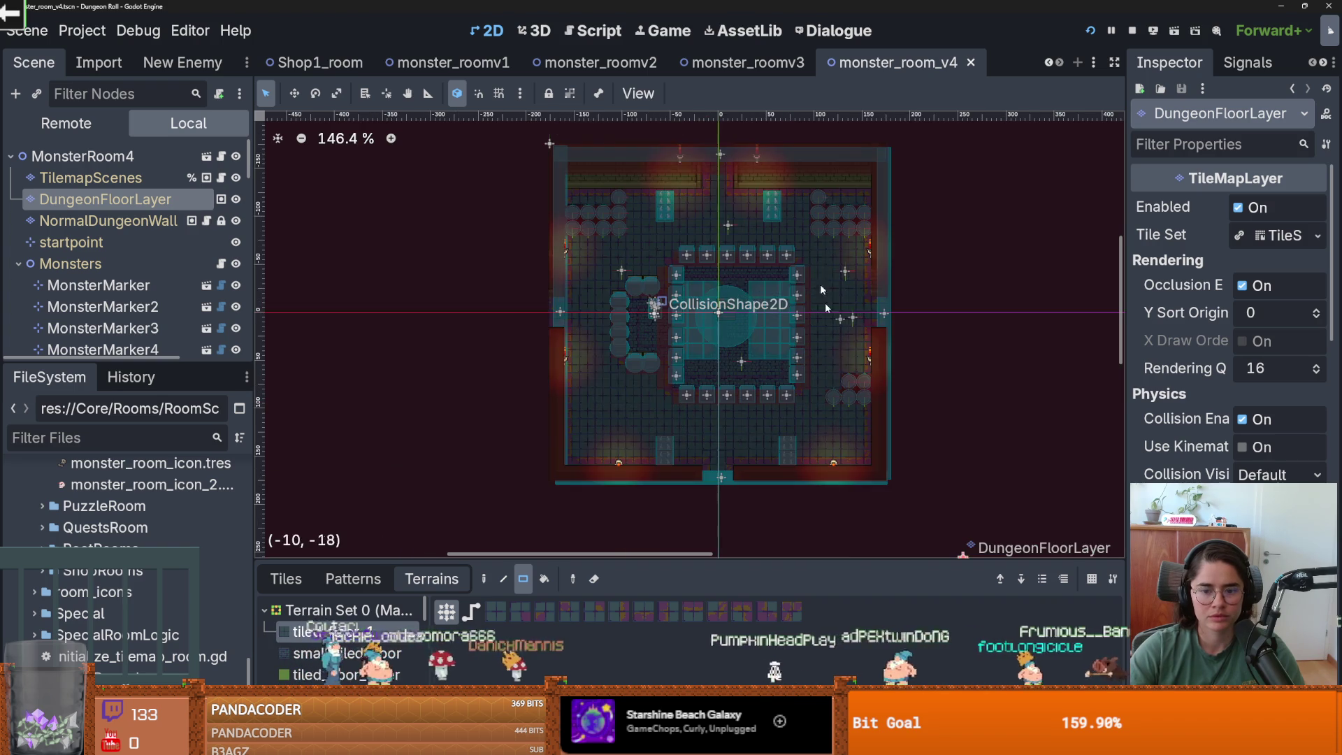
- Stamp the stored floor pattern into the room centre, then switch to monster_roomv2
scroll(774, 456, "up", 1)
left_click(286, 579)
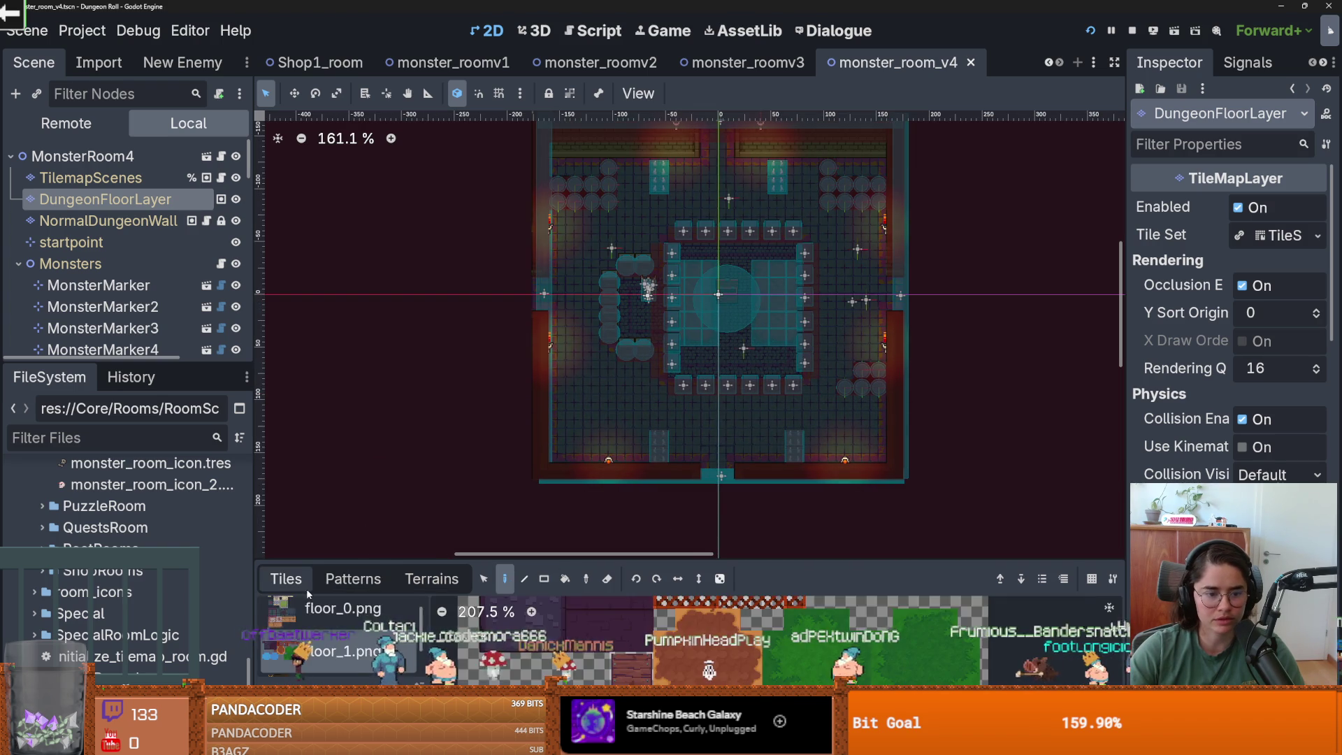
left_click(353, 579)
left_click(286, 620)
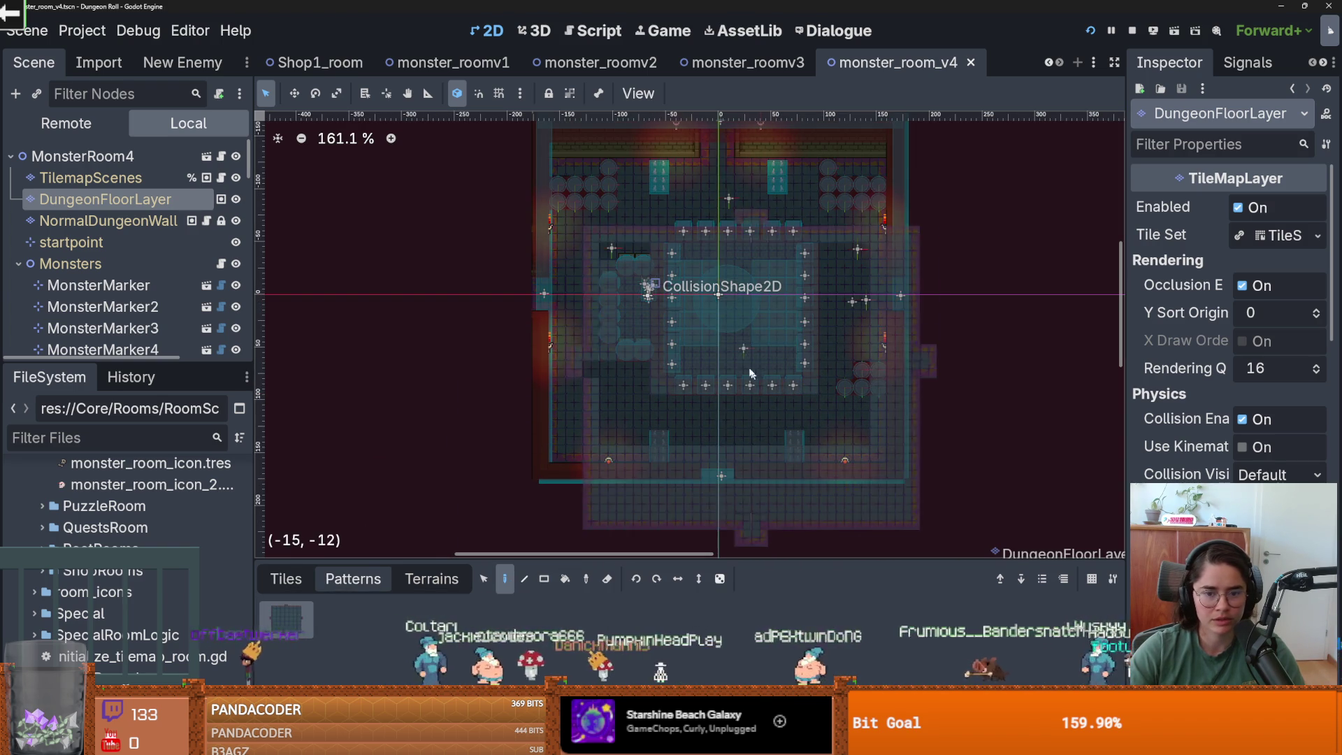
left_click(719, 308)
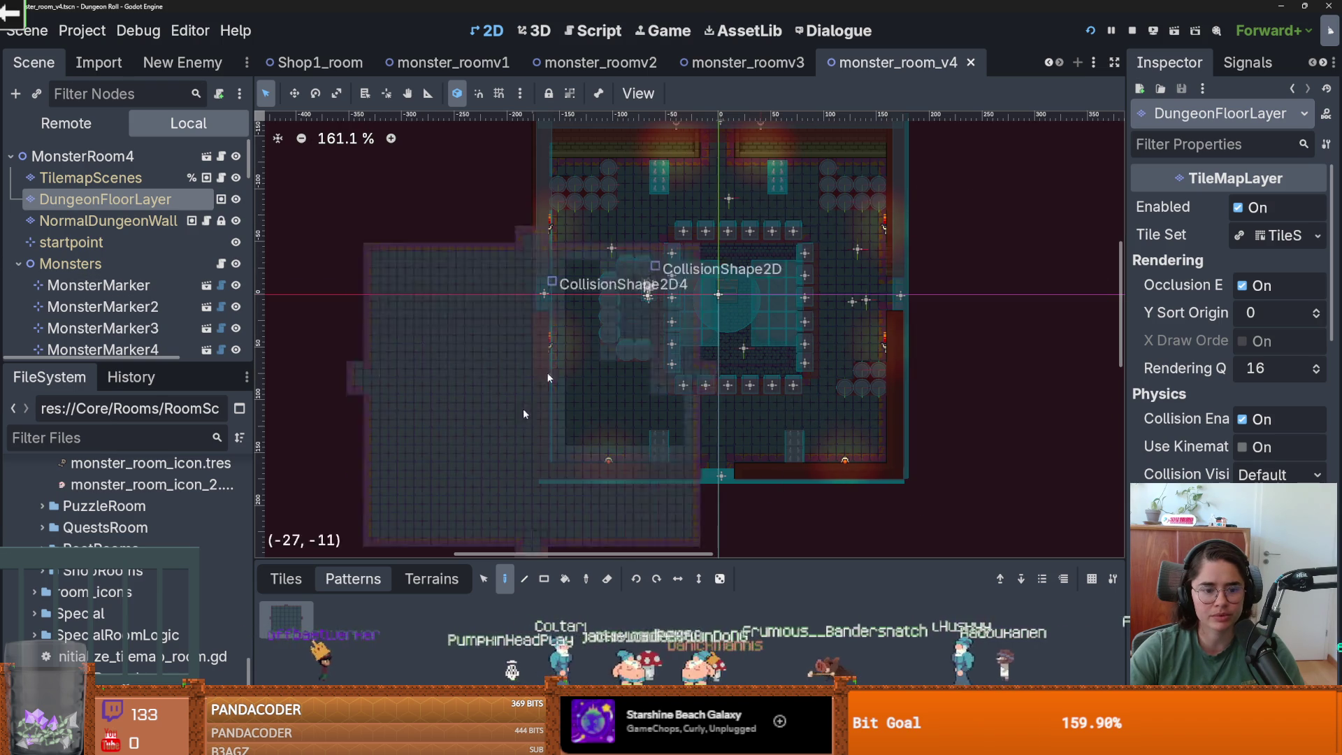
left_click(286, 579)
left_click(624, 65)
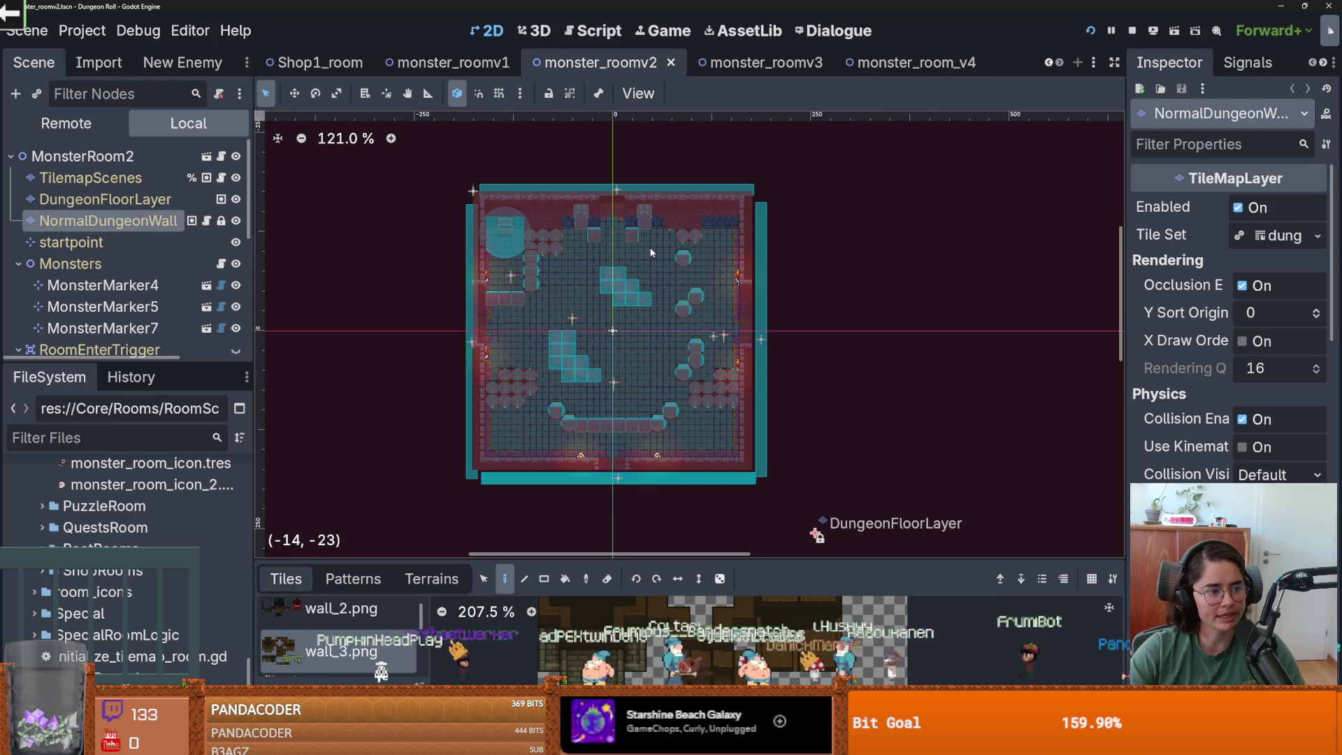
- Save monster_roomv2 and look over the room
scroll(650, 252, "up", 1)
key("ctrl+s")
scroll(688, 288, "up", 1)
scroll(688, 287, "down", 1)
scroll(690, 287, "up", 3)
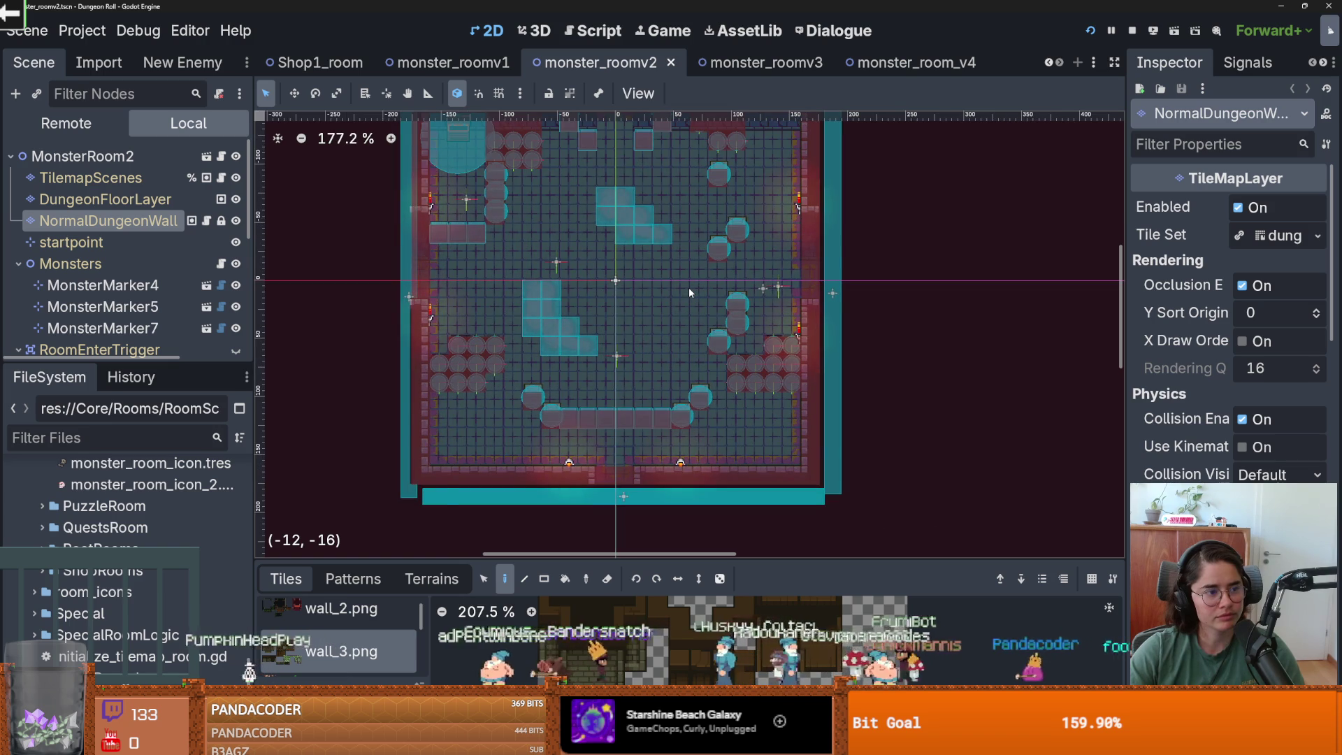
scroll(689, 287, "down", 1)
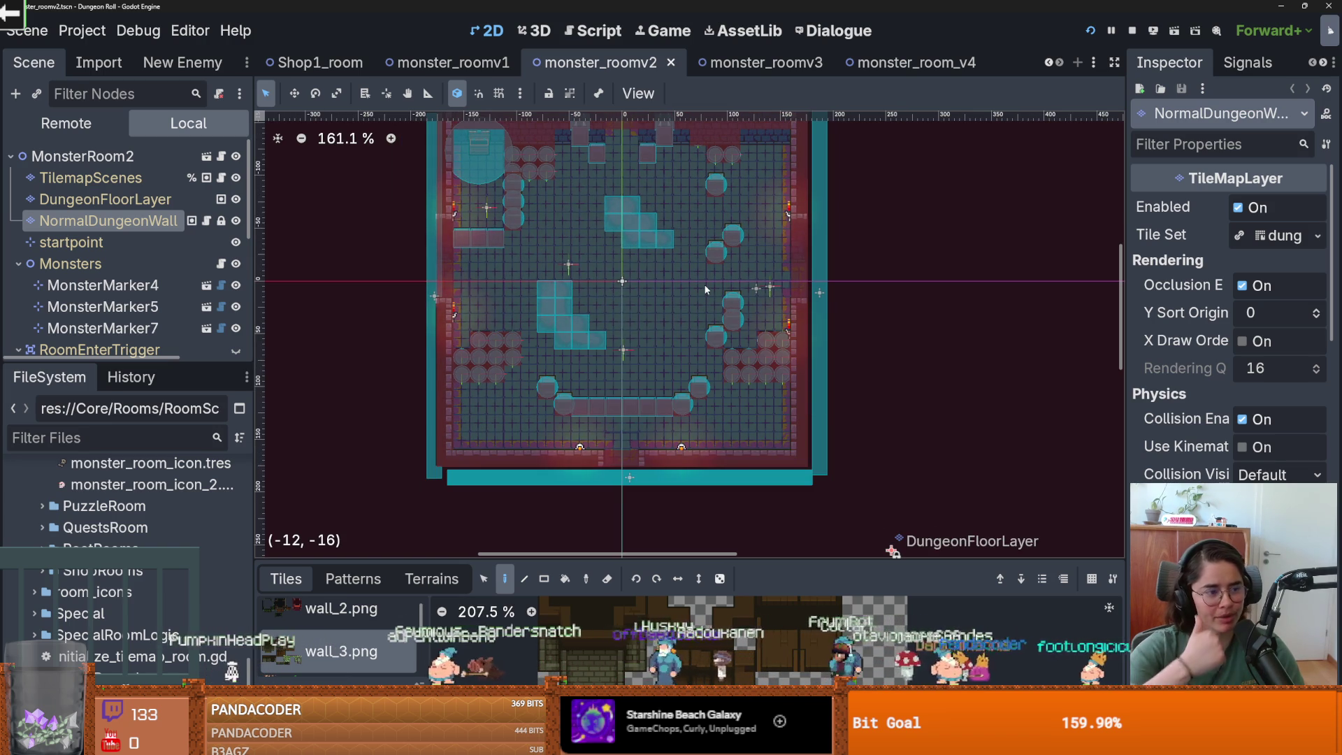
scroll(647, 250, "down", 2)
scroll(647, 250, "up", 1)
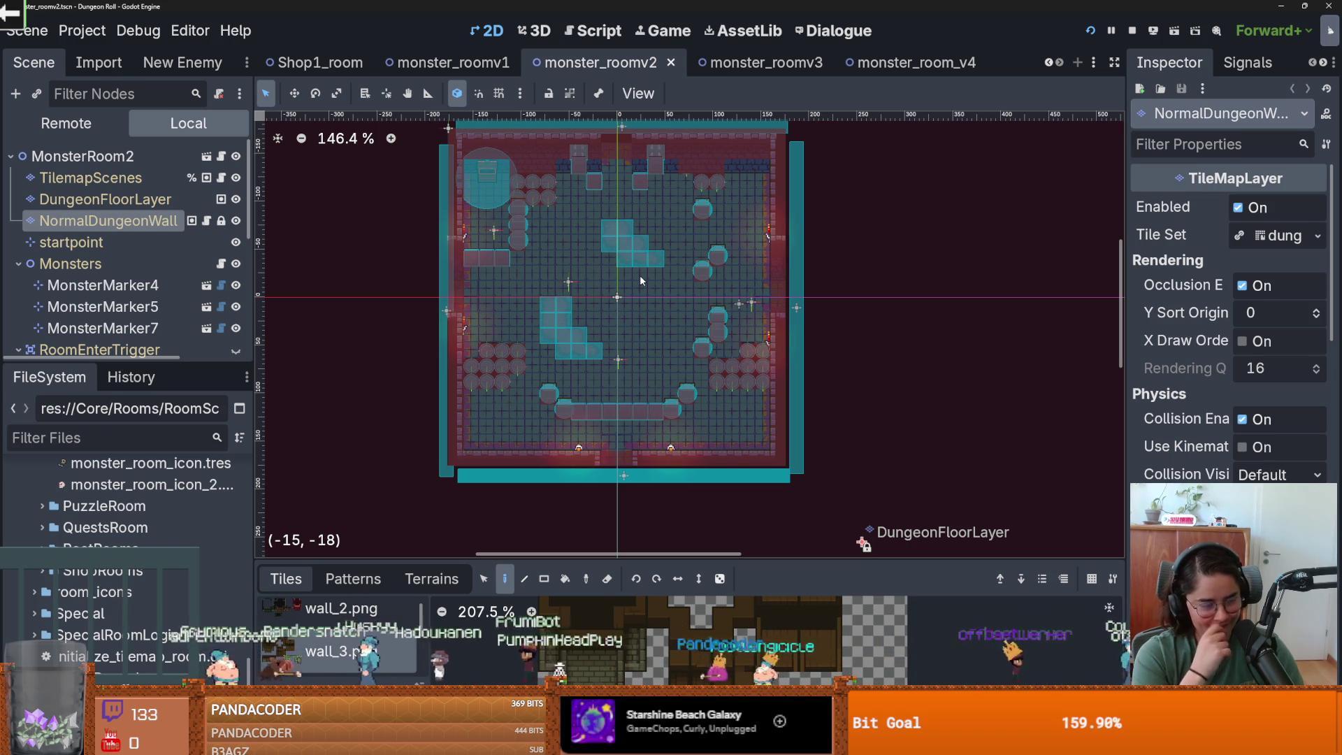
key("ctrl+s")
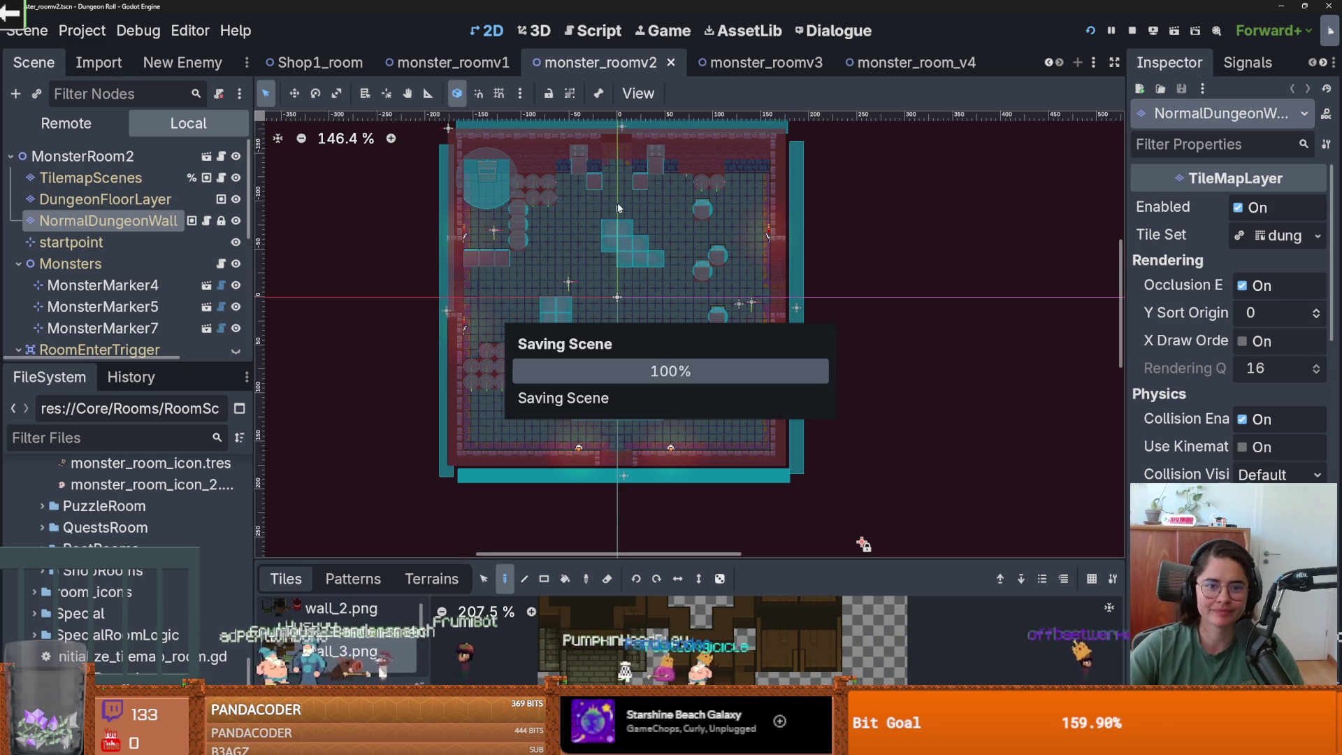
scroll(614, 202, "up", 3)
scroll(688, 266, "up", 1)
scroll(688, 254, "down", 1)
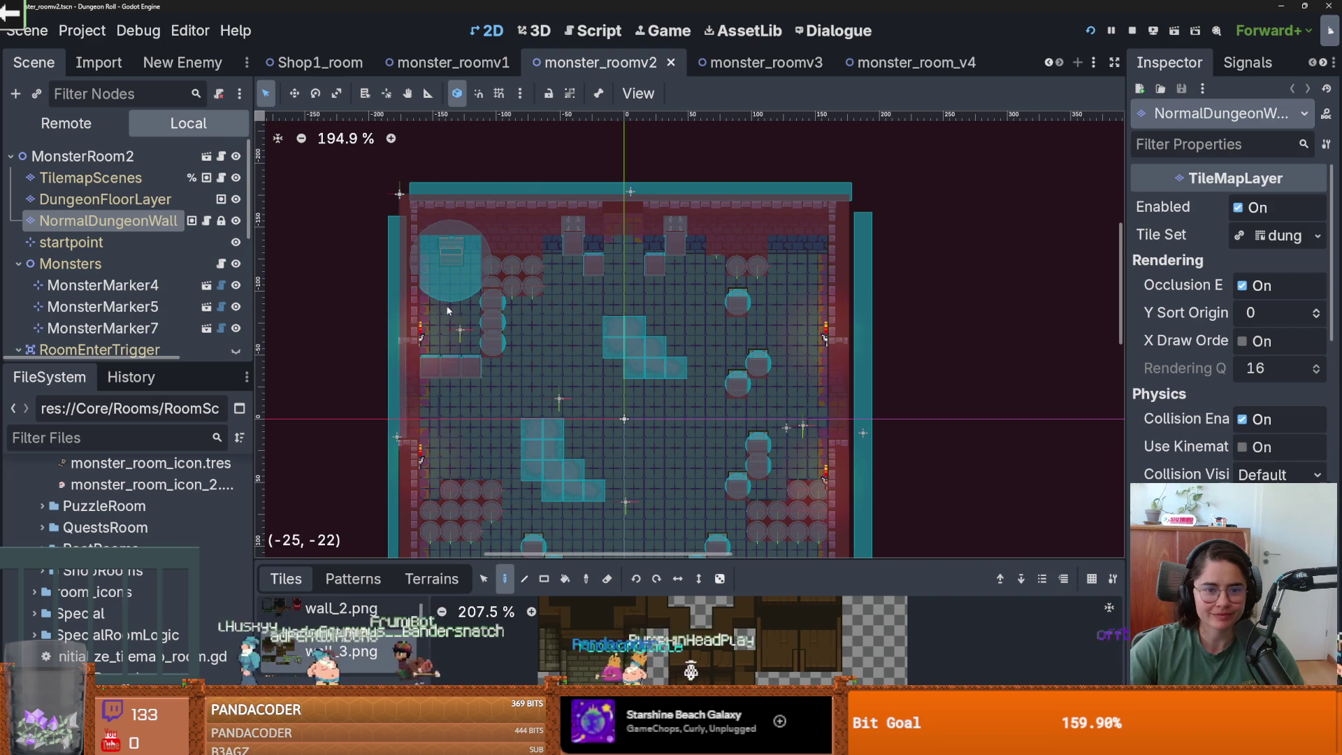
scroll(139, 280, "down", 1)
scroll(140, 281, "down", 5)
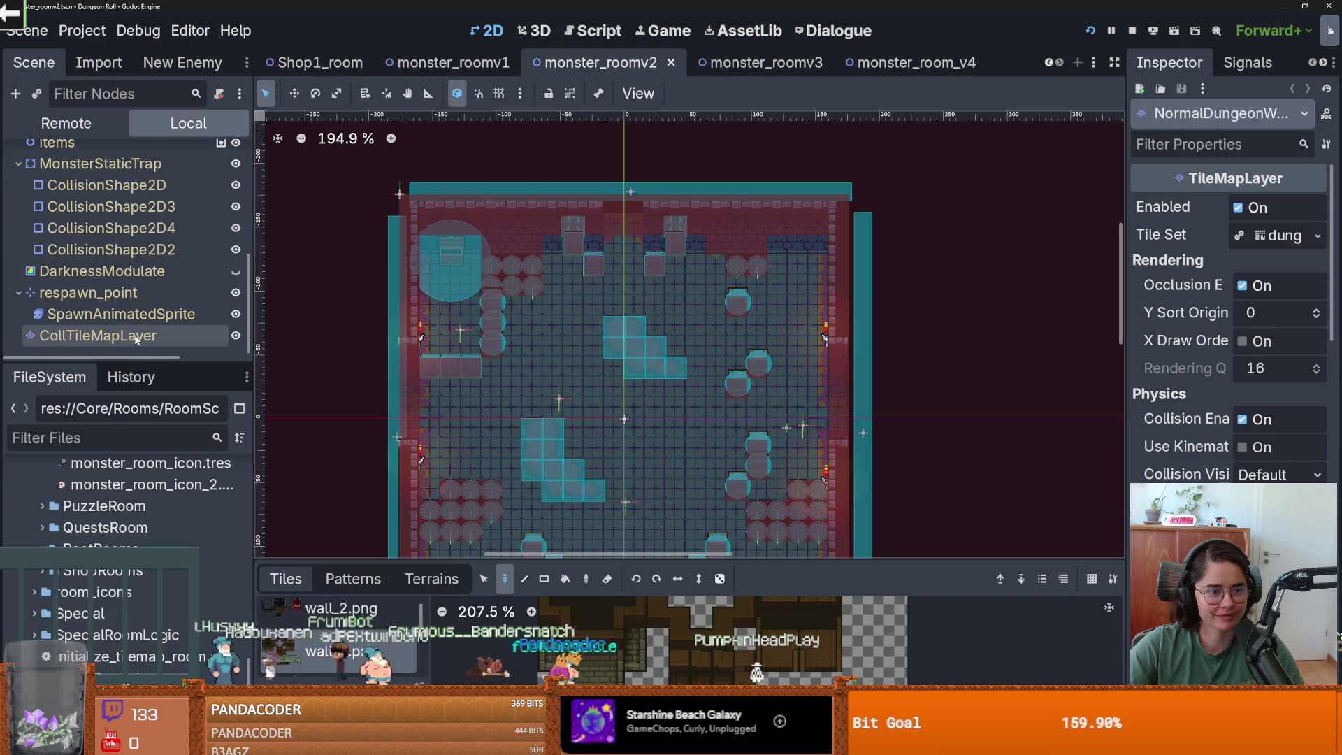
- Change one tile on CollTileMapLayer, save, and move on to monster_roomv3 with Ctrl+Tab
left_click(137, 335)
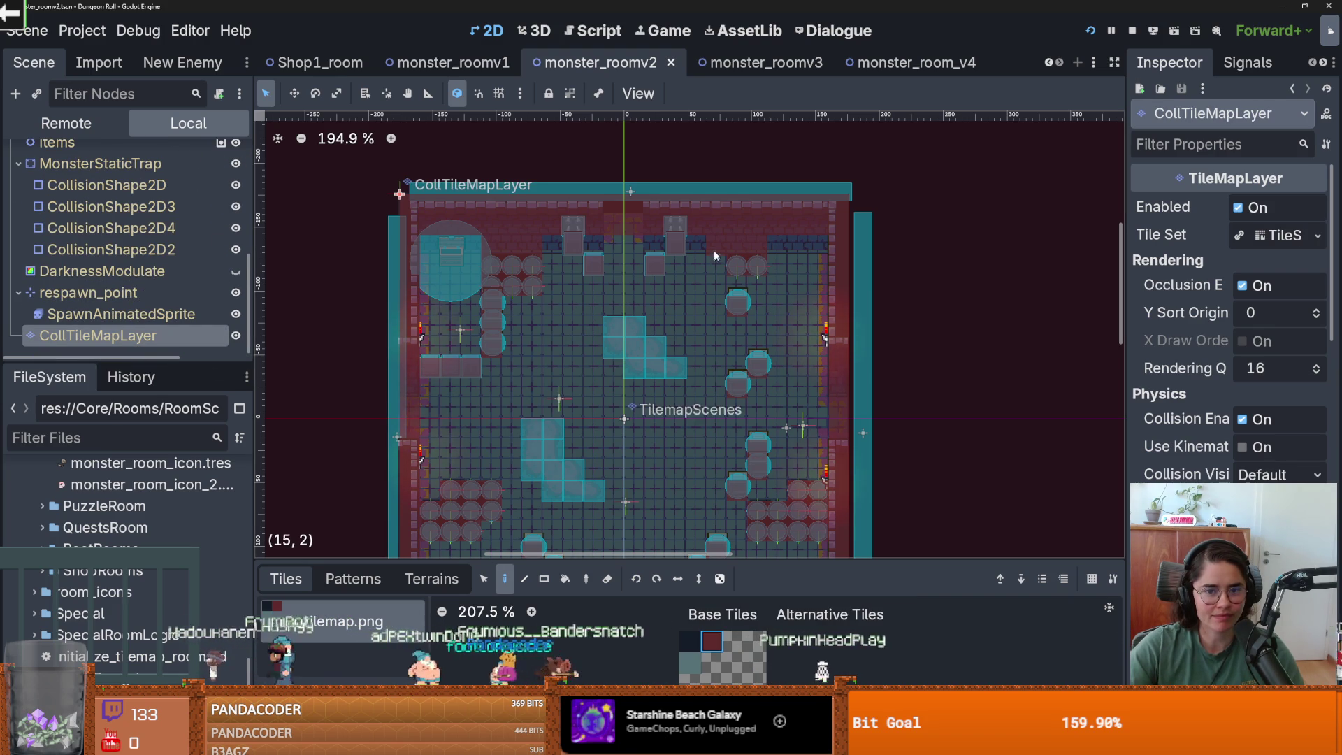
left_click(756, 262)
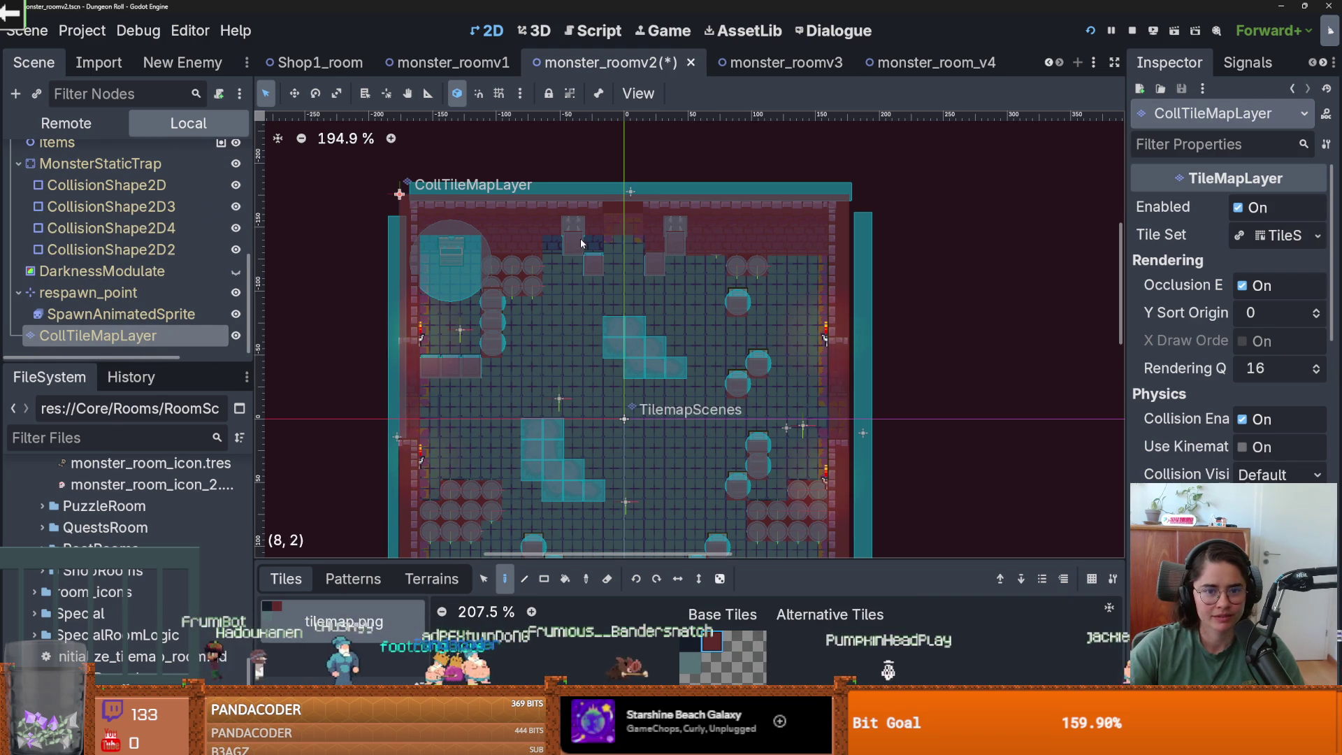
scroll(650, 266, "down", 1)
key("ctrl+s")
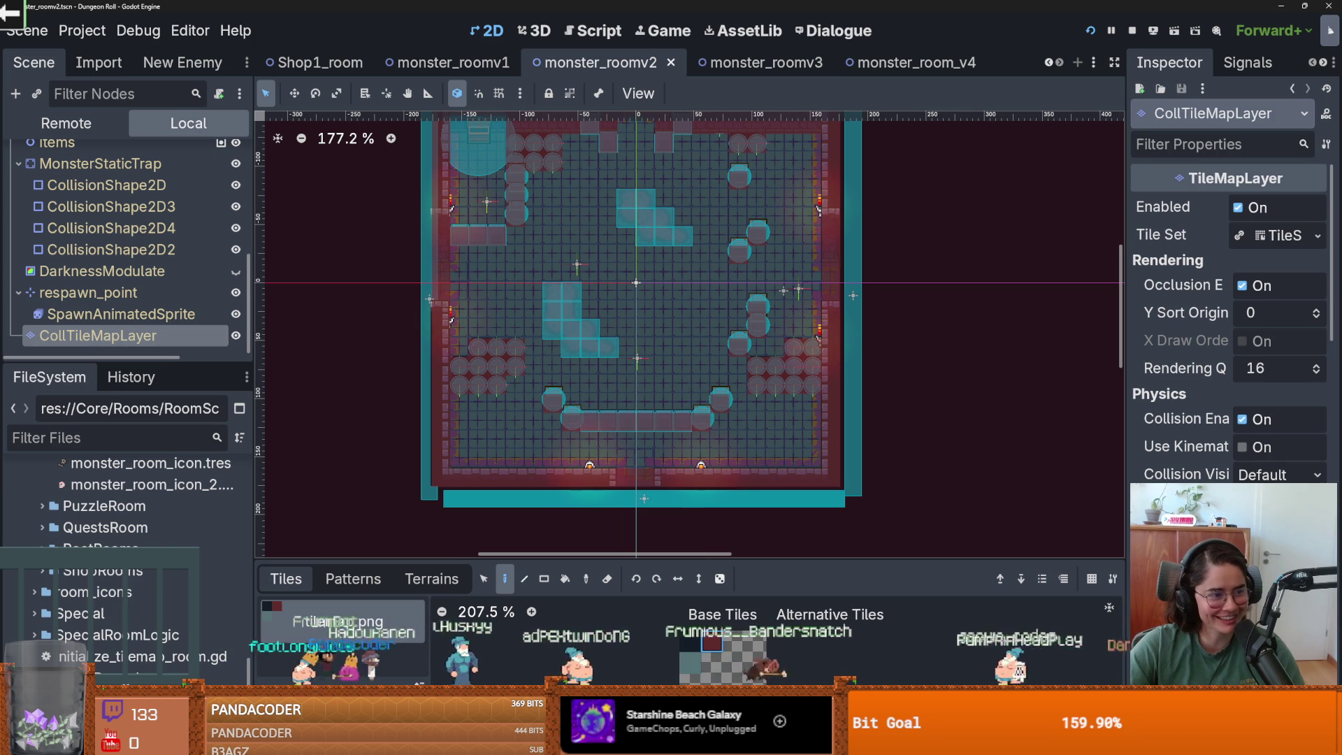
key("ctrl+s")
scroll(491, 320, "up", 3)
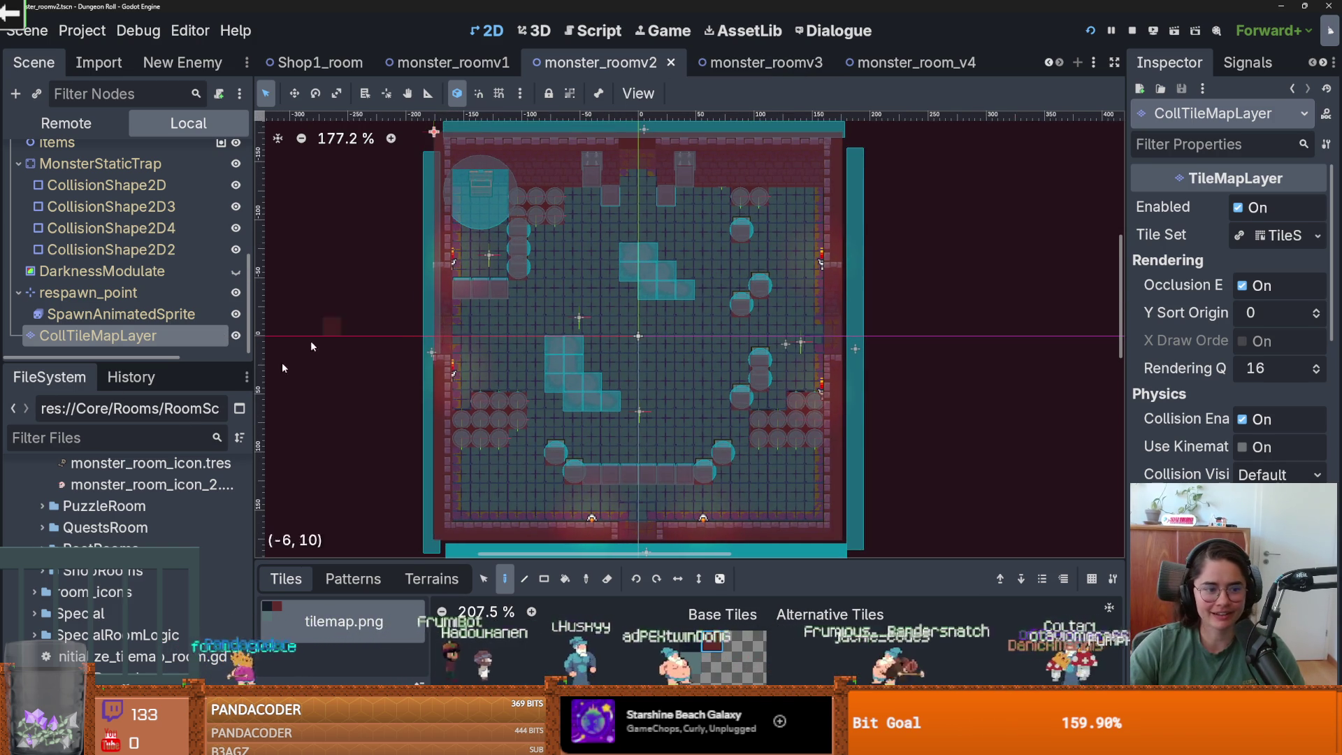
key("ctrl+Tab")
key("ctrl+Tab")
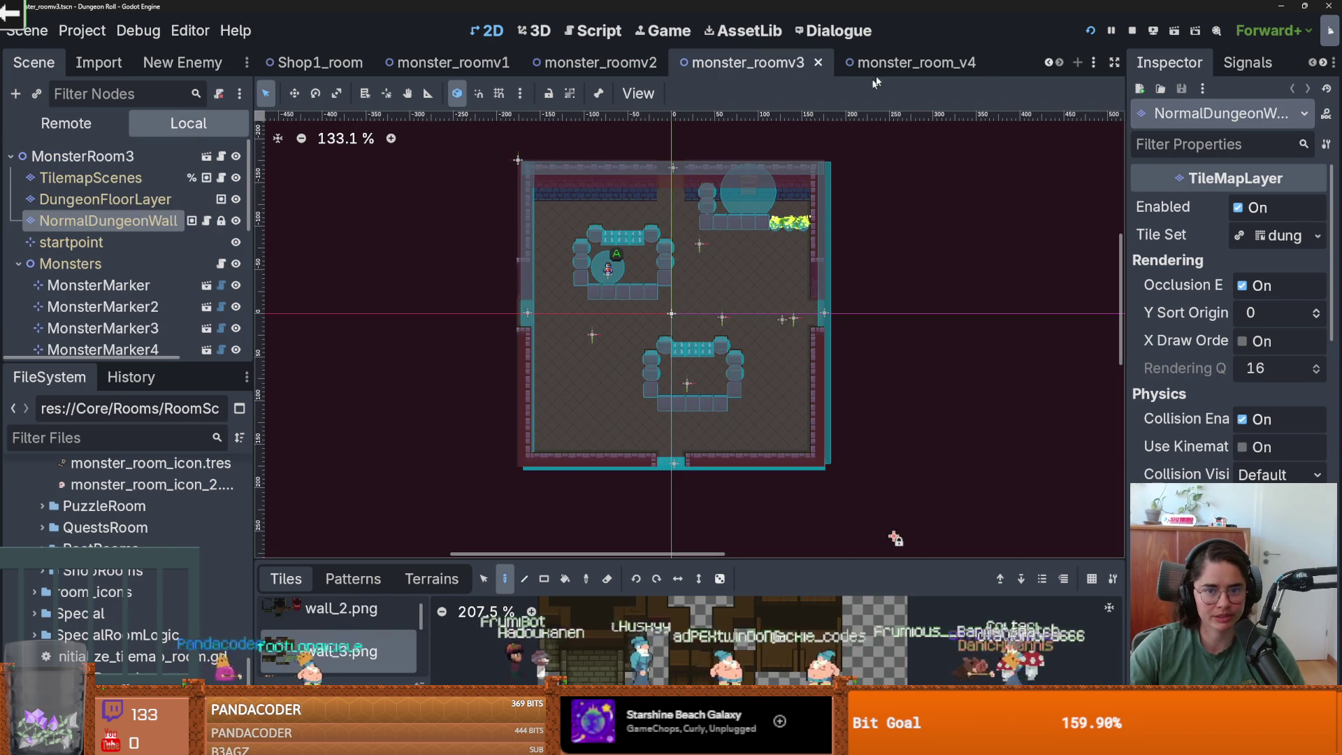
- Save the monster_room_v4 scene
scroll(811, 229, "up", 2)
key("ctrl+s")
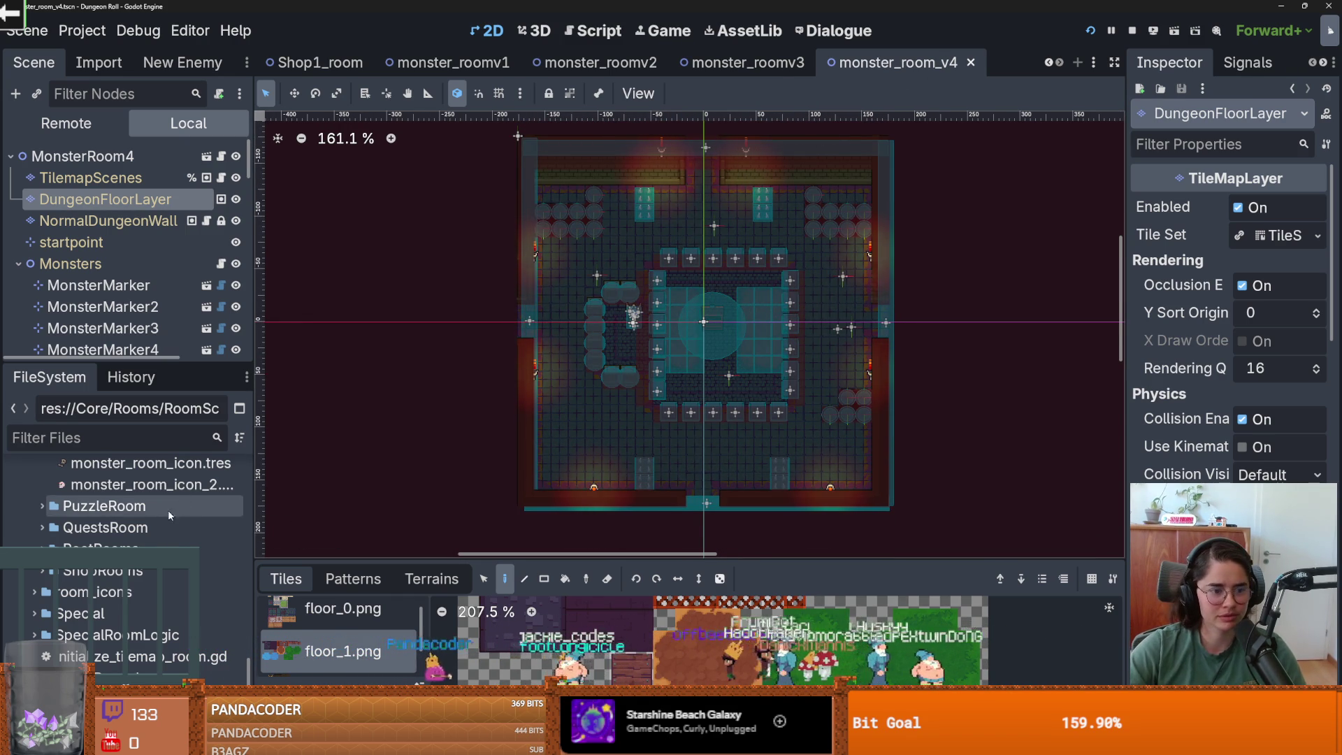
scroll(100, 576, "down", 8)
scroll(100, 576, "down", 2)
scroll(100, 576, "up", 10)
scroll(100, 581, "down", 1)
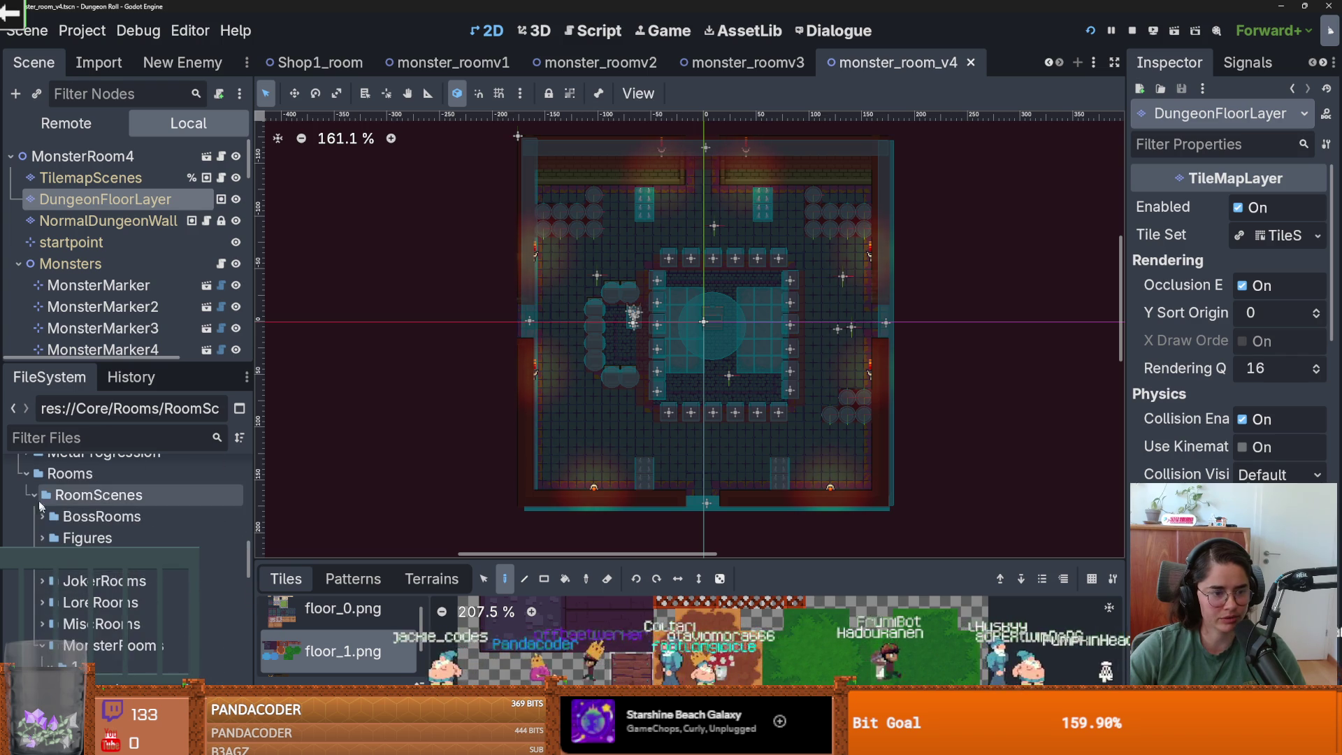
- In the FileSystem dock, expand RoomScenes and collapse the MonsterRooms folder
double_click(98, 494)
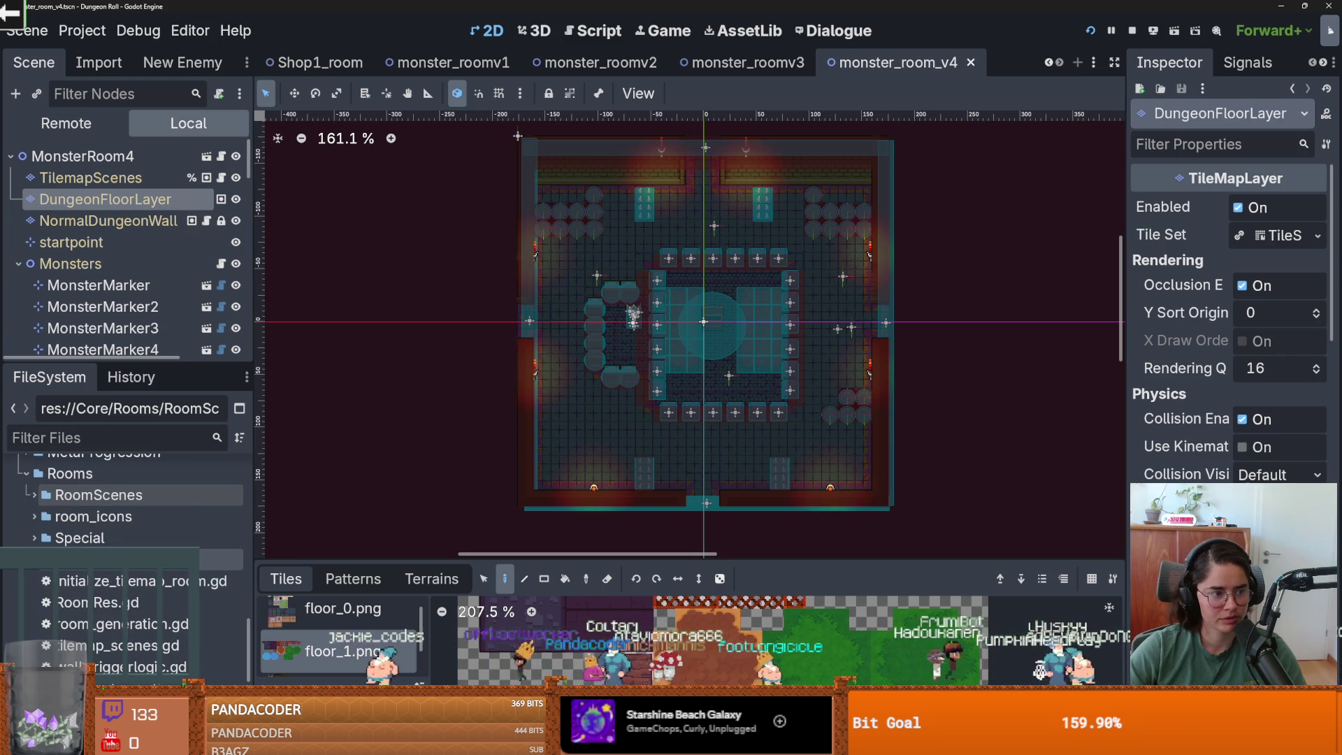
scroll(45, 601, "down", 3)
scroll(44, 595, "up", 5)
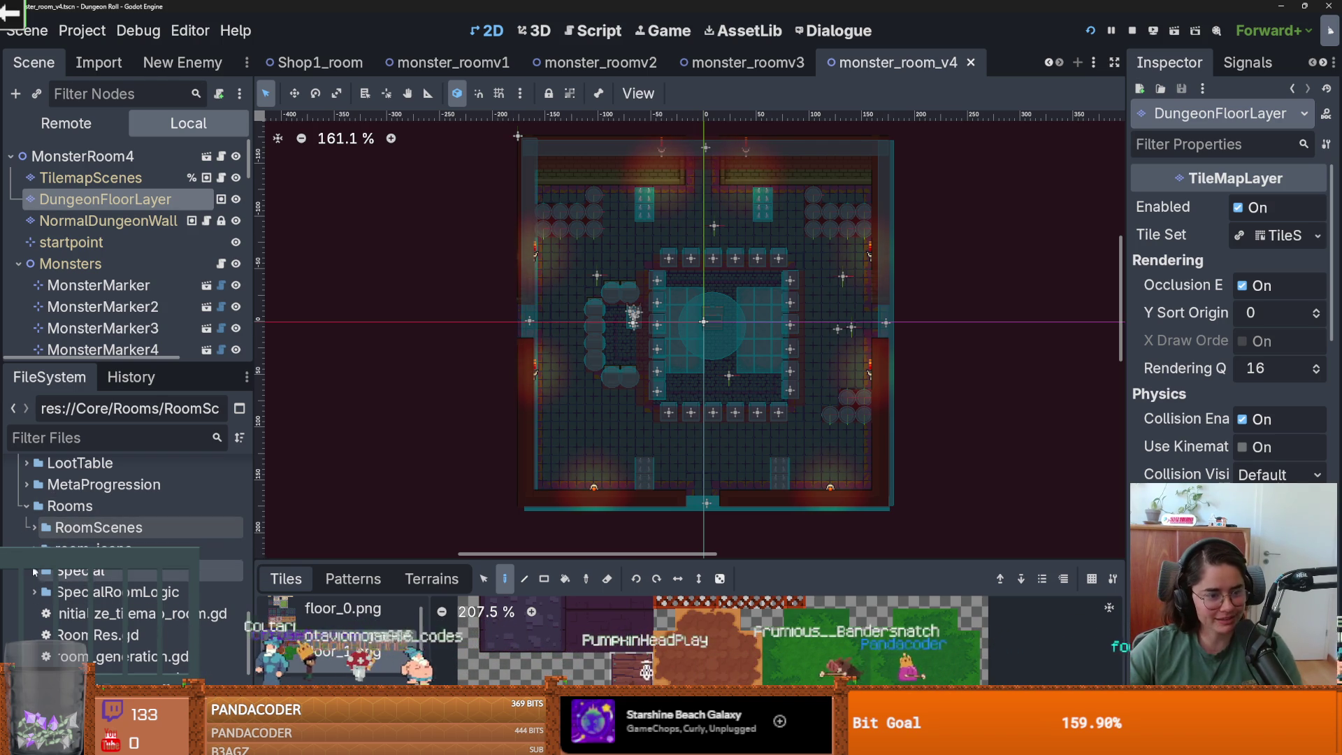
left_click(35, 527)
scroll(31, 607, "down", 1)
left_click(39, 613)
scroll(100, 594, "down", 2)
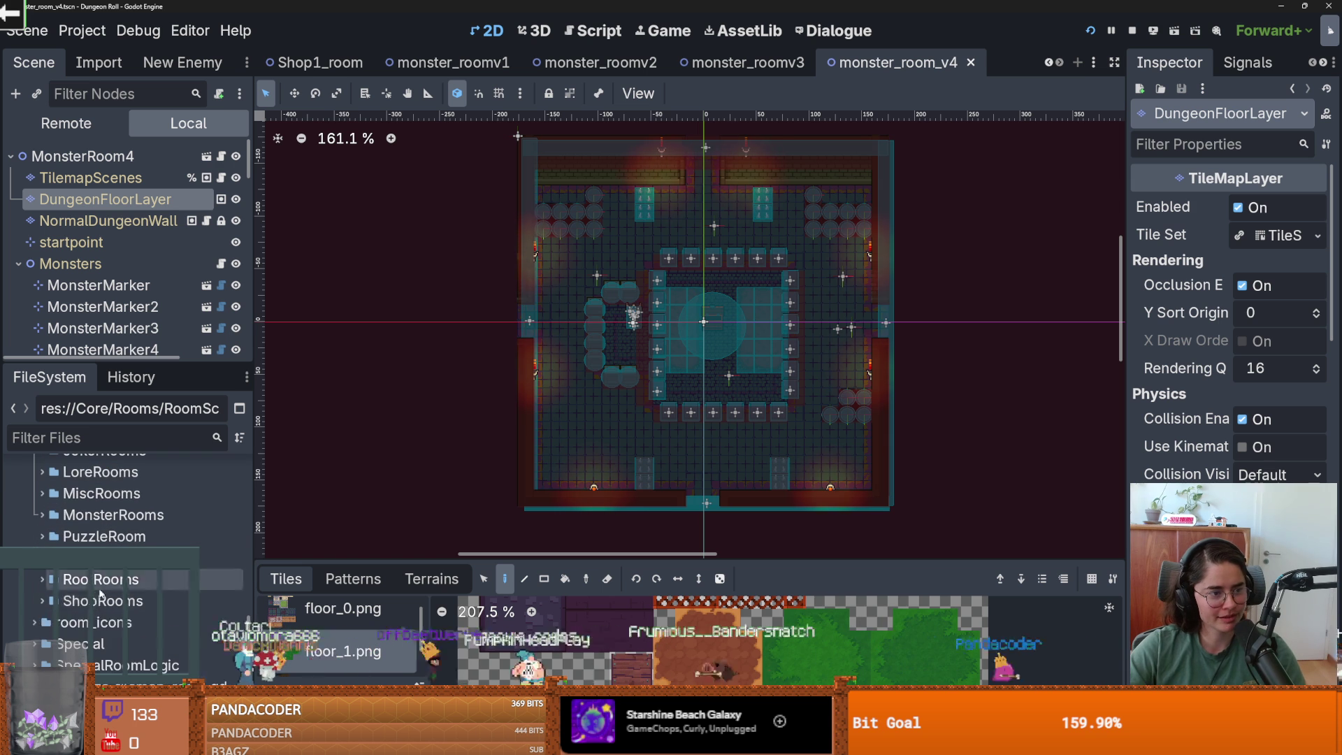
- Expand RootRooms and open root_room.tscn
left_click(39, 580)
scroll(154, 595, "down", 2)
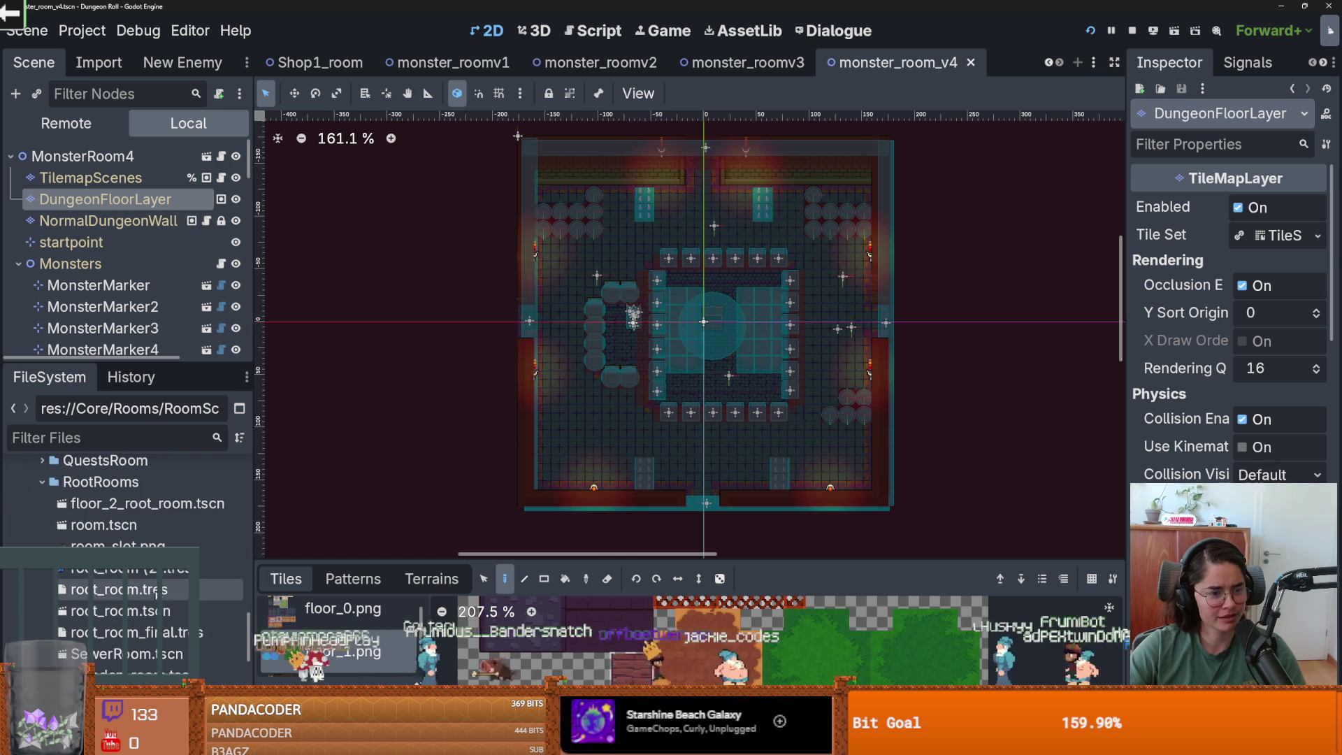
double_click(116, 611)
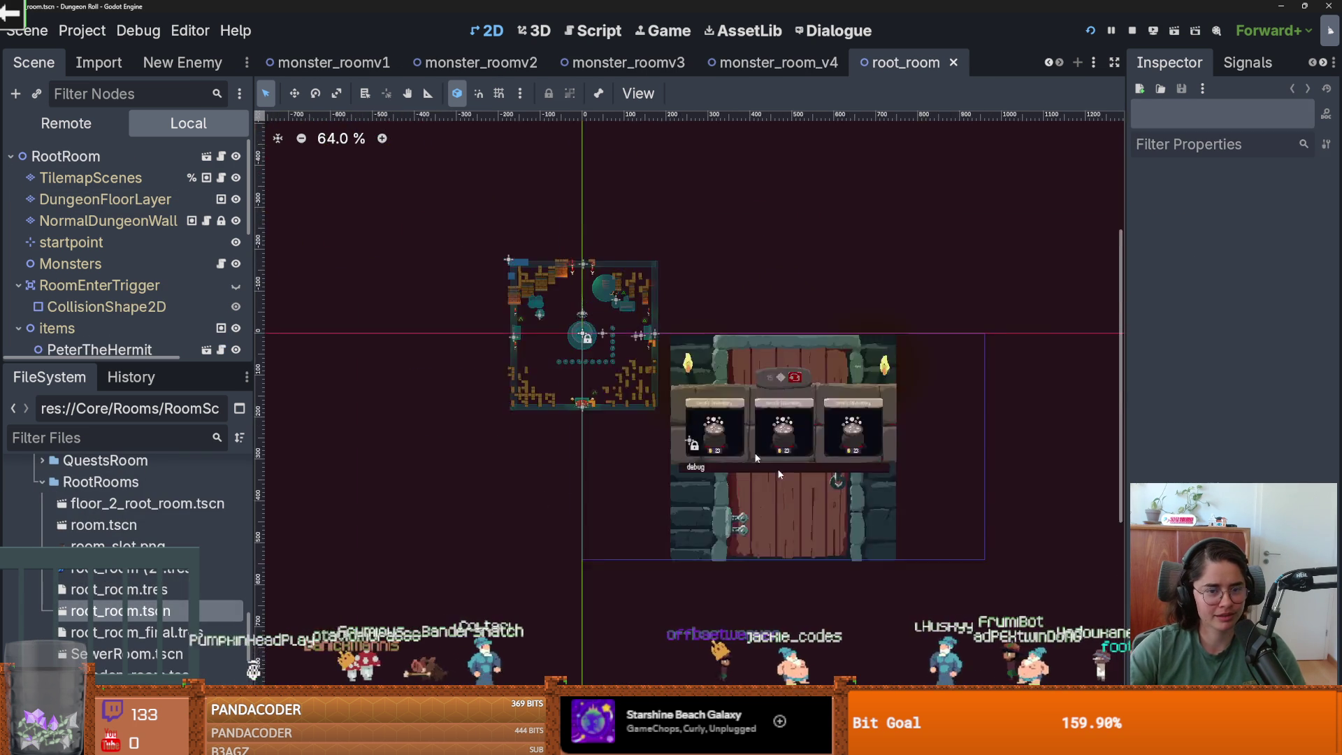
scroll(599, 340, "up", 3)
scroll(576, 344, "up", 3)
scroll(439, 357, "up", 3)
scroll(439, 356, "down", 1)
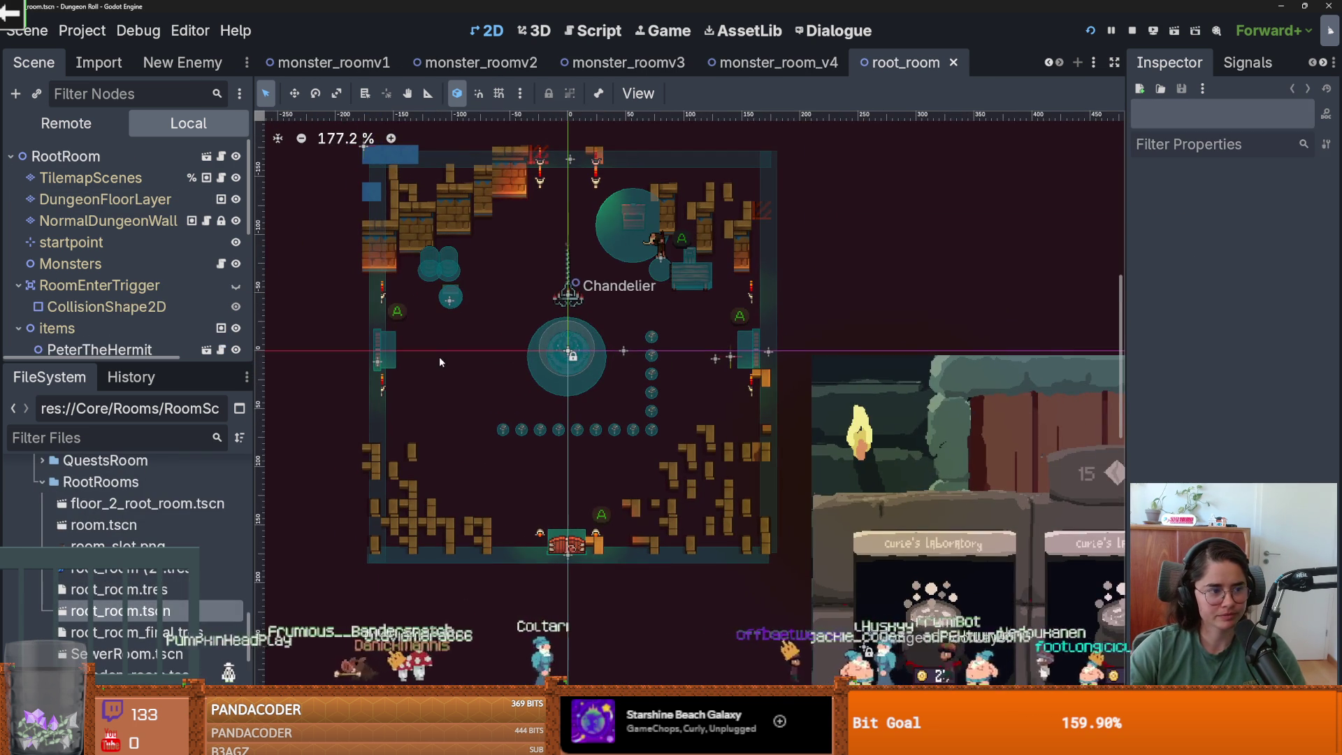
scroll(439, 357, "down", 1)
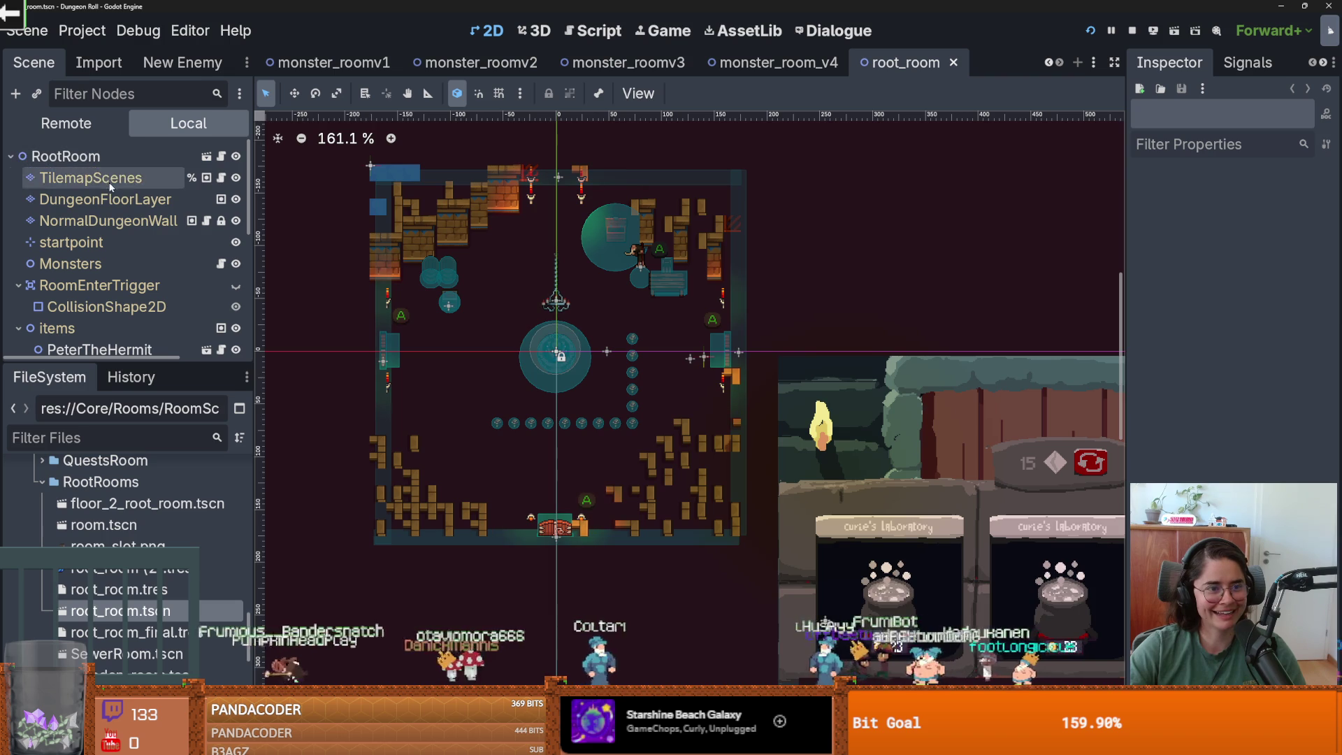
- Select DungeonFloorLayer in the Scene tree for painting
left_click(109, 181)
key("Down")
scroll(494, 329, "down", 1)
key("Up")
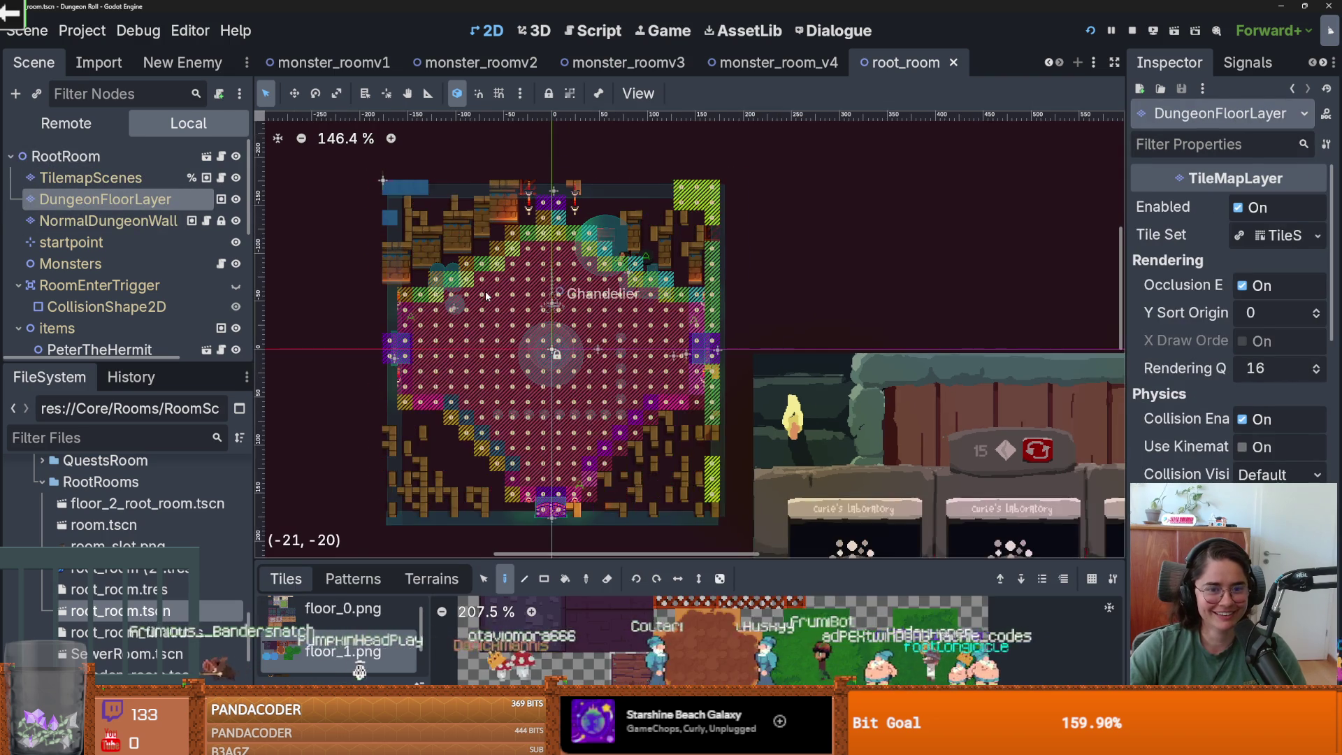
scroll(511, 356, "up", 2)
- Paint tiled_floor_1 rectangles down the central column, across the middle strip, and over nearby pink tiles
left_click(432, 579)
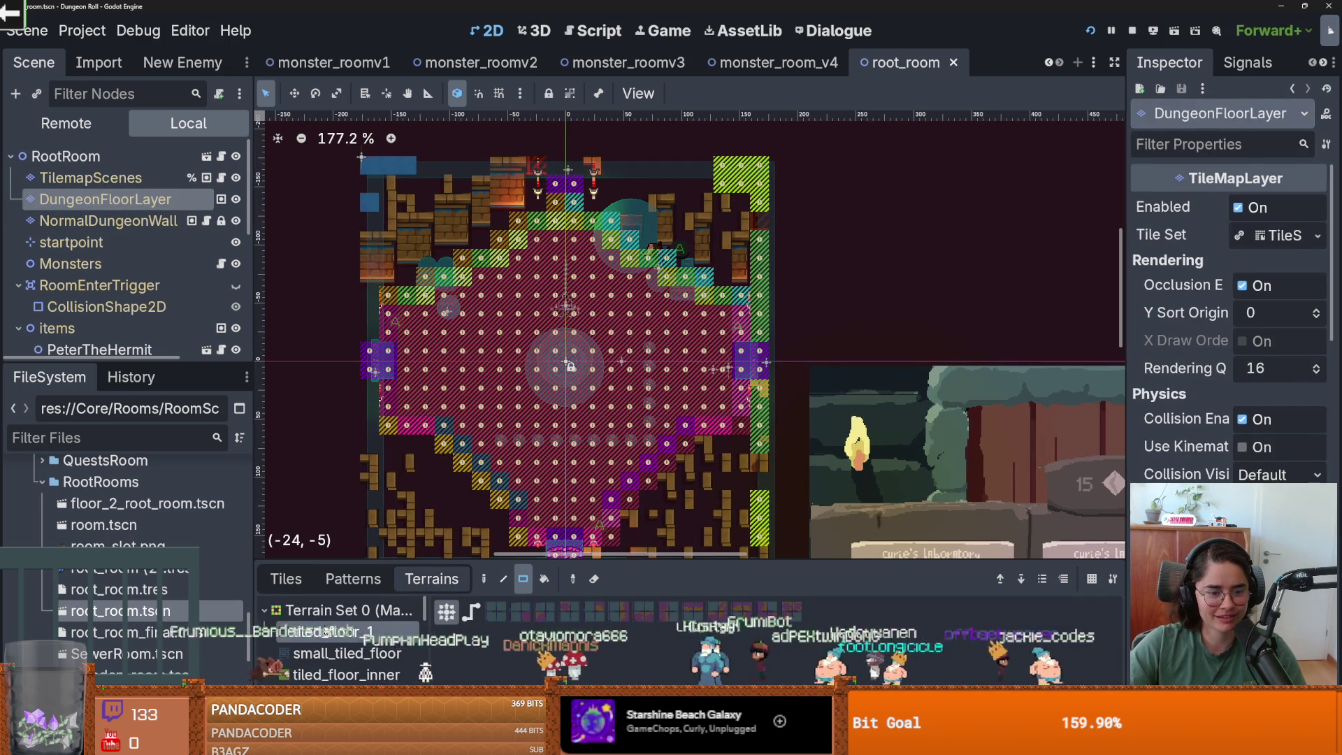
left_click_drag(566, 185, 554, 514)
left_click_drag(371, 355, 758, 370)
scroll(586, 343, "down", 3)
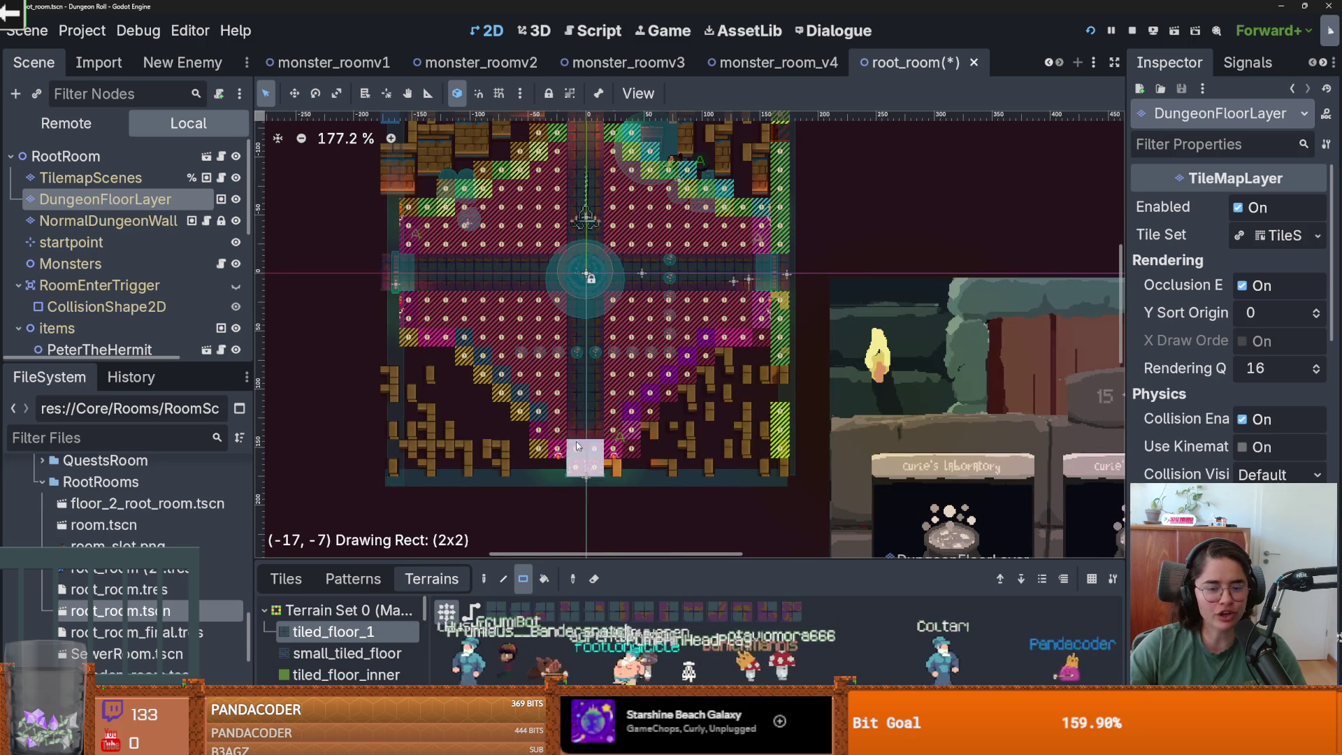
mouse_move(559, 453)
left_mouse_down()
mouse_move(544, 137)
mouse_move(519, 175)
mouse_move(512, 409)
mouse_move(528, 386)
mouse_move(529, 448)
left_mouse_up()
scroll(520, 398, "up", 1)
mouse_move(655, 162)
left_mouse_down()
mouse_move(730, 194)
mouse_move(734, 210)
mouse_move(776, 214)
mouse_move(790, 307)
mouse_move(762, 371)
mouse_move(576, 287)
left_mouse_up()
scroll(761, 246, "up", 3)
scroll(762, 246, "right", 2)
- Cover the remaining pink floor blocks with tiled_floor_1 and save root_room
left_click_drag(623, 266, 596, 267)
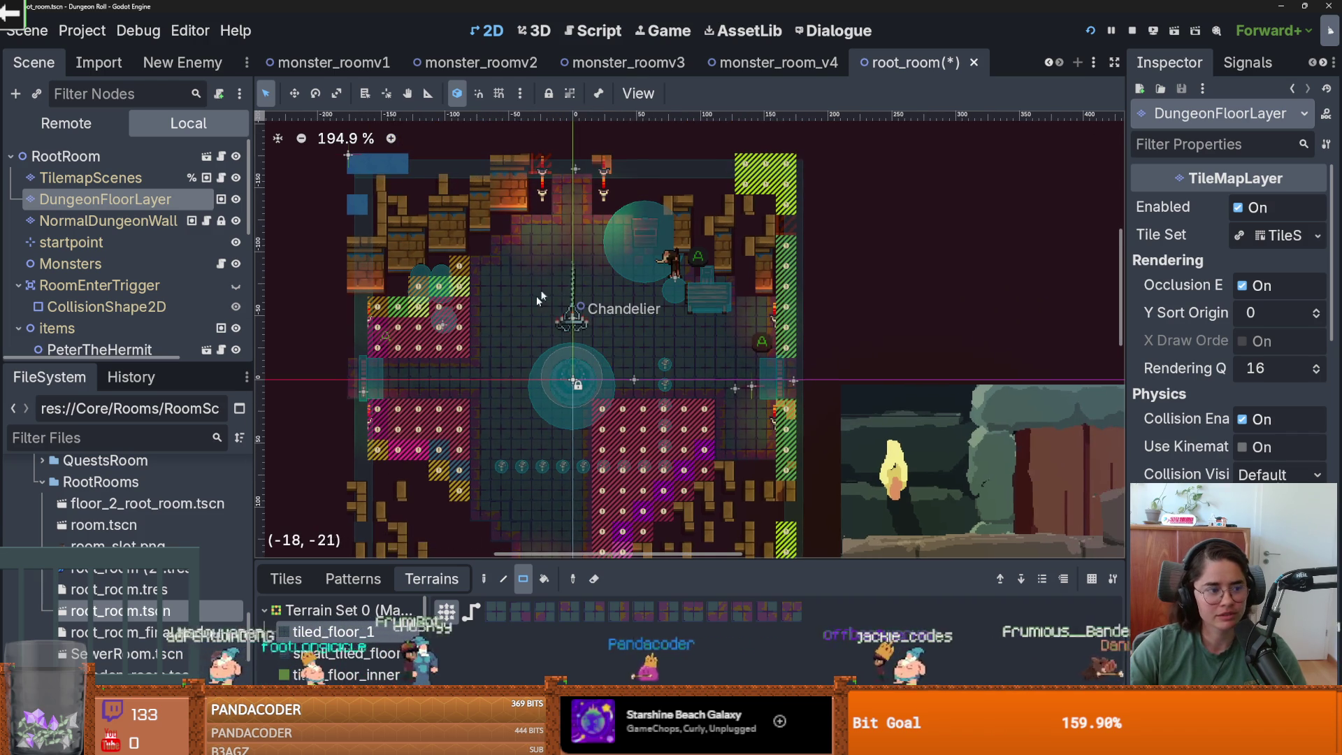
scroll(531, 312, "down", 2)
scroll(571, 265, "left", 2)
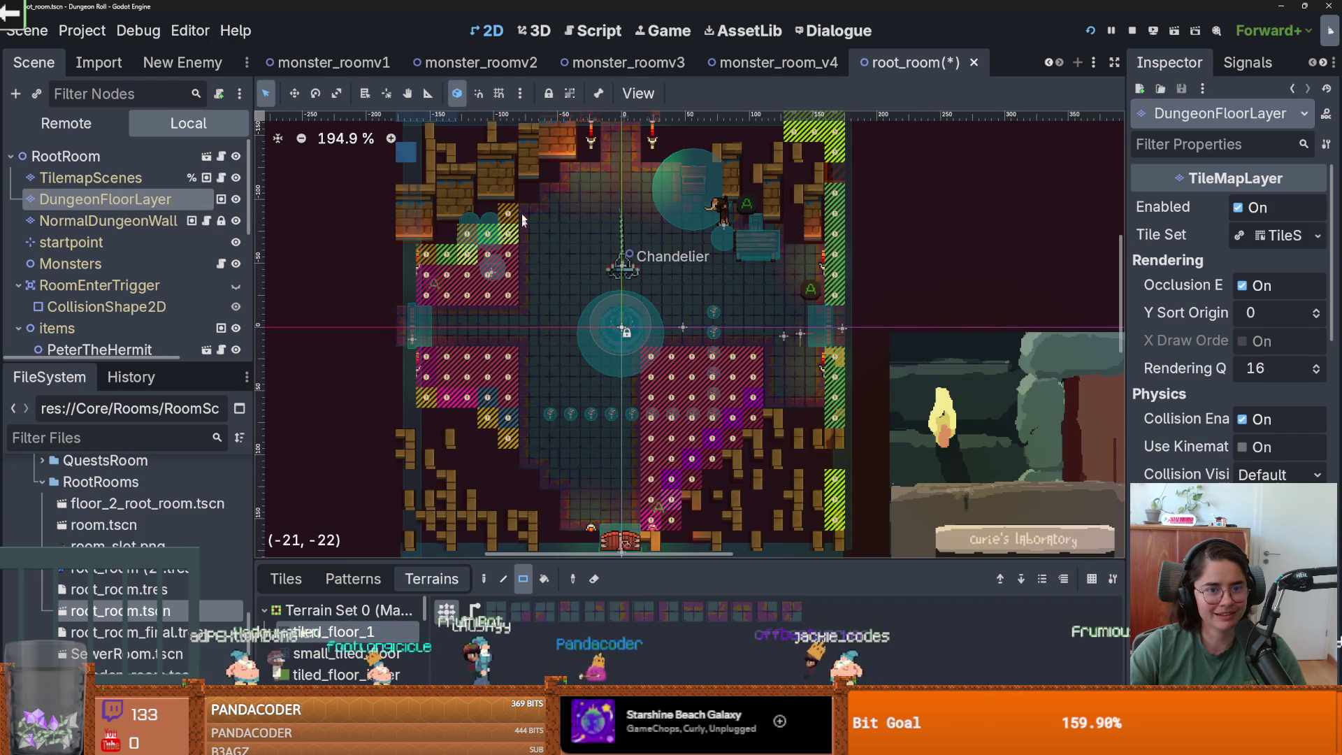
mouse_move(511, 233)
left_mouse_down()
mouse_move(511, 441)
mouse_move(481, 241)
mouse_move(473, 404)
mouse_move(438, 252)
mouse_move(424, 264)
left_mouse_up()
scroll(424, 264, "down", 3)
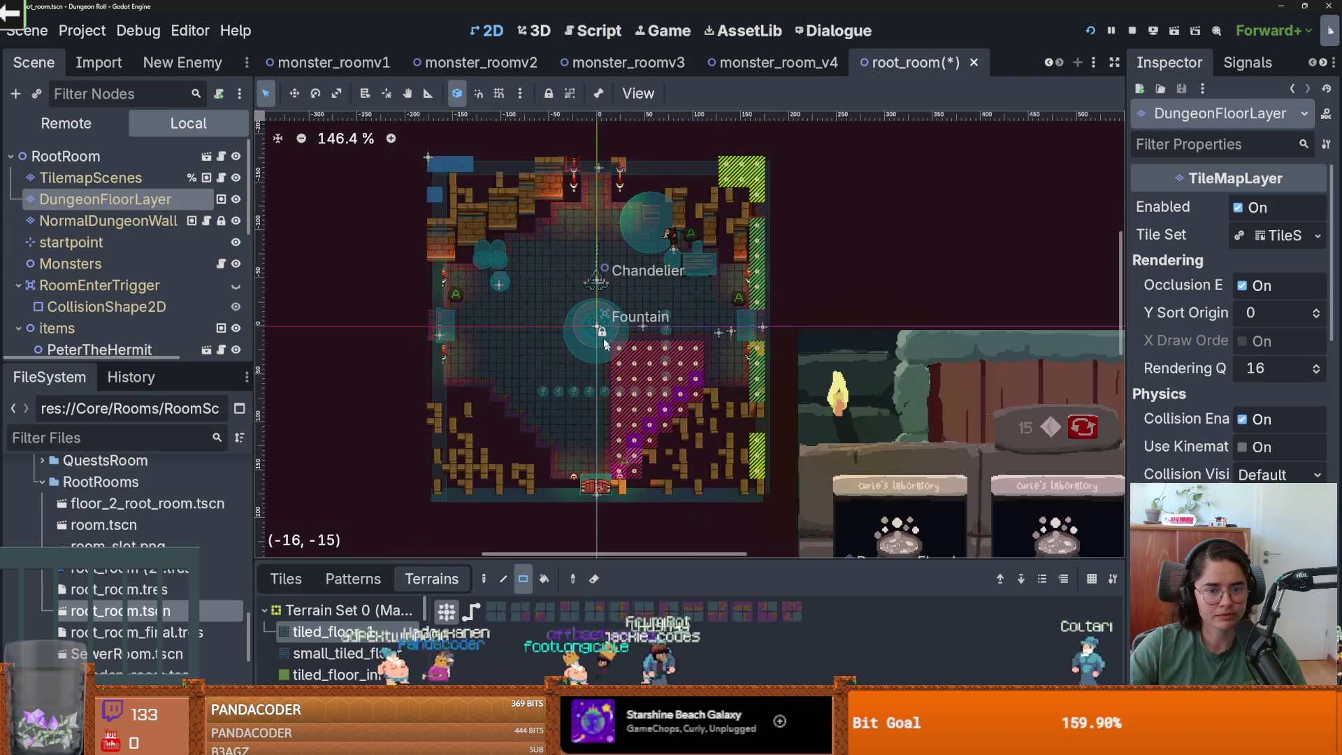
scroll(601, 341, "up", 2)
mouse_move(601, 340)
left_mouse_down()
mouse_move(668, 373)
mouse_move(604, 397)
left_mouse_up()
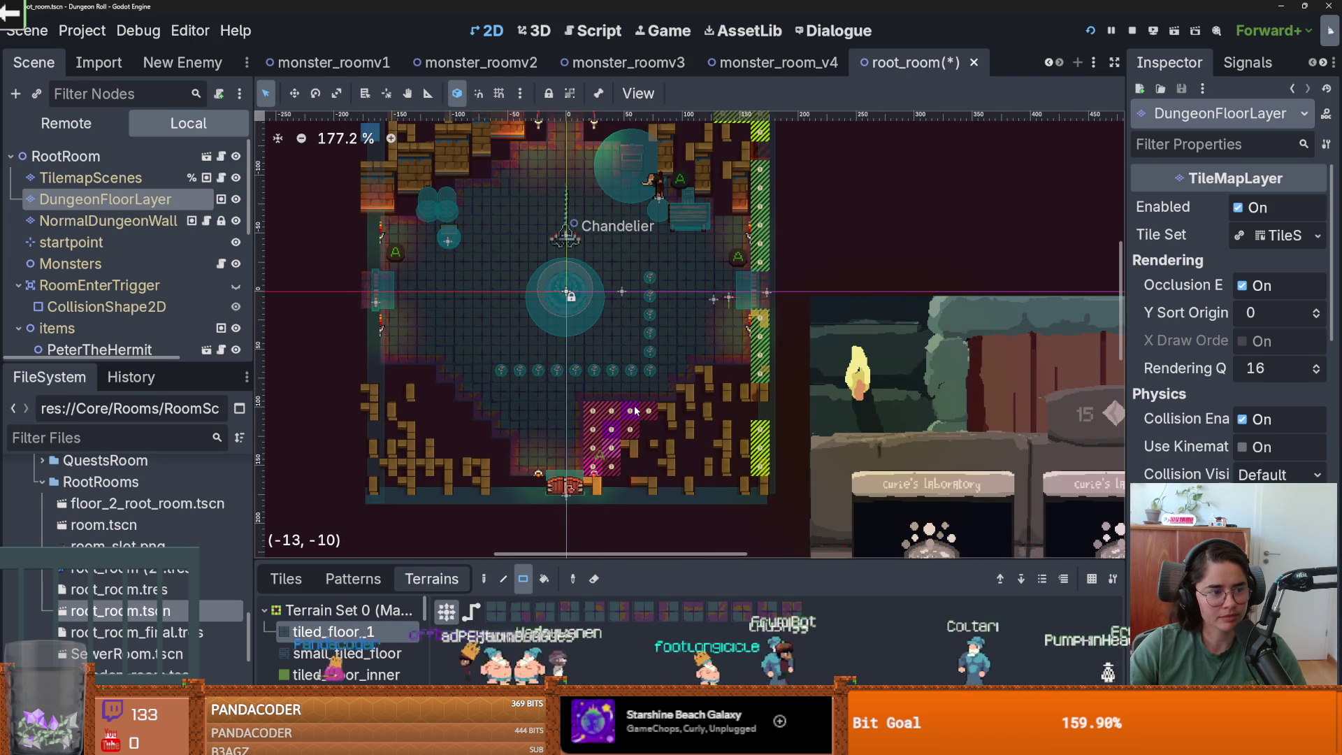
mouse_move(649, 410)
left_mouse_down()
mouse_move(588, 411)
mouse_move(606, 431)
left_mouse_up()
left_click_drag(605, 488, 588, 443)
scroll(587, 444, "up", 2)
scroll(533, 266, "up", 3)
key("ctrl+s")
scroll(533, 266, "down", 1)
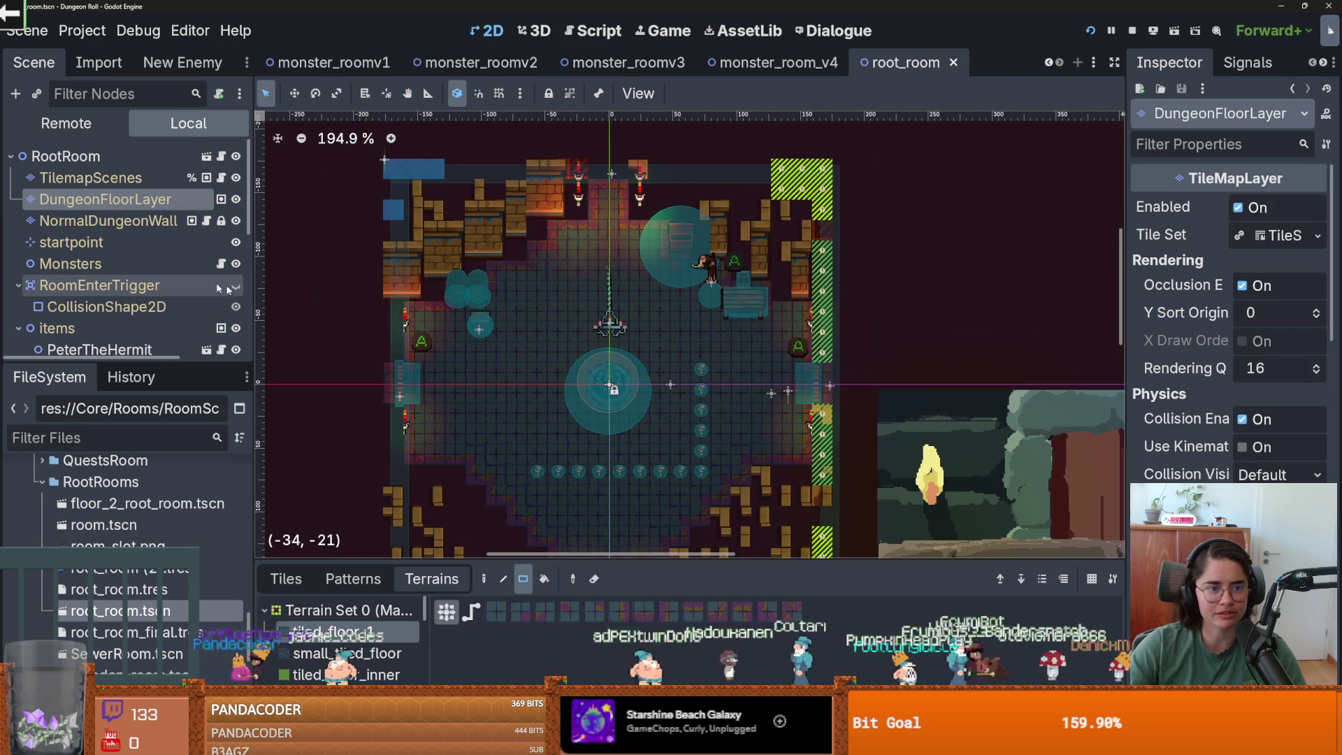
left_click(91, 178)
scroll(515, 474, "down", 2)
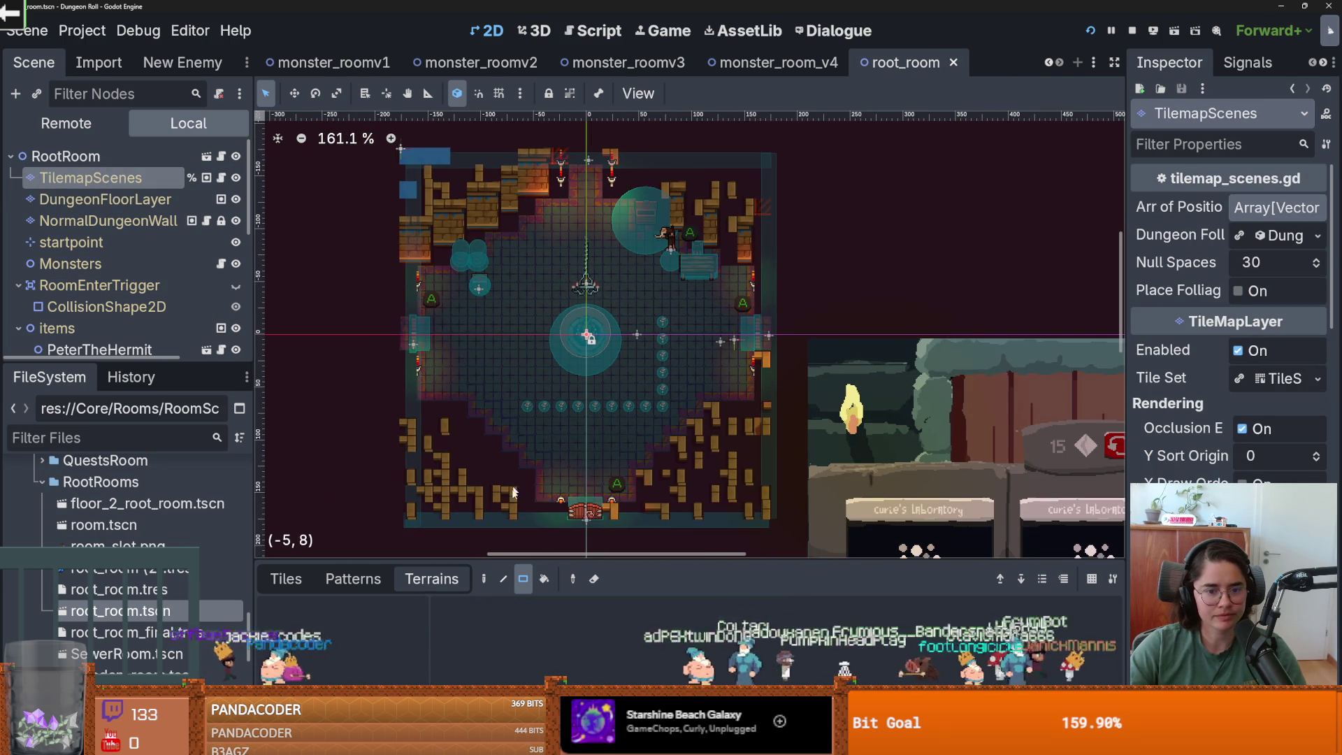
- Select NormalDungeonWall, glance at the stored patterns, and bring up the wall terrains list
left_click(105, 221)
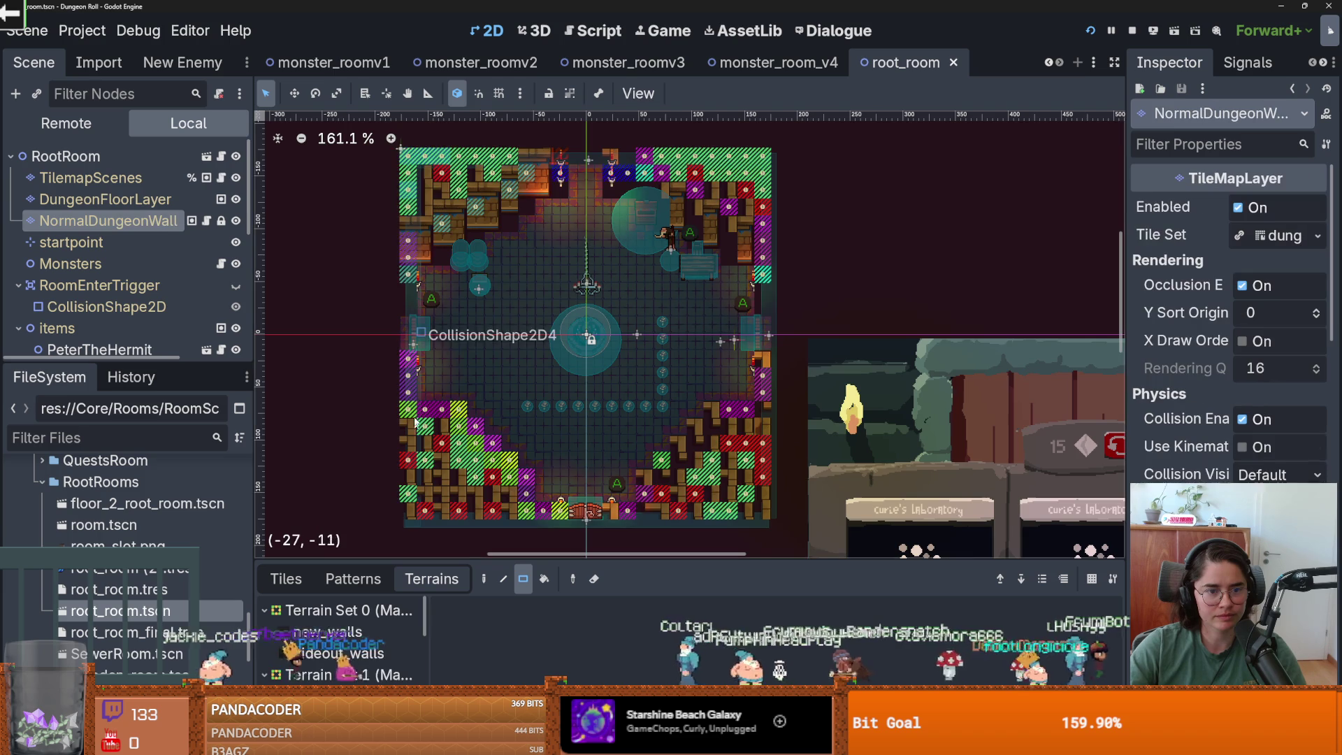
scroll(438, 346, "down", 2)
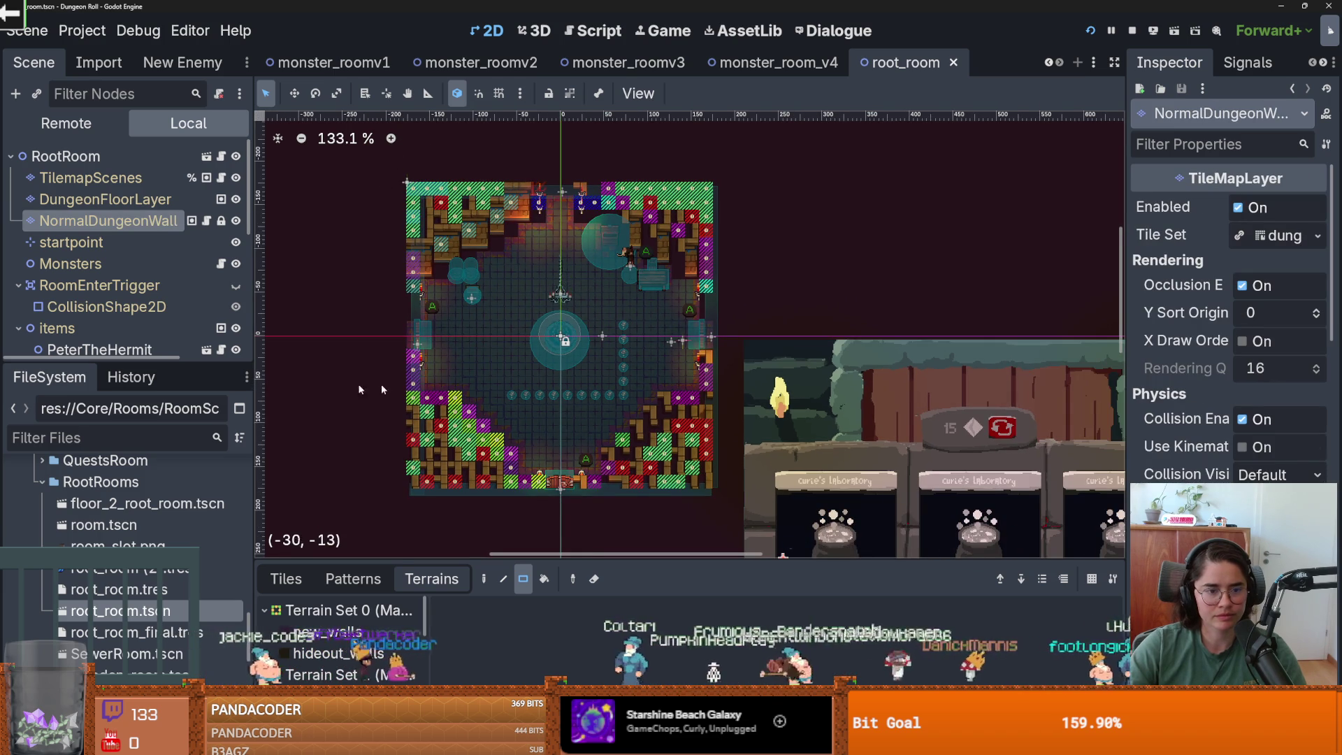
left_click(365, 589)
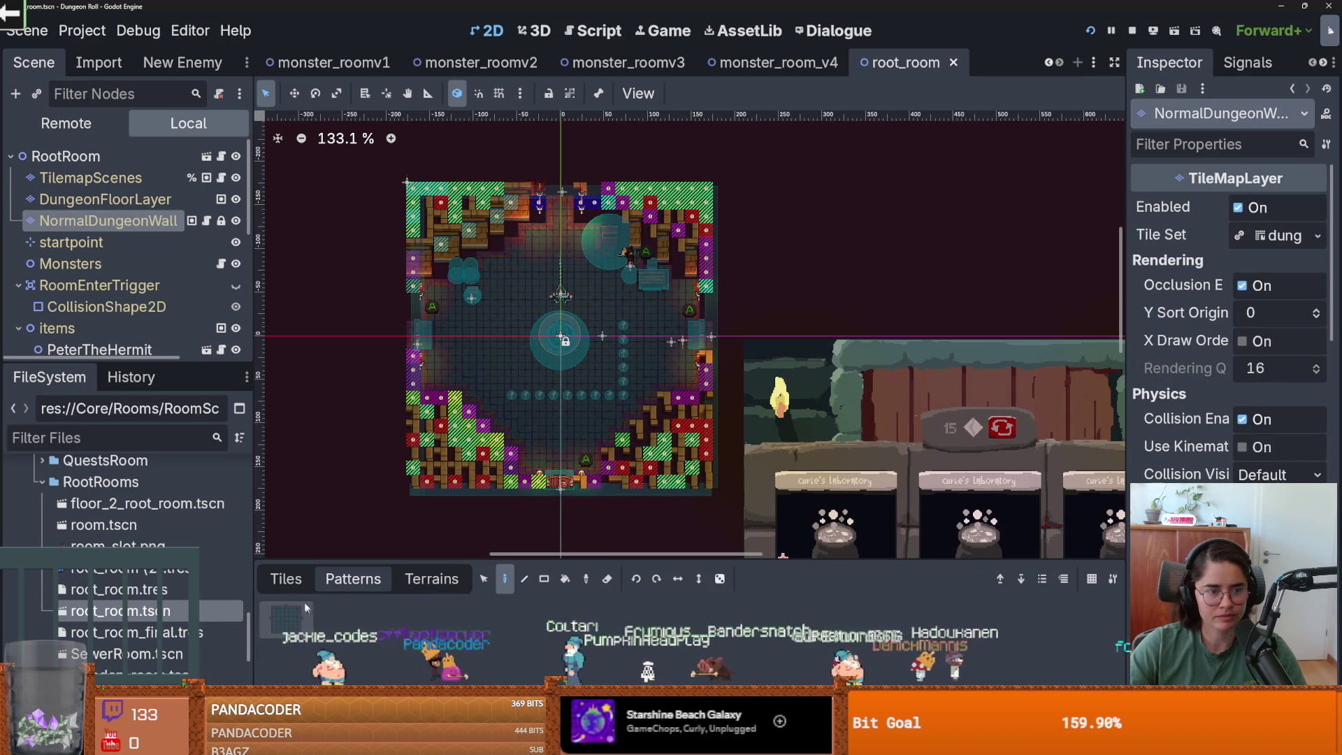
left_click(164, 199)
left_click(164, 221)
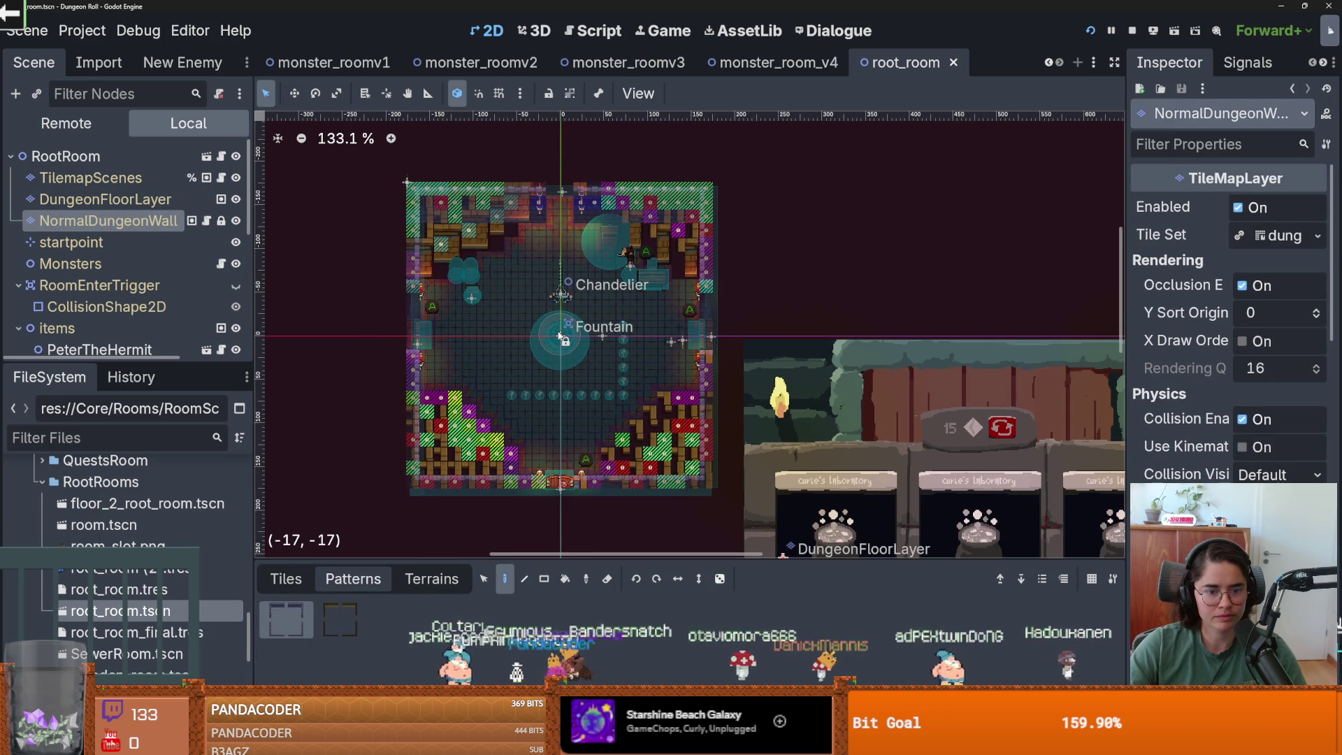
scroll(531, 317, "up", 3)
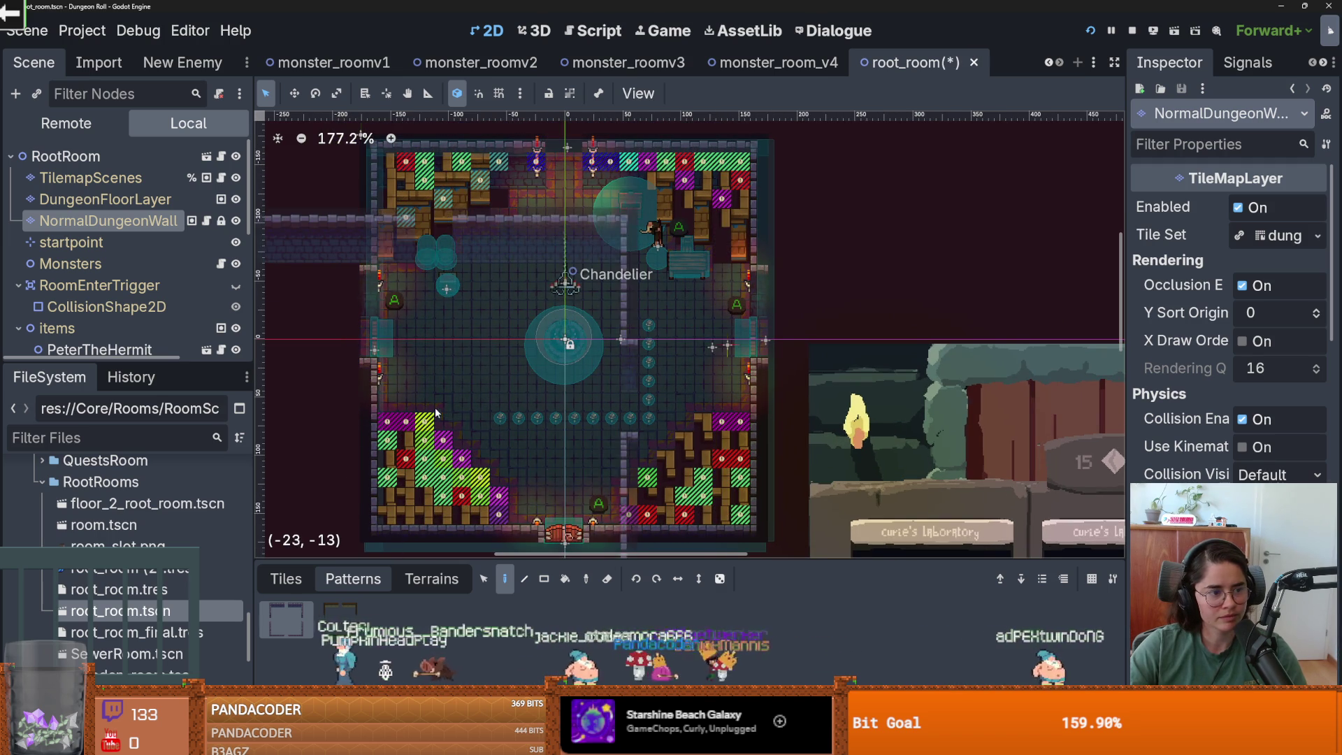
left_click(428, 579)
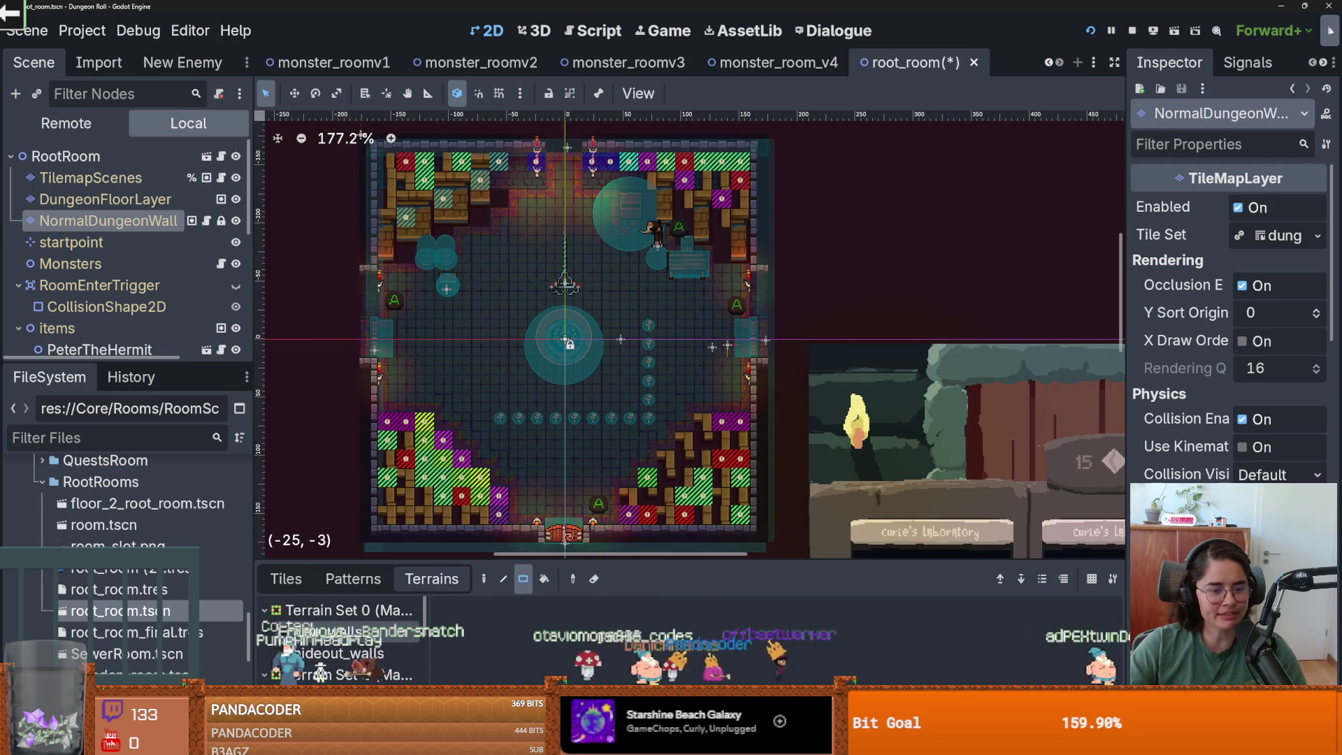
scroll(392, 260, "up", 2)
scroll(392, 260, "up", 2)
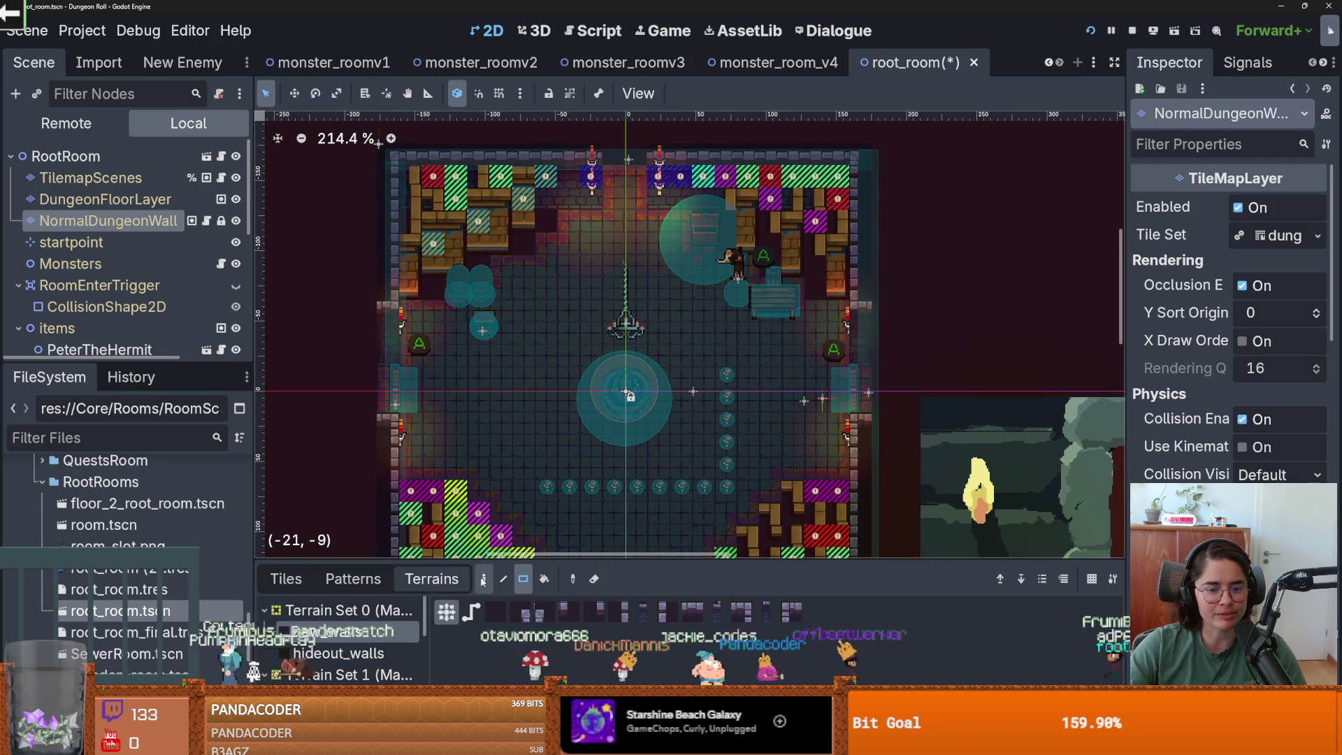
- Paint new_walls terrain over the top-left room corner and save root_room
scroll(451, 182, "up", 1)
mouse_move(409, 172)
left_mouse_down()
mouse_move(485, 234)
mouse_move(488, 221)
mouse_move(475, 245)
mouse_move(507, 220)
mouse_move(524, 222)
mouse_move(523, 248)
left_mouse_up()
scroll(476, 244, "up", 2)
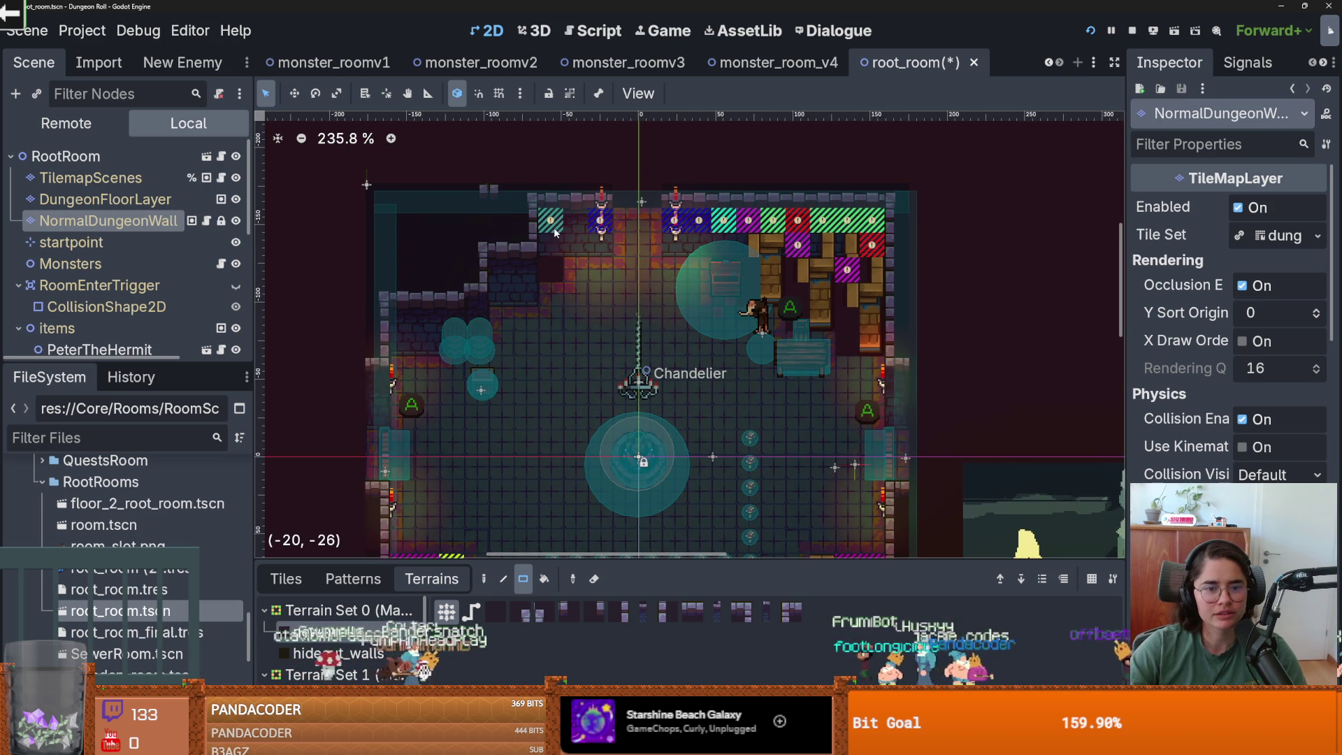
scroll(552, 217, "up", 1)
scroll(550, 222, "down", 1)
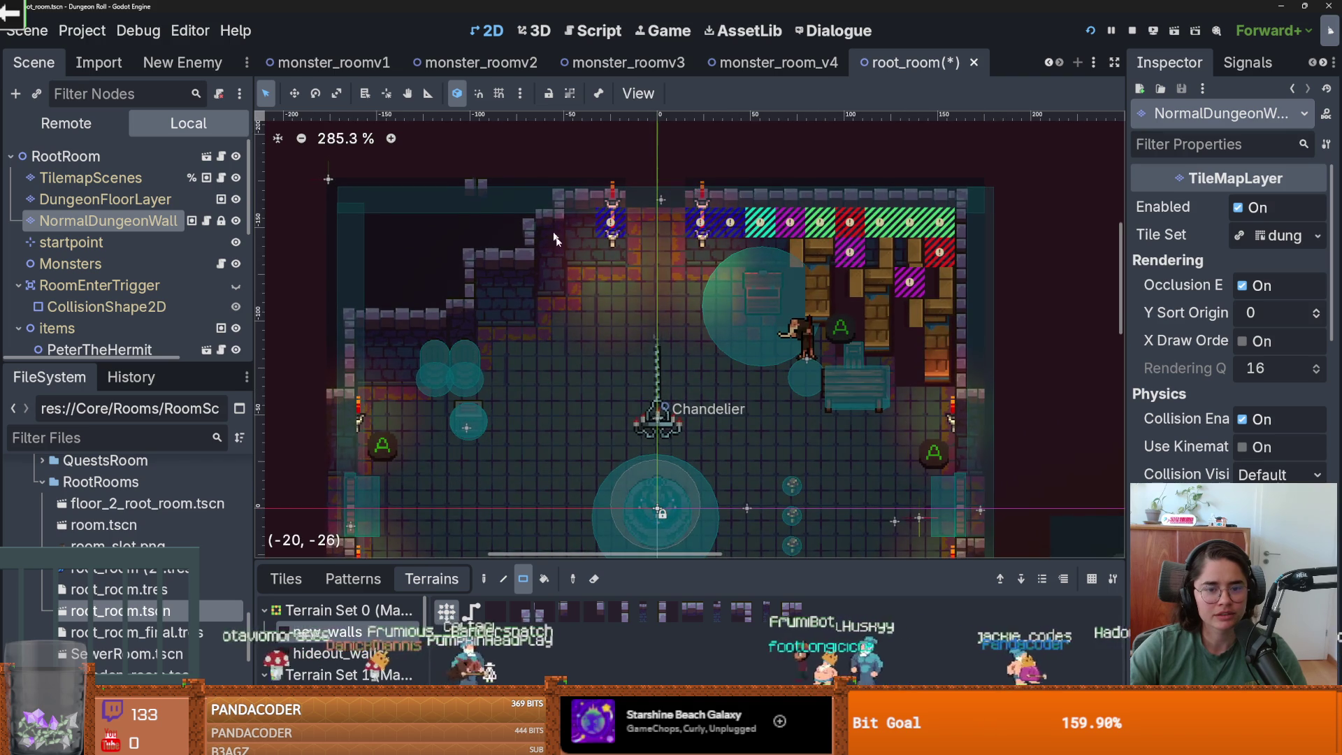
key("ctrl+s")
- Paint a one-tile column of wall terrain on the upper-left wall and save the scene
scroll(676, 296, "right", 3)
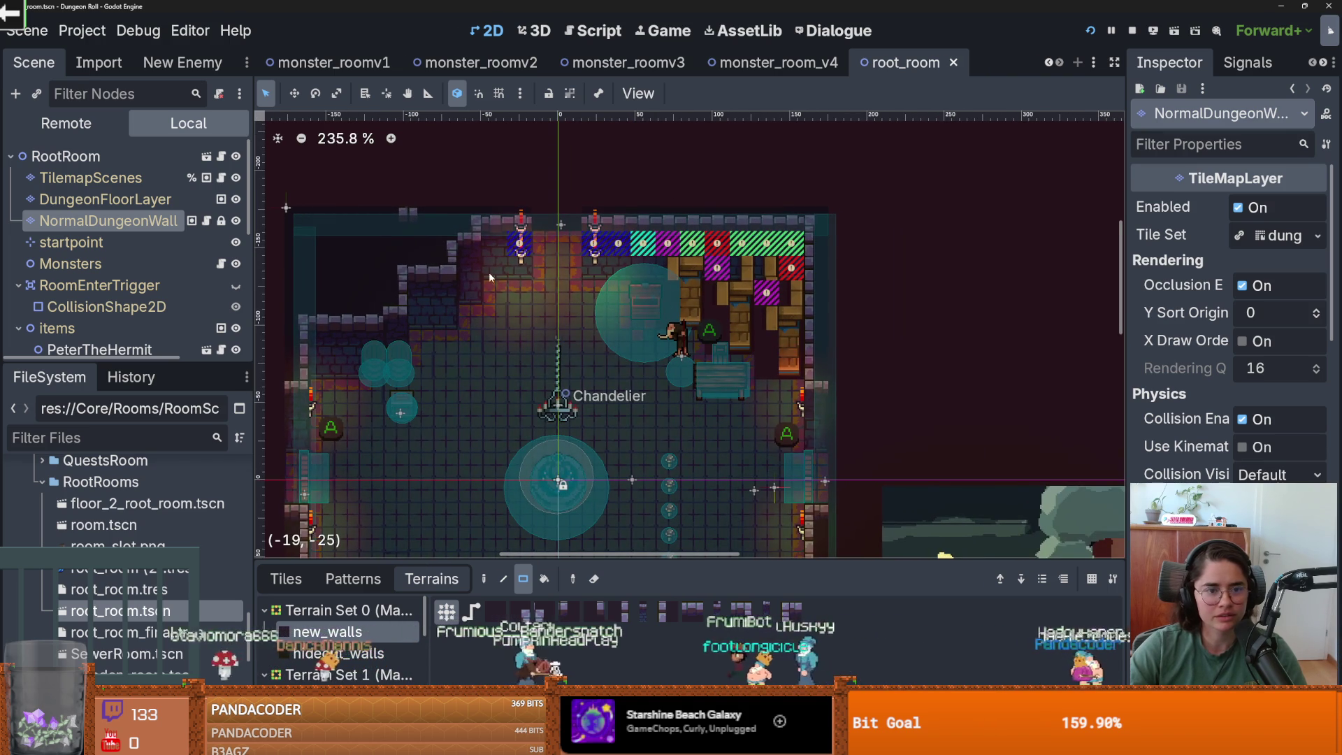
scroll(391, 293, "up", 1)
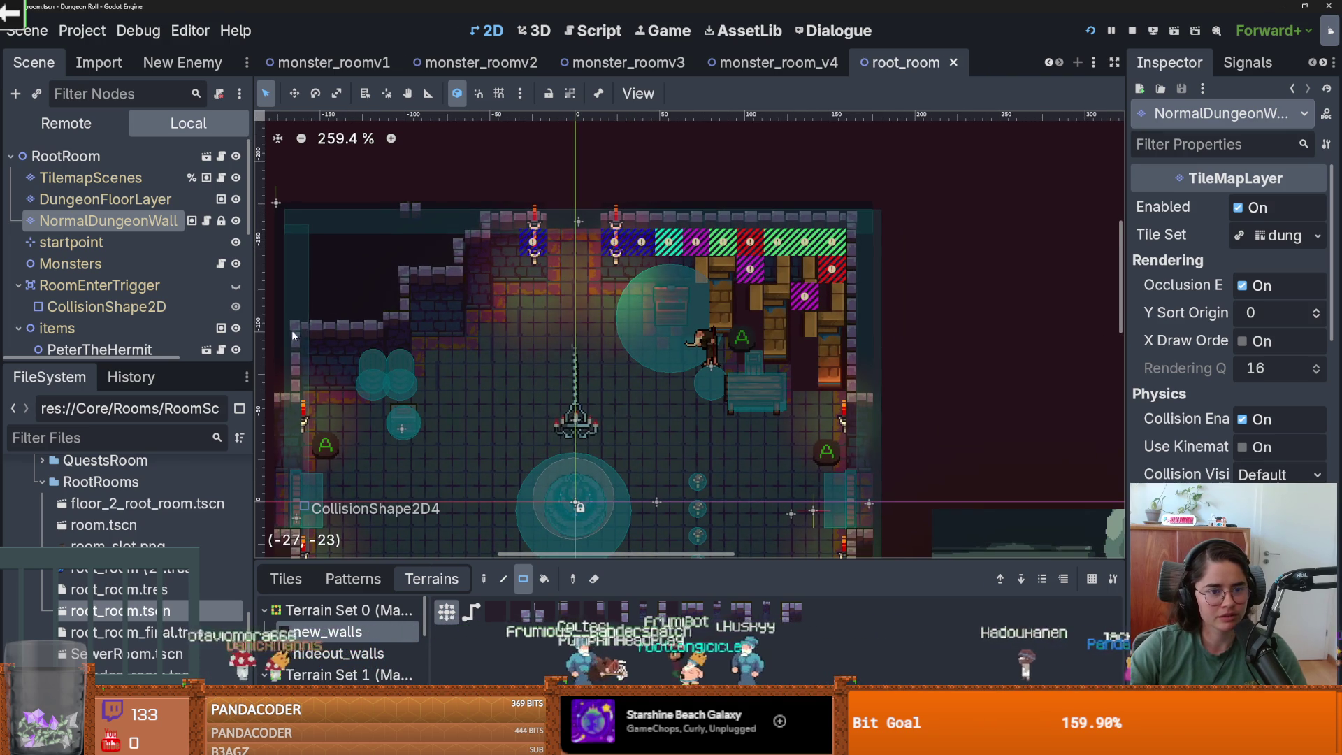
scroll(300, 293, "up", 1)
scroll(300, 293, "left", 1)
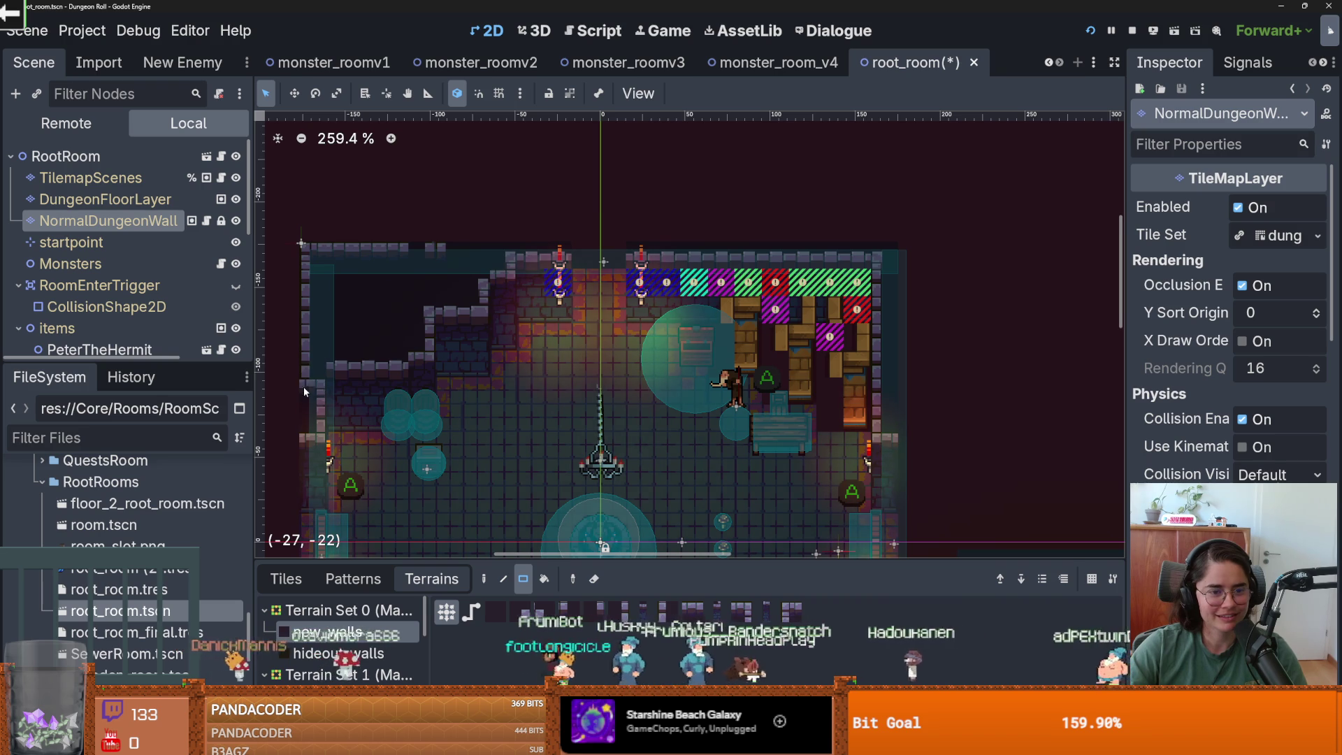
scroll(343, 350, "down", 2)
scroll(356, 321, "left", 1)
scroll(373, 299, "down", 1)
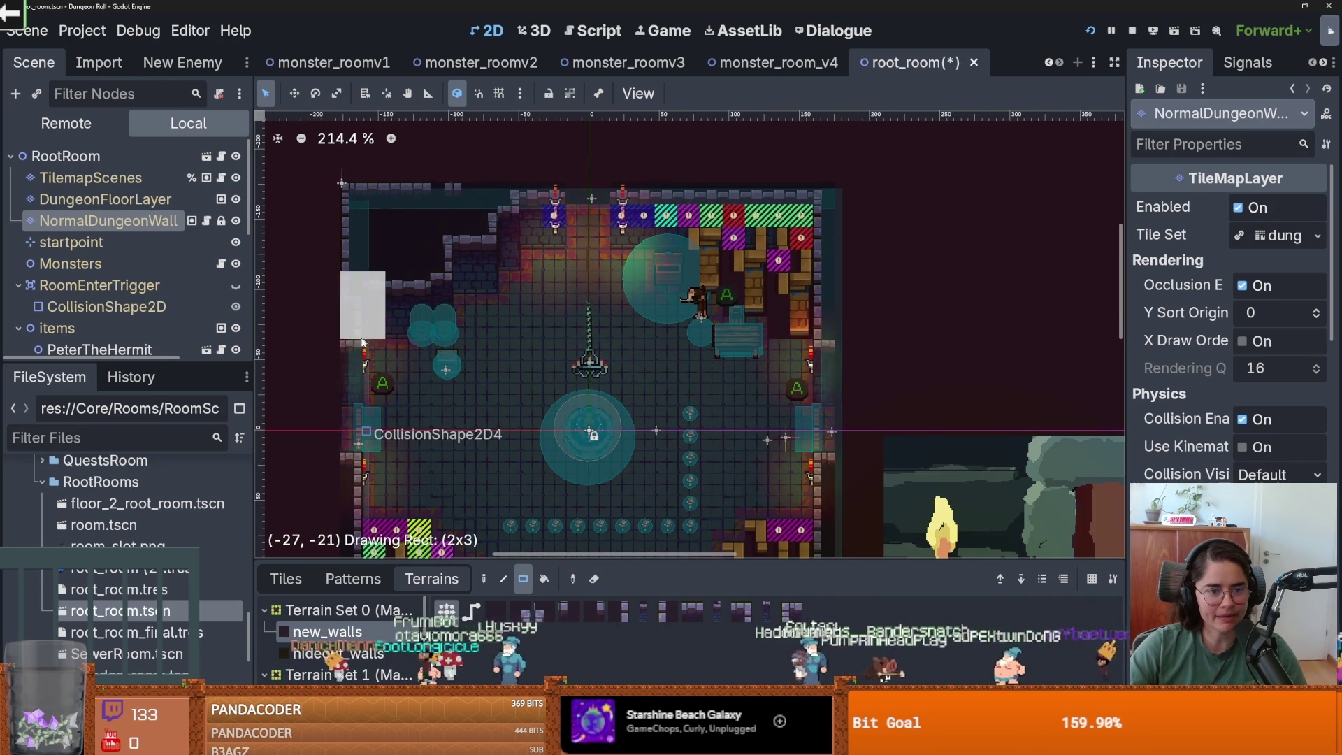
scroll(425, 379, "down", 2)
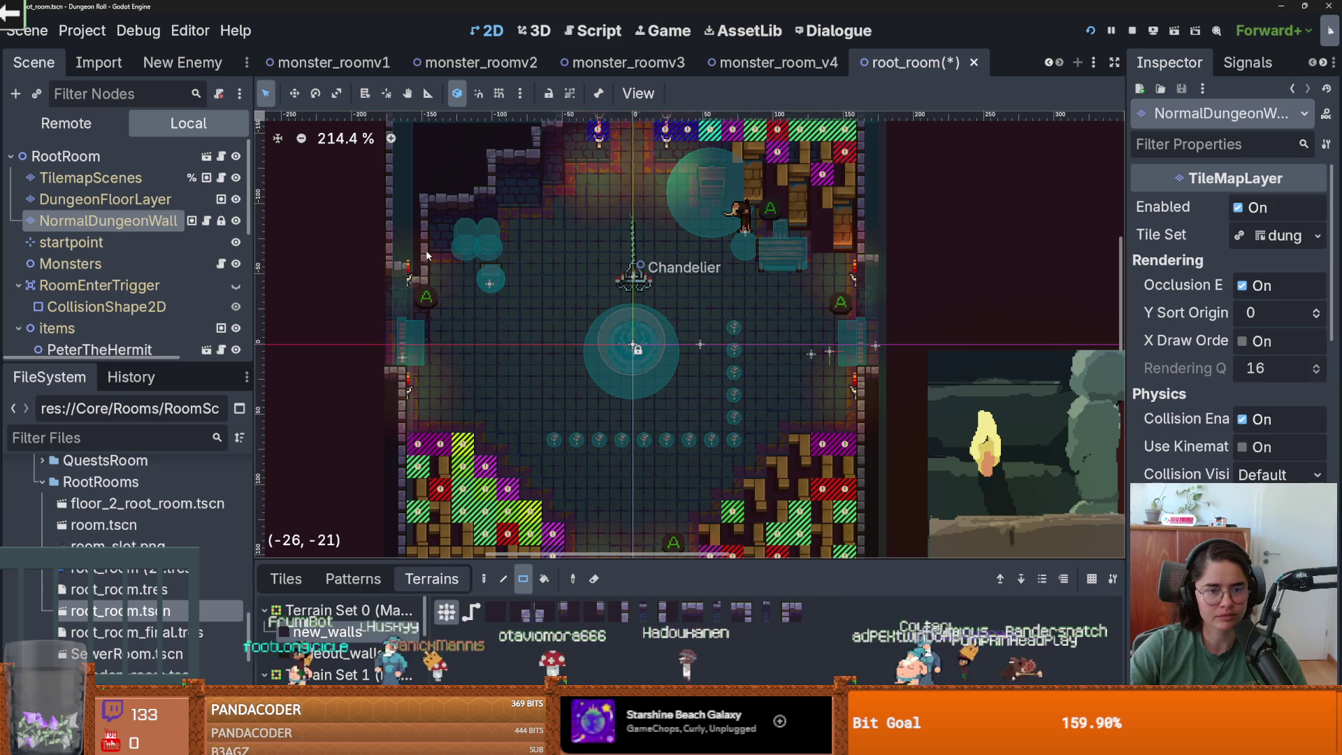
scroll(401, 315, "up", 1)
left_click_drag(402, 316, 389, 334)
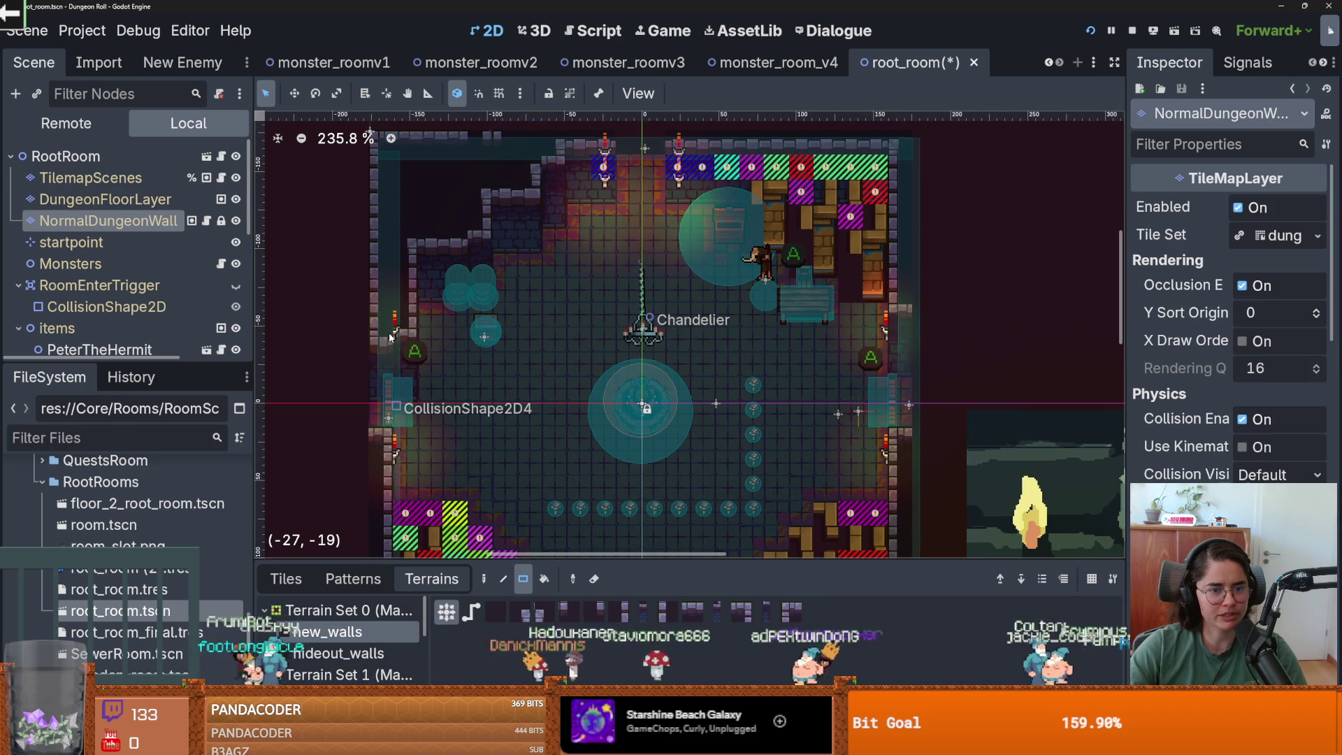
scroll(391, 325, "up", 3)
left_click_drag(400, 304, 400, 270)
scroll(400, 294, "up", 1)
scroll(401, 271, "down", 1)
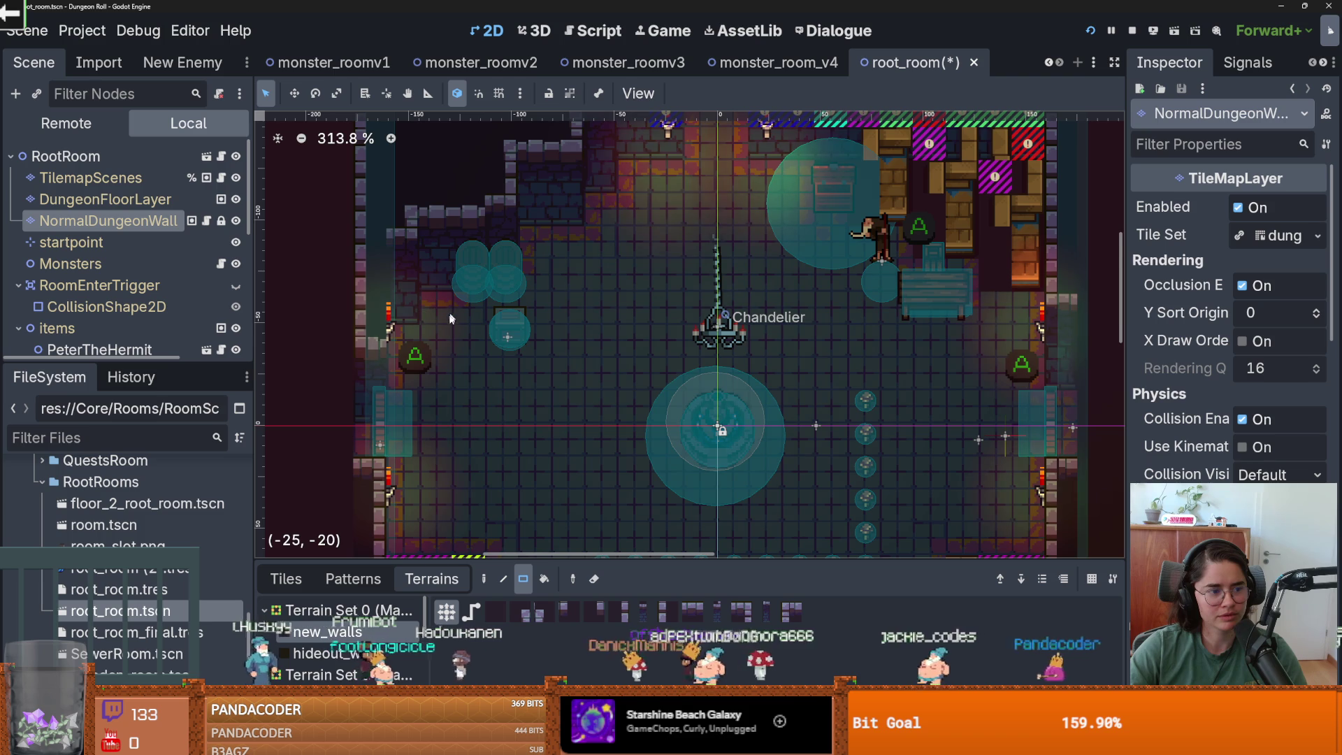
scroll(451, 287, "down", 1)
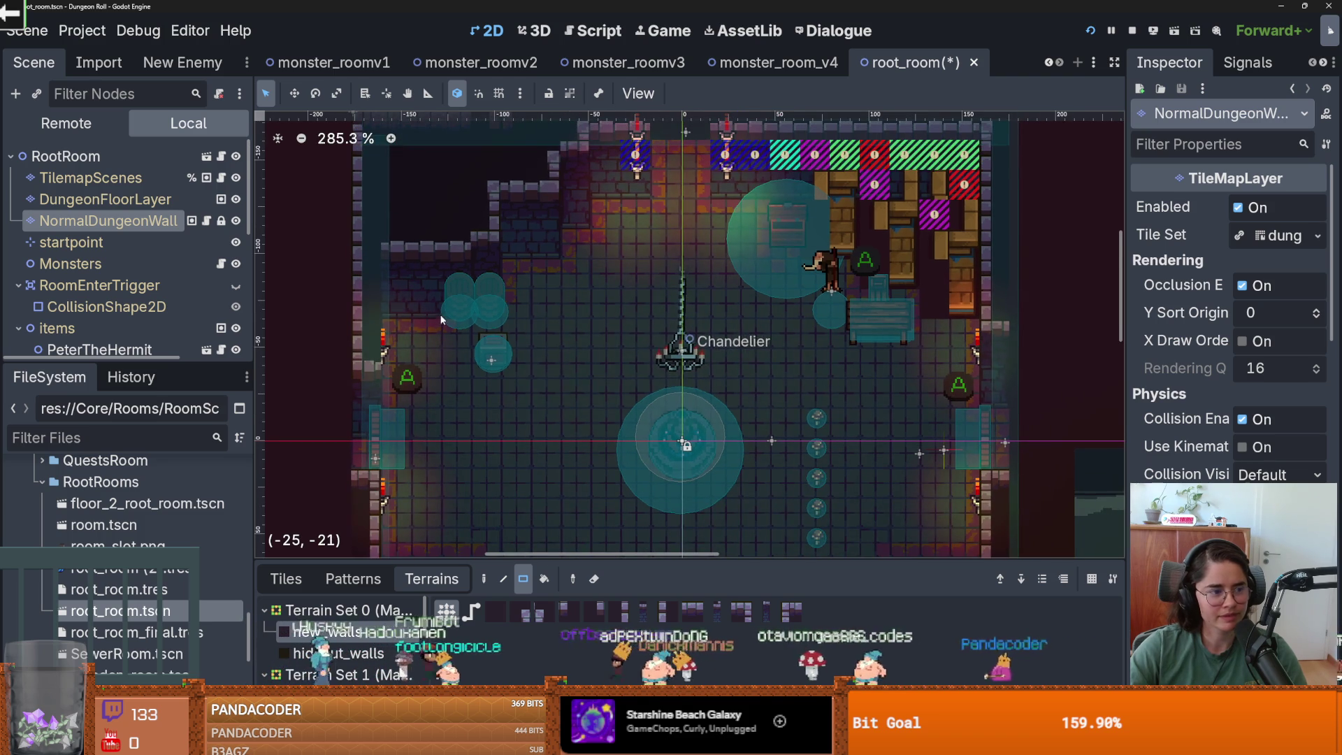
key("ctrl+s")
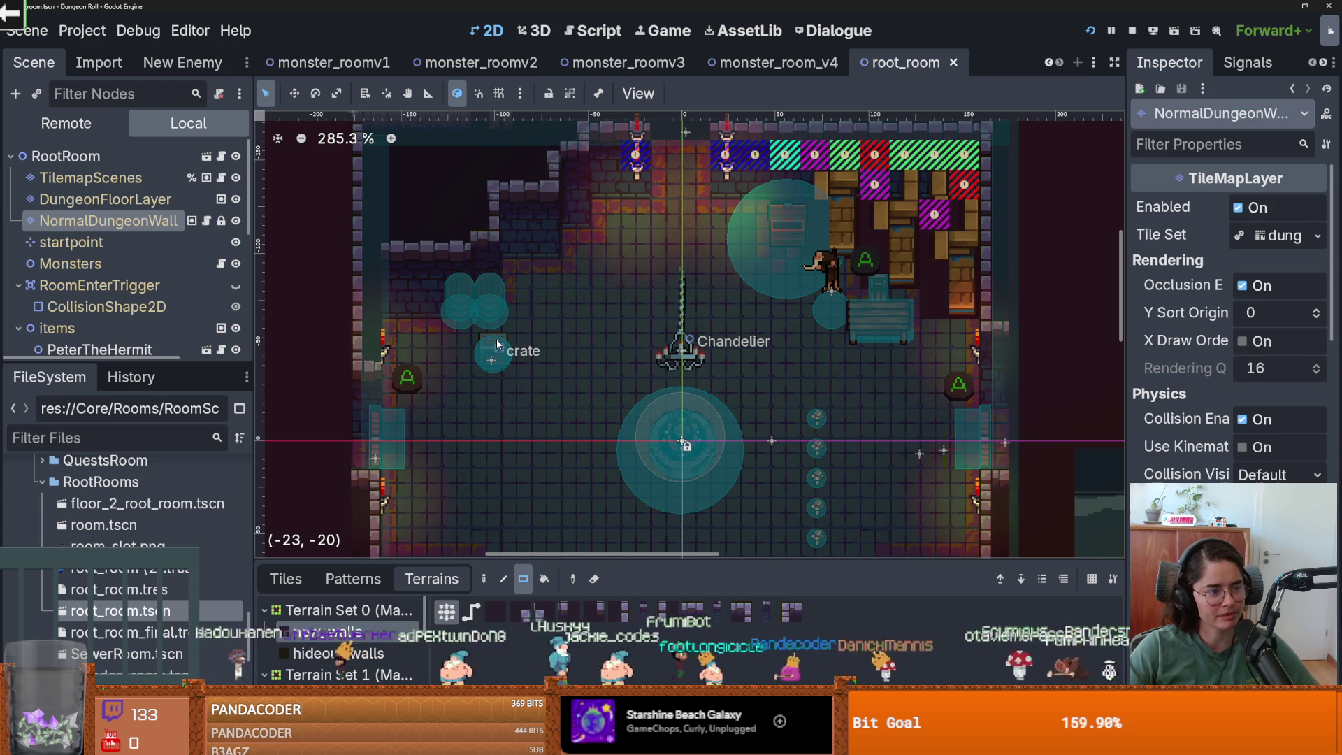
- Paint new_walls along the top wall, including a seven-tile strip and the top-right section
scroll(497, 344, "up", 3)
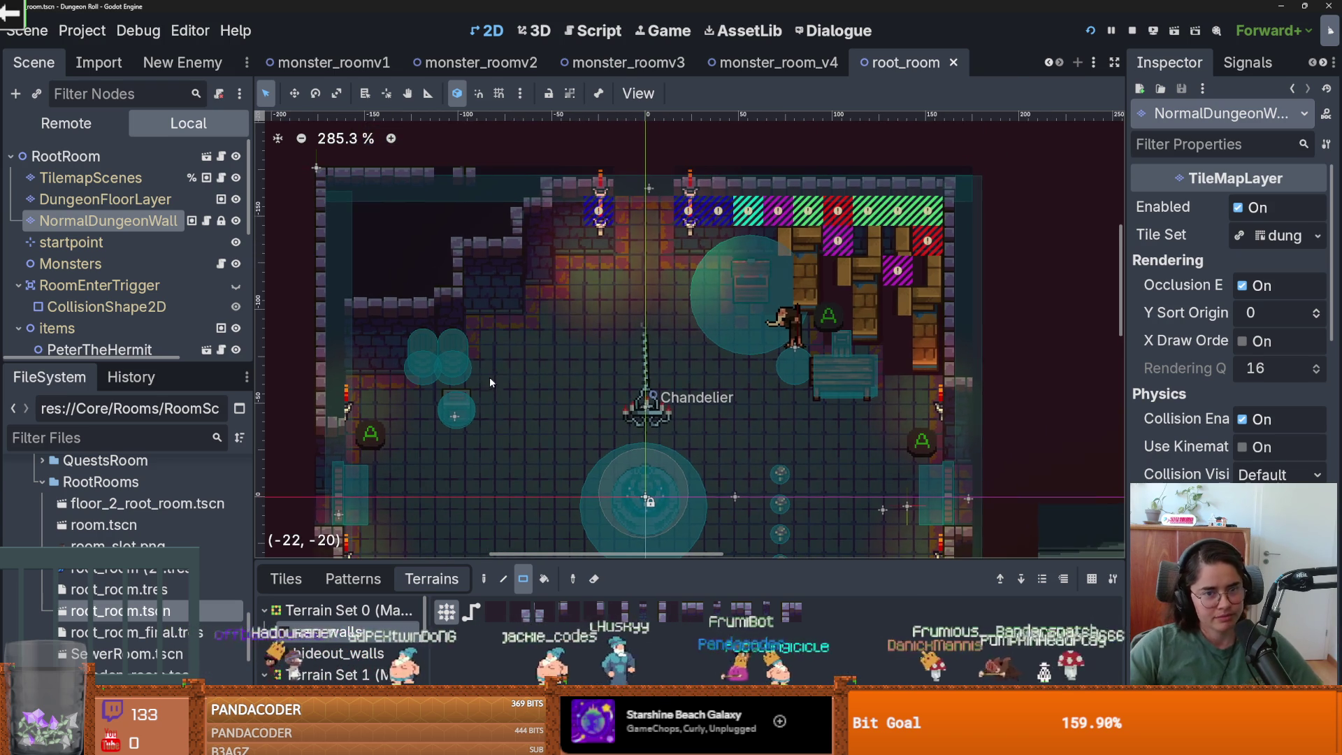
left_click_drag(462, 179, 522, 183)
scroll(521, 184, "right", 2)
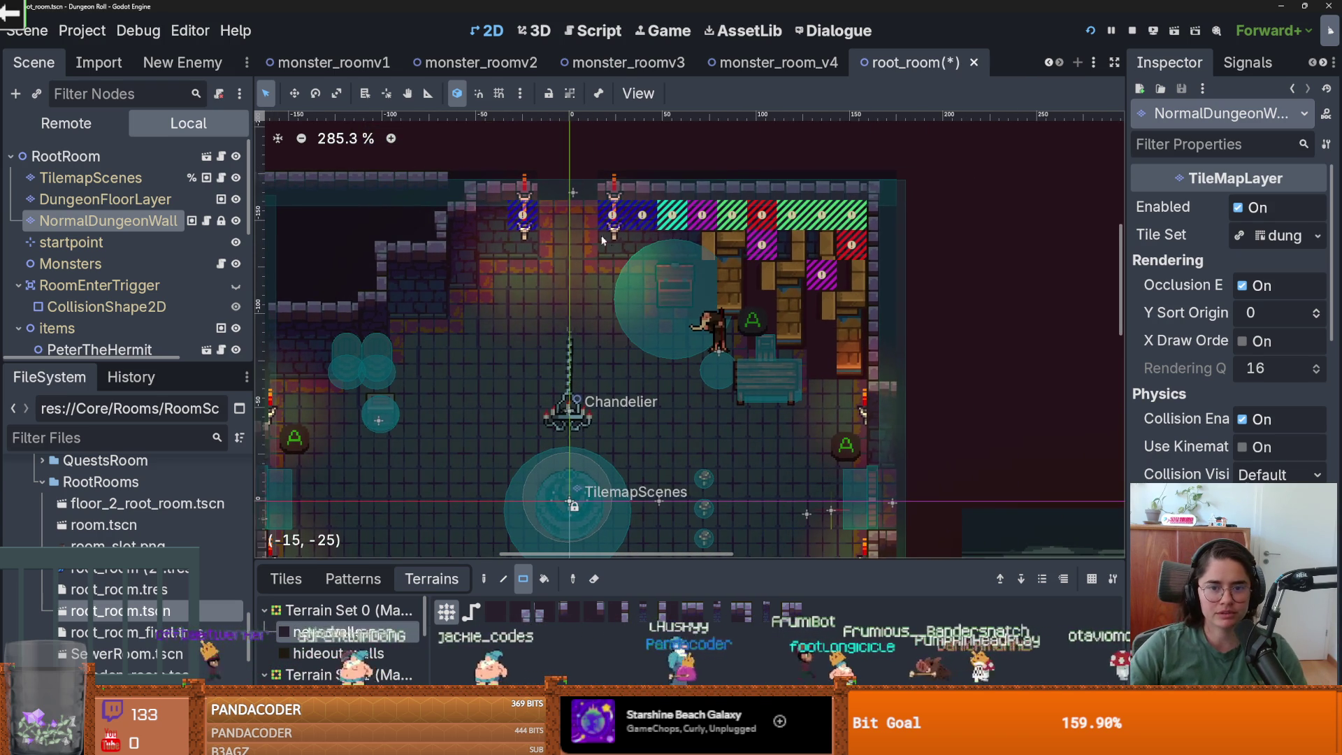
left_click_drag(629, 210, 836, 210)
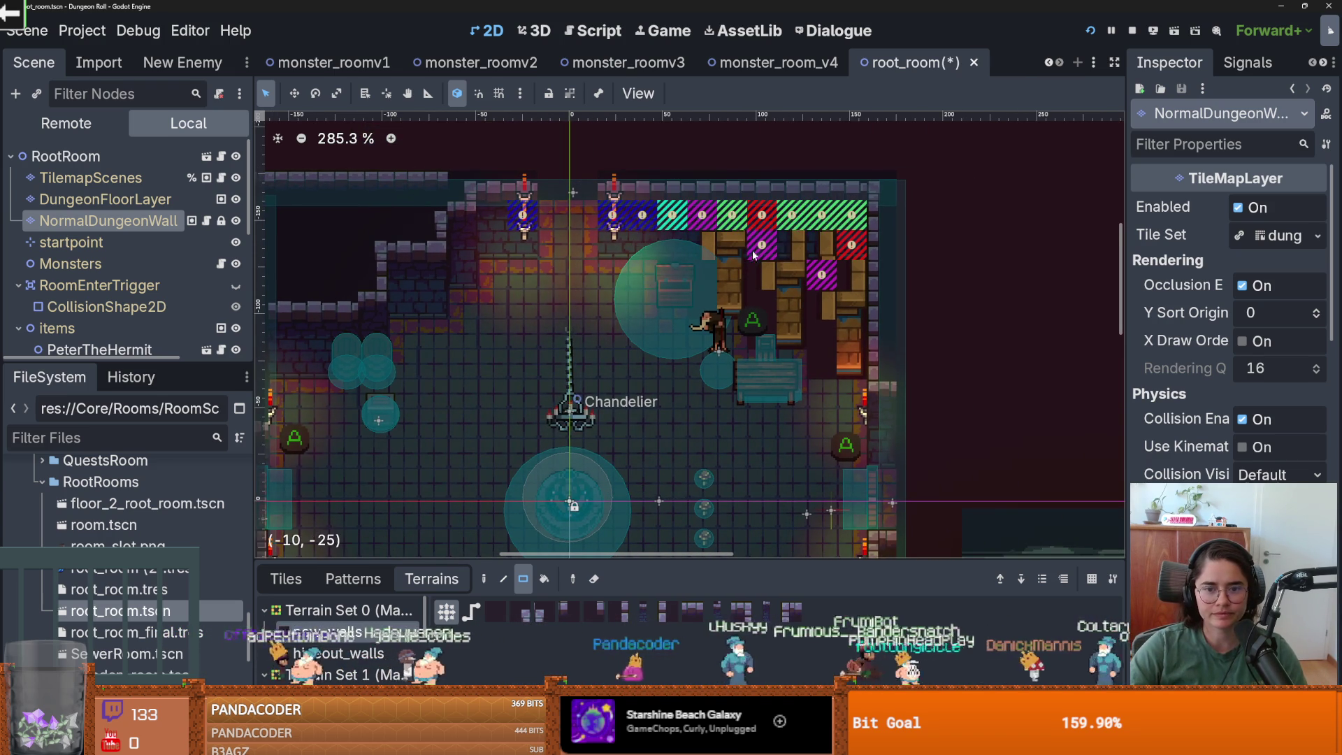
scroll(724, 208, "right", 2)
mouse_move(683, 239)
left_mouse_down()
mouse_move(782, 268)
mouse_move(780, 335)
left_mouse_up()
scroll(758, 372, "up", 2)
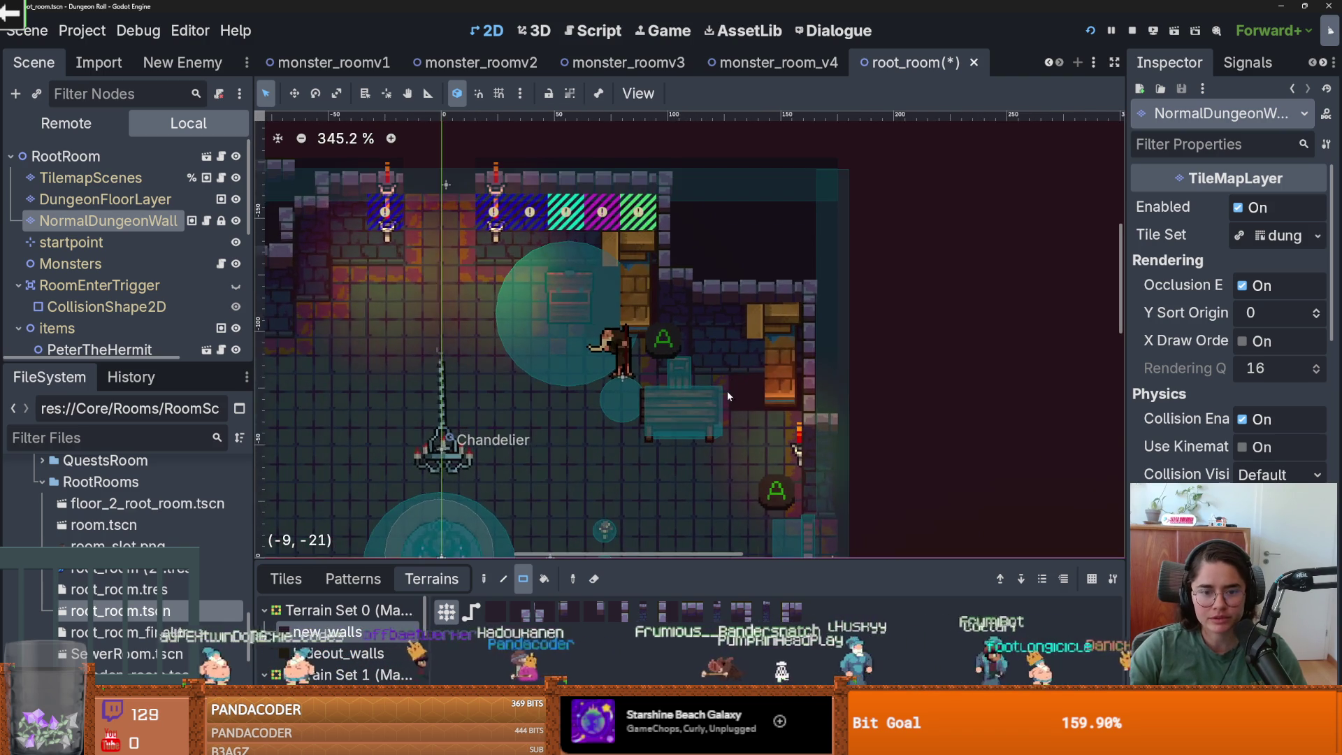
scroll(727, 391, "down", 2)
- Replace the remaining hatched placeholder tiles on the top wall with wall tiles
mouse_move(660, 222)
left_mouse_down()
mouse_move(692, 222)
mouse_move(656, 229)
left_mouse_up()
scroll(648, 278, "down", 2)
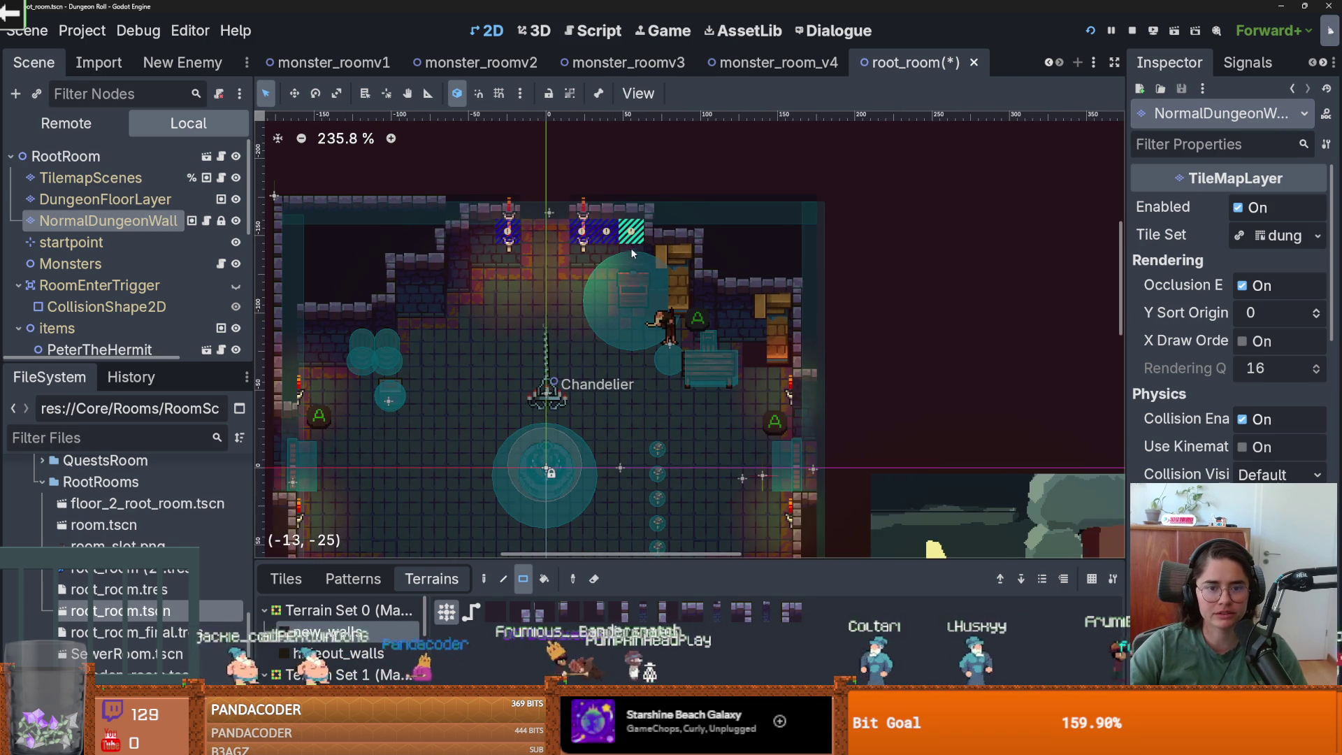
scroll(634, 247, "up", 1)
left_click(631, 225)
left_click_drag(483, 225, 484, 225)
scroll(508, 250, "up", 1)
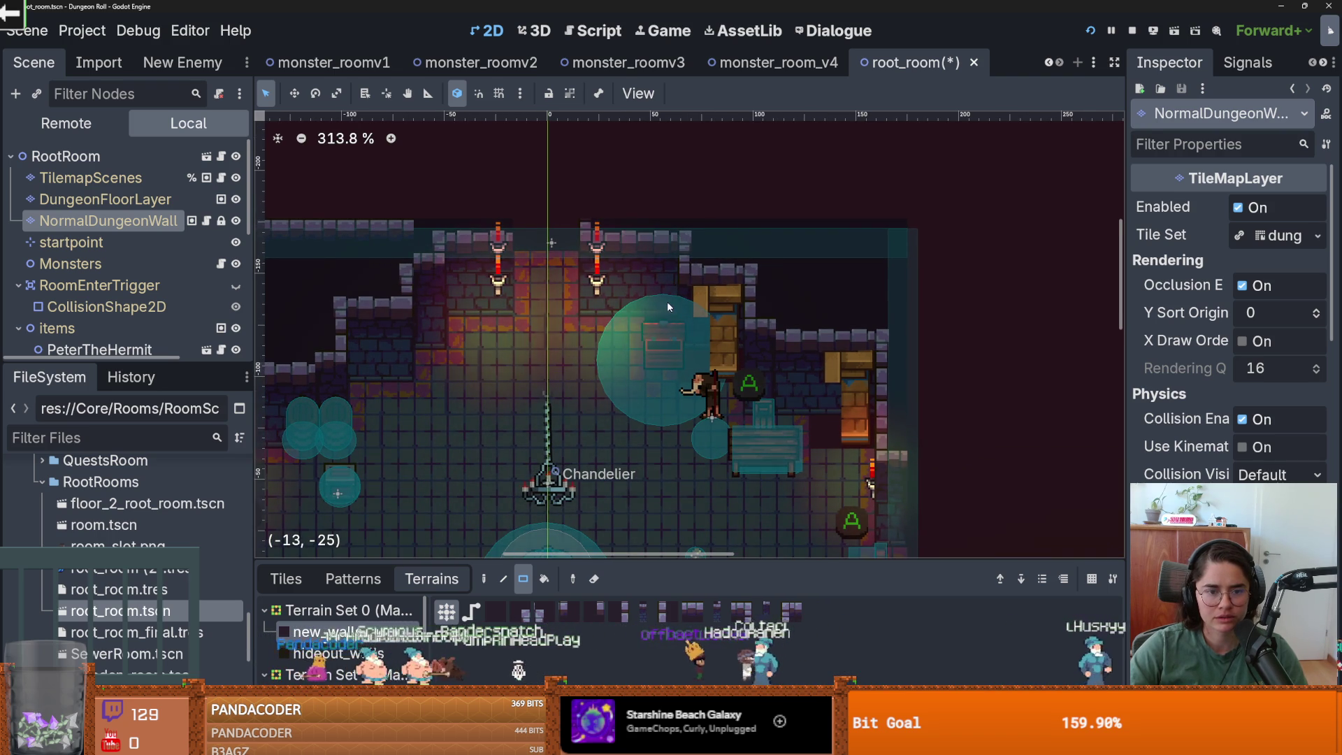
scroll(671, 379, "down", 3)
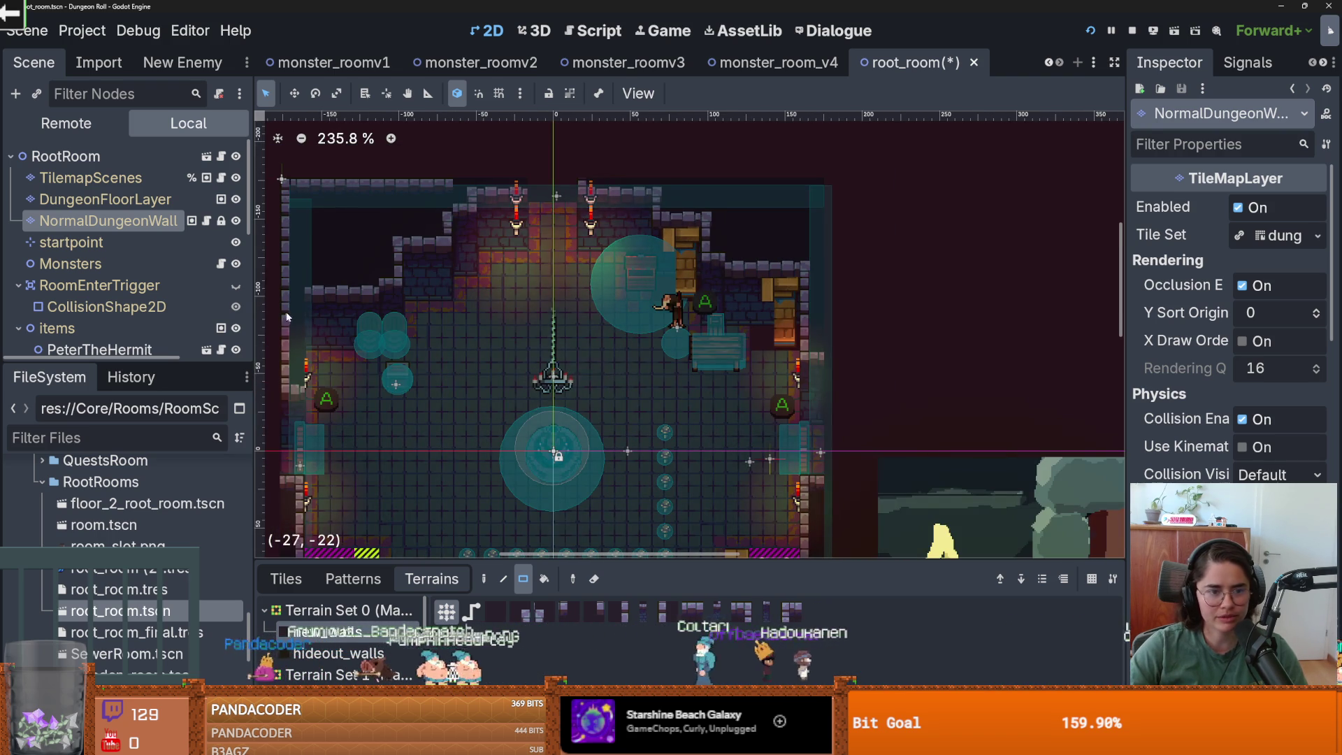
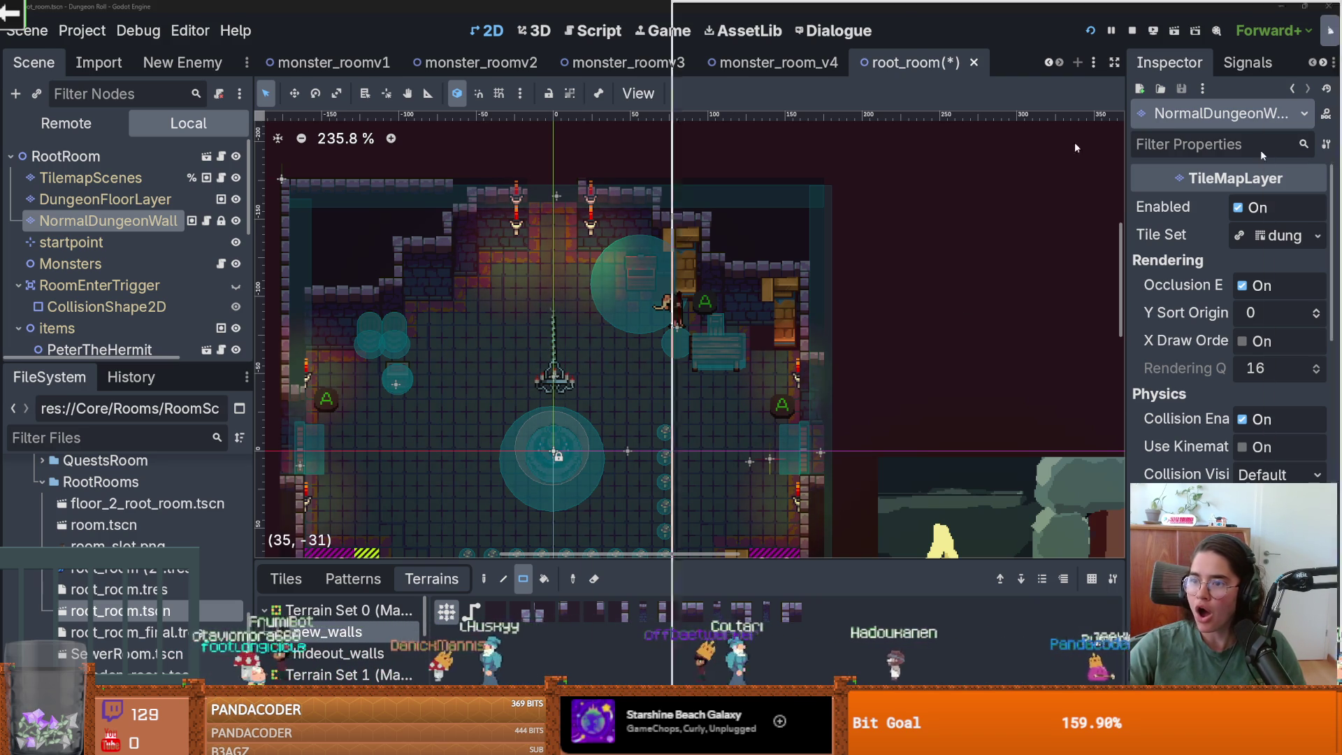
- Search the Steam store for TangyTD, then return to the Godot editor
key("alt+Tab")
left_click(808, 58)
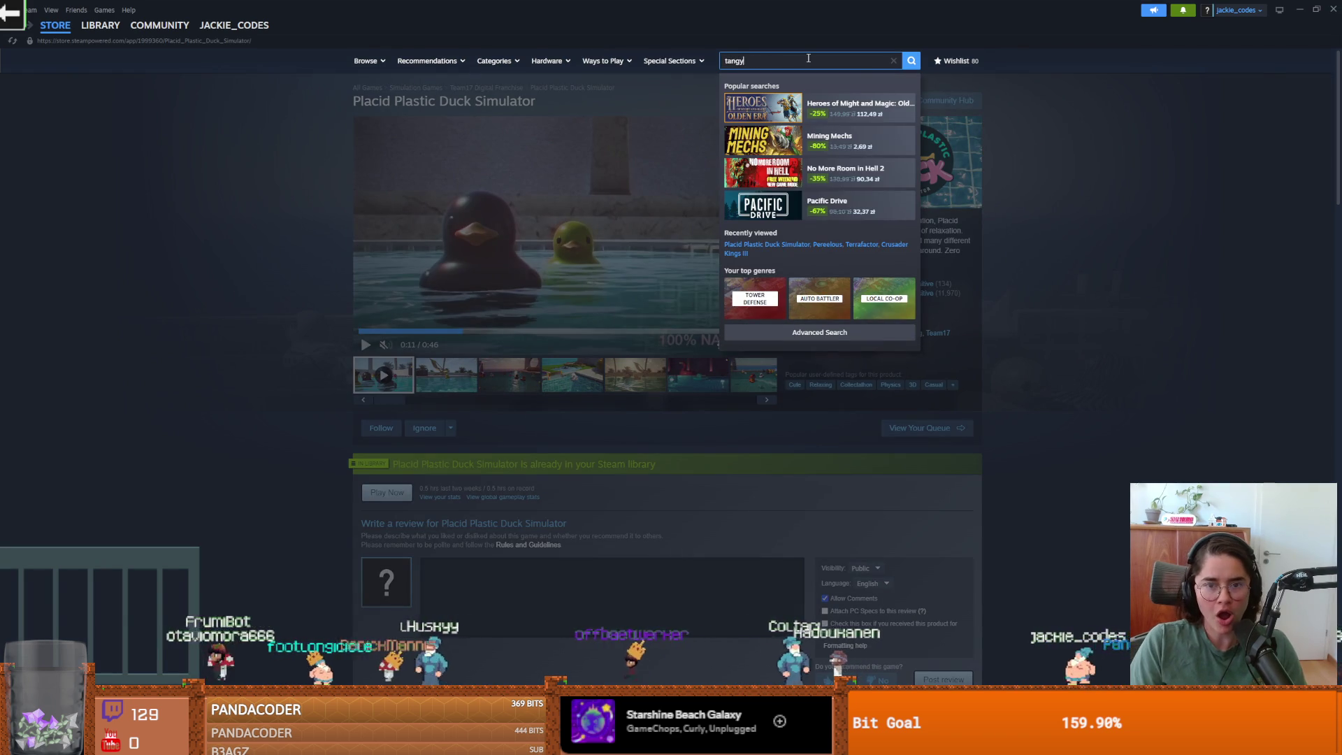
type("td")
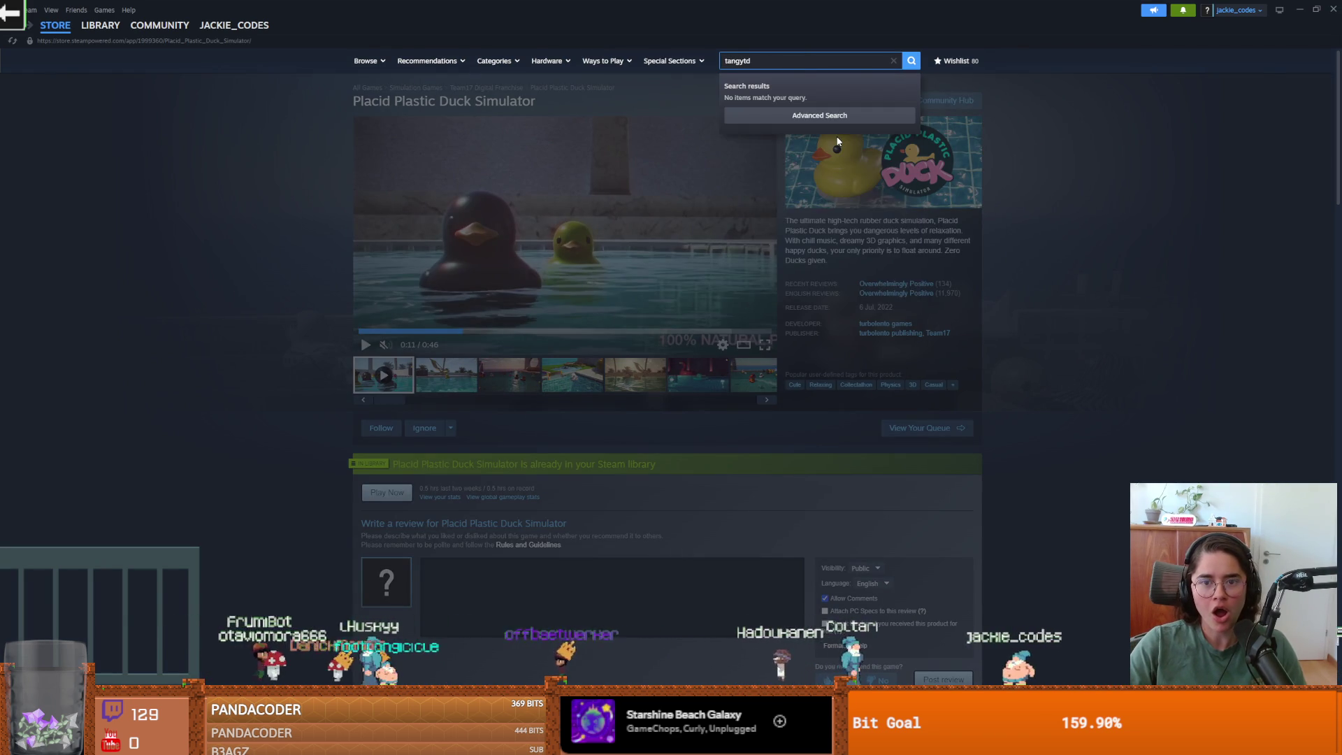
key("Return")
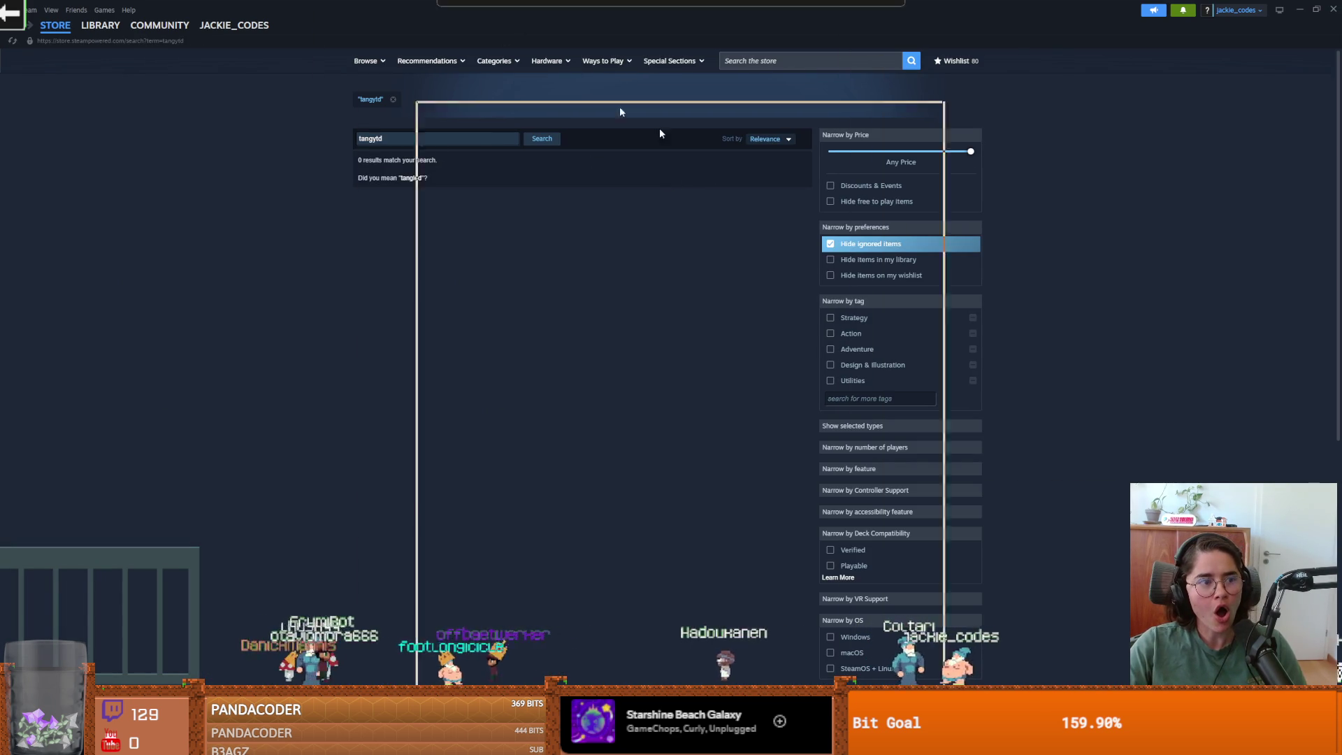
key("alt+Tab")
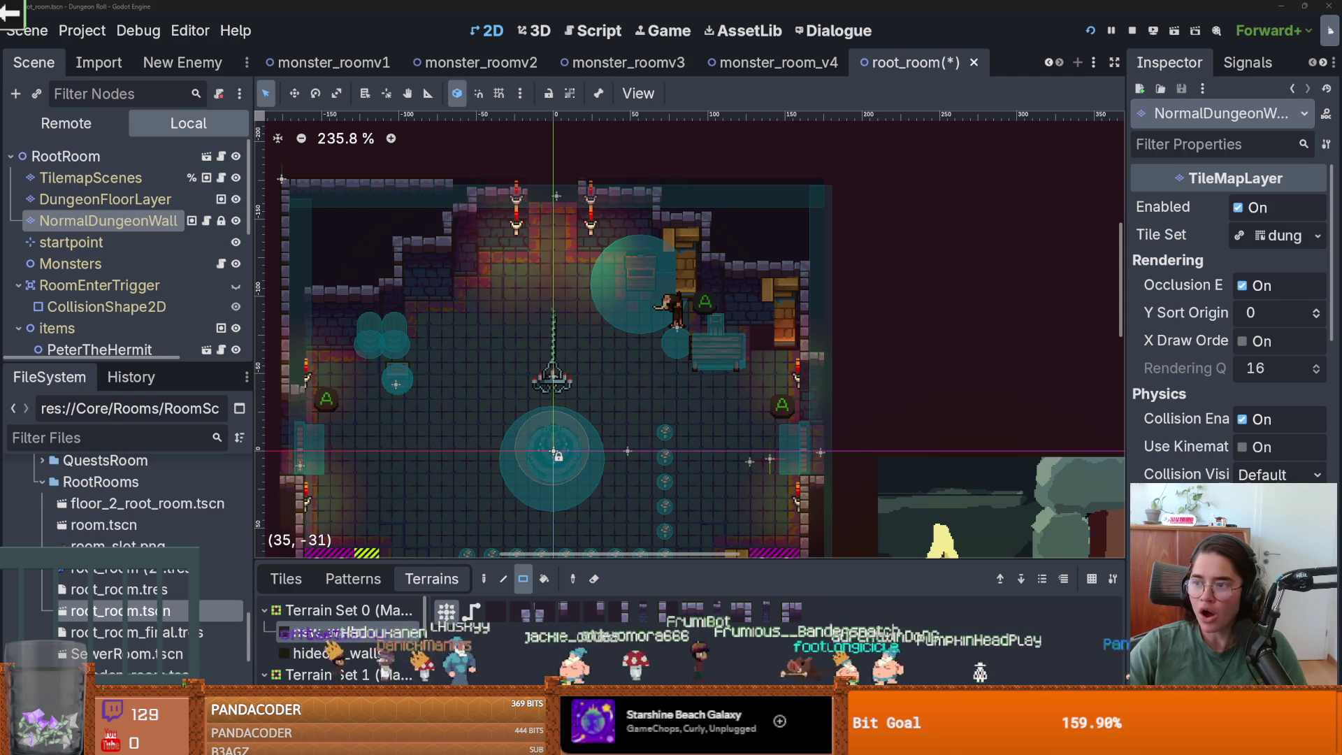
- Scroll through the r/TangyTD removal thread's comments and open the comparison screenshots
key("alt+Tab")
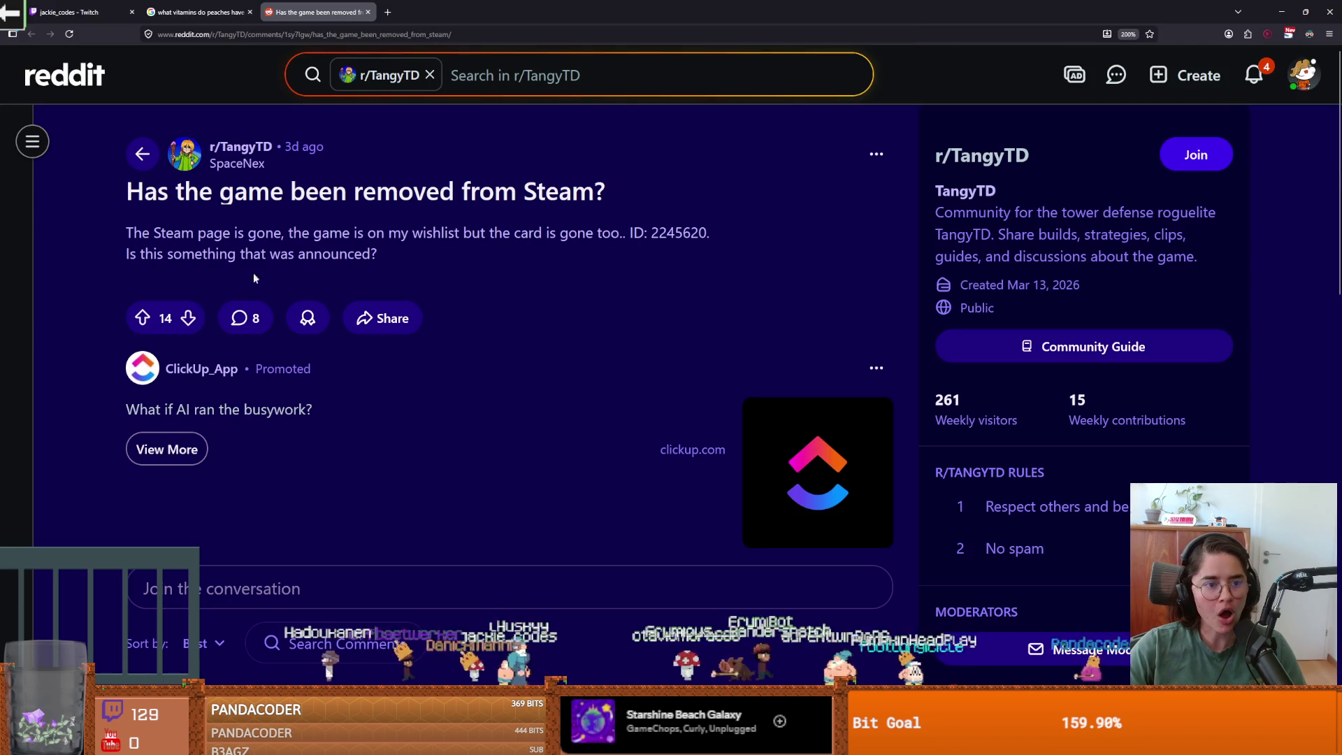
scroll(262, 341, "down", 5)
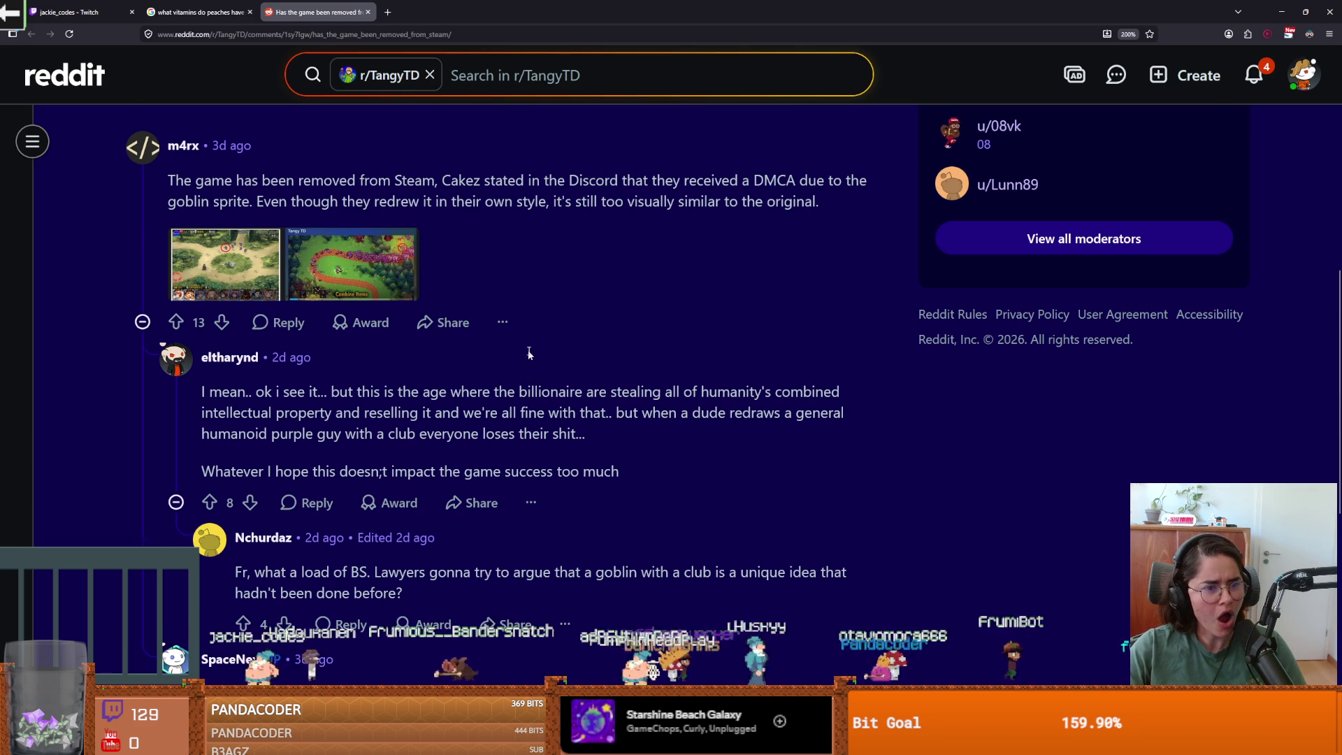
scroll(529, 352, "down", 2)
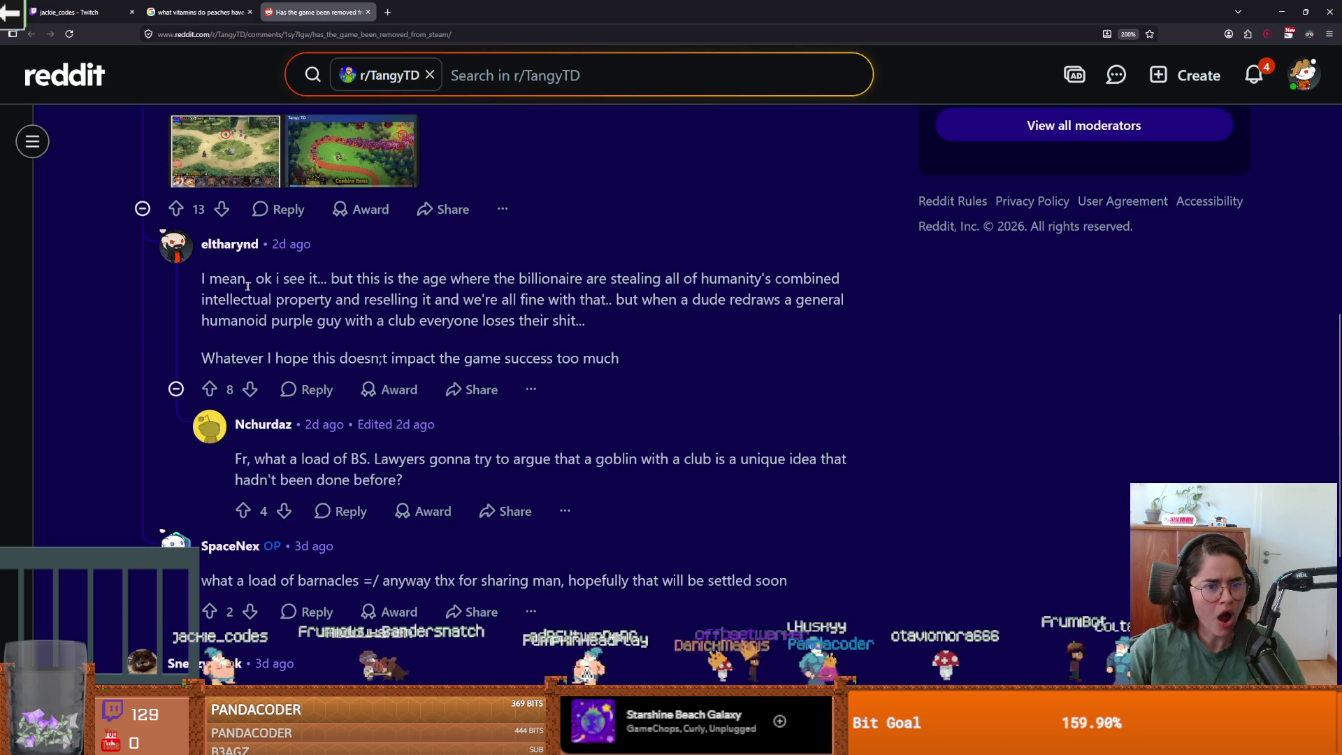
scroll(257, 290, "up", 6)
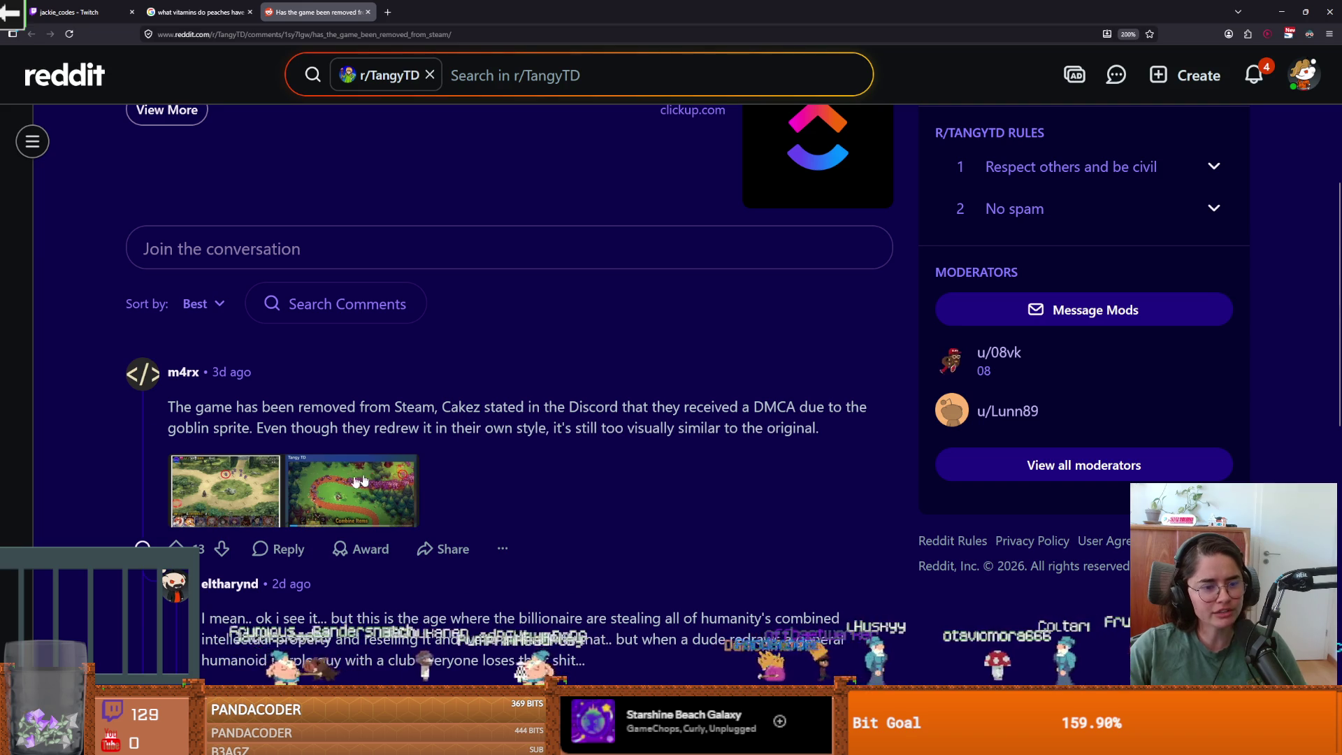
left_click(399, 467)
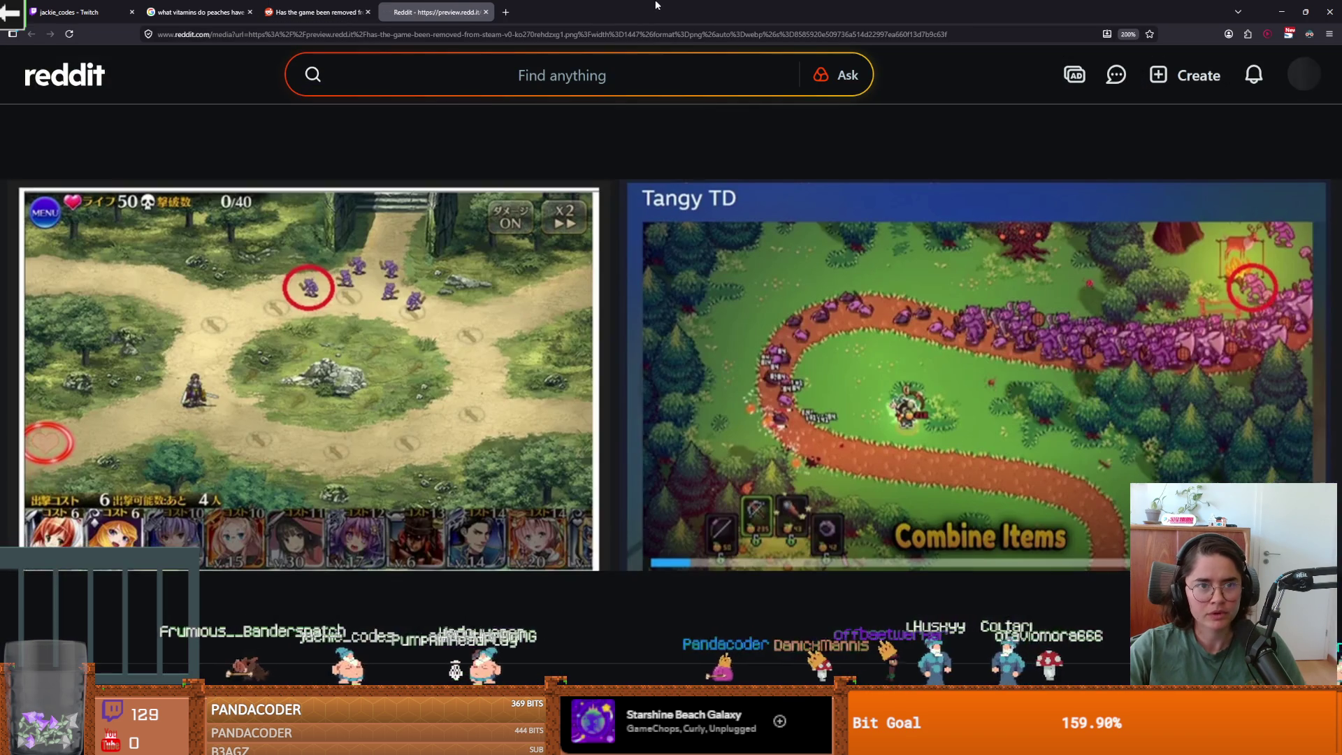
- Zoom into the full-size Japanese tower-defense vs Tangy TD comparison image
left_click(322, 303)
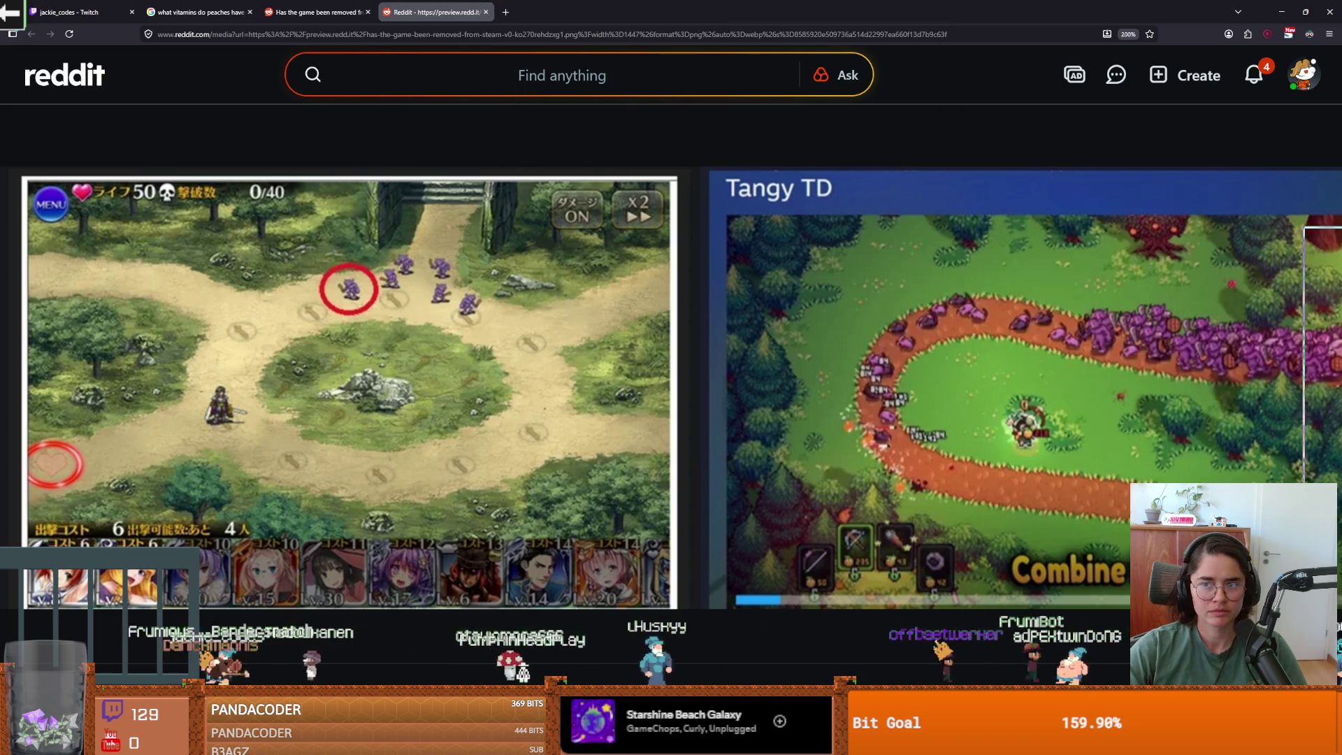
- Save root_room and hide the NormalDungeonWall layer to reveal the floor
key("alt+Tab")
key("ctrl+s")
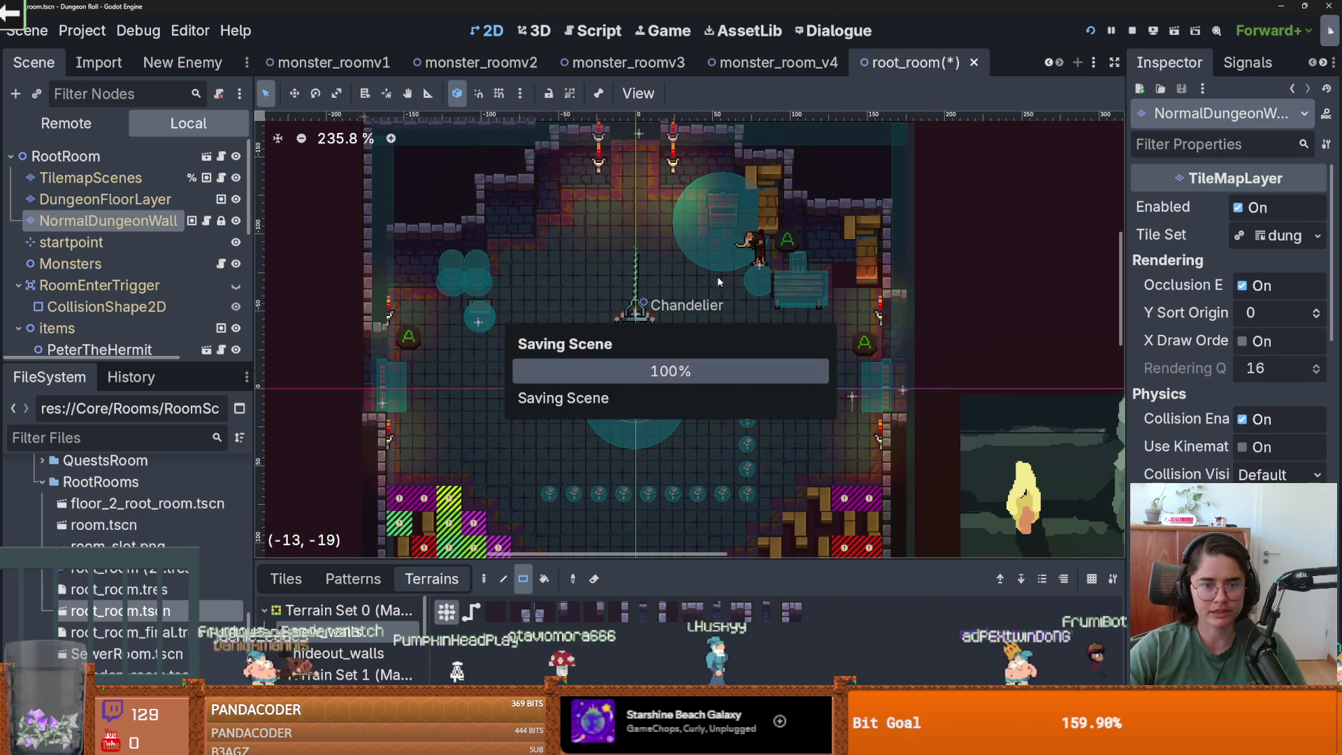
scroll(717, 276, "down", 1)
scroll(720, 353, "up", 1)
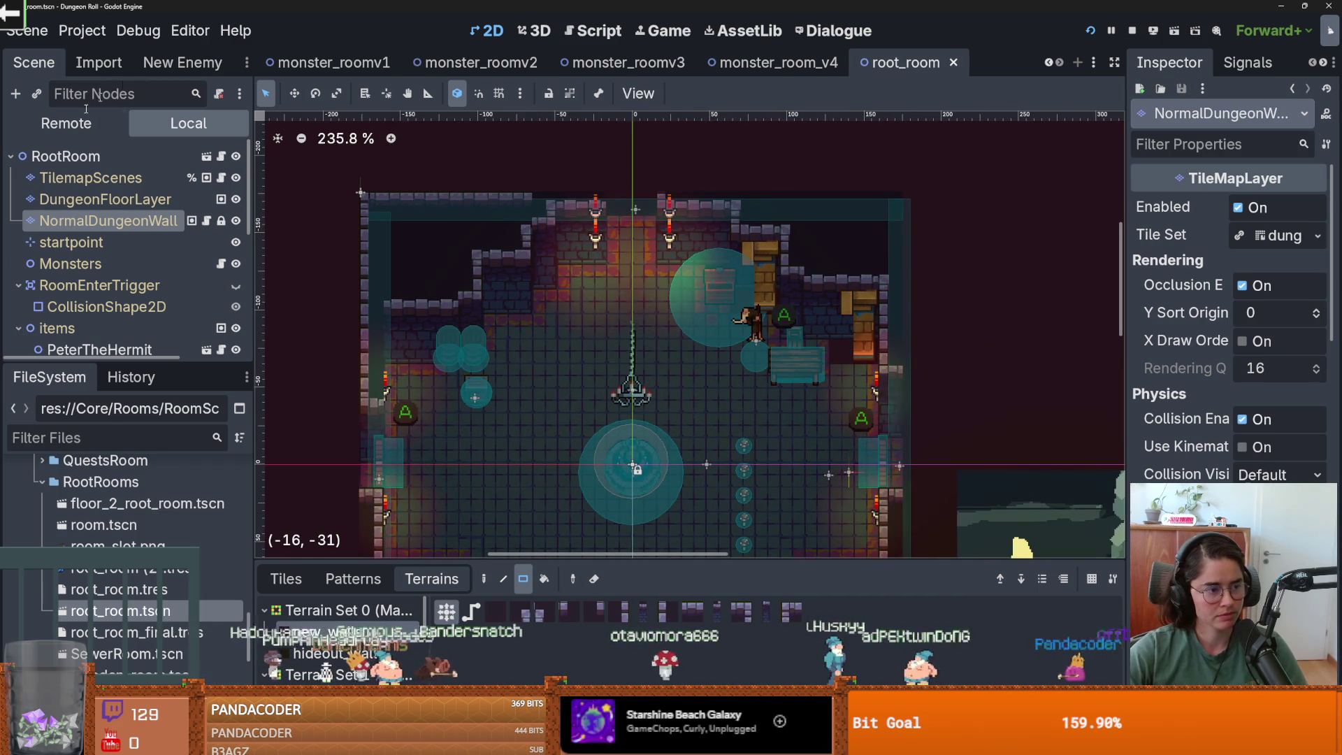
scroll(709, 315, "up", 2)
scroll(708, 316, "down", 2)
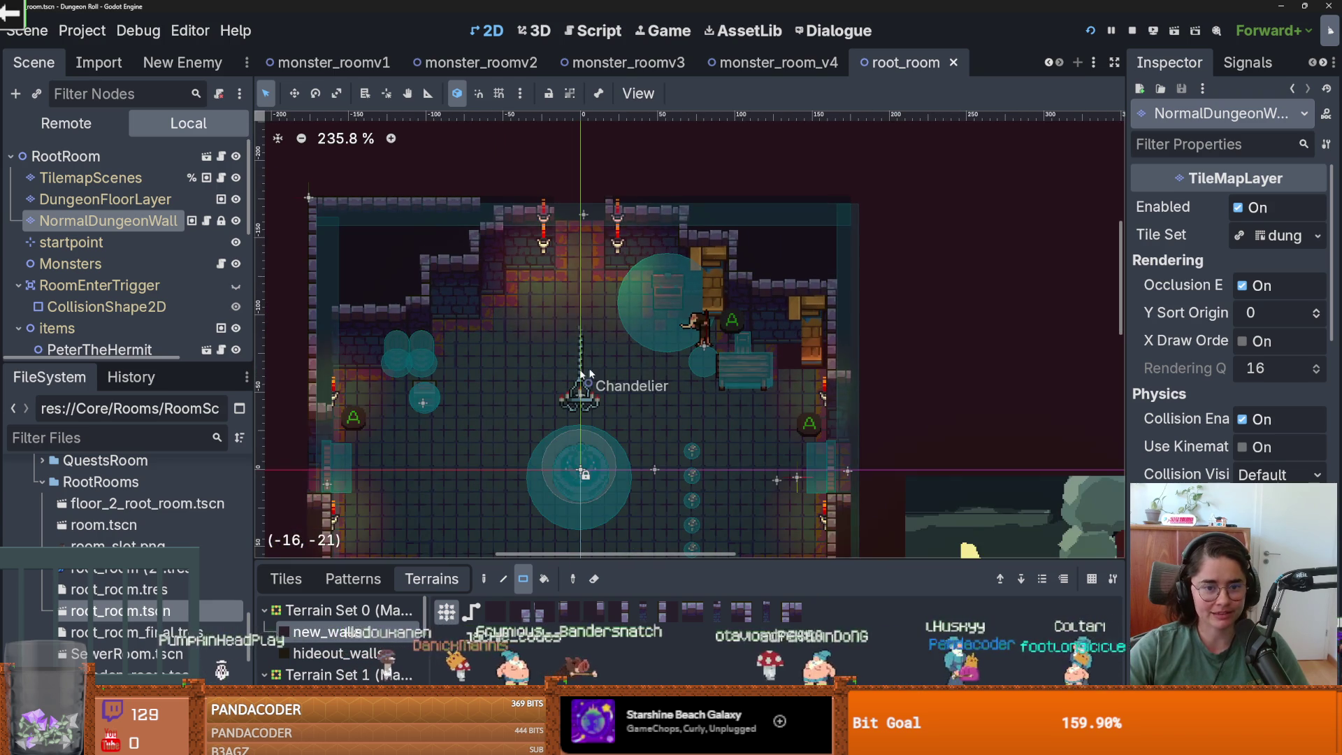
left_click(236, 220)
- Select DungeonFloorLayer and paint a 2x1 strip of floor terrain
scroll(690, 362, "down", 1)
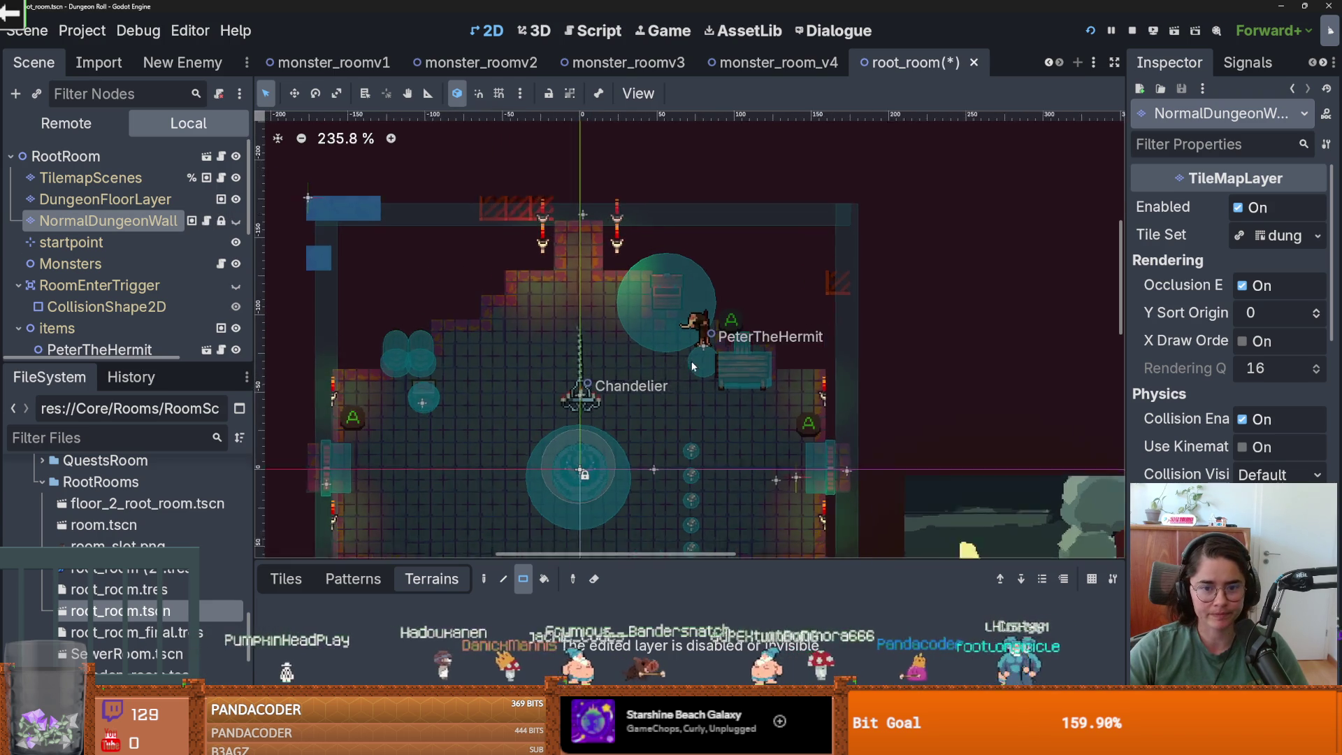
scroll(690, 368, "up", 3)
scroll(630, 351, "down", 1)
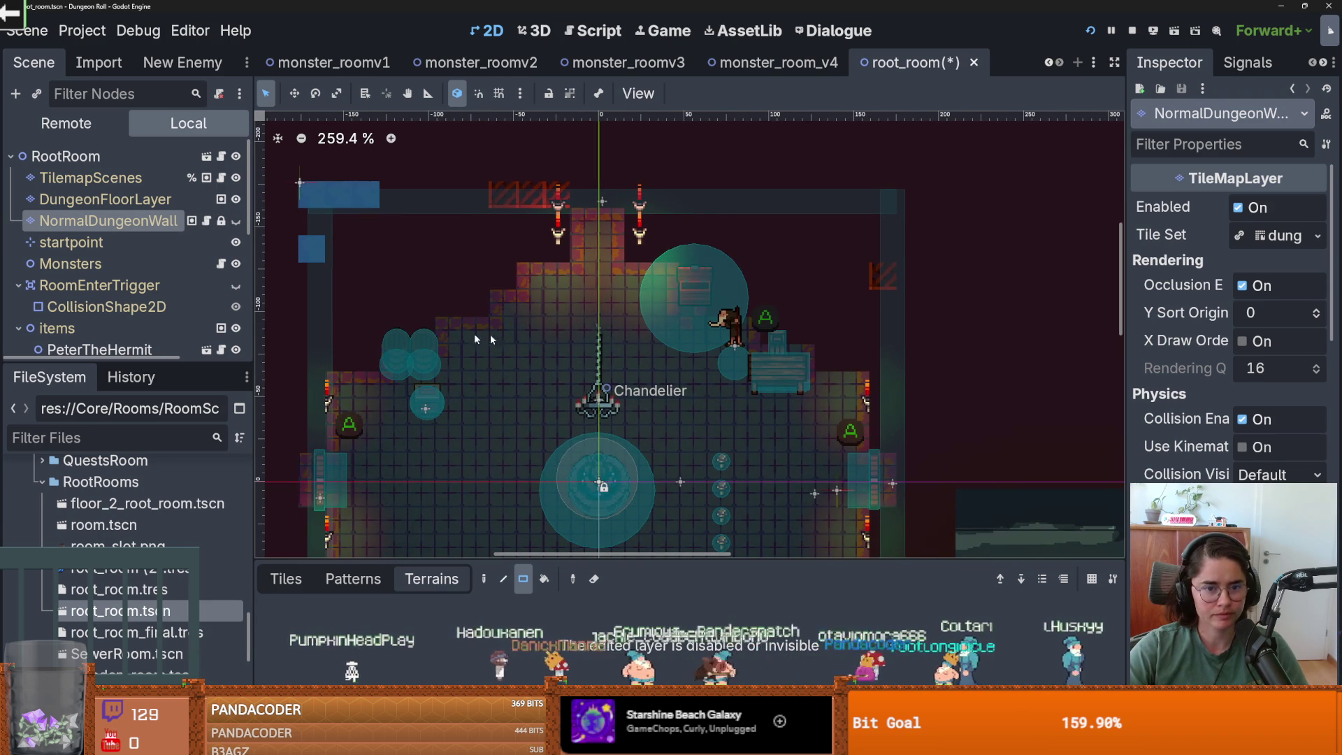
left_click(599, 482)
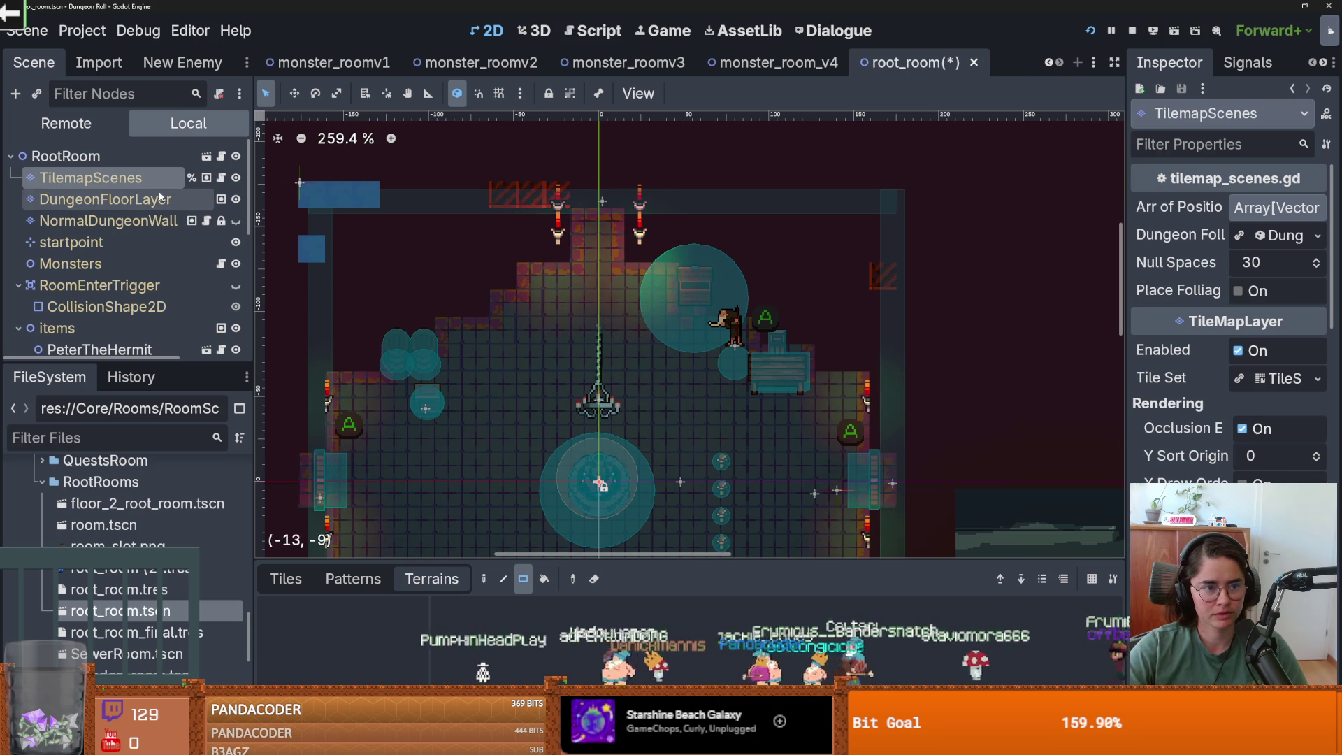
scroll(594, 356, "up", 1)
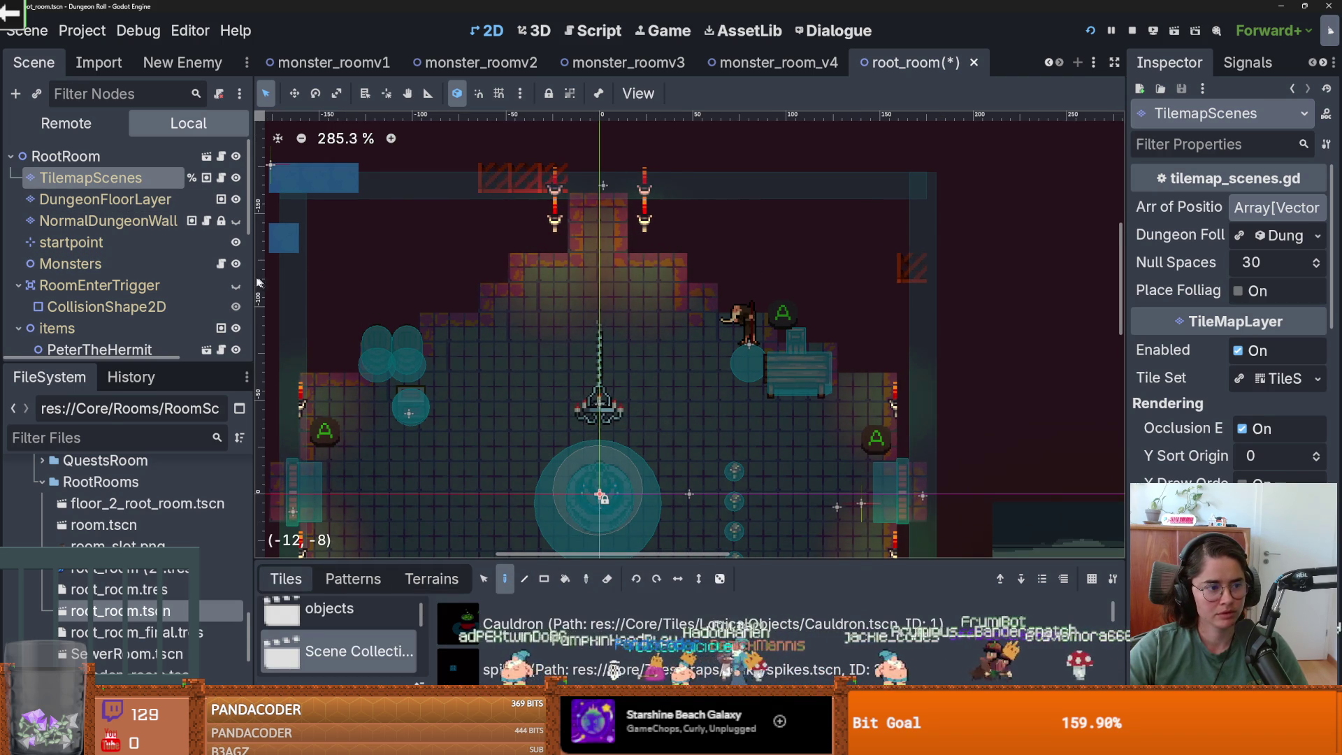
left_click(115, 199)
left_click(432, 579)
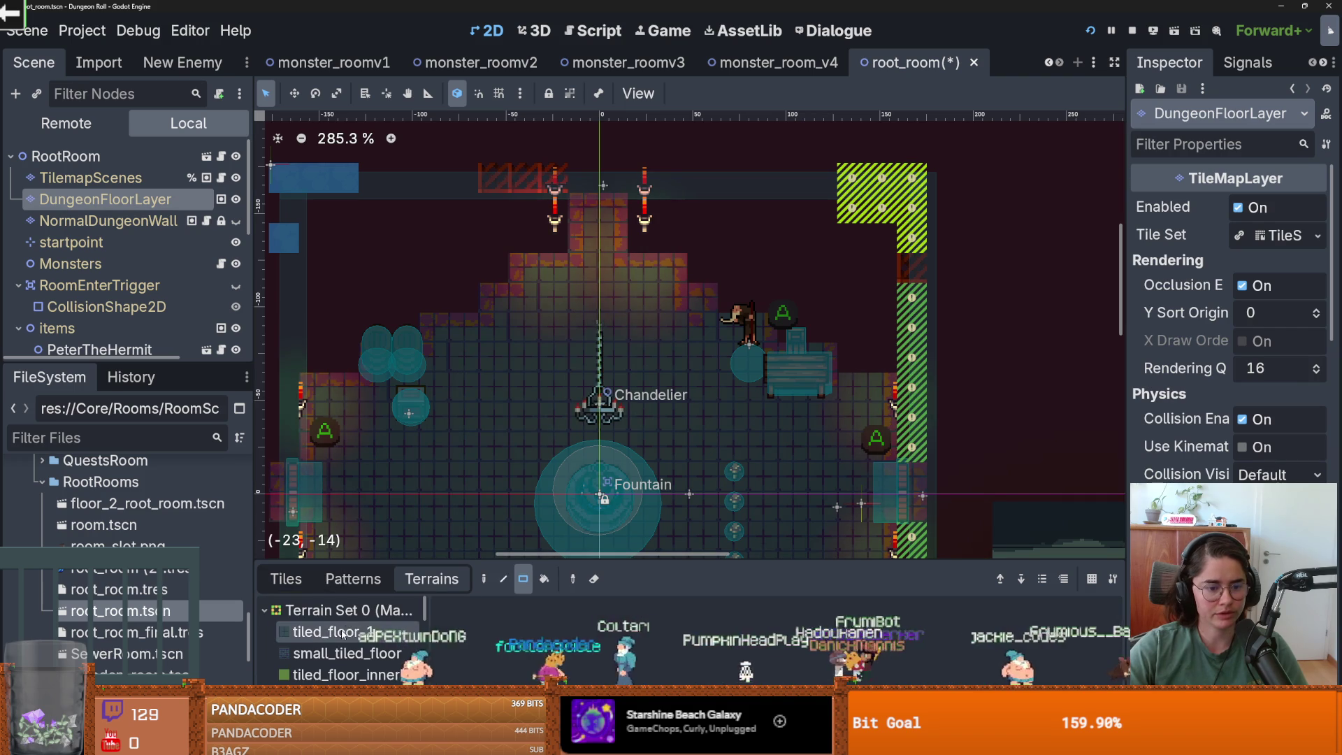
left_click_drag(742, 339, 750, 340)
- Pan around the room to inspect the floor, then return to the Reddit thread
scroll(755, 340, "right", 2)
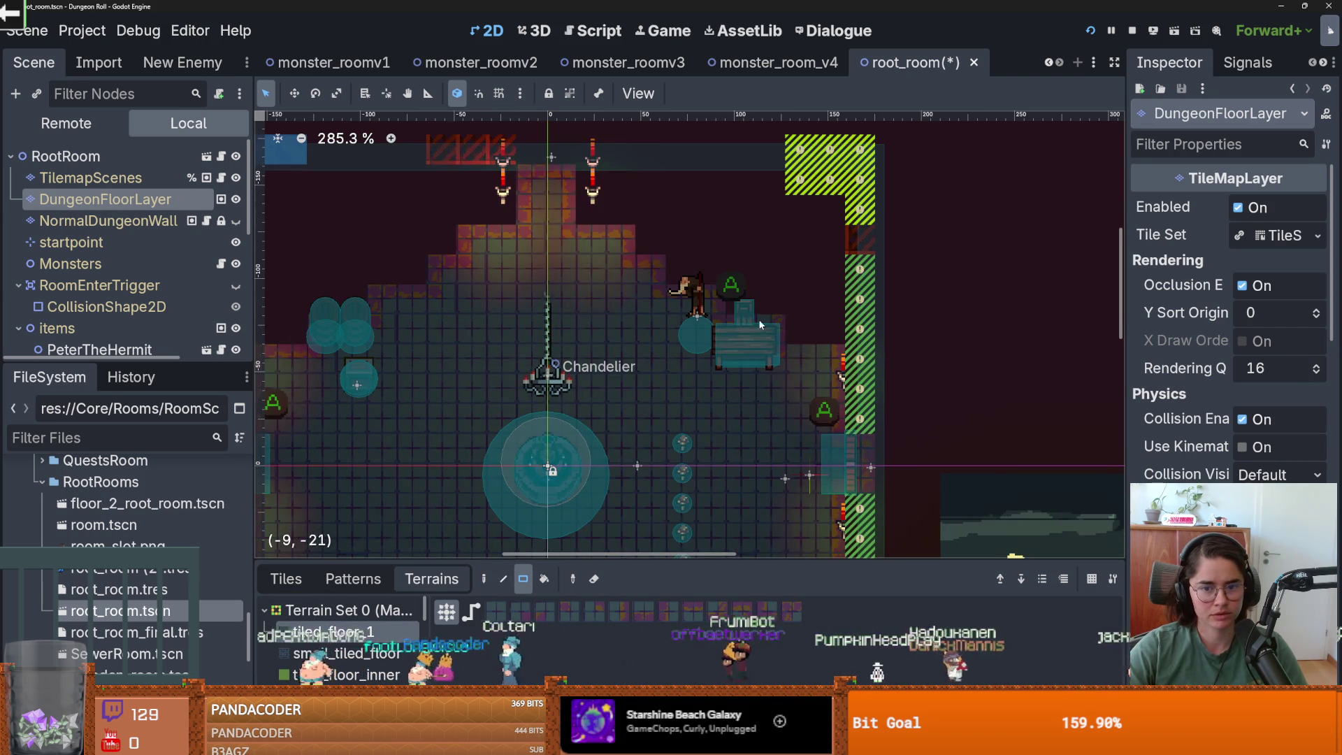
scroll(804, 367, "down", 1)
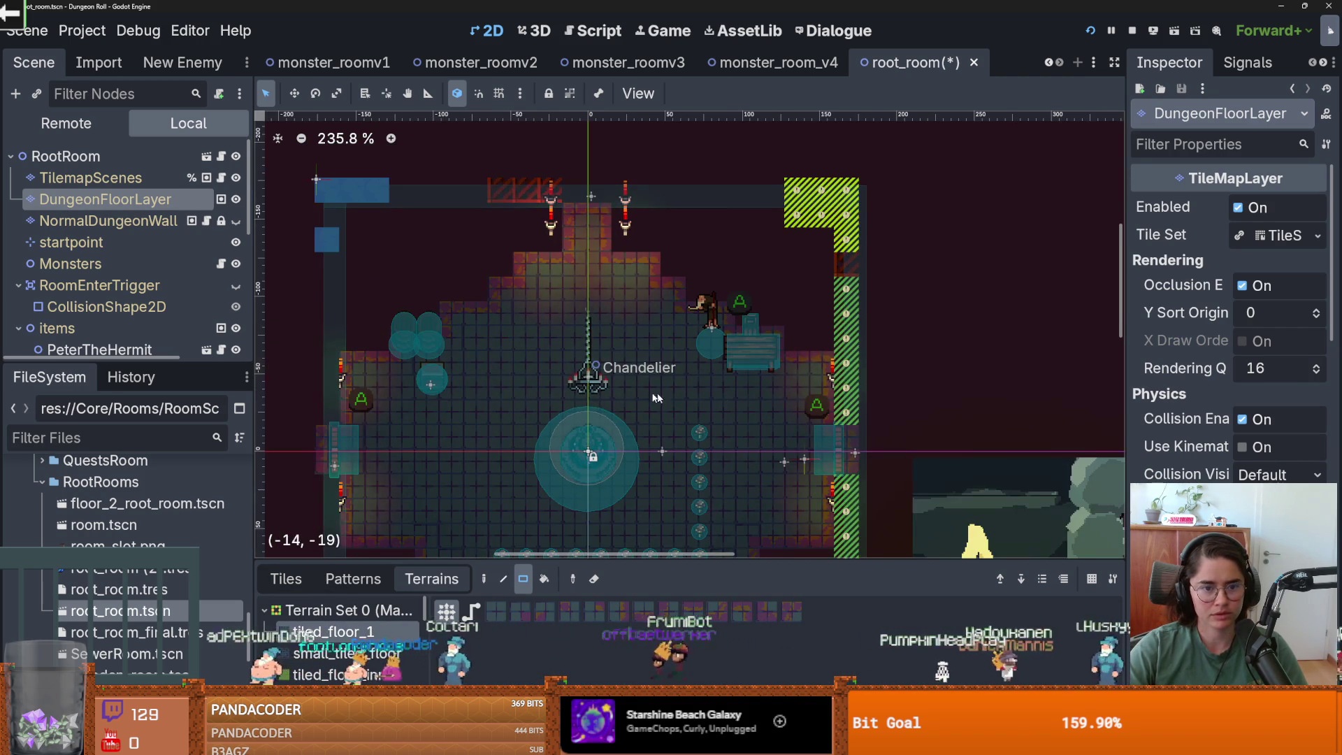
scroll(671, 360, "left", 2)
left_click_drag(641, 359, 601, 376)
scroll(602, 376, "up", 1)
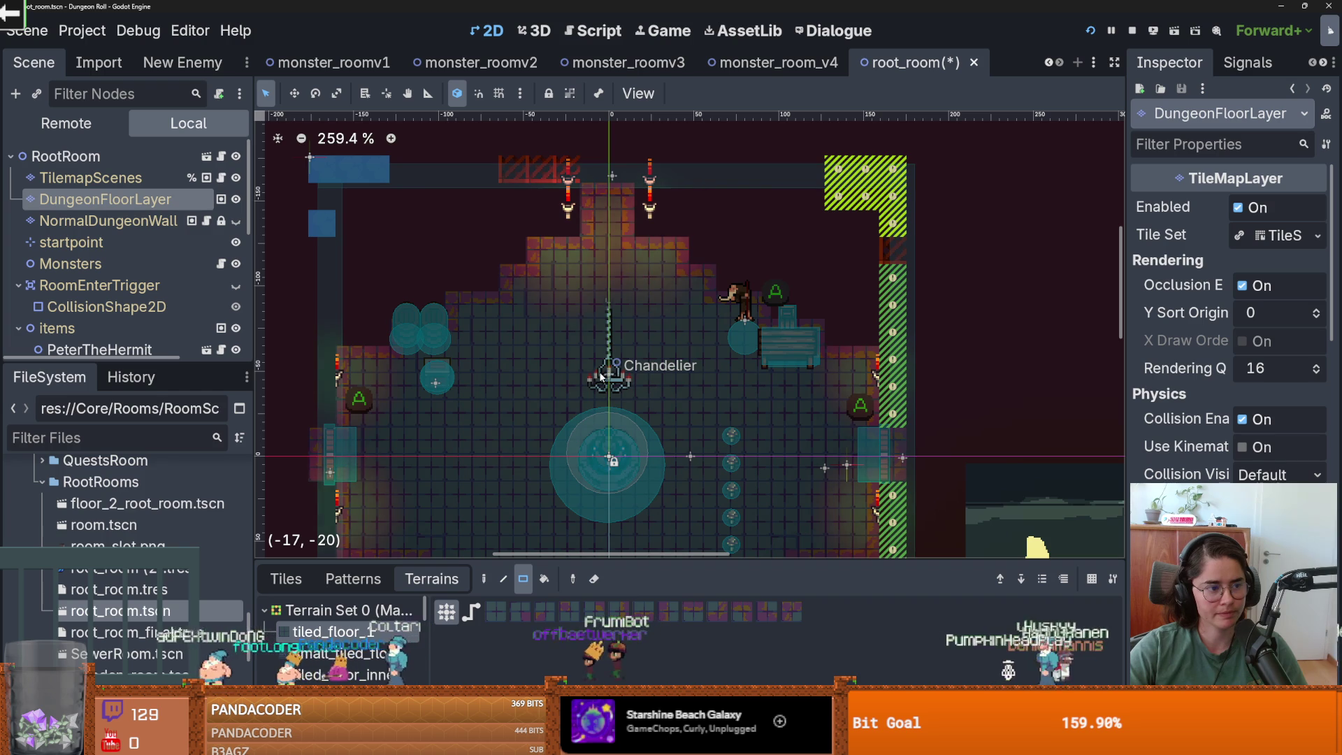
scroll(601, 374, "up", 2)
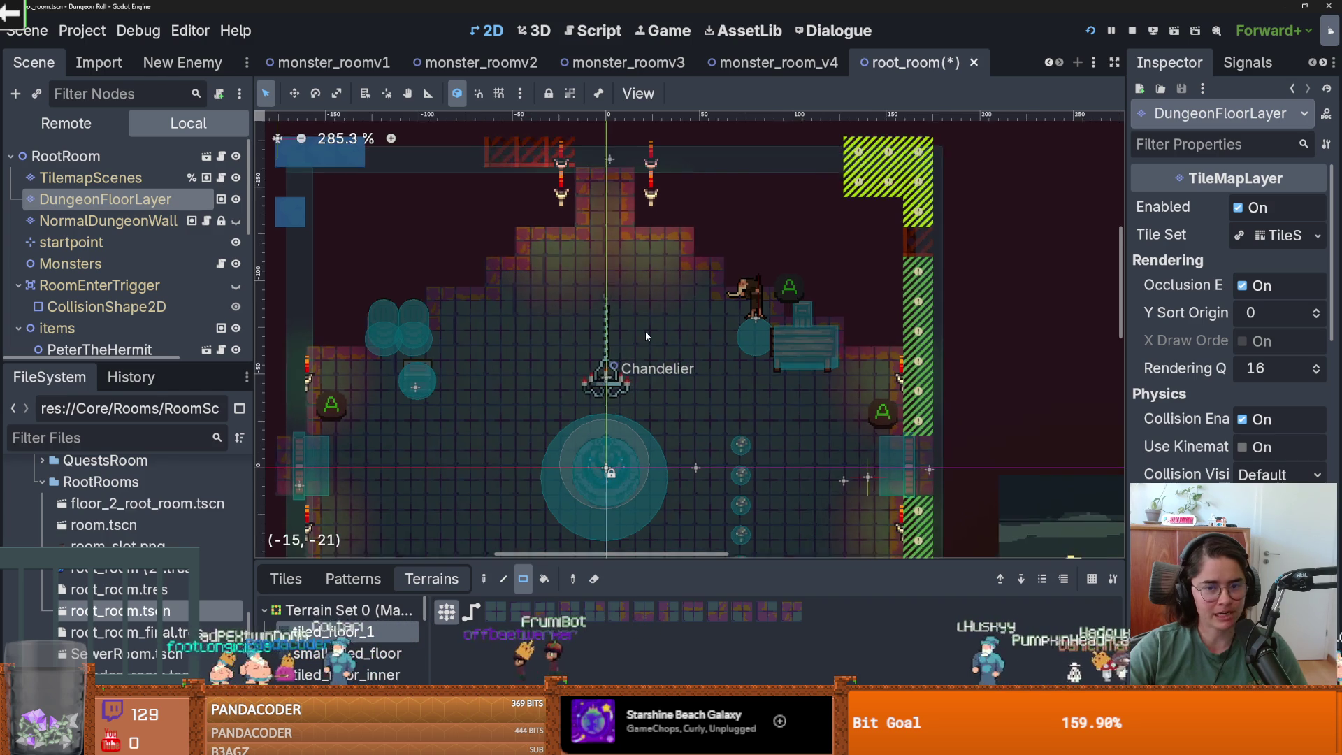
scroll(568, 362, "down", 2)
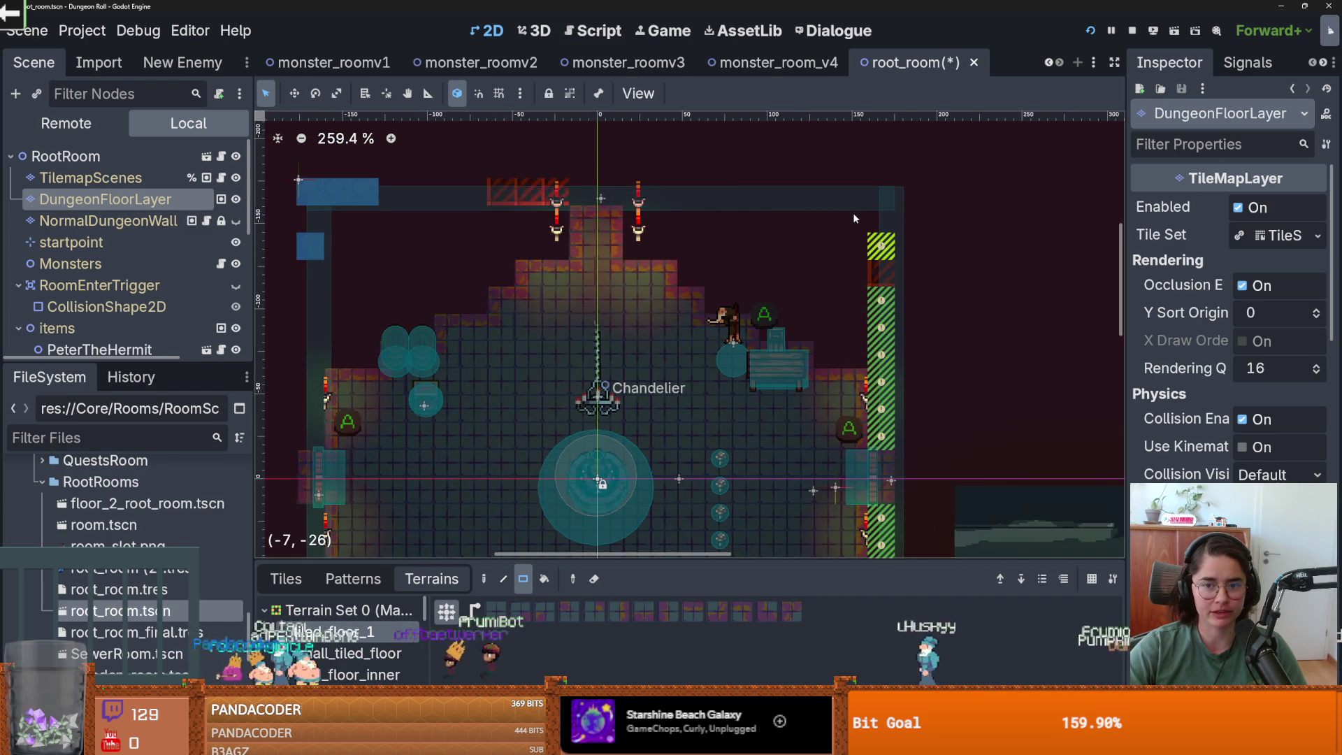
scroll(865, 273, "down", 1)
key("alt+Tab")
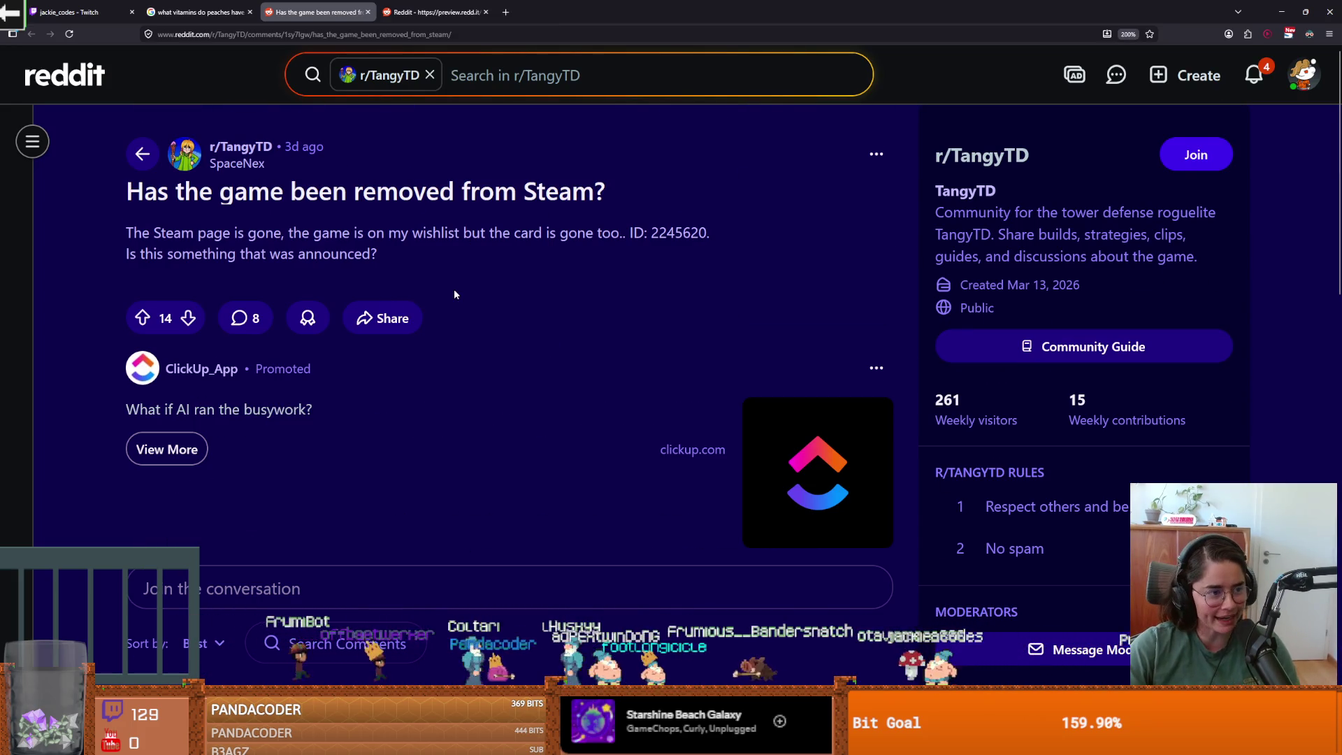
- Read further down the removal thread's comments, then switch back to Godot
scroll(455, 297, "down", 10)
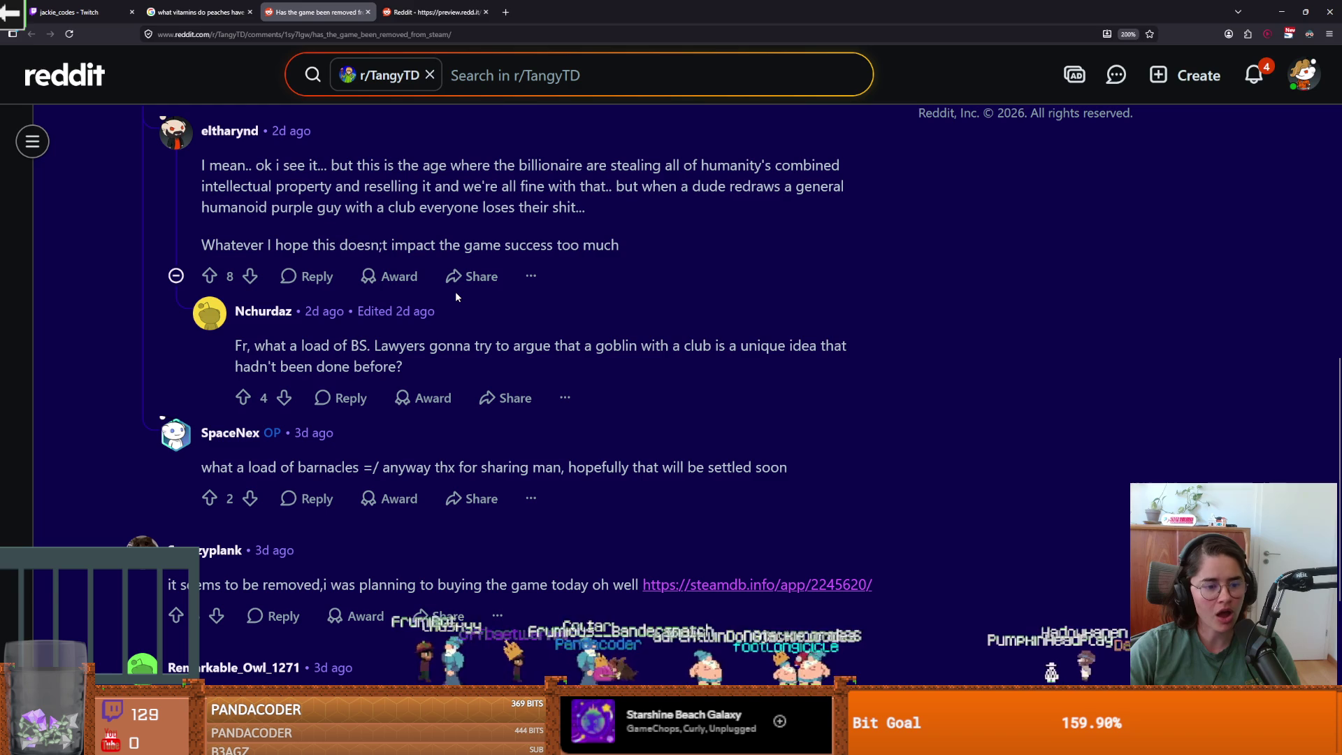
scroll(456, 297, "down", 3)
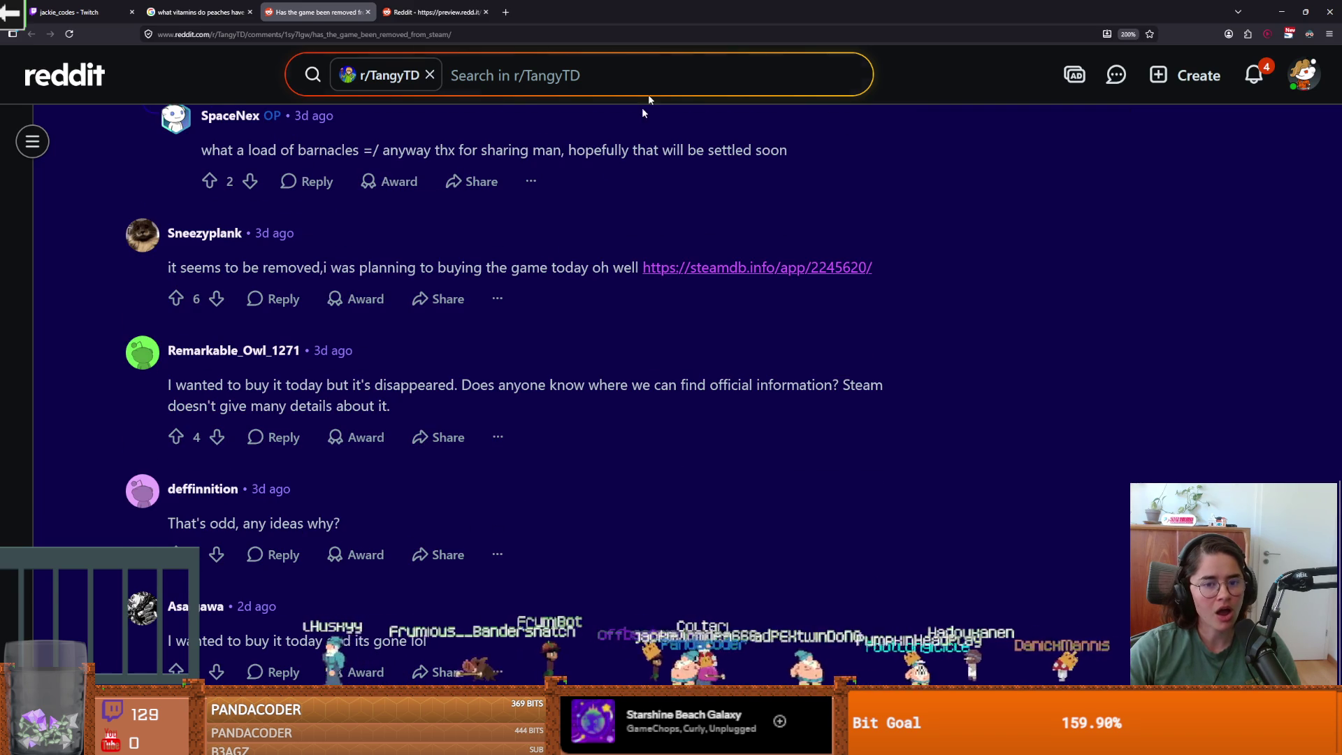
key("alt+Tab")
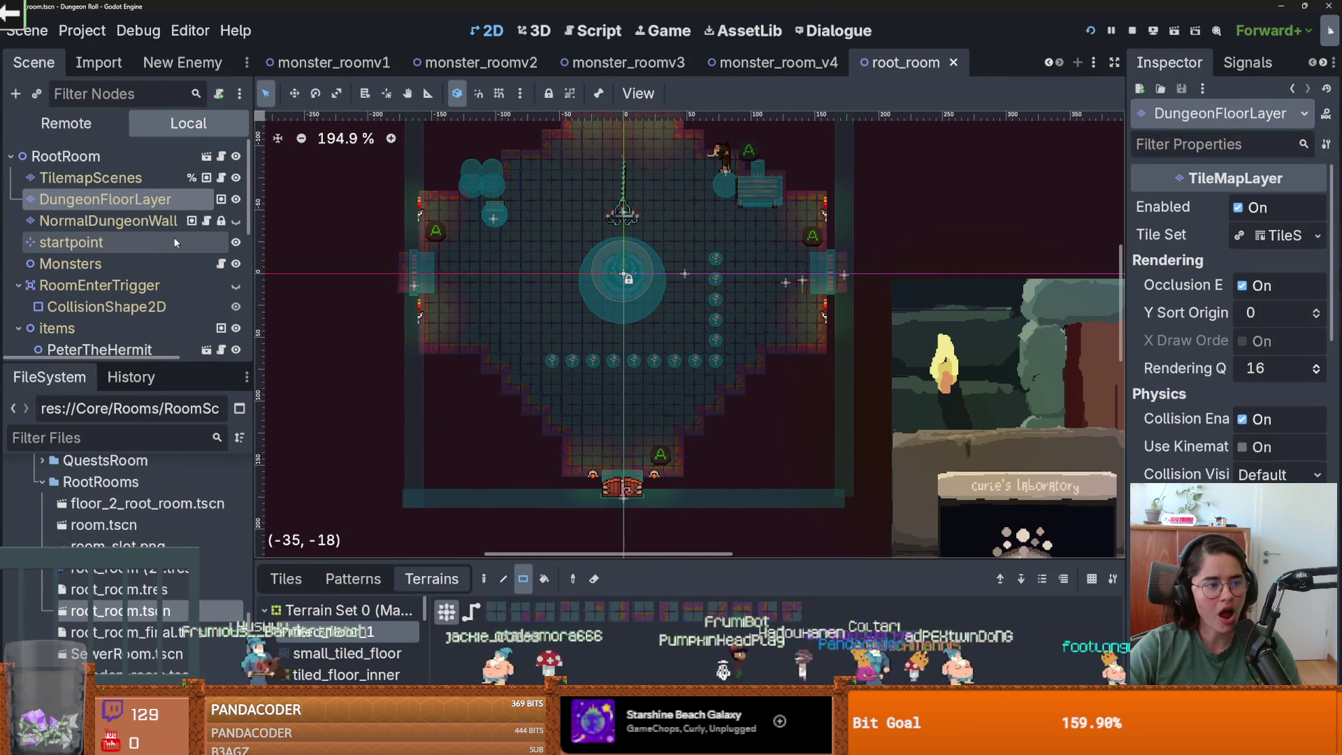
- Re-show NormalDungeonWall and paint 7x2, 3x1 and 5x1 terrain blocks in the lower-left corner
left_click(111, 220)
left_click(235, 221)
scroll(489, 379, "down", 1)
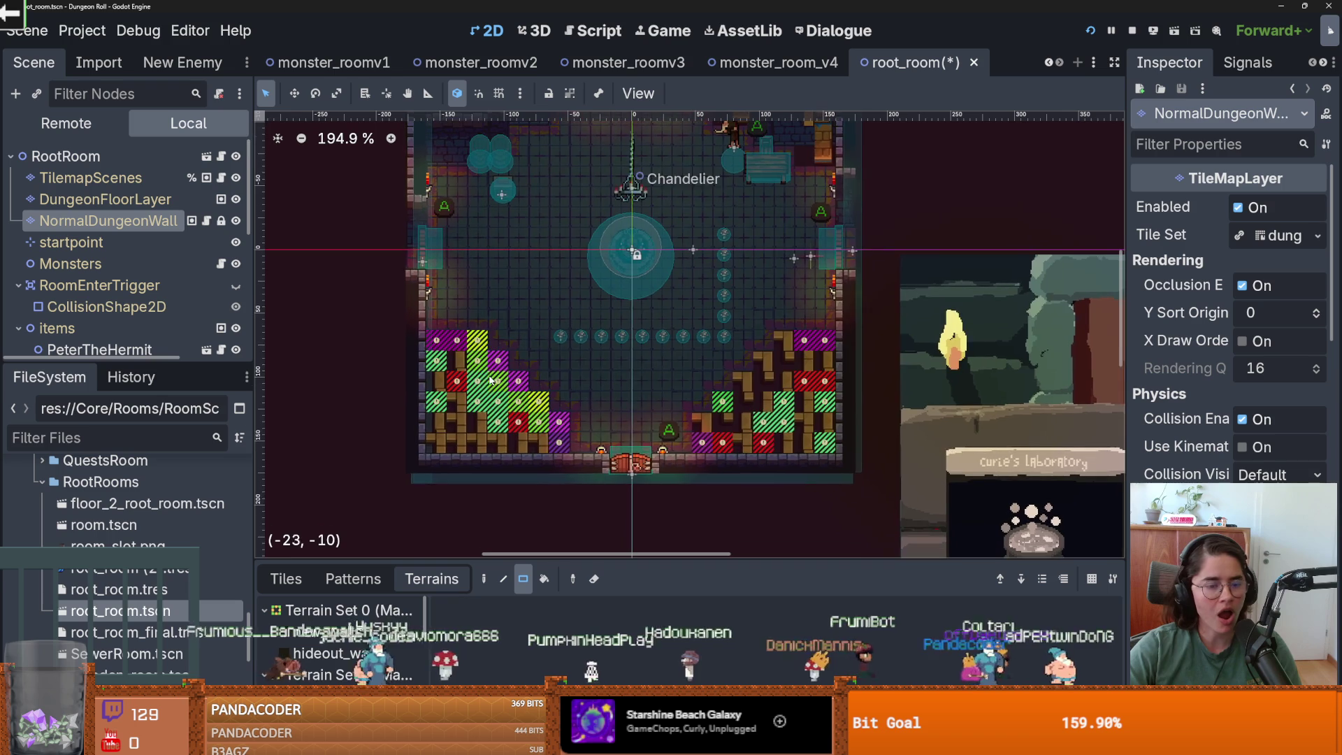
scroll(508, 435, "up", 2)
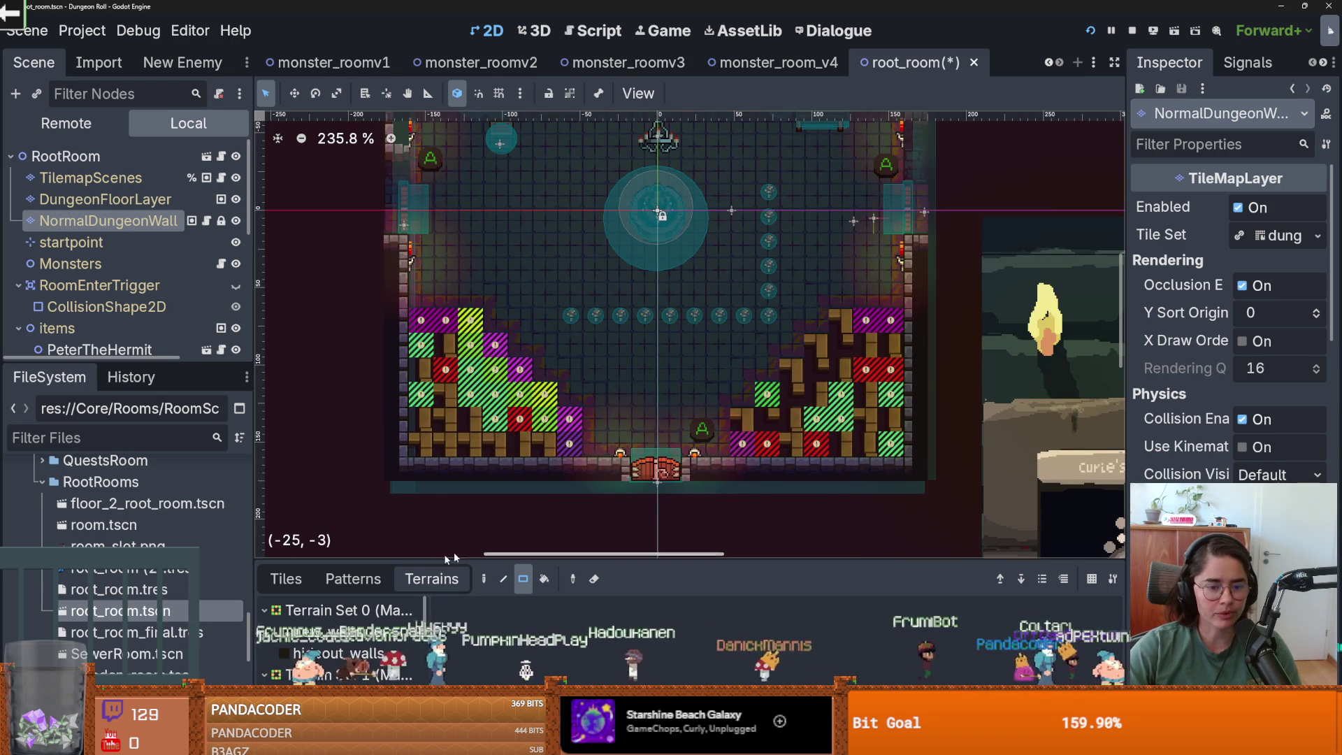
mouse_move(561, 445)
left_mouse_down()
mouse_move(514, 420)
mouse_move(416, 419)
left_mouse_up()
mouse_move(545, 399)
left_mouse_down()
mouse_move(491, 402)
mouse_move(419, 369)
left_mouse_up()
left_click_drag(495, 344, 409, 348)
left_click_drag(472, 319, 419, 319)
- Repaint terrain across rows -7 and -8, a tile at (-13,-8), and a 2x1 strip by the right wall
scroll(520, 380, "down", 1)
scroll(509, 404, "right", 2)
scroll(564, 440, "up", 1)
left_click_drag(564, 441, 720, 439)
left_click_drag(711, 410, 564, 413)
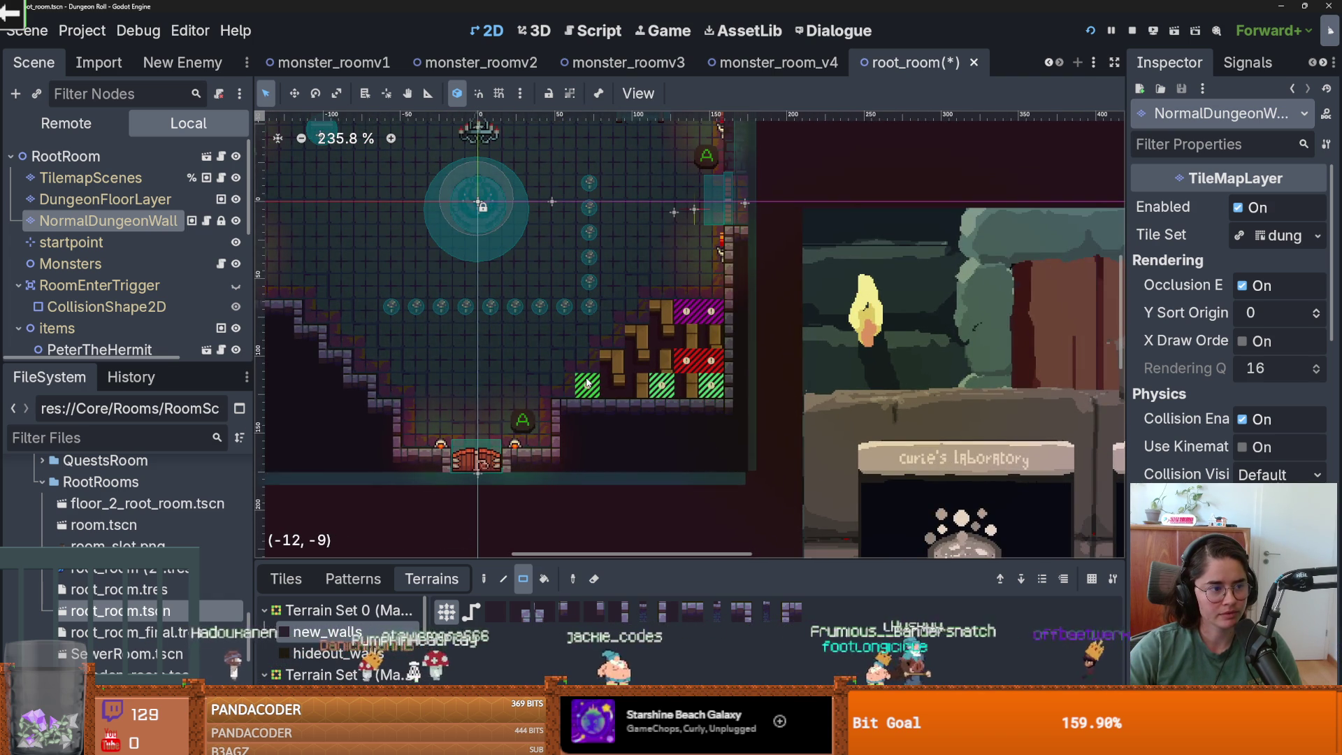
mouse_move(587, 386)
left_mouse_down()
mouse_move(720, 386)
mouse_move(619, 362)
left_mouse_up()
mouse_move(682, 339)
left_mouse_down()
mouse_move(723, 343)
mouse_move(645, 343)
mouse_move(672, 316)
mouse_move(710, 355)
left_mouse_up()
- Save the room, then paint wall terrain onto one upper-left wall cell
scroll(499, 388, "down", 3)
key("ctrl+s")
scroll(500, 386, "up", 4)
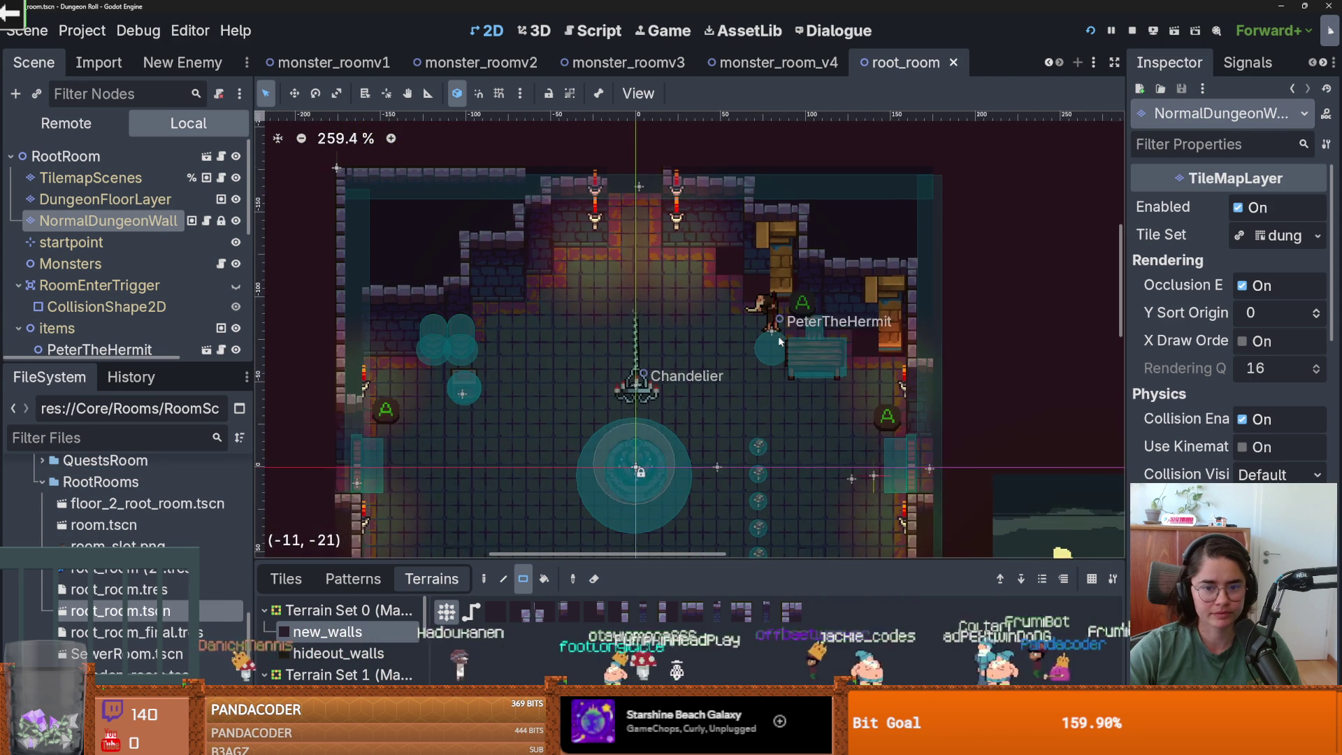
scroll(411, 345, "up", 4)
scroll(545, 353, "up", 2)
left_click_drag(562, 271, 568, 277)
- Select the TilemapScenes node and save root_room
left_click(91, 178)
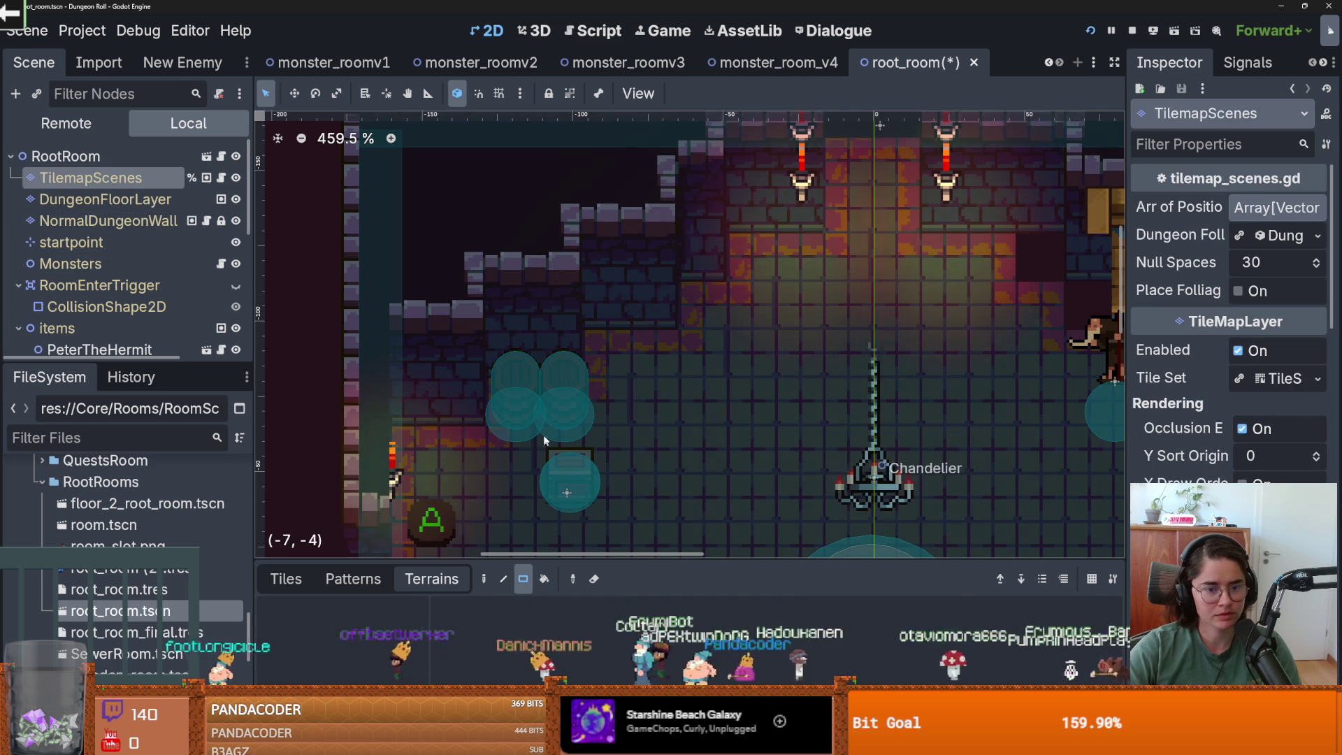
left_click(286, 579)
scroll(664, 434, "down", 1)
scroll(665, 435, "down", 2)
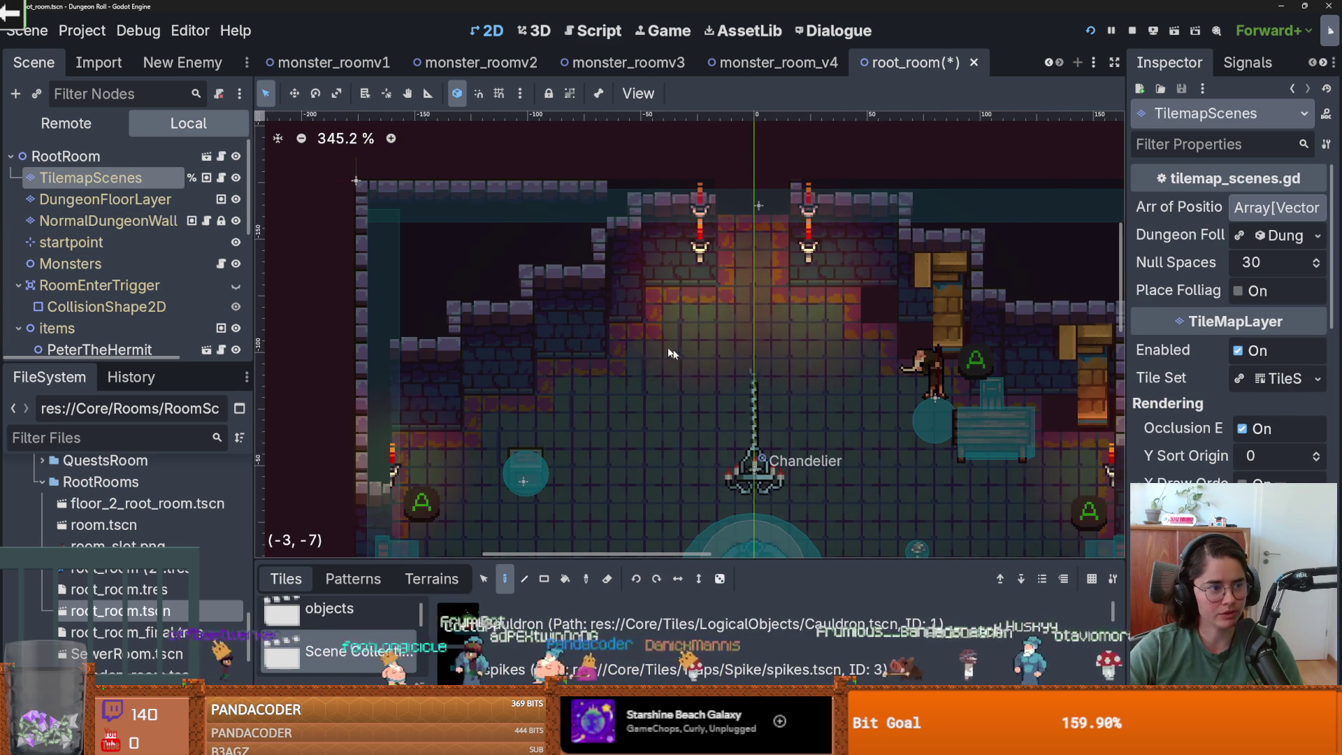
key("ctrl+s")
- Paint NormalDungeonWall terrain over the wooden pillar, turning it into stone wall
key("Down")
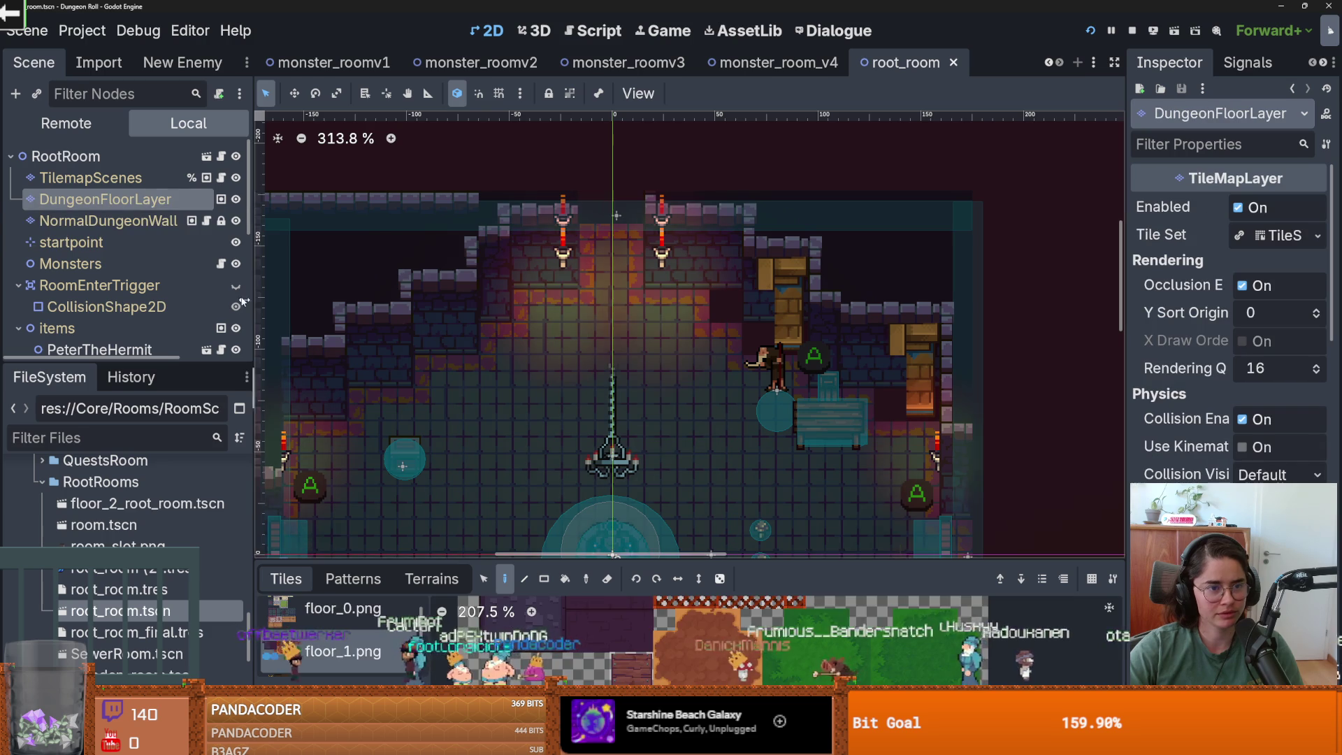
left_click(175, 227)
left_click(431, 579)
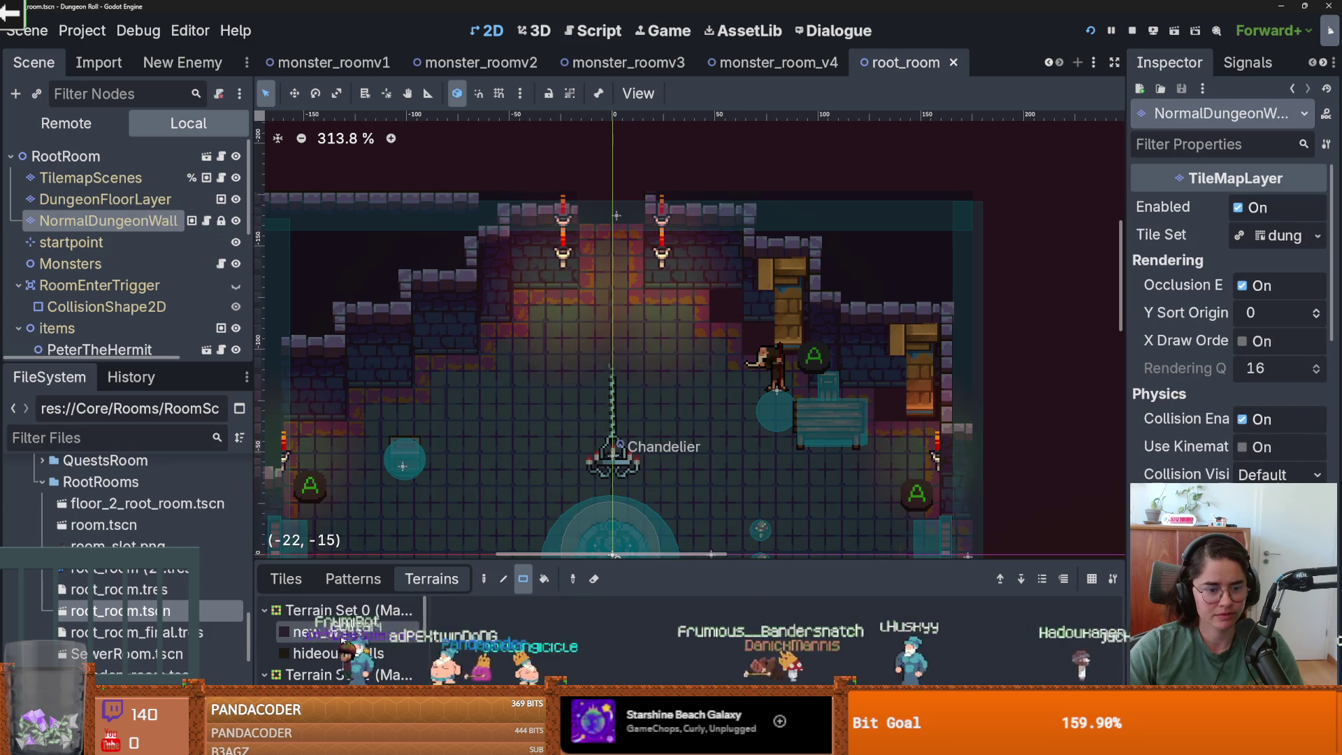
left_click_drag(740, 282, 740, 282)
mouse_move(744, 226)
left_mouse_down()
mouse_move(812, 237)
mouse_move(776, 274)
left_mouse_up()
left_click(804, 259)
left_click(770, 262)
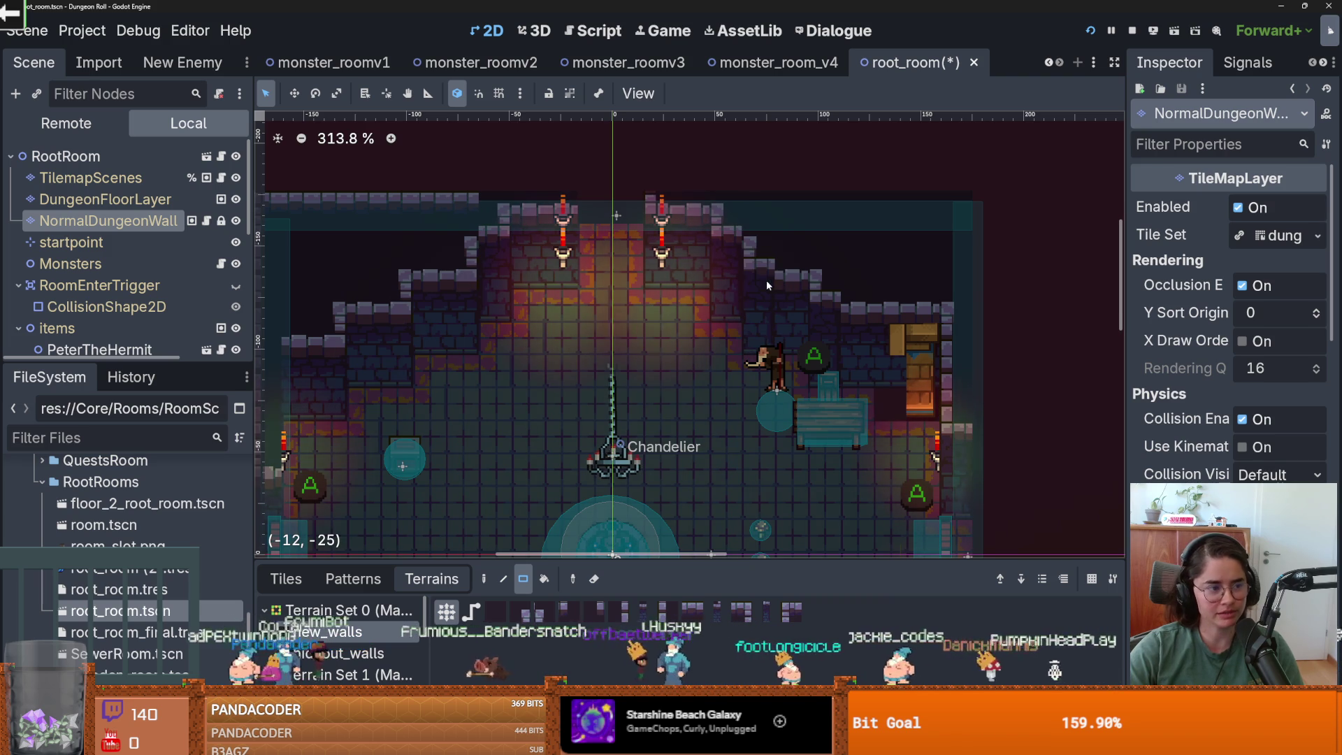
left_click_drag(770, 271, 765, 283)
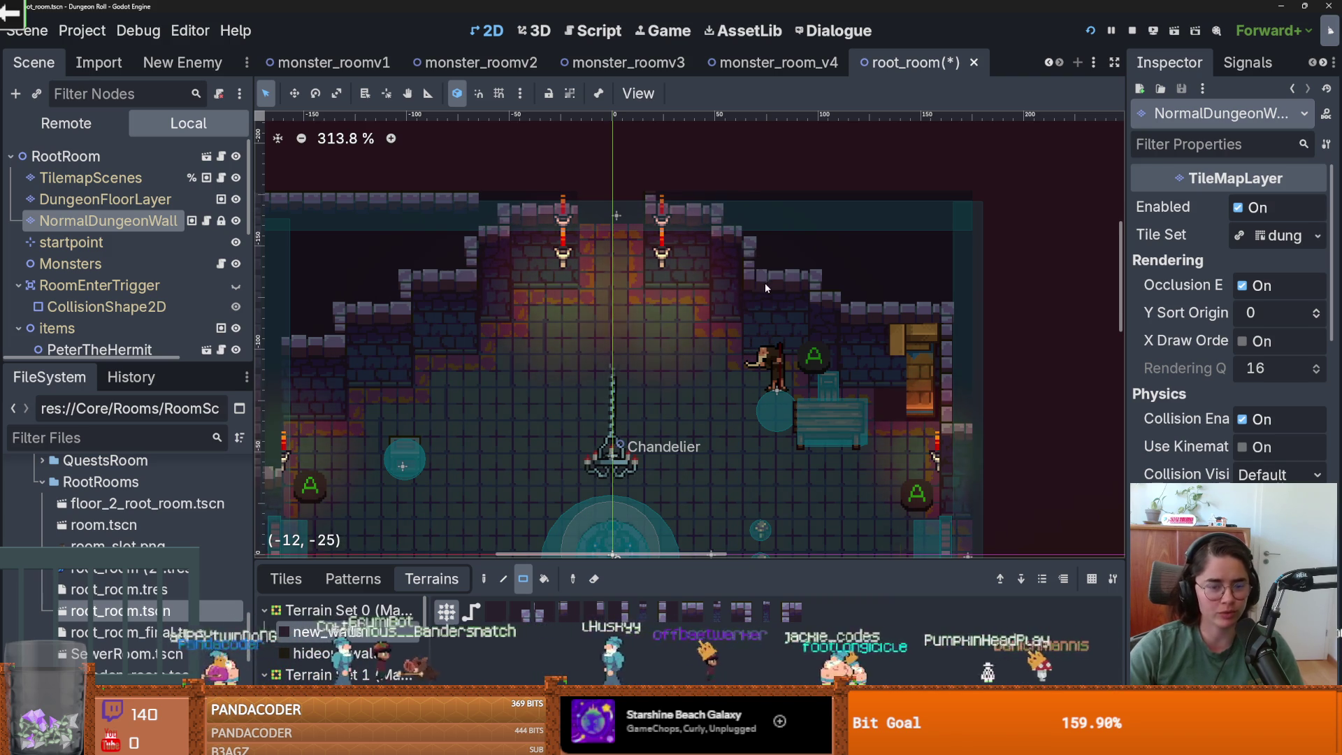
- Fill the wall step with a wall tile and save the room
scroll(739, 305, "right", 5)
left_click_drag(682, 280, 684, 280)
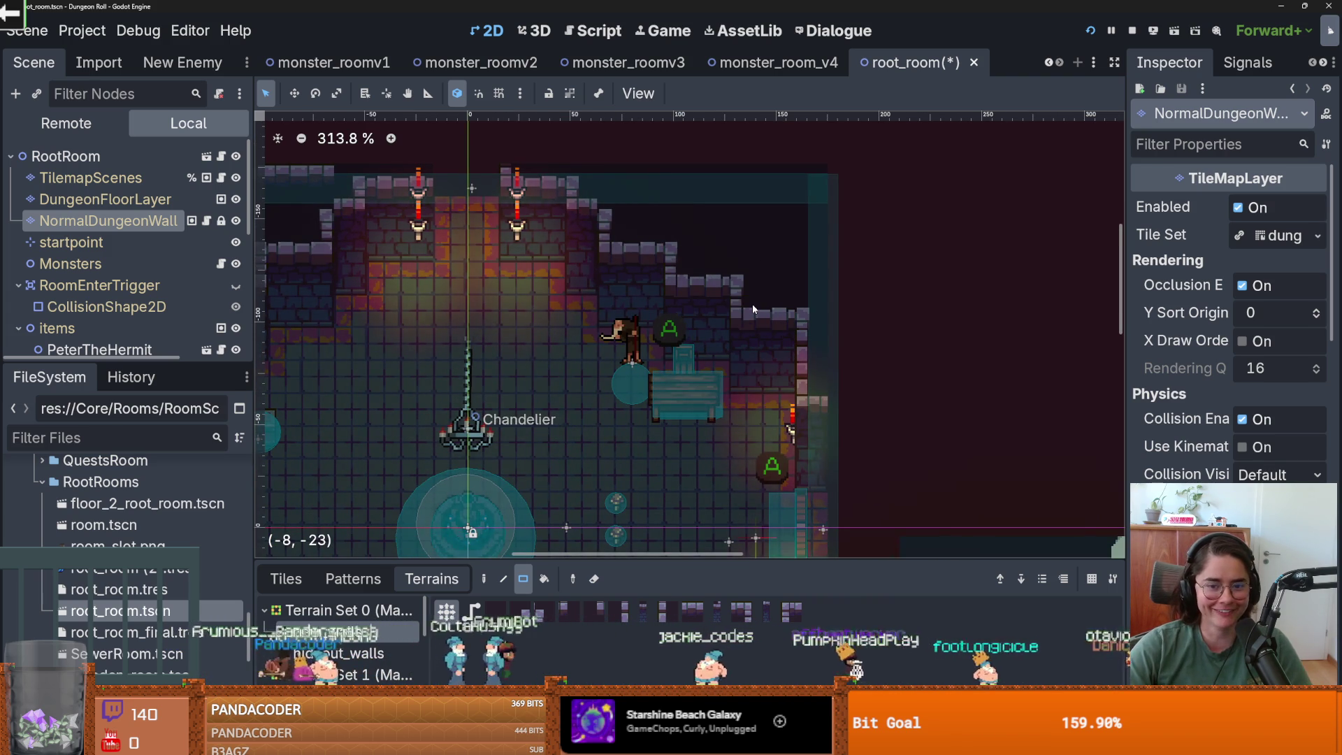
scroll(747, 311, "down", 2)
scroll(629, 332, "left", 3)
key("ctrl+s")
- Inspect the wall_1.png atlas in an enlarged Tiles panel, then shrink it back
scroll(596, 346, "up", 2)
scroll(545, 392, "right", 2)
scroll(520, 418, "down", 3)
scroll(489, 423, "up", 1)
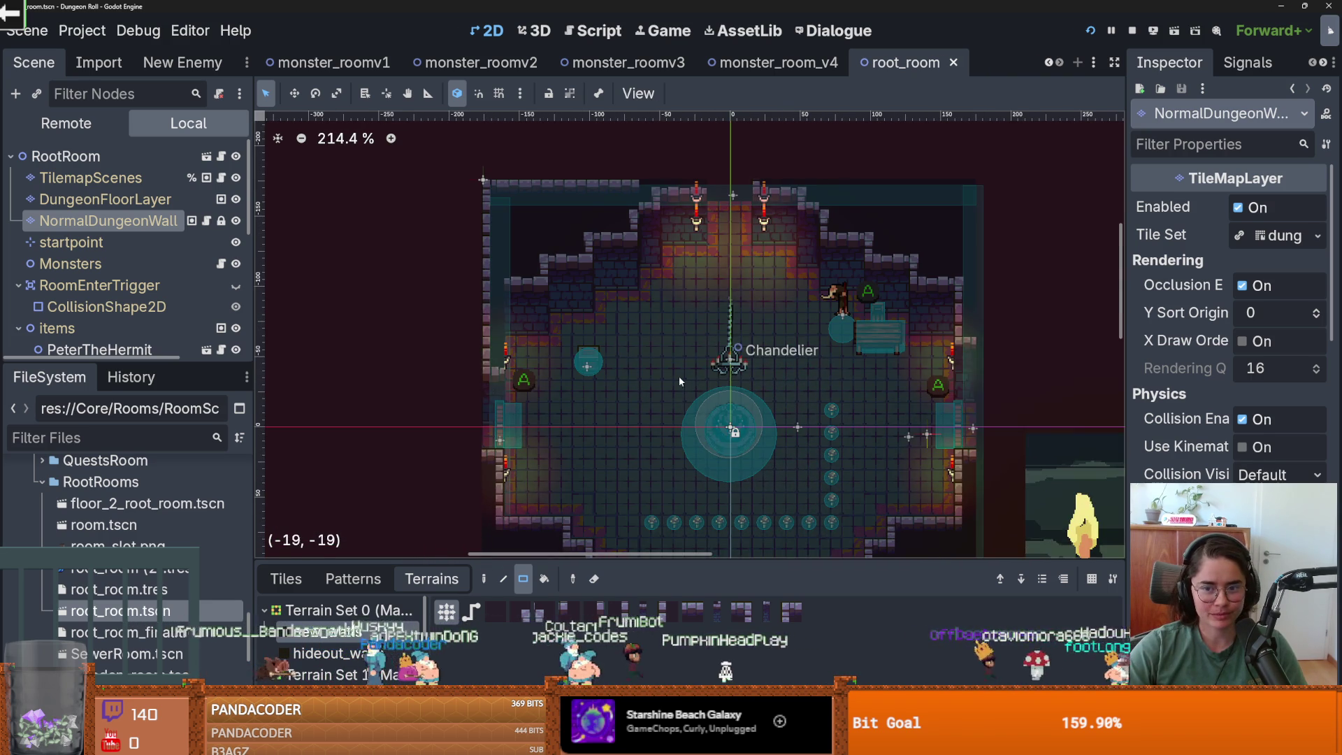
left_click(296, 579)
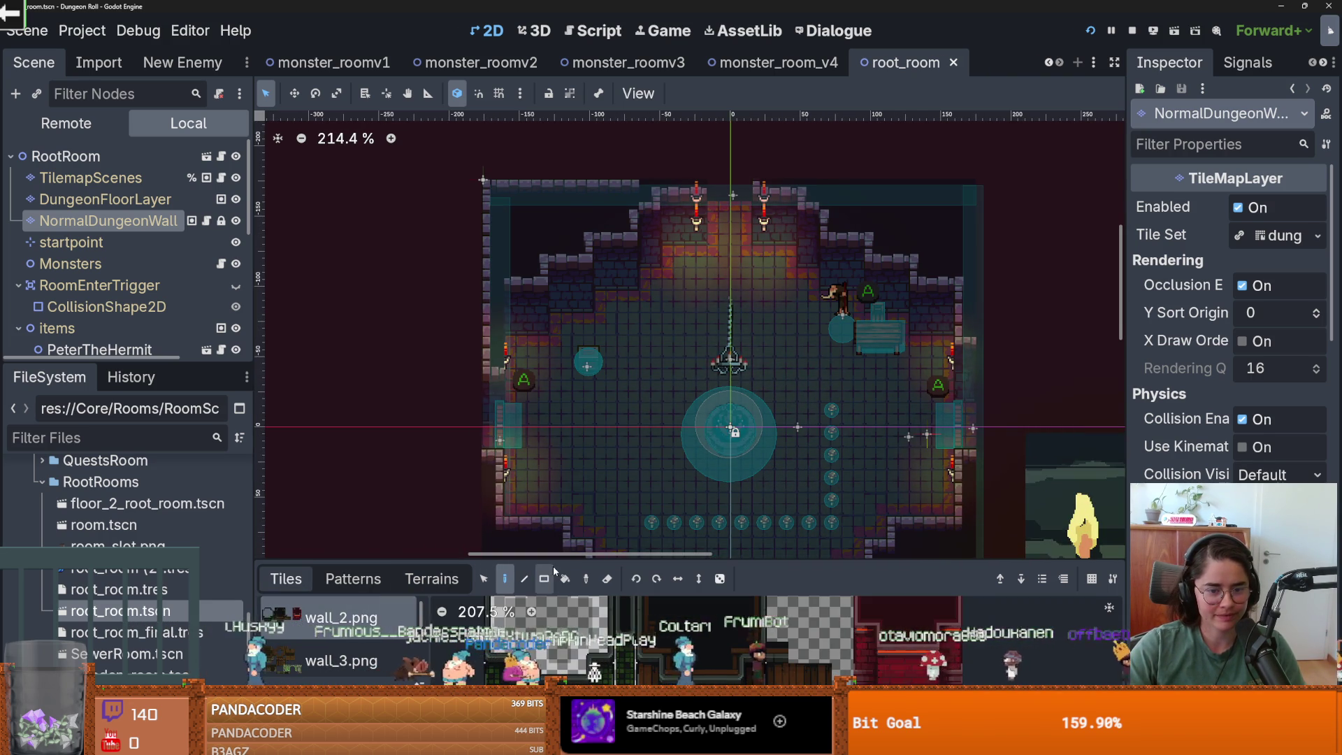
left_click_drag(555, 560, 554, 335)
left_click(341, 613)
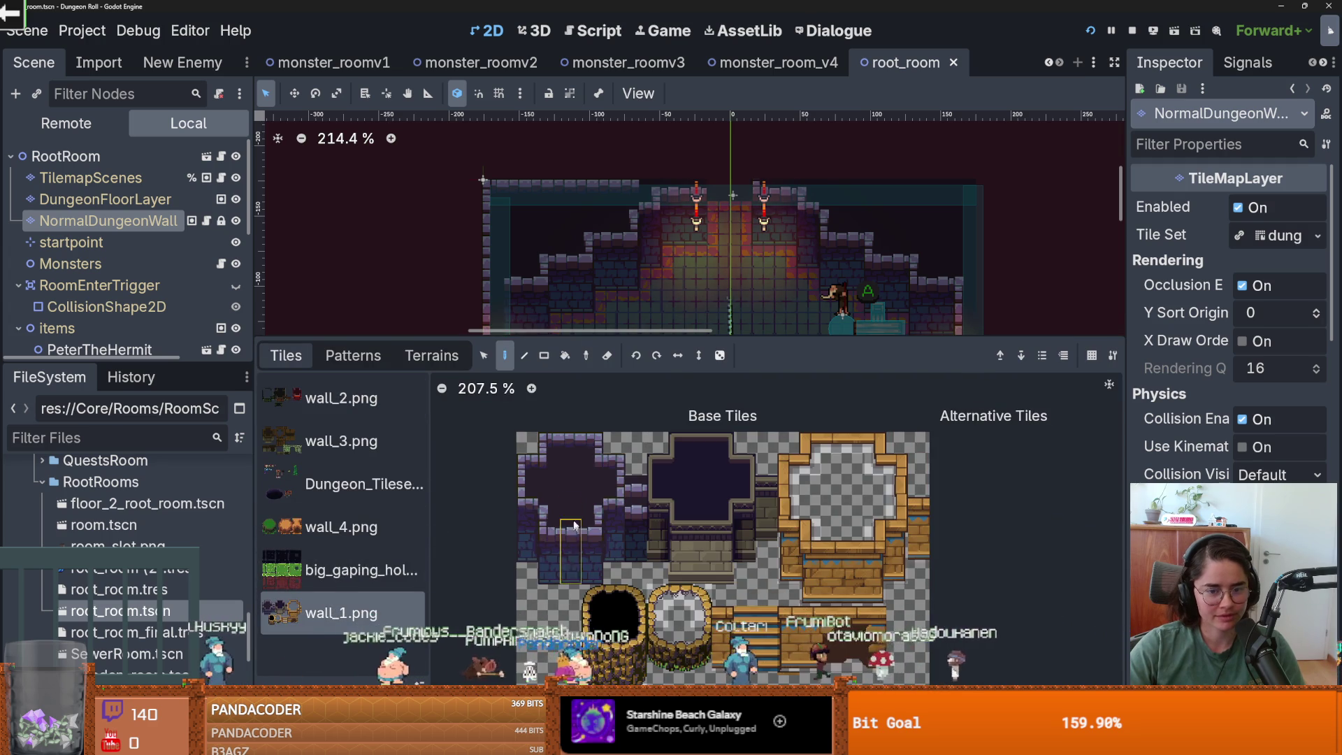
left_click_drag(631, 339, 631, 555)
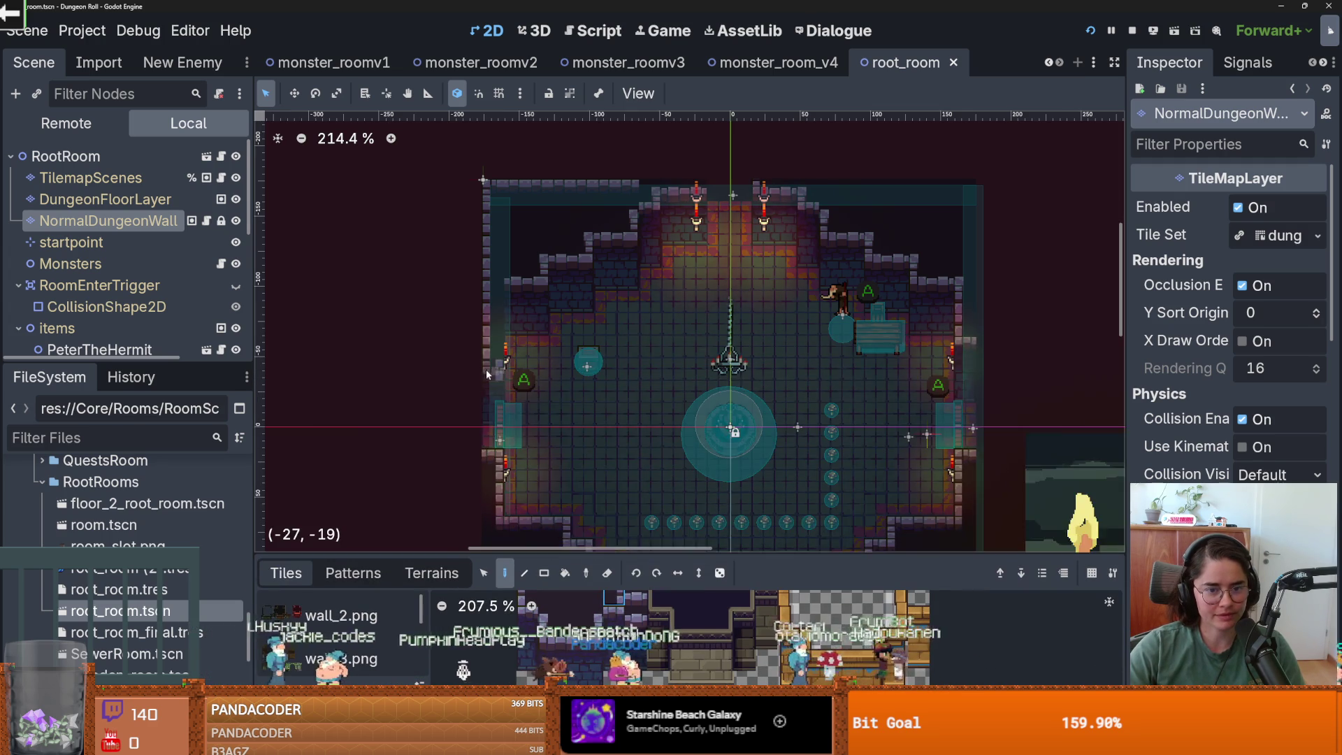
- Review the room, save root_room again, and select TilemapScenes
scroll(505, 378, "up", 3)
scroll(614, 617, "up", 1)
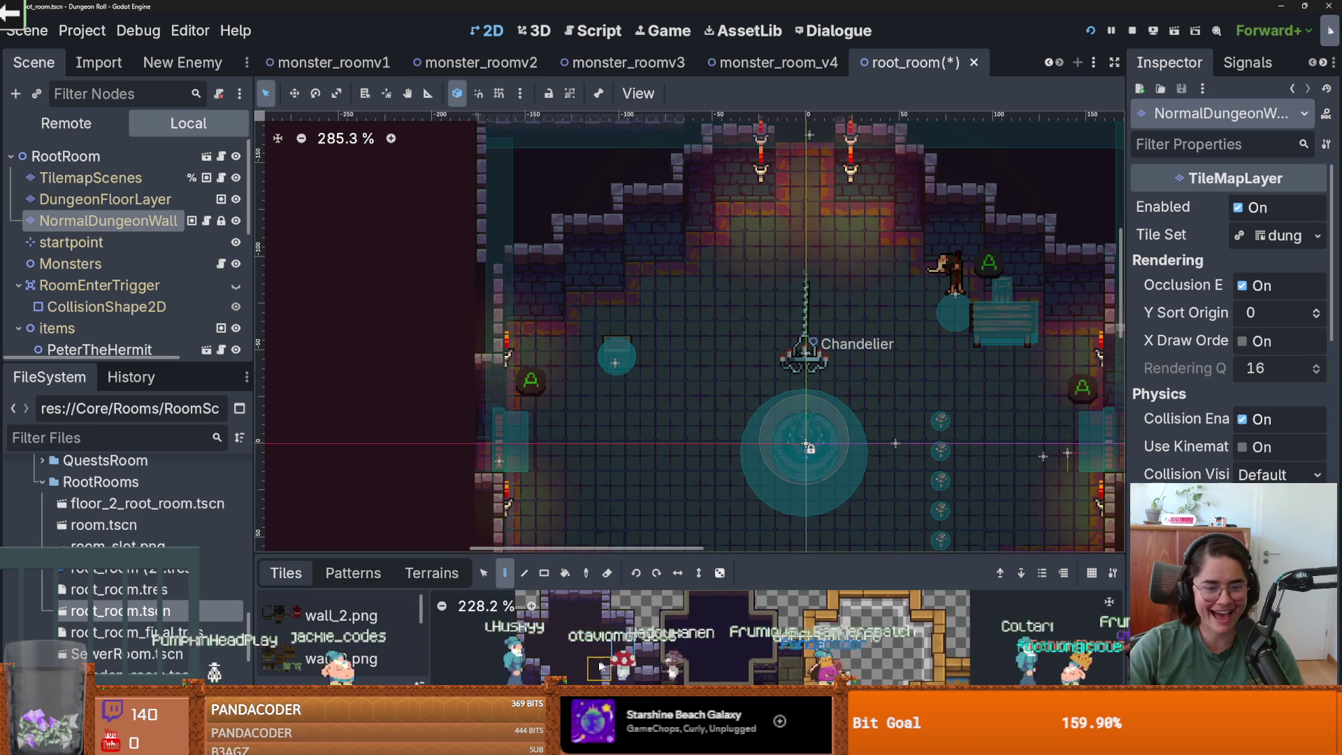
scroll(594, 419, "up", 4)
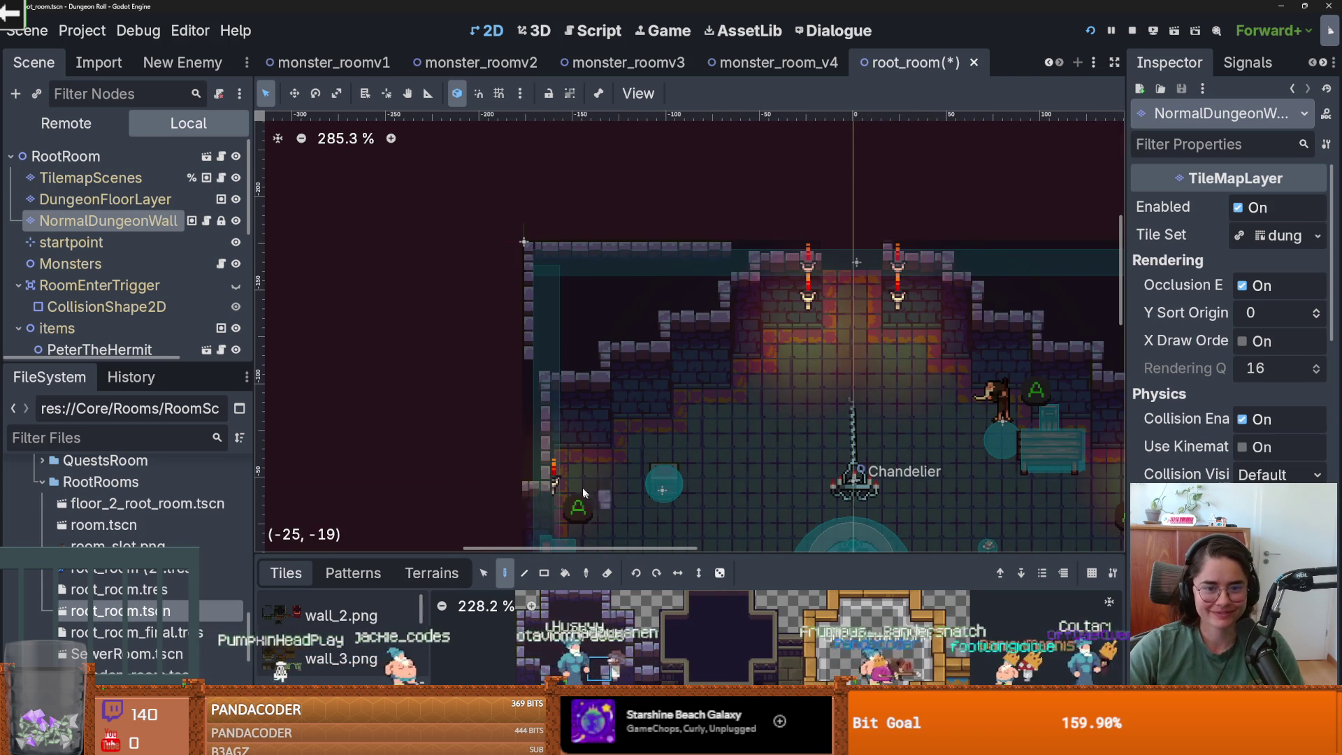
scroll(595, 447, "up", 1)
scroll(568, 395, "down", 1)
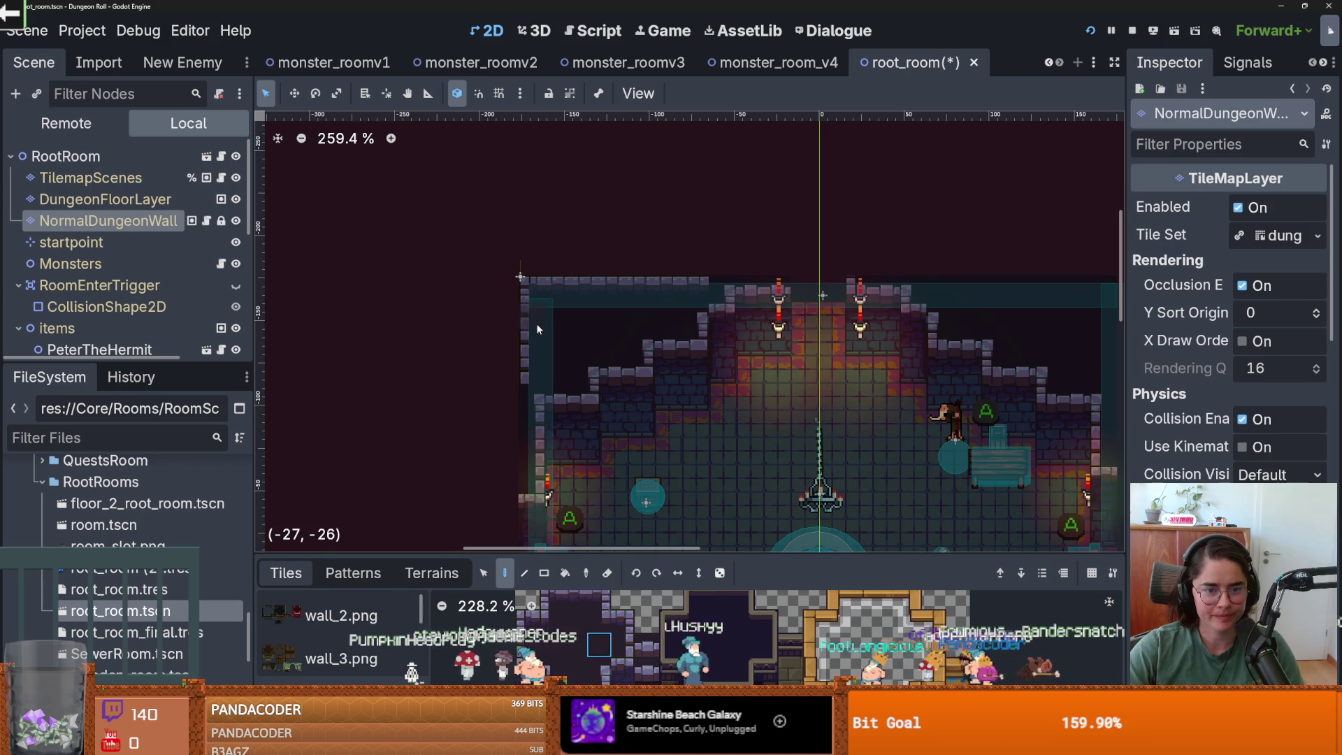
scroll(705, 295, "down", 3)
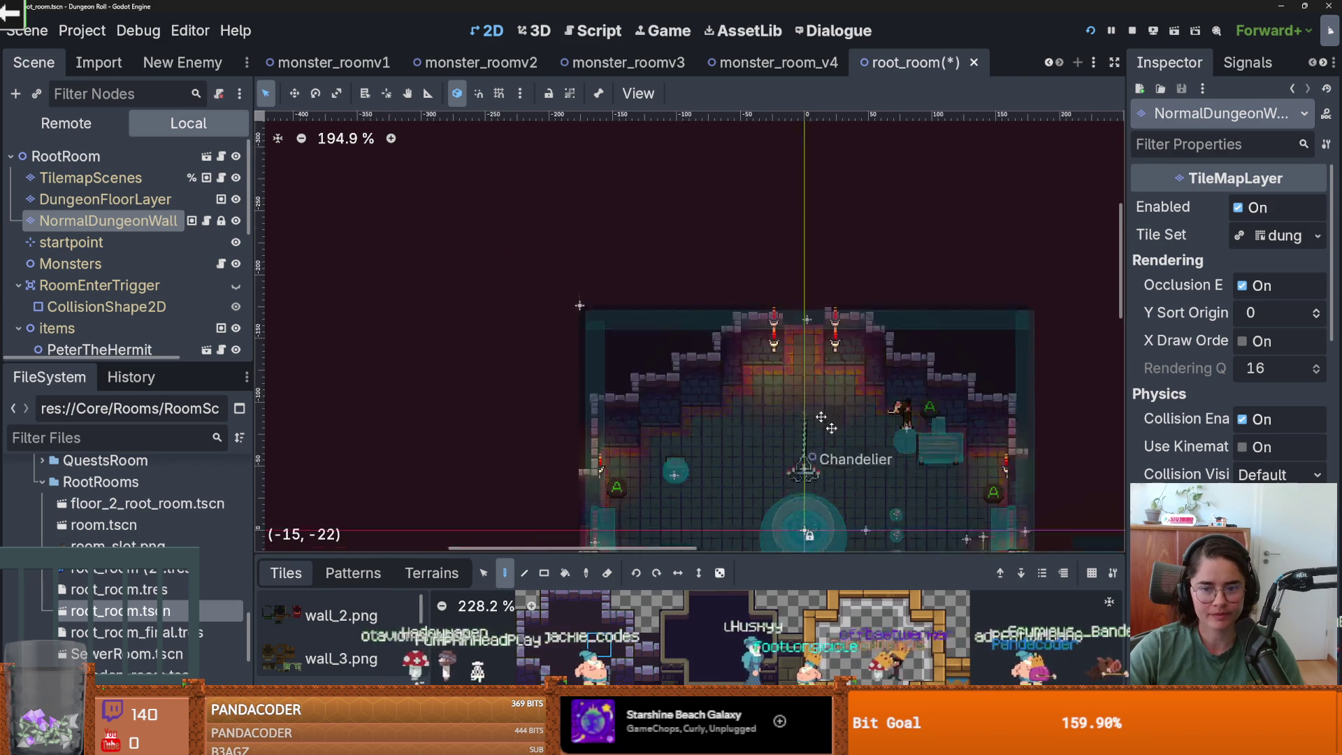
key("ctrl+s")
left_click(122, 179)
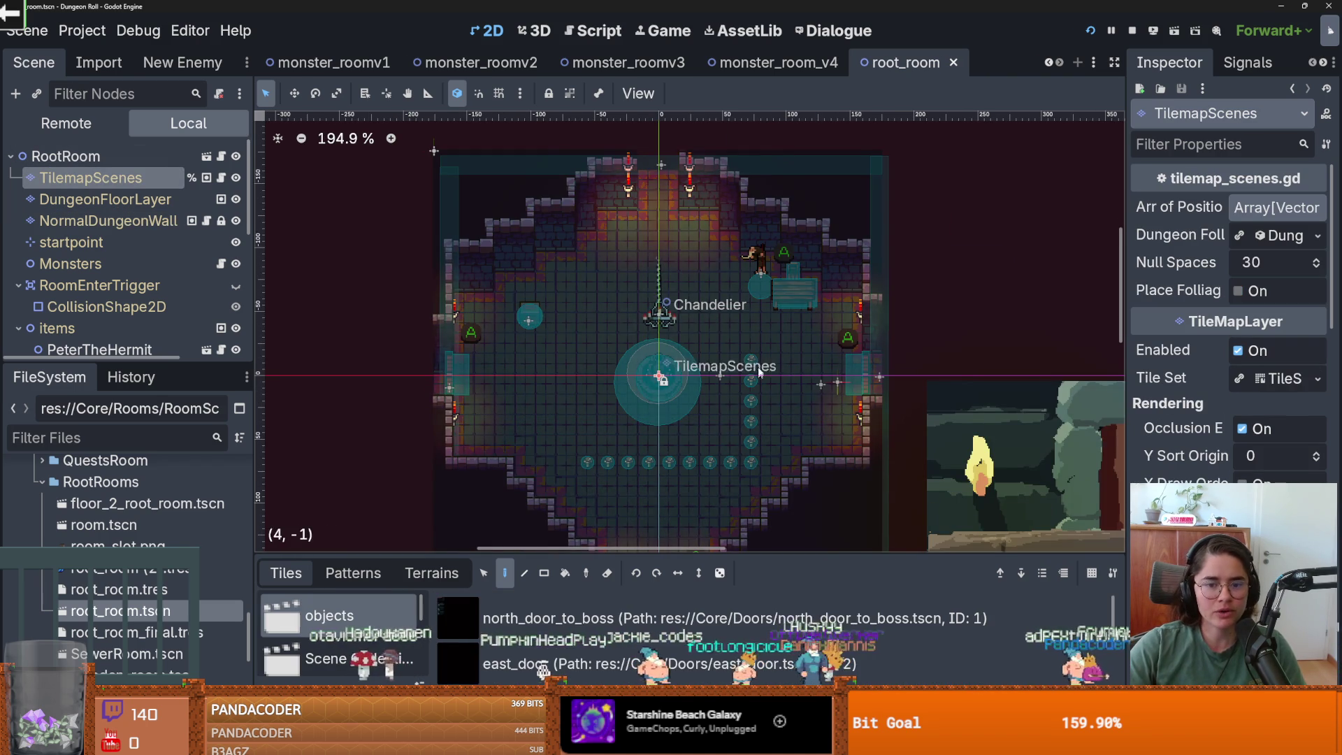
- Run the project to play-test the reworked root room
left_click(1111, 30)
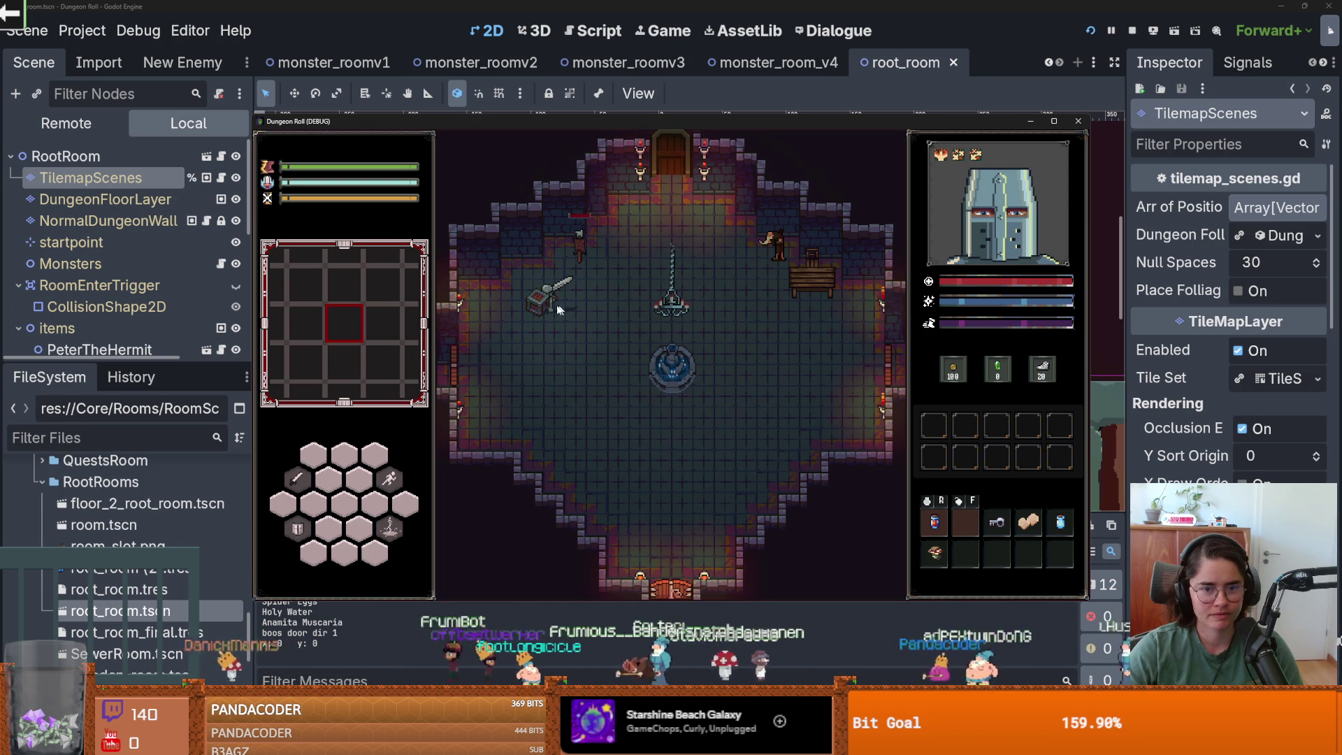
- Attack with the knight's sword and collect the dropped potion
left_click(522, 305)
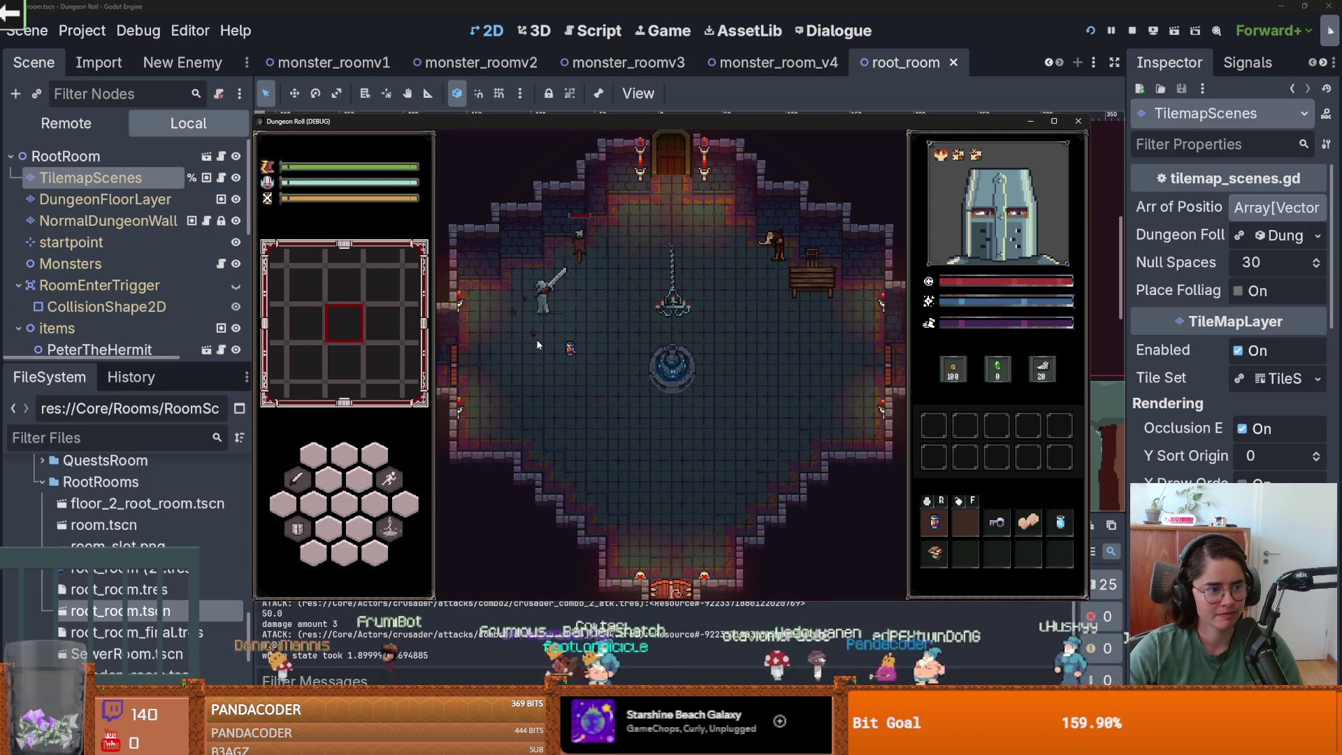
key("s")
key("d")
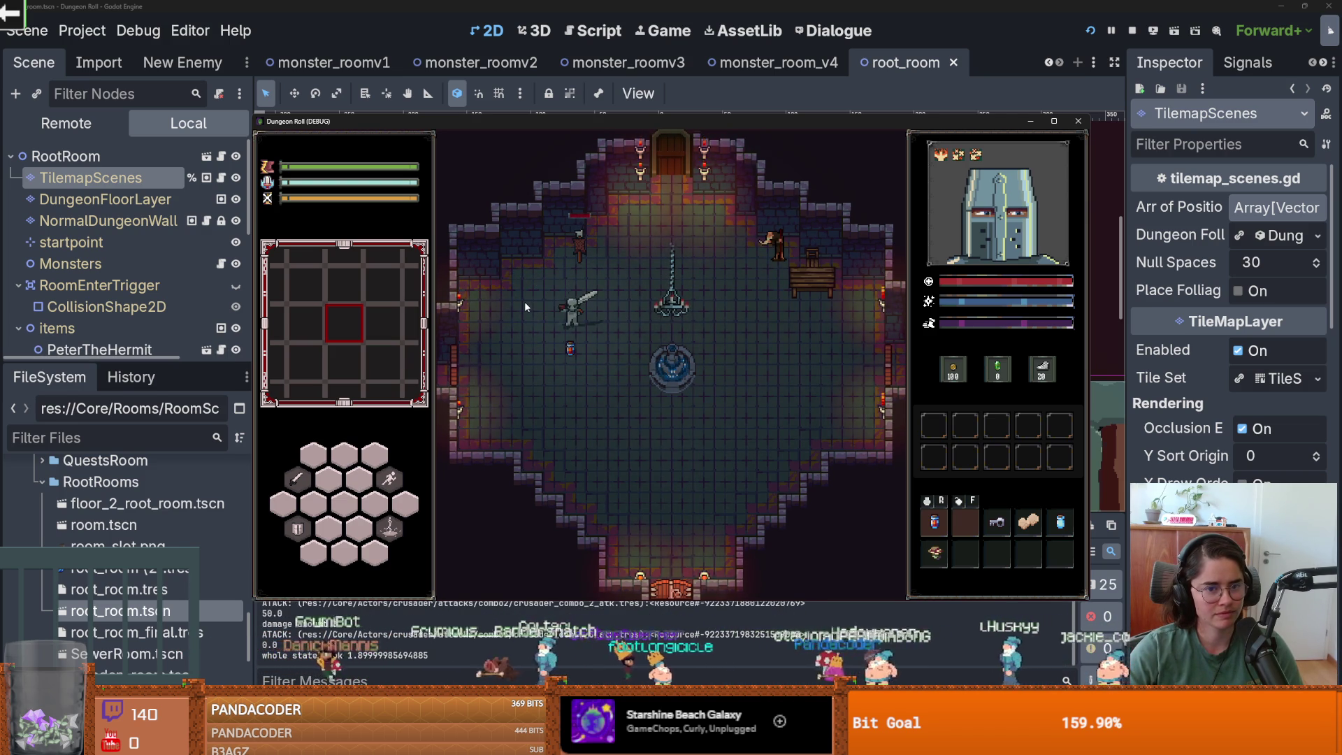
key("s")
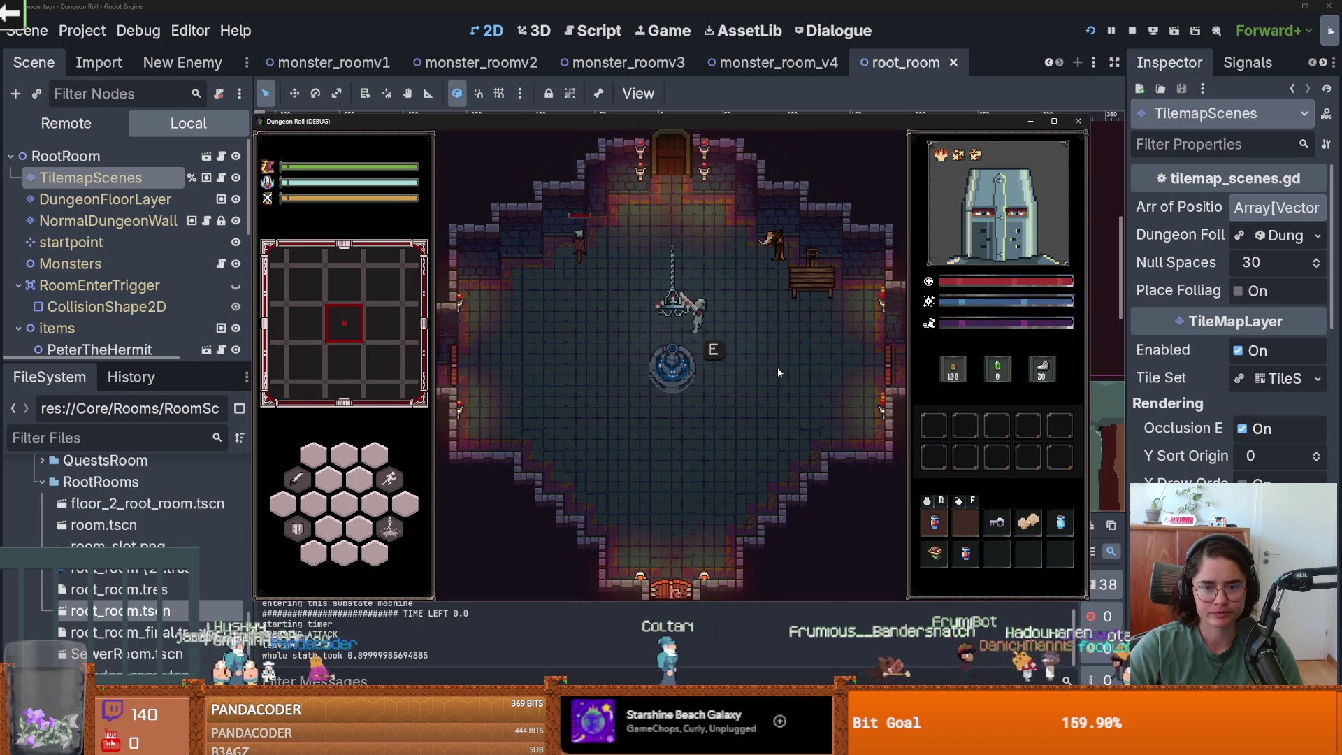
- Take the east door into Aloe's Den, then close the game window
key("d")
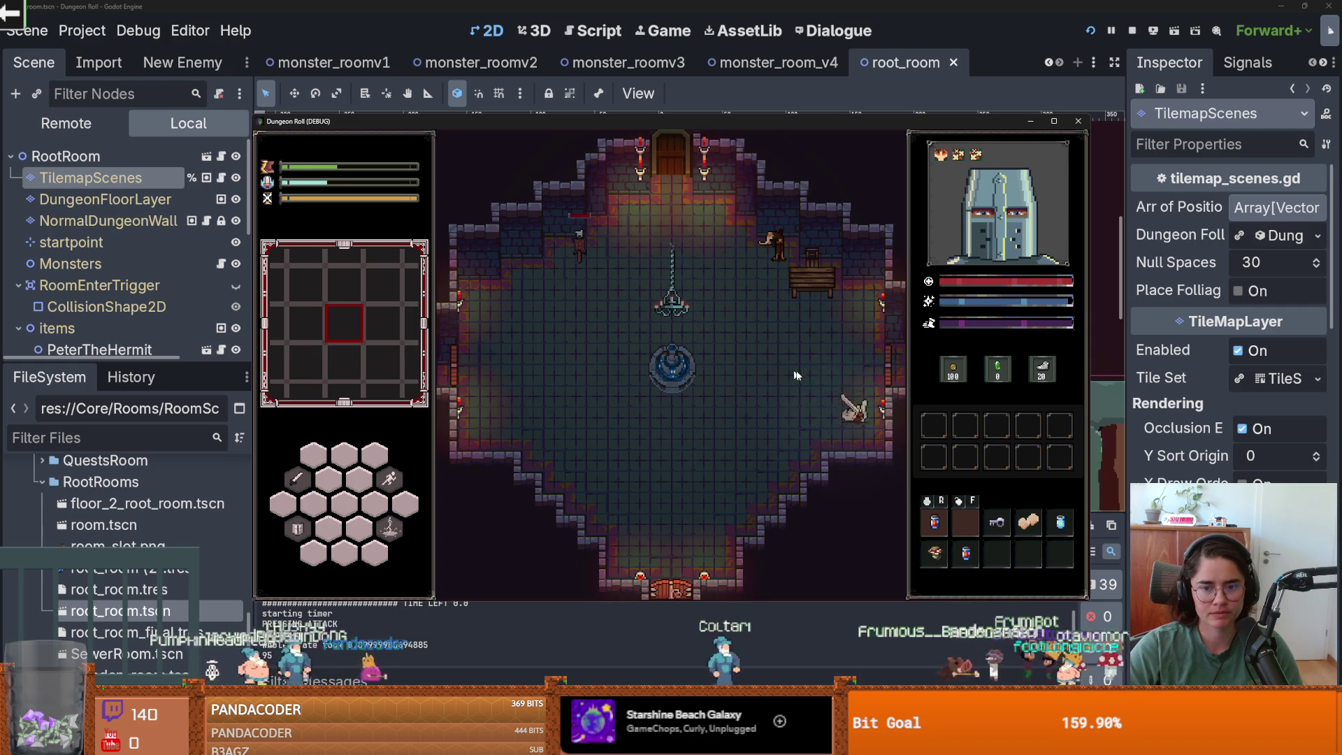
key("e")
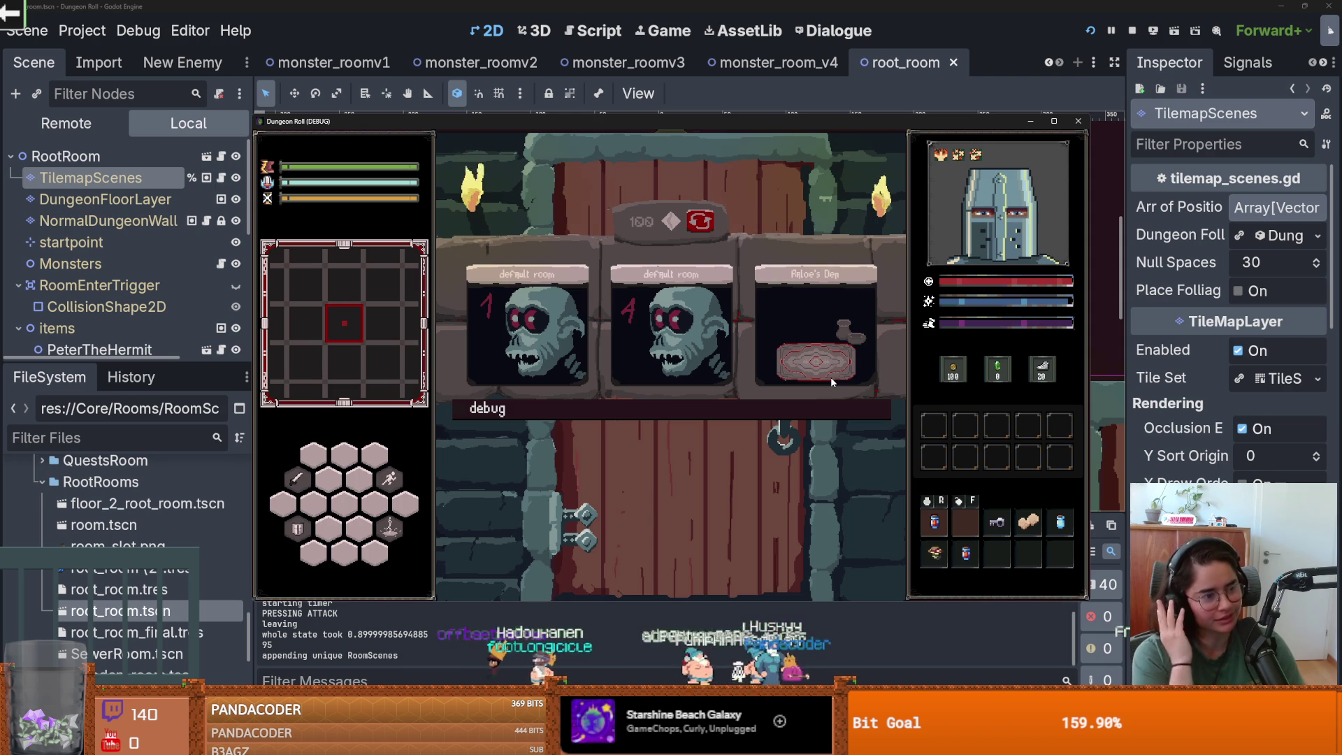
left_click(838, 341)
key("d")
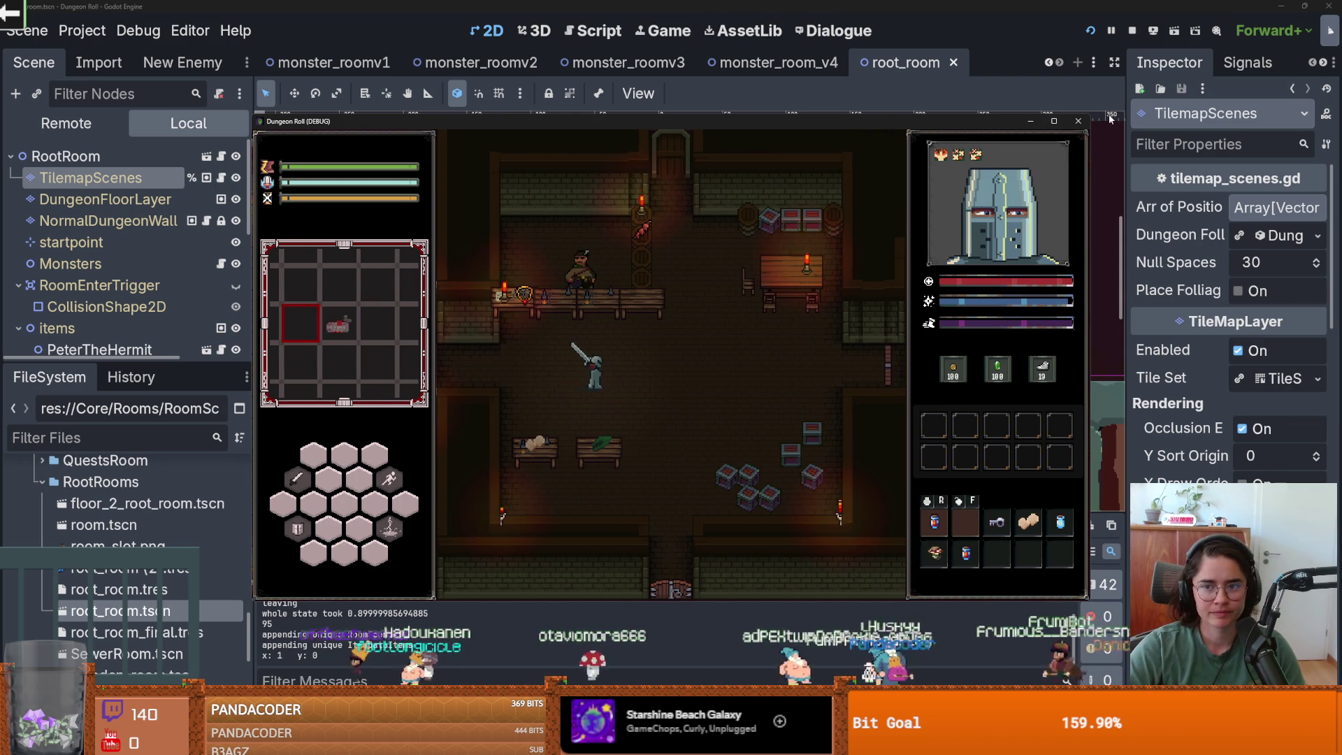
left_click(1078, 121)
key("ctrl+s")
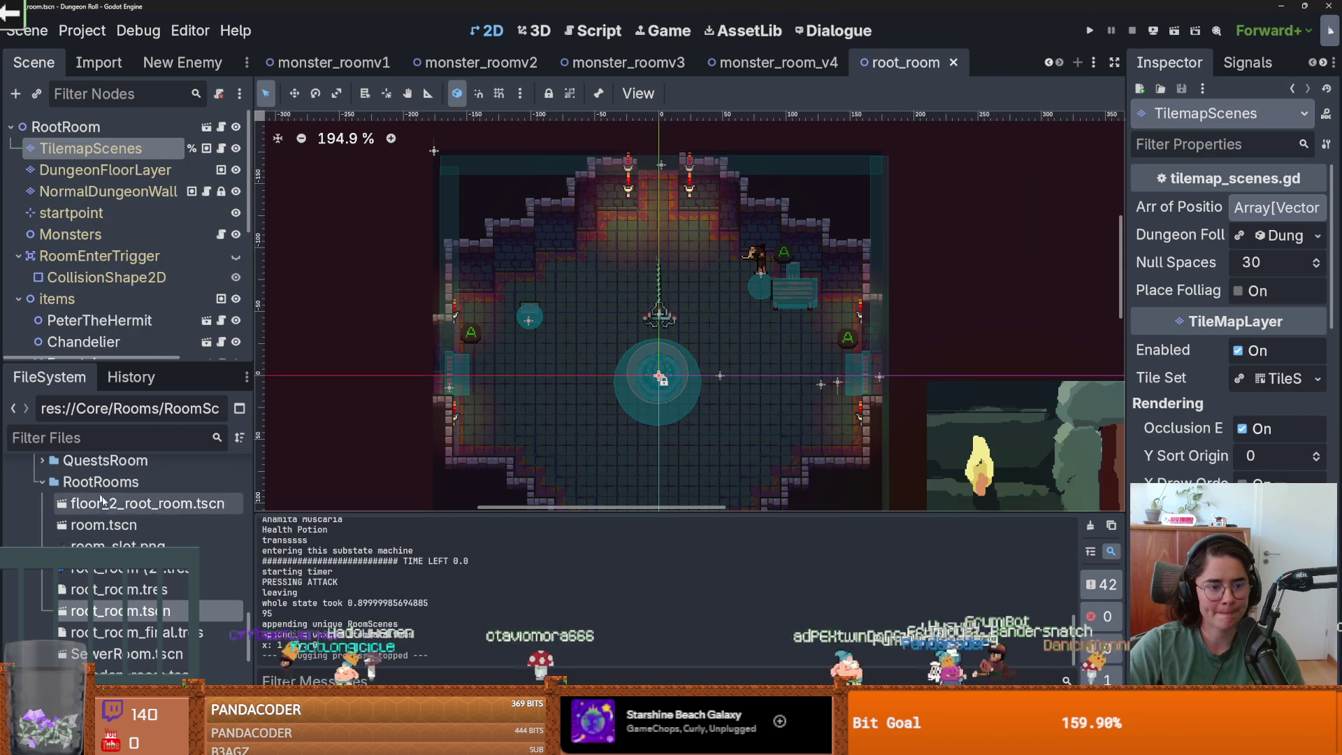
- Expand QuestsRoom > Baldwin and open BaldwinRoom2.tscn, then baldwin_room_3.tscn
scroll(96, 487, "up", 1)
double_click(94, 513)
double_click(69, 493)
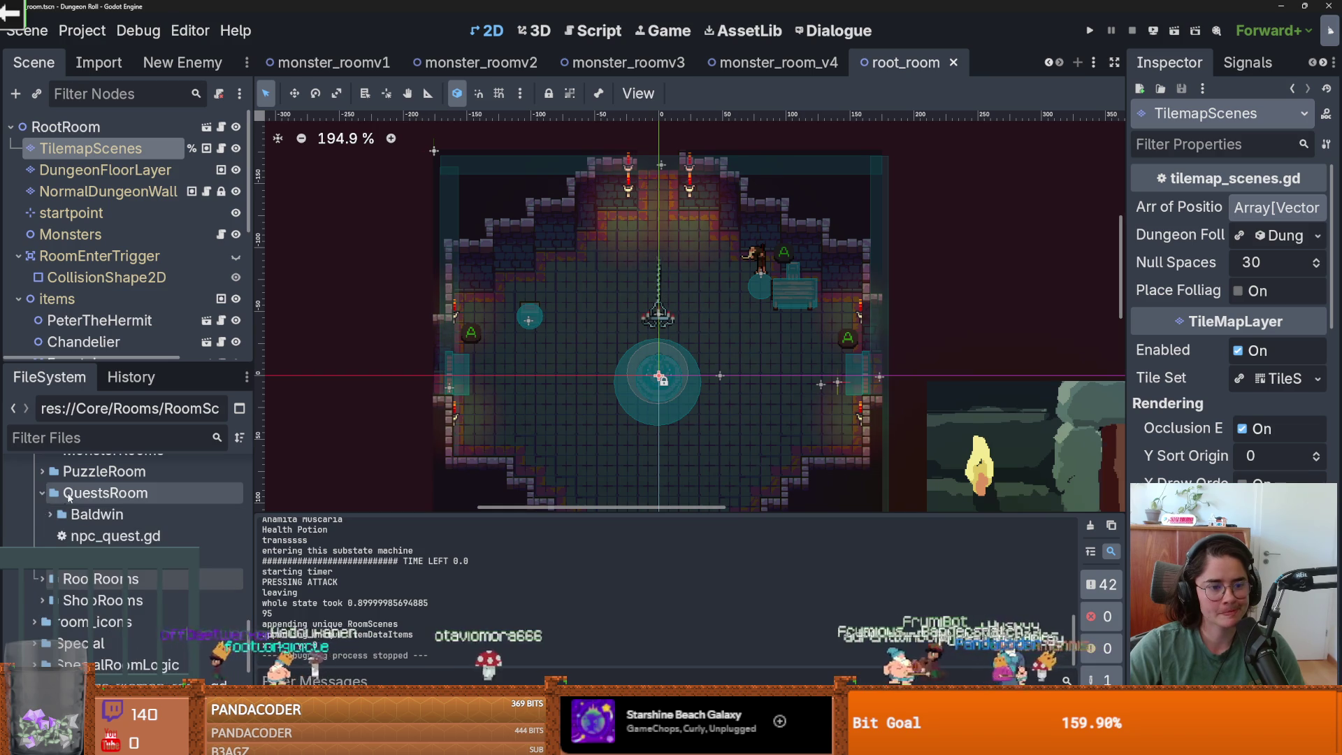
double_click(95, 513)
double_click(140, 536)
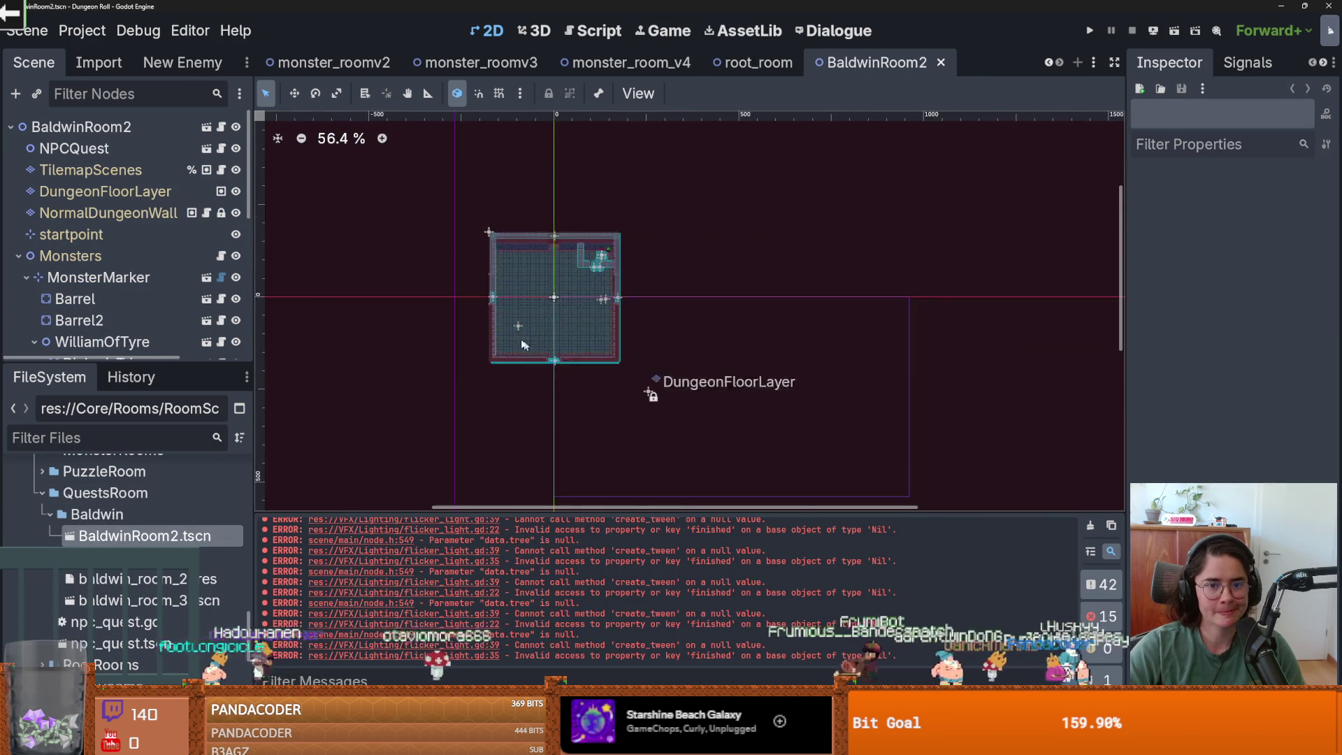
scroll(516, 328, "up", 7)
scroll(517, 329, "up", 1)
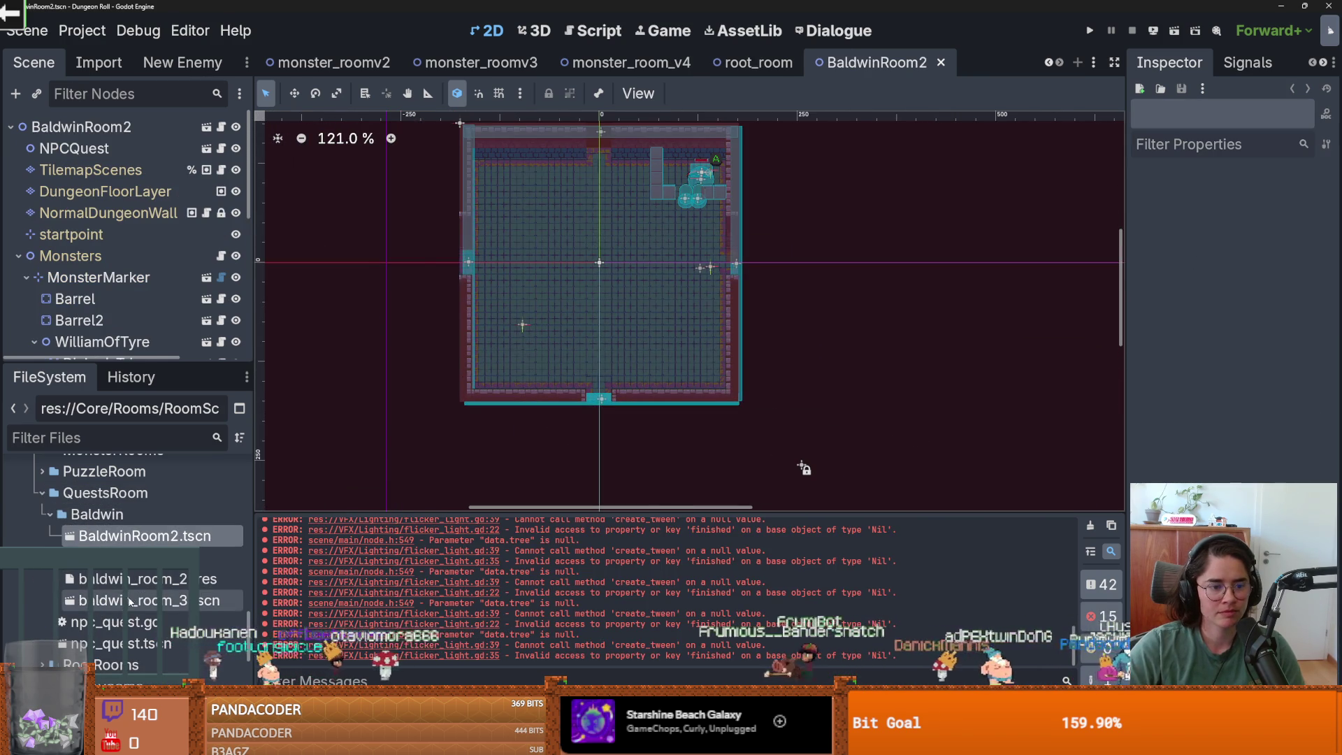
double_click(129, 601)
scroll(455, 276, "up", 7)
left_click_drag(414, 288, 451, 298)
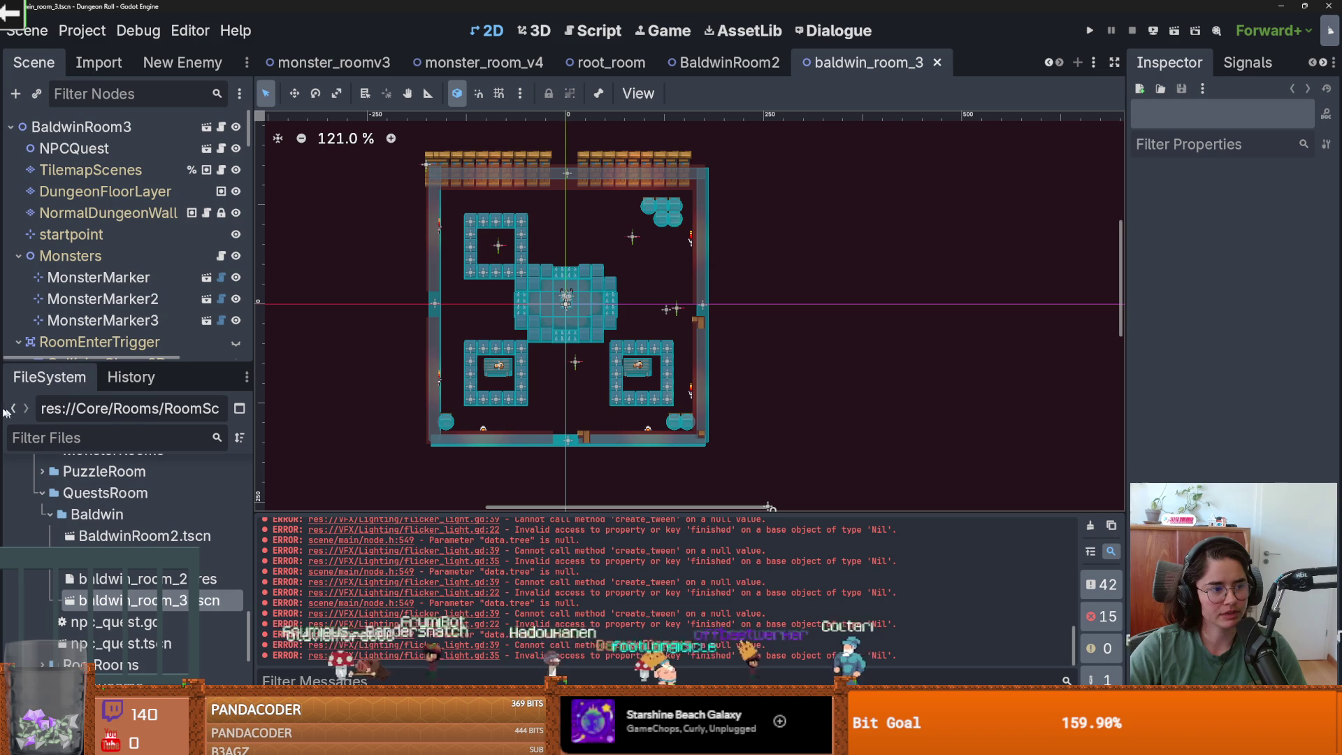
- Select NormalDungeonWall and stamp the stone wall pattern onto the room
scroll(688, 318, "up", 1)
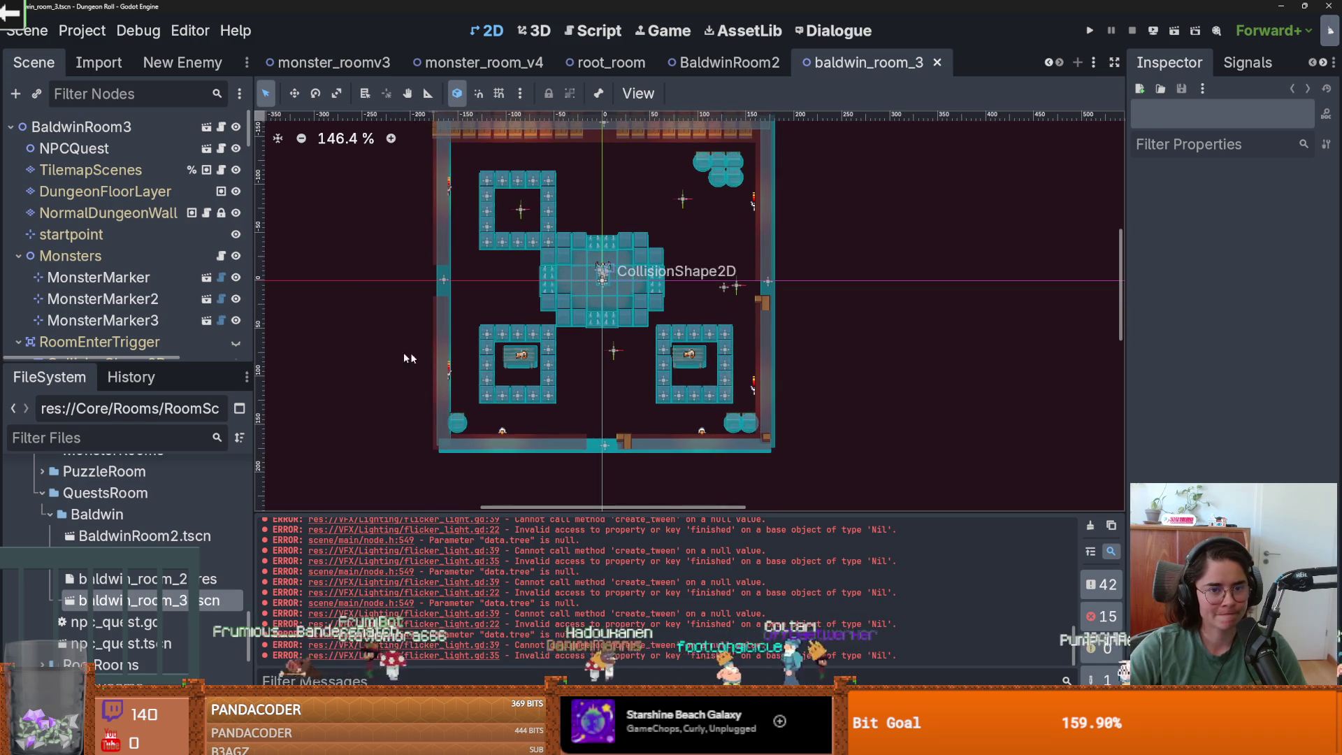
left_click(106, 204)
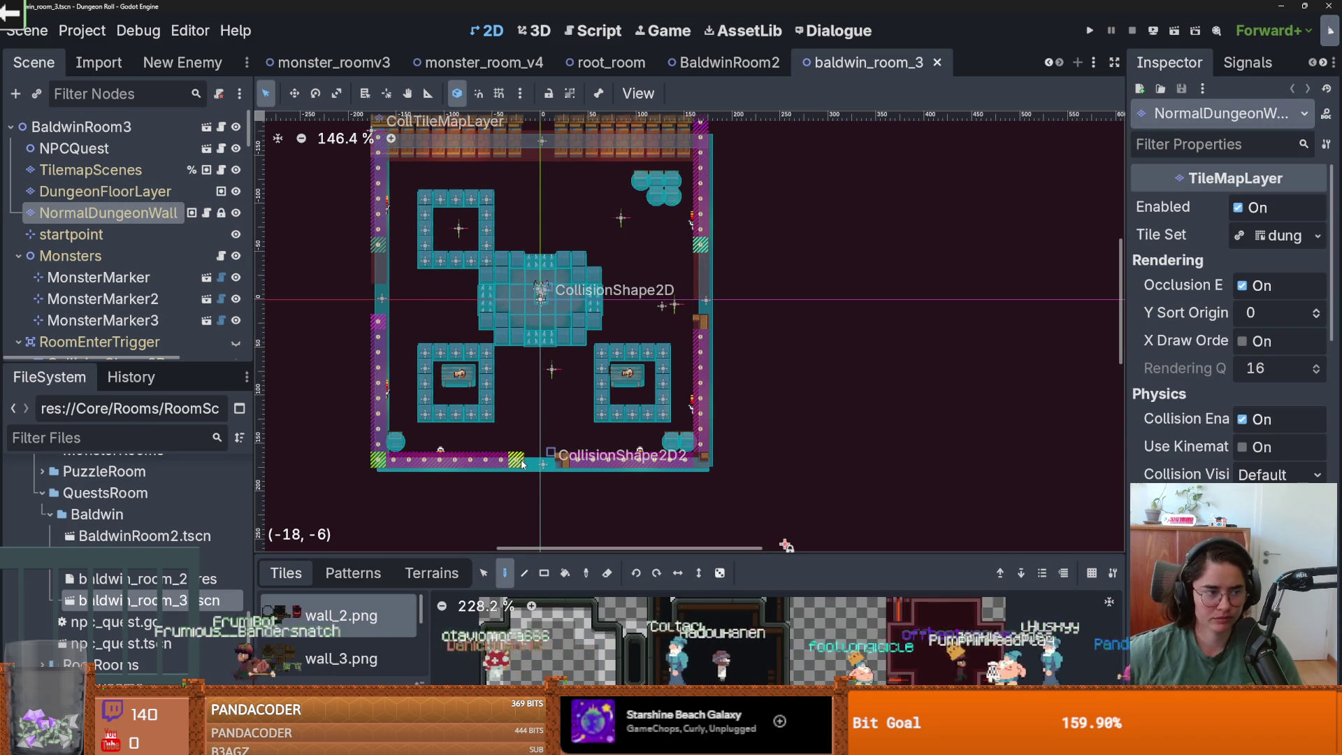
left_click(355, 573)
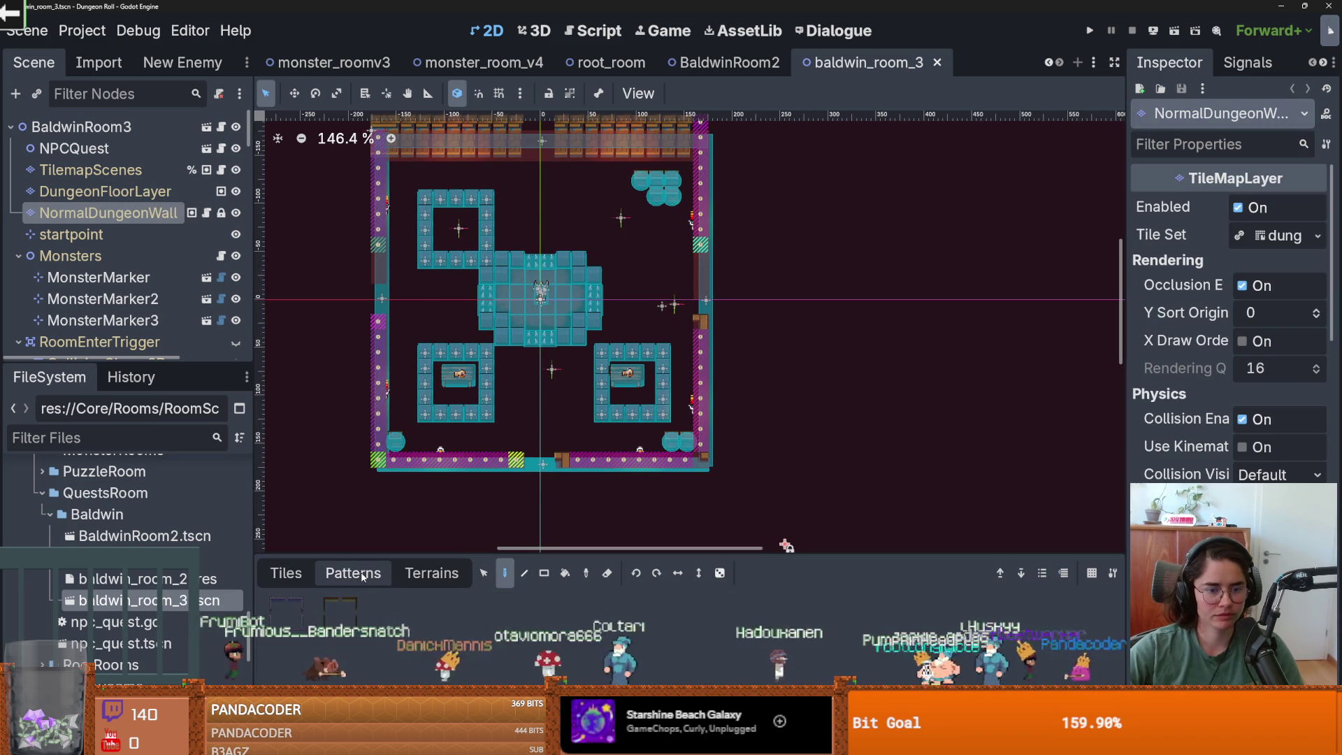
left_click(292, 610)
left_click(521, 233)
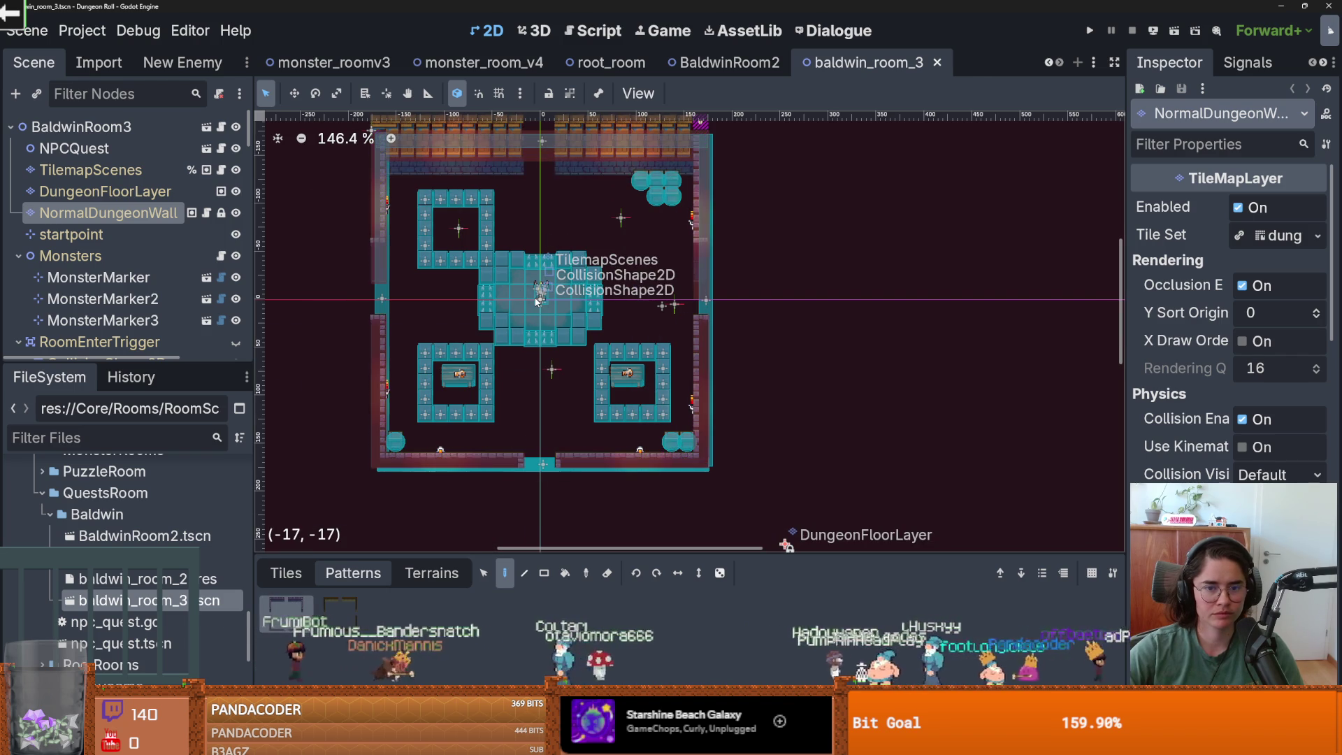
- On the floor layer, stamp the wall pattern again and save baldwin_room_3
scroll(521, 232, "up", 3)
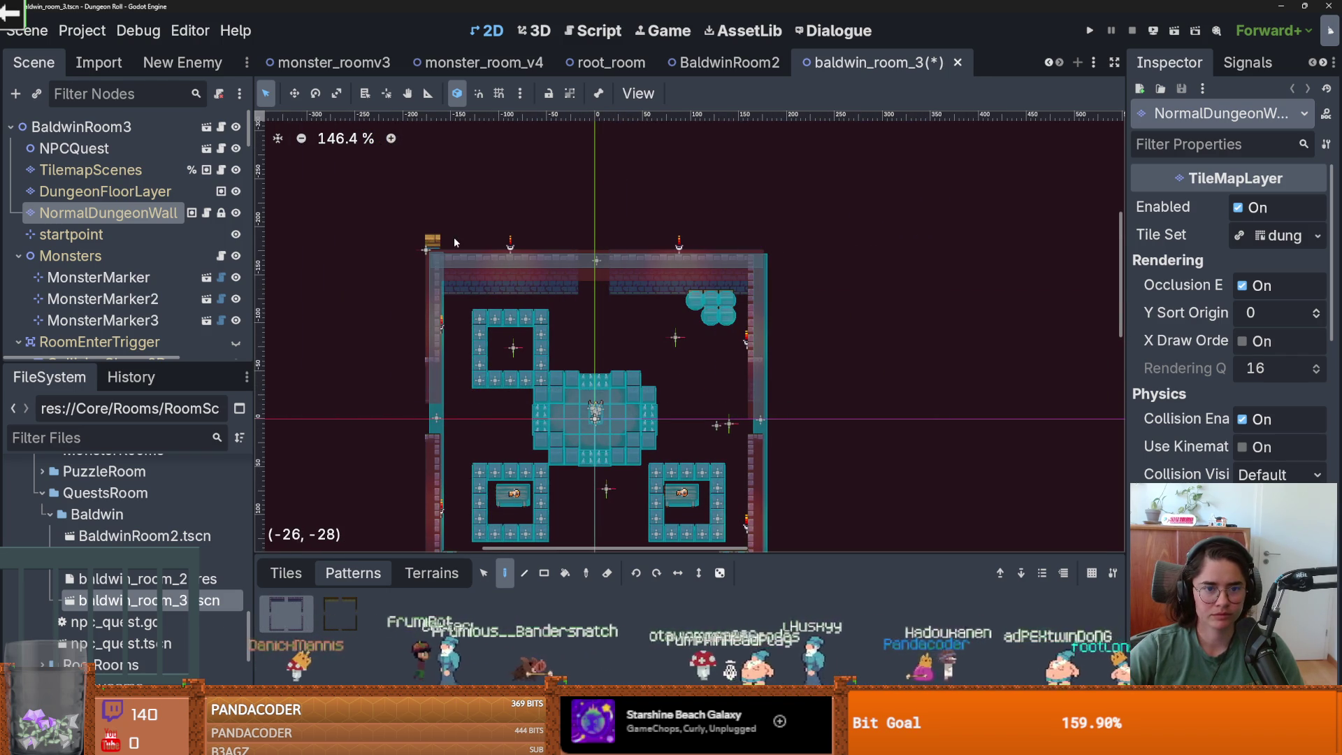
left_click(145, 192)
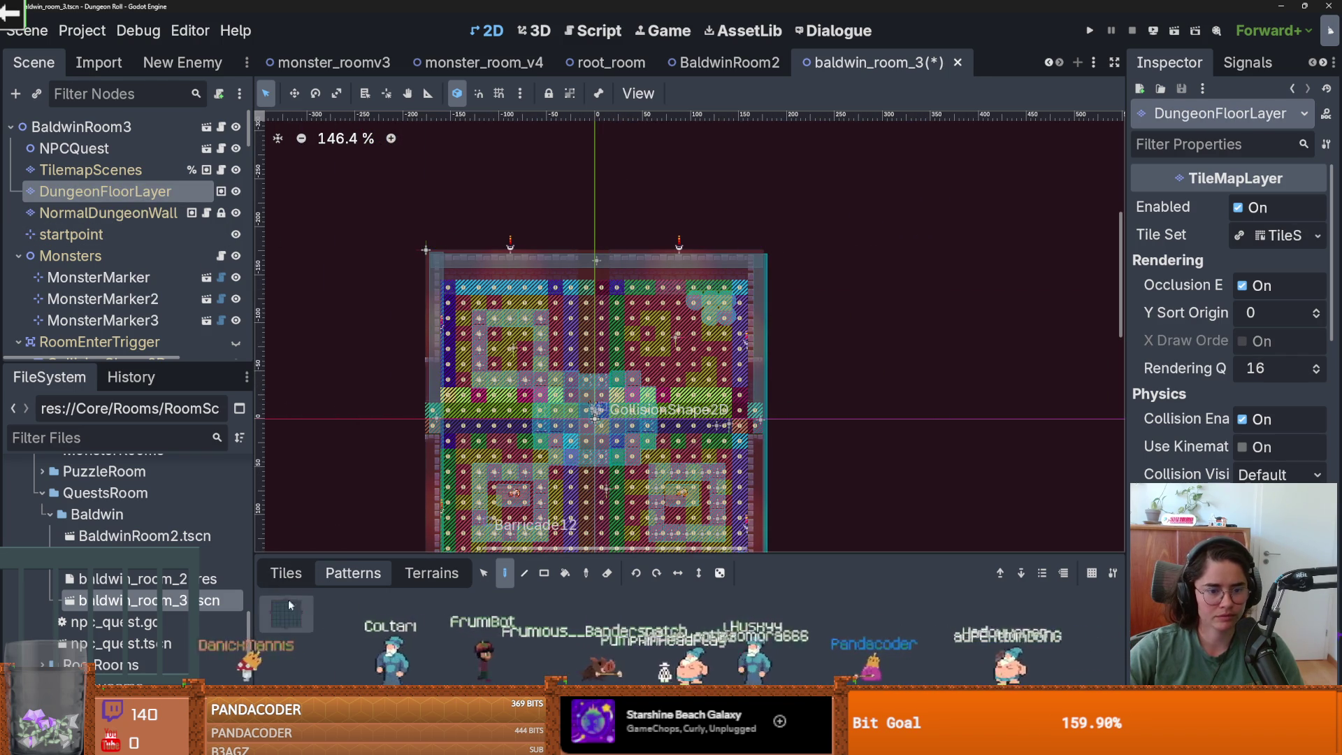
scroll(707, 342, "down", 3)
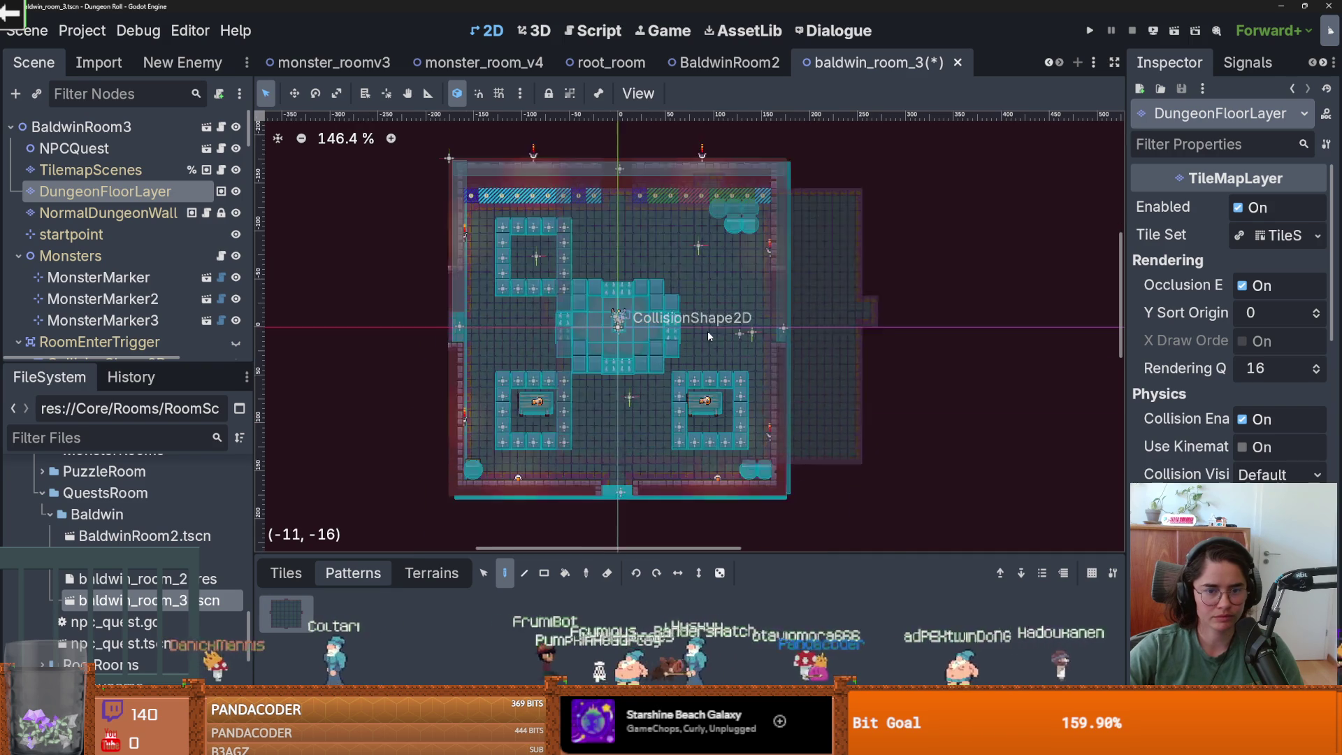
scroll(707, 342, "down", 1)
key("ctrl+s")
left_click(489, 201)
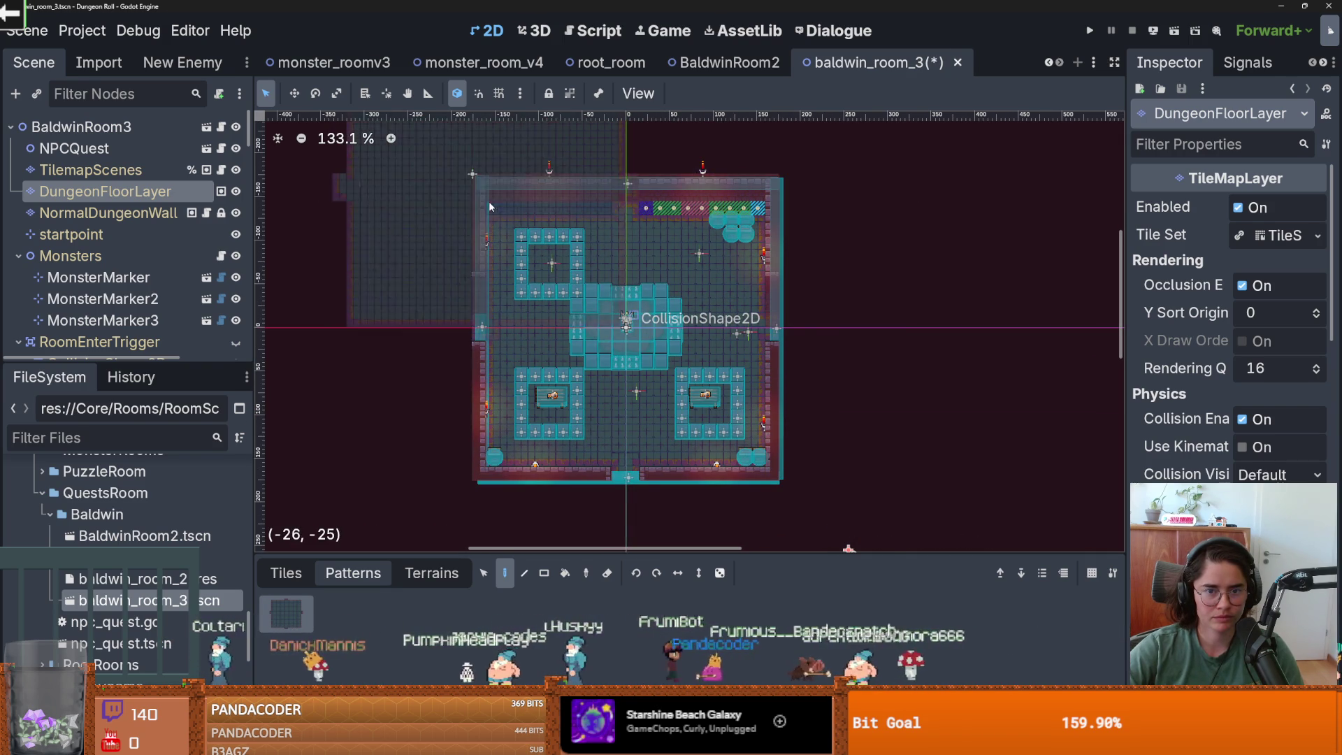
key("ctrl+s")
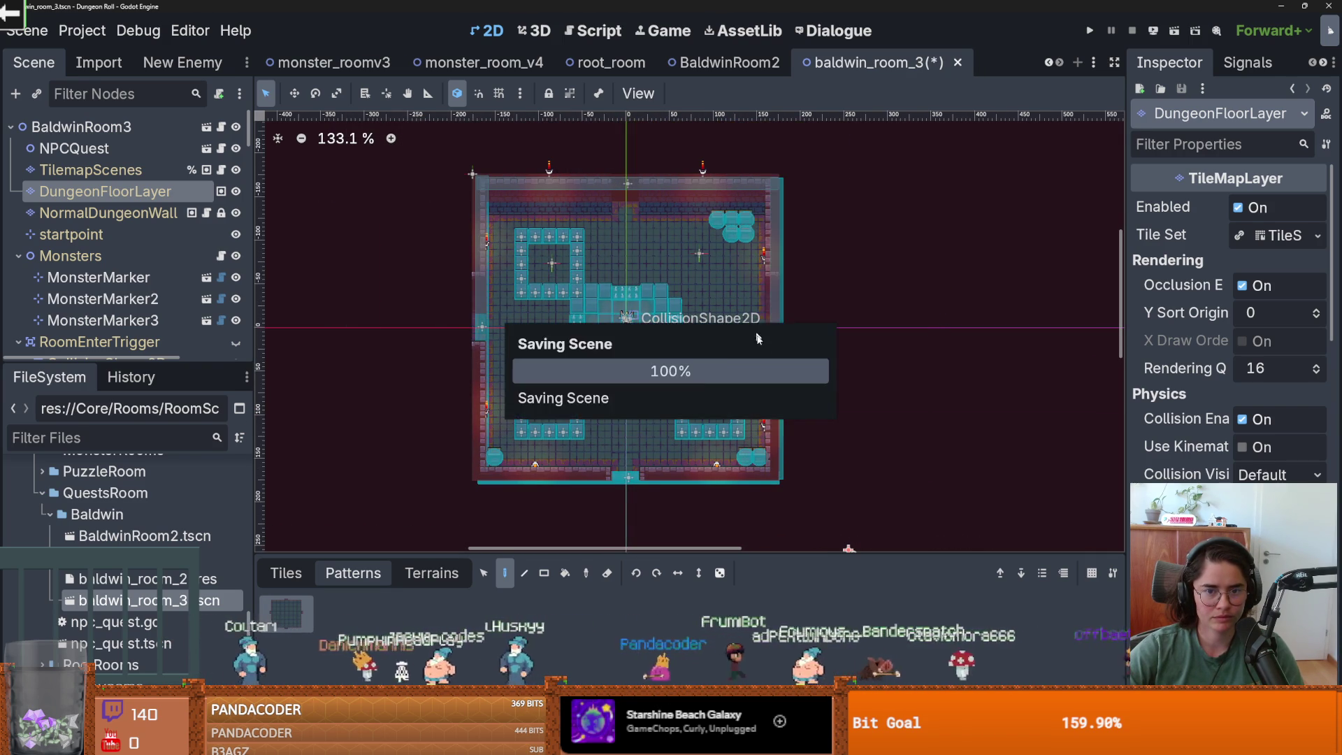
scroll(758, 330, "up", 1)
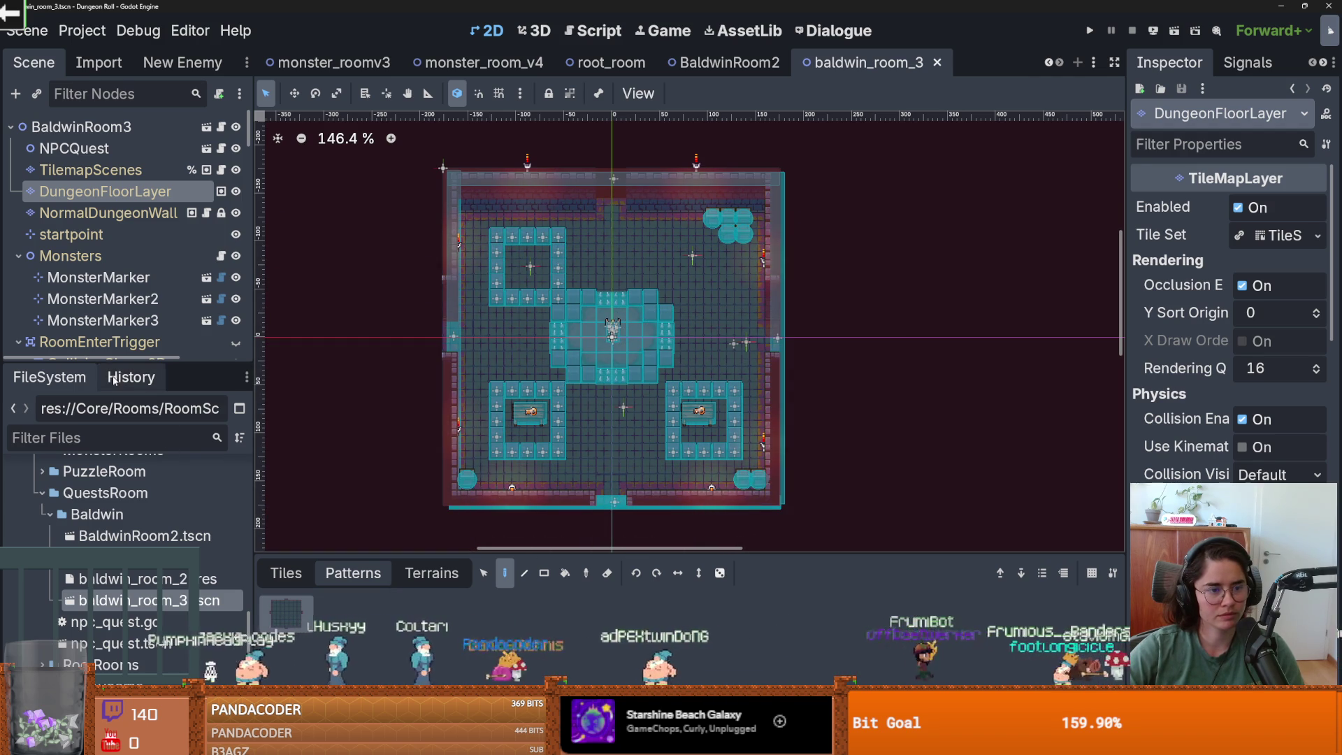
mouse_move(114, 363)
left_mouse_down()
mouse_move(114, 474)
mouse_move(114, 302)
left_mouse_up()
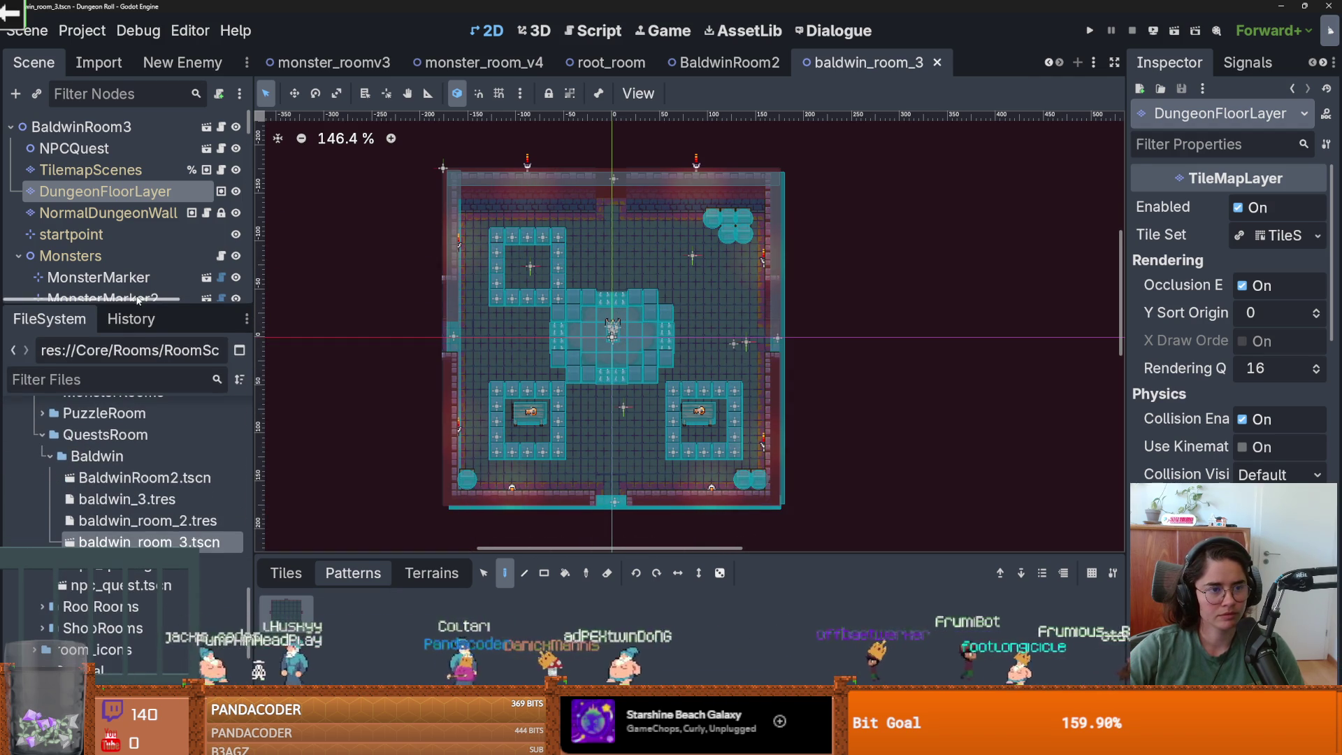
- Save the current room scene, then open BaldwinRoom2.tscn and npc_quest.tscn
left_click(19, 255)
key("ctrl+s")
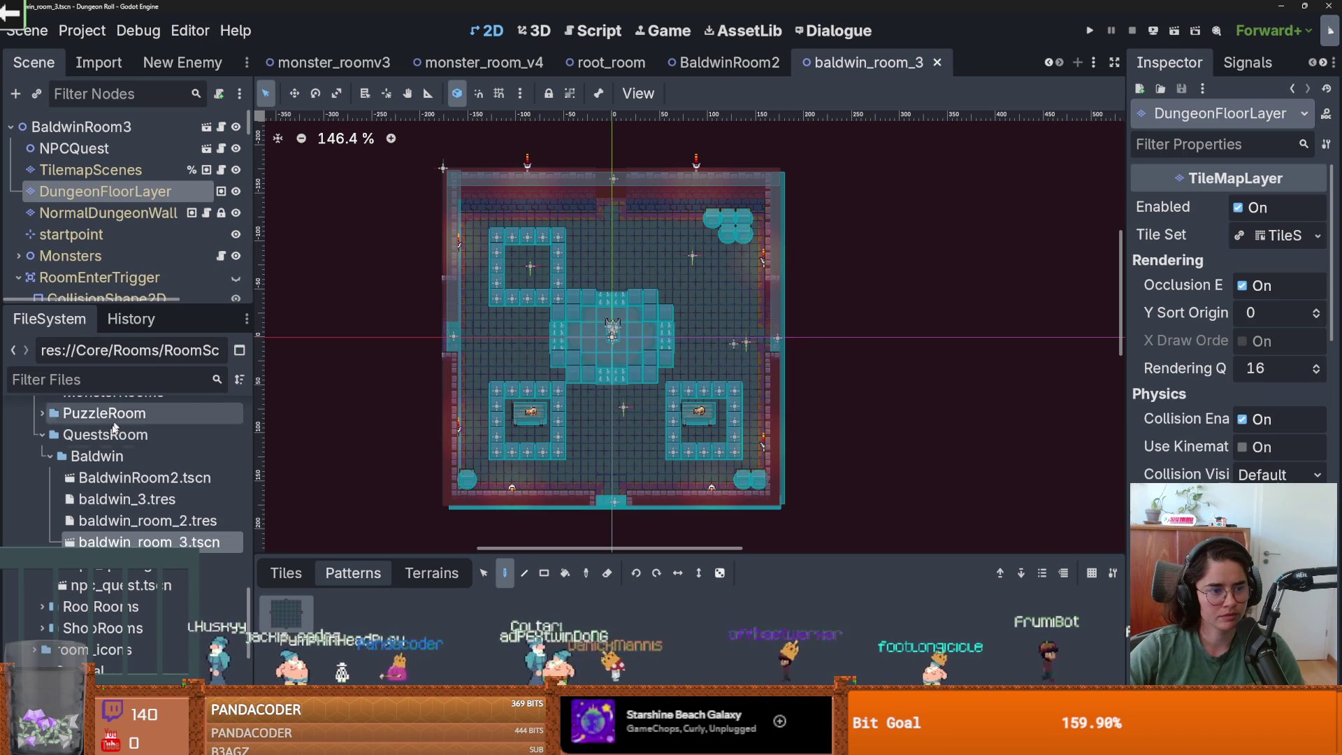
double_click(105, 477)
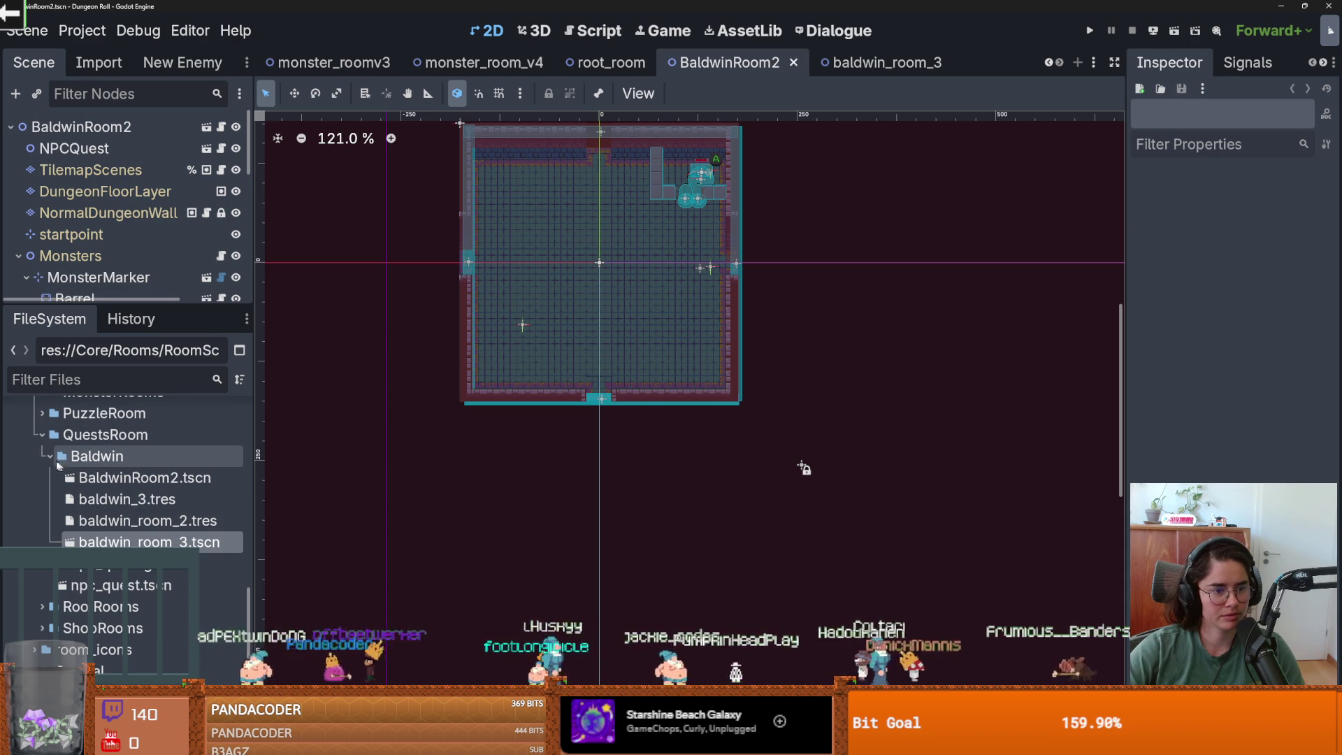
double_click(119, 585)
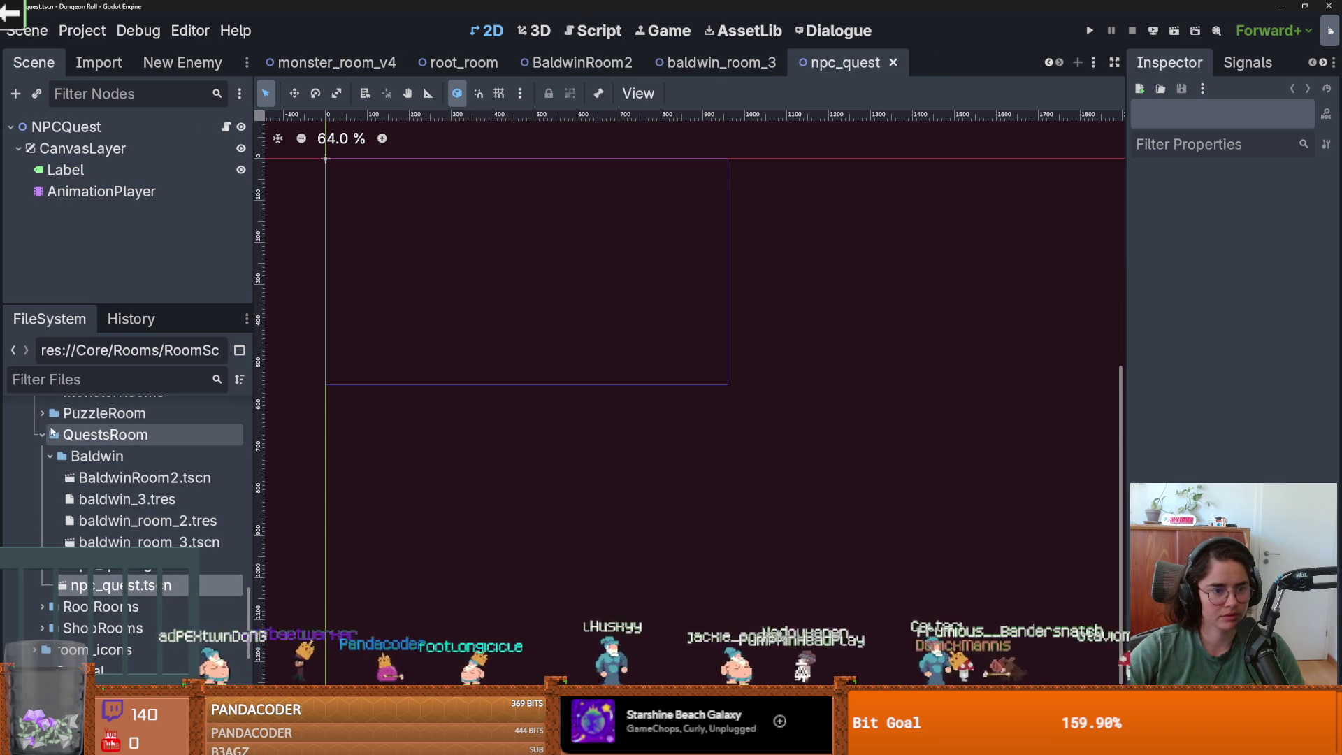
- Open puzzle_room_1.tscn from the PuzzleRoom > puzzle_1 folder
left_click(41, 435)
left_click(42, 413)
left_click(50, 434)
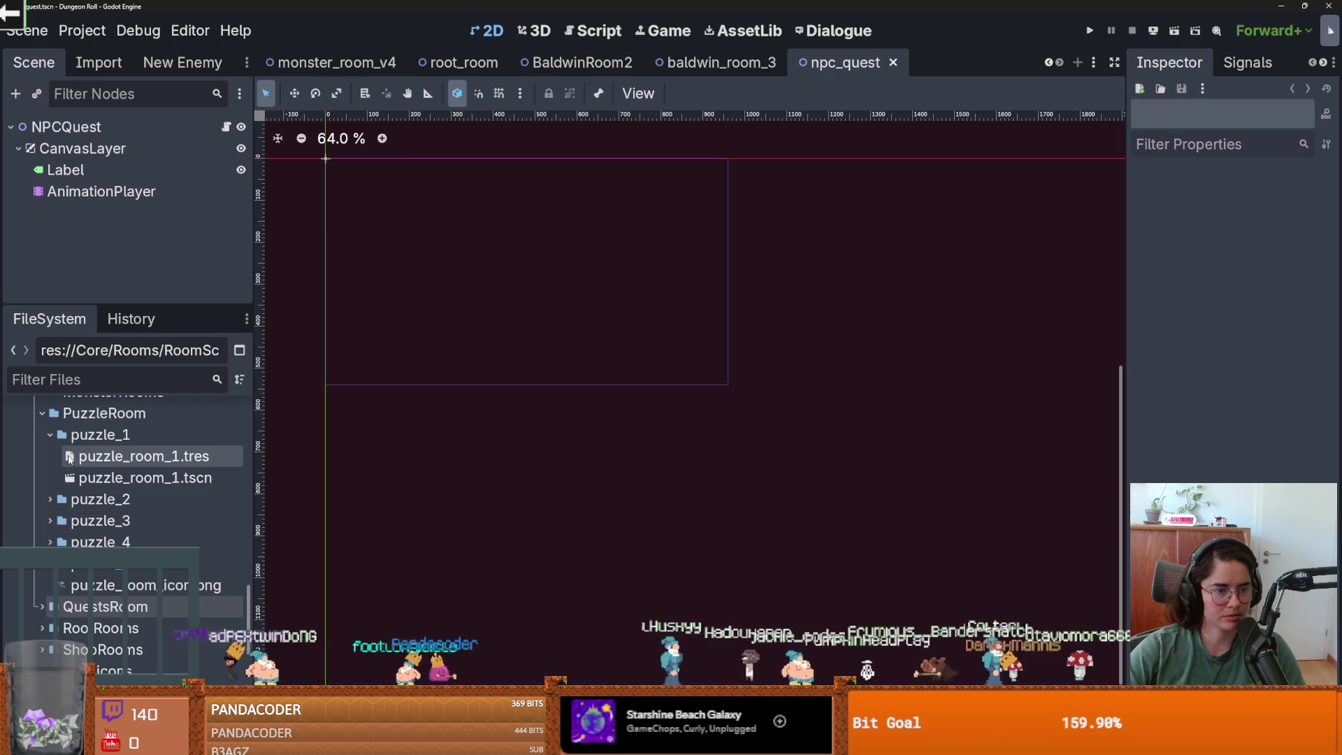
double_click(75, 476)
scroll(598, 439, "up", 5)
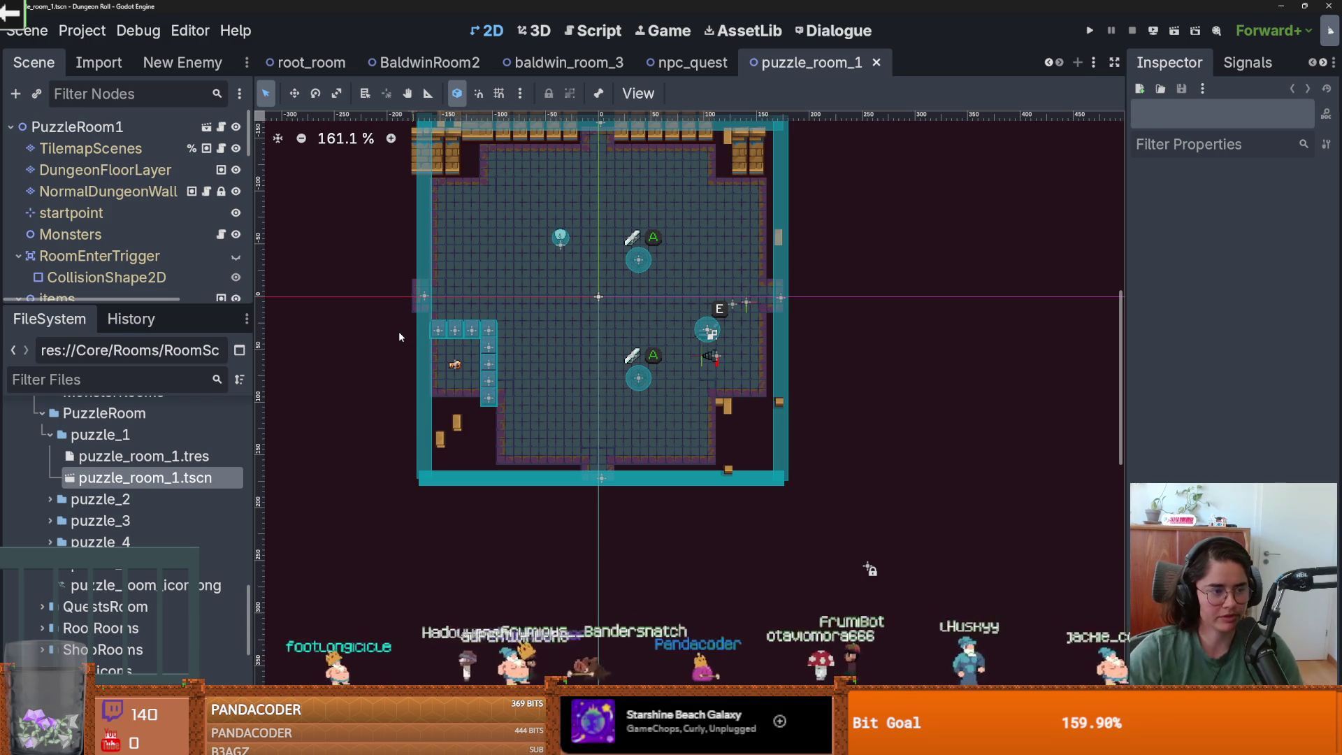
- Stamp the stone wall pattern over the room's walls on the NormalDungeonWall layer
scroll(542, 350, "up", 2)
scroll(514, 322, "down", 1)
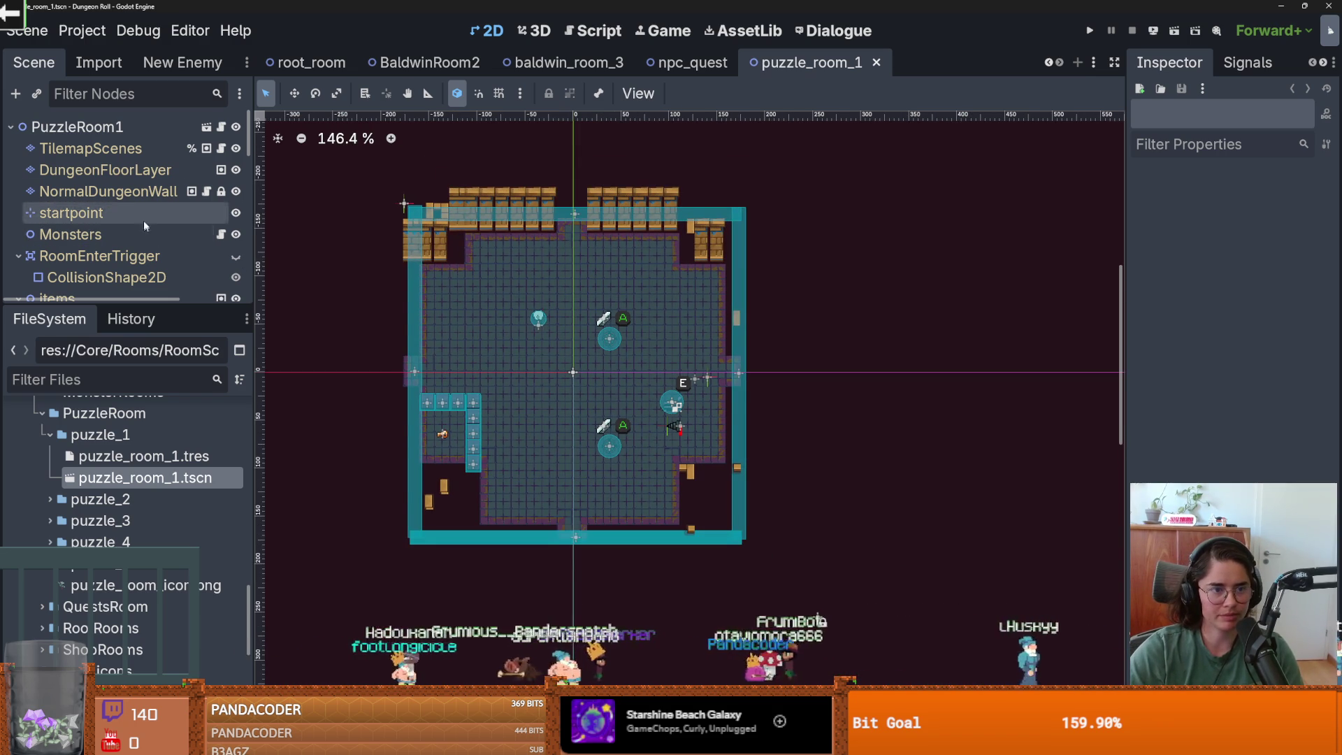
left_click(109, 191)
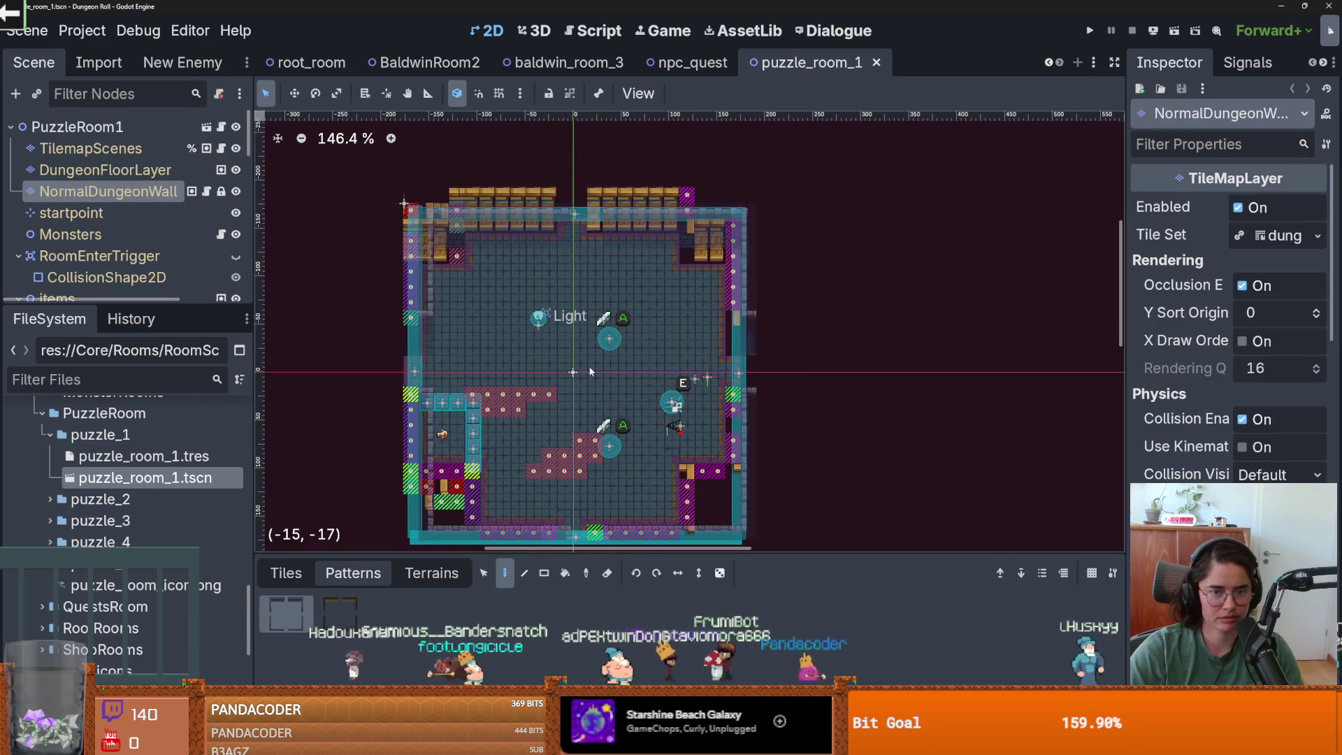
left_click(478, 214)
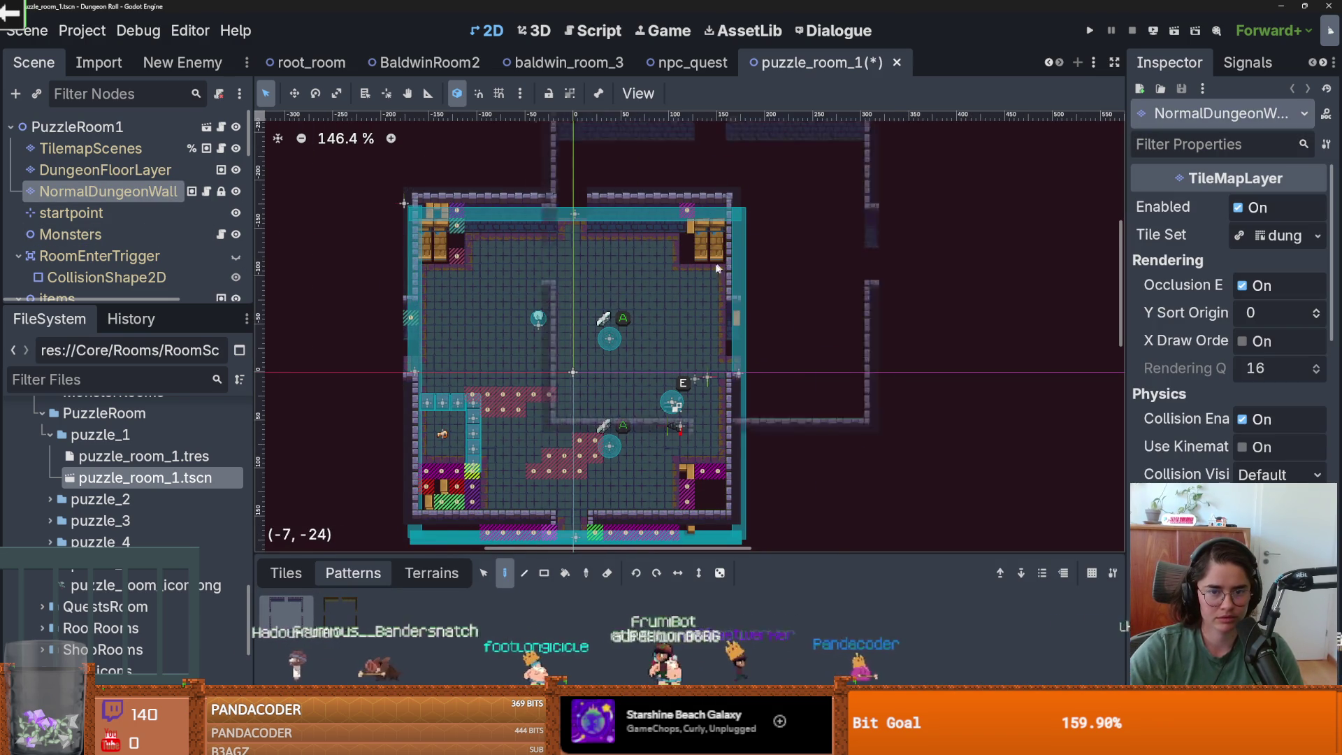
scroll(573, 311, "down", 2)
scroll(669, 407, "up", 3)
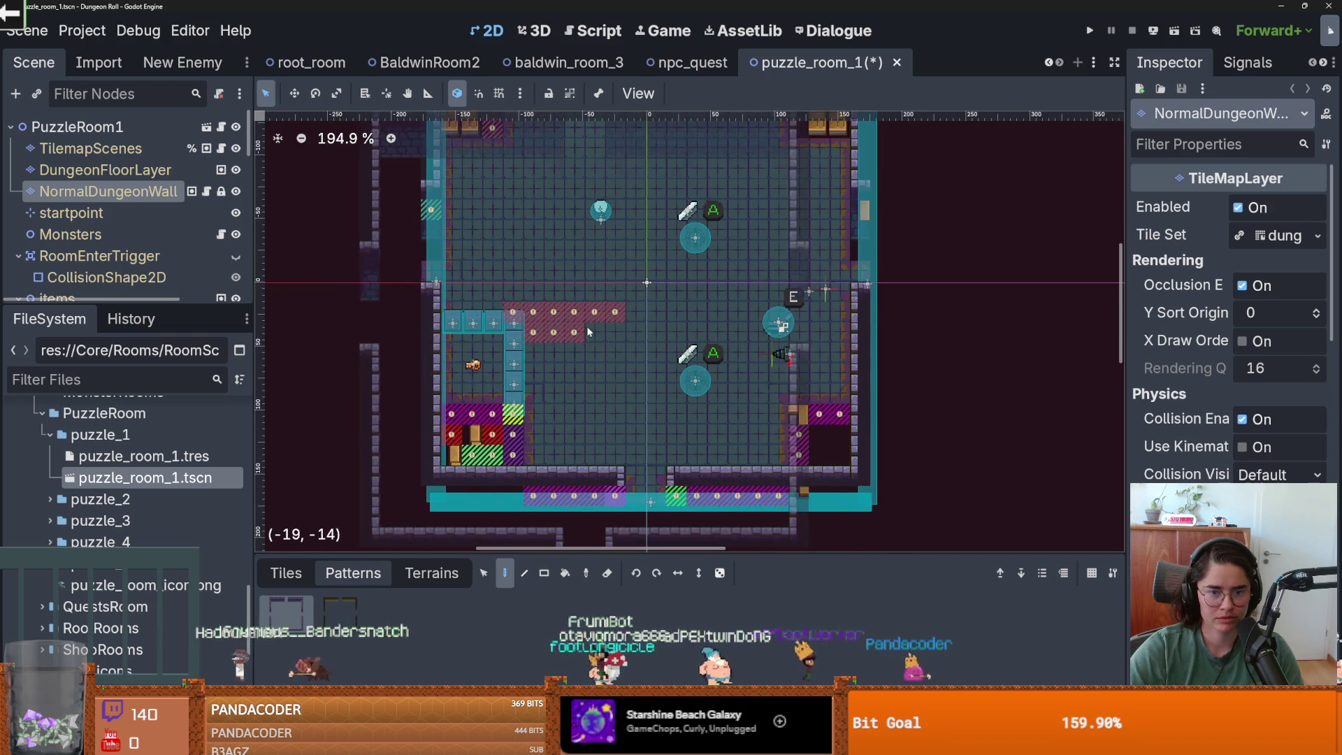
scroll(432, 391, "down", 1)
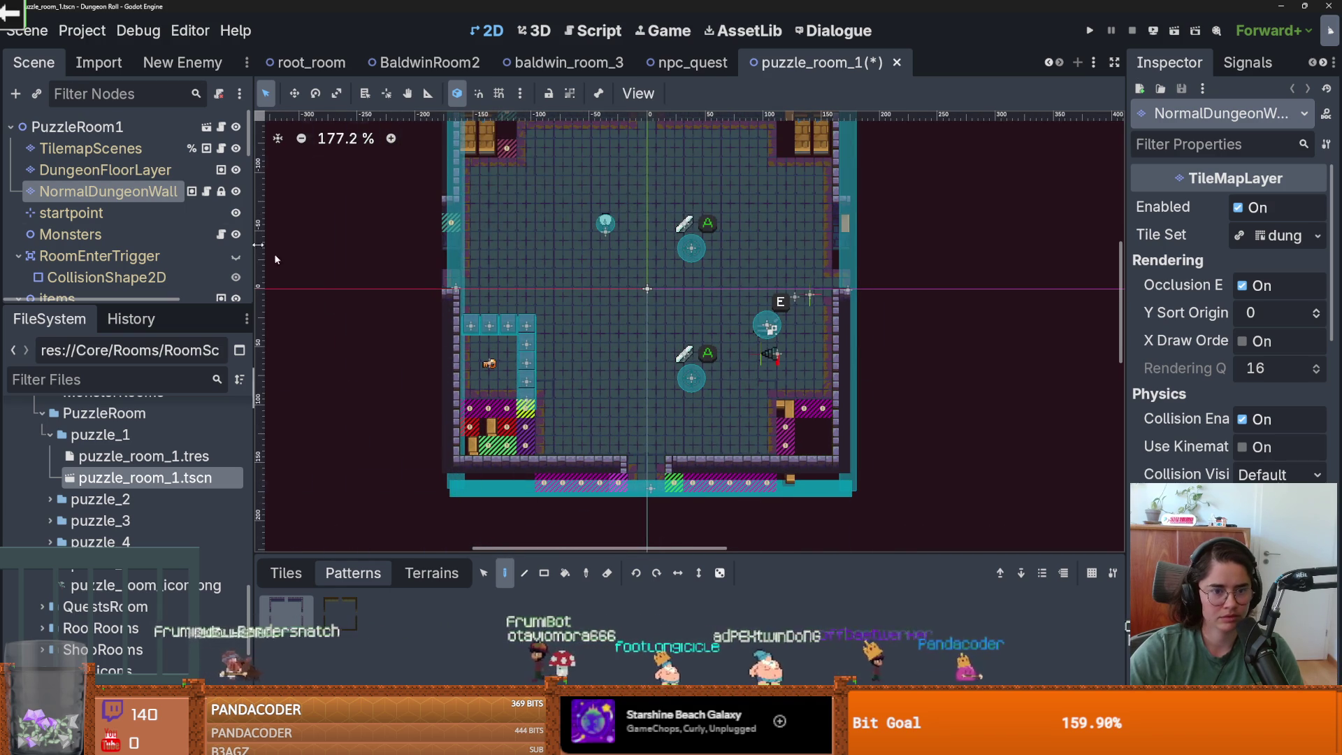
scroll(559, 429, "up", 2)
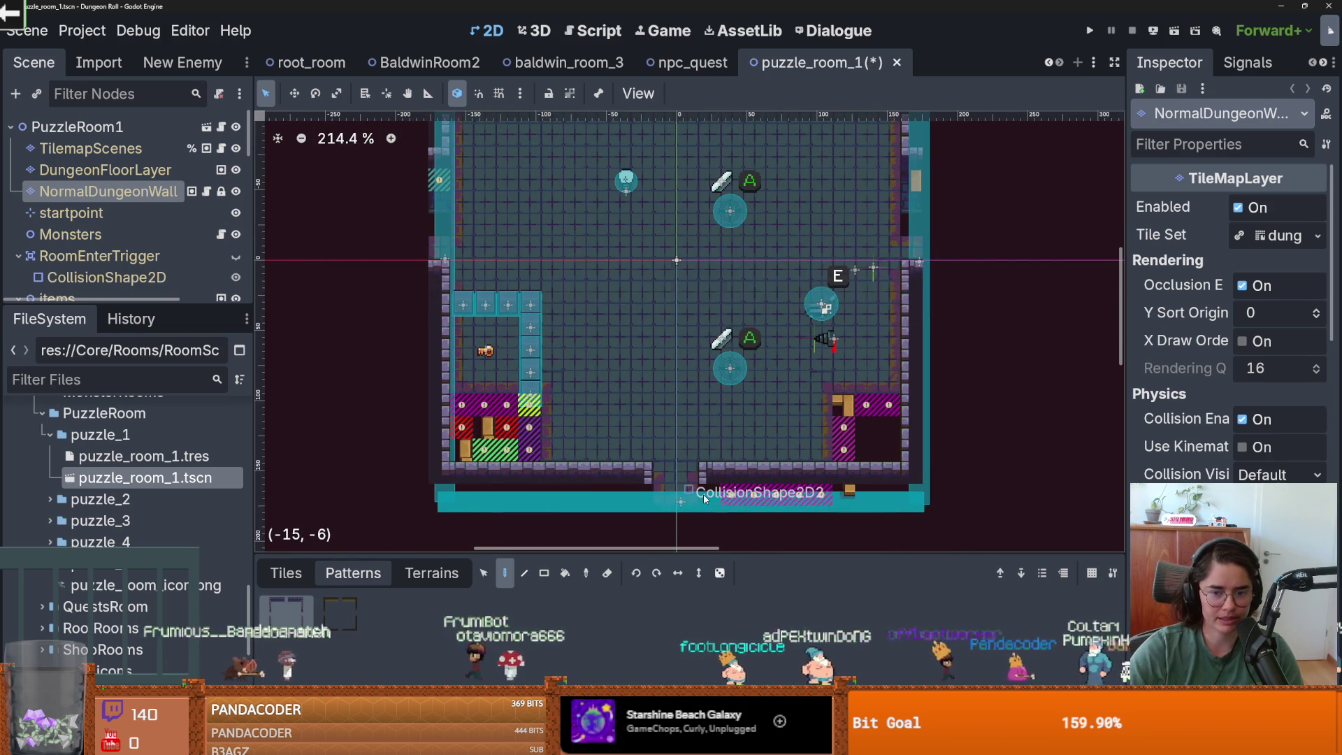
left_click(140, 170)
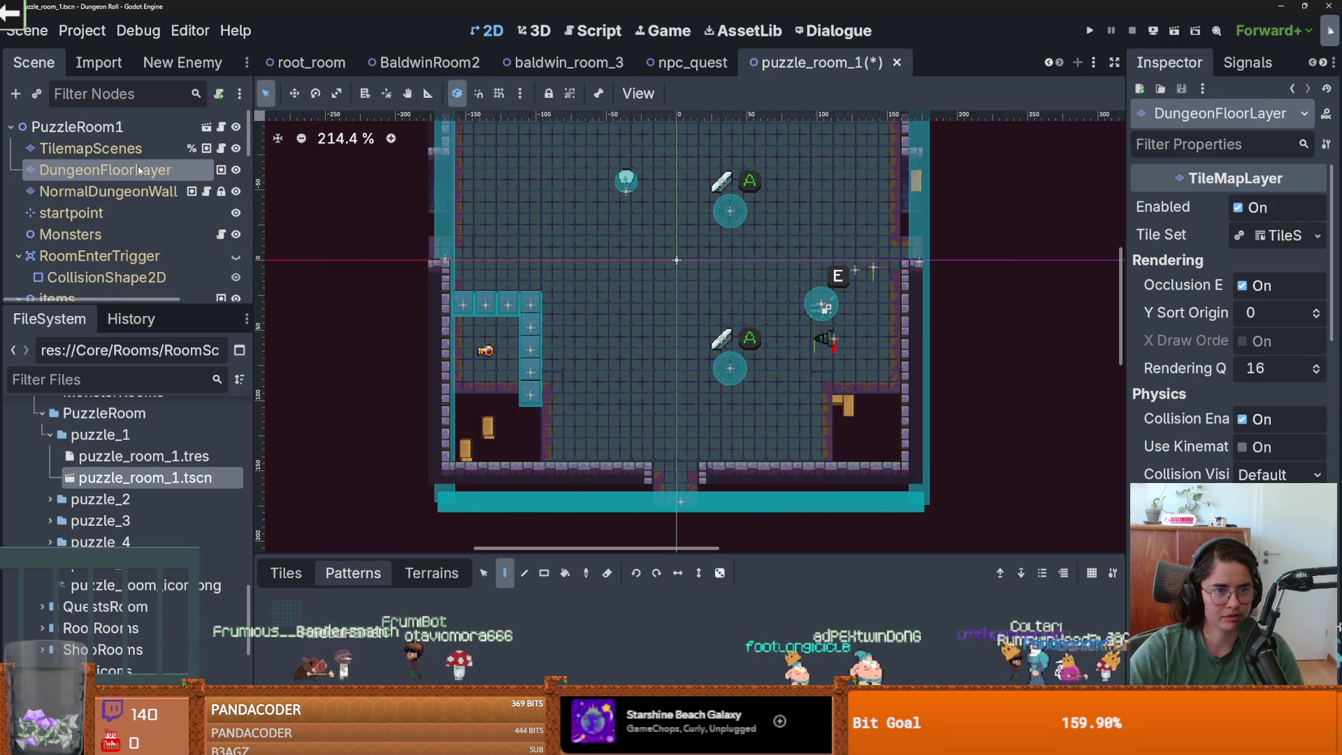
left_click(136, 191)
- Paint new_walls terrain into the lower-left, lower-right, top-right and top-left corners
left_click(427, 574)
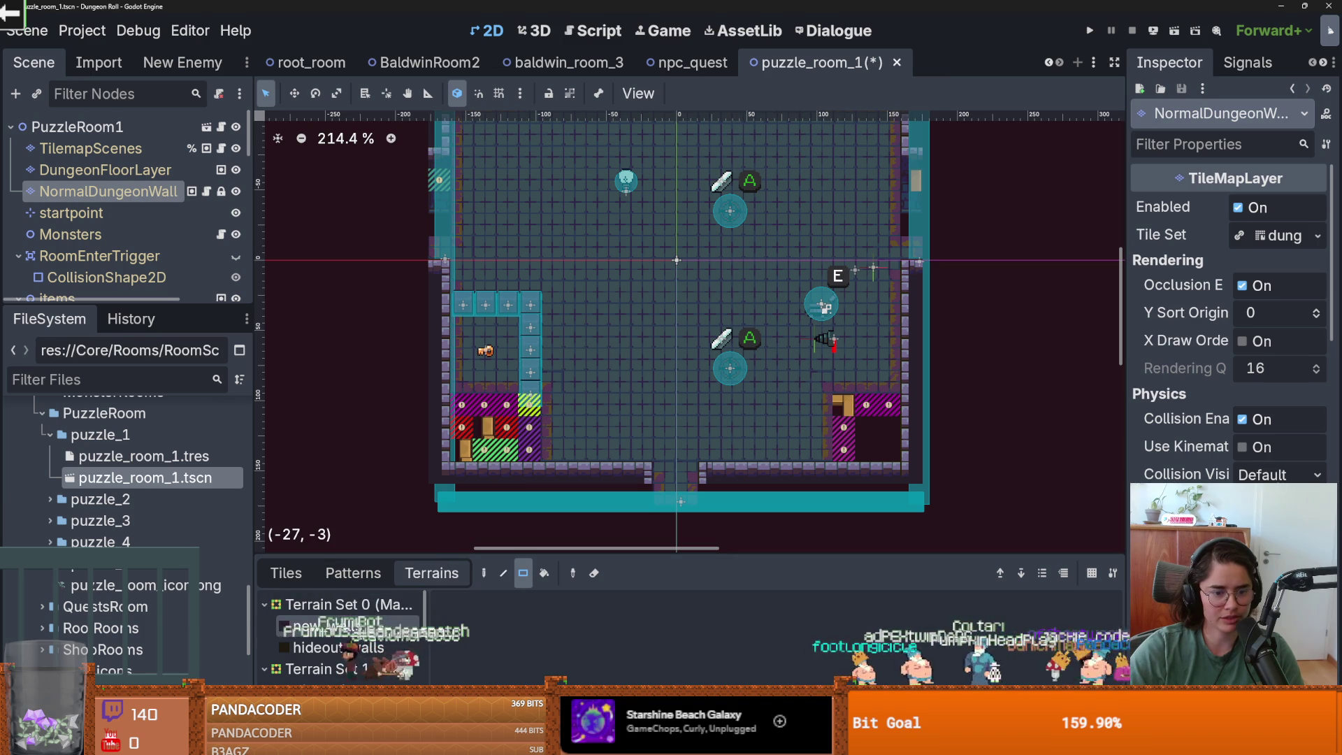
left_click_drag(504, 401, 457, 447)
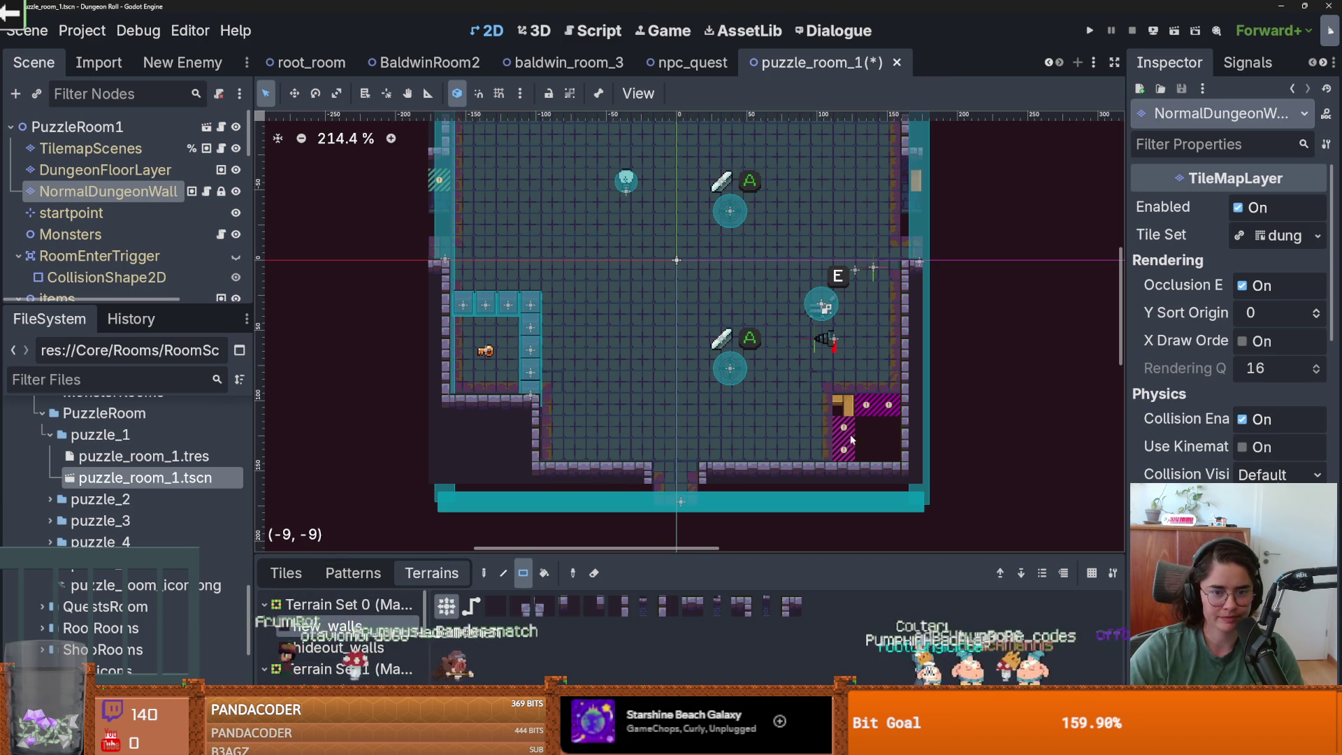
left_click_drag(845, 404, 890, 439)
scroll(809, 201, "up", 4)
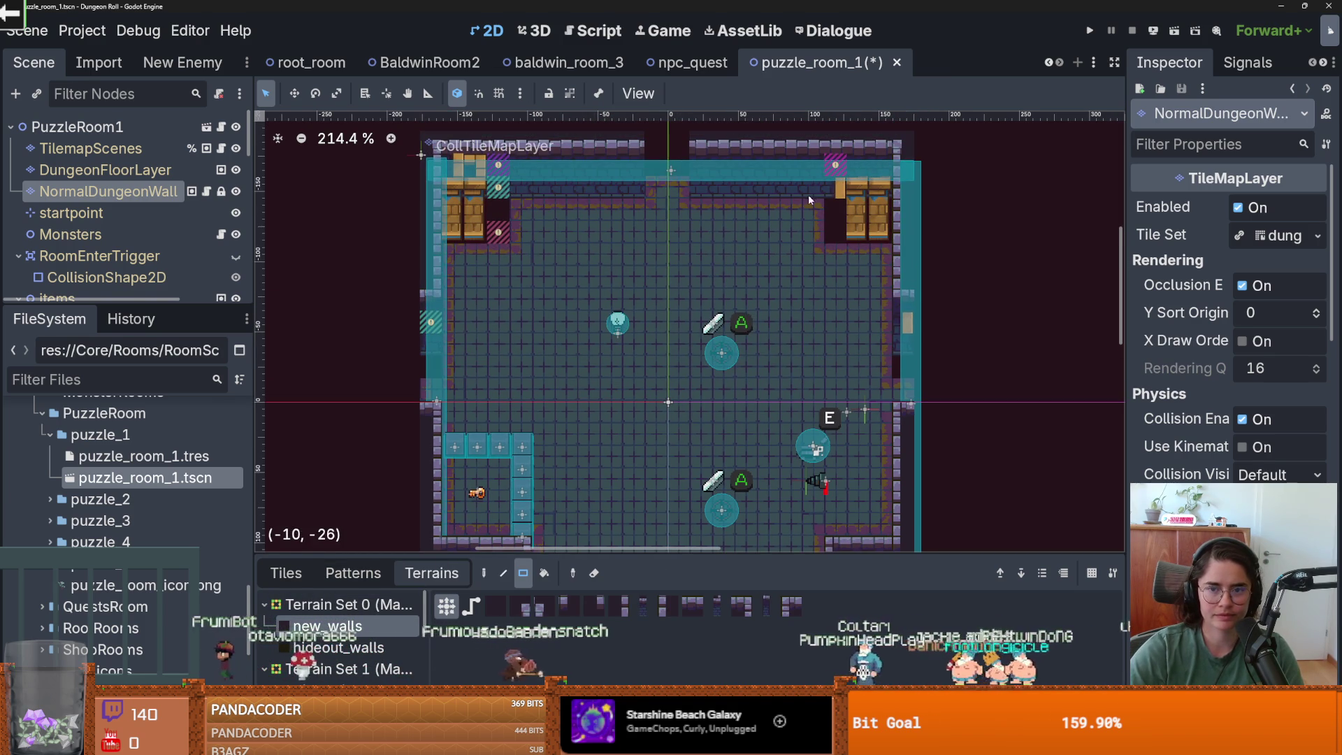
mouse_move(832, 203)
left_mouse_down()
mouse_move(870, 204)
mouse_move(867, 226)
mouse_move(839, 172)
left_mouse_up()
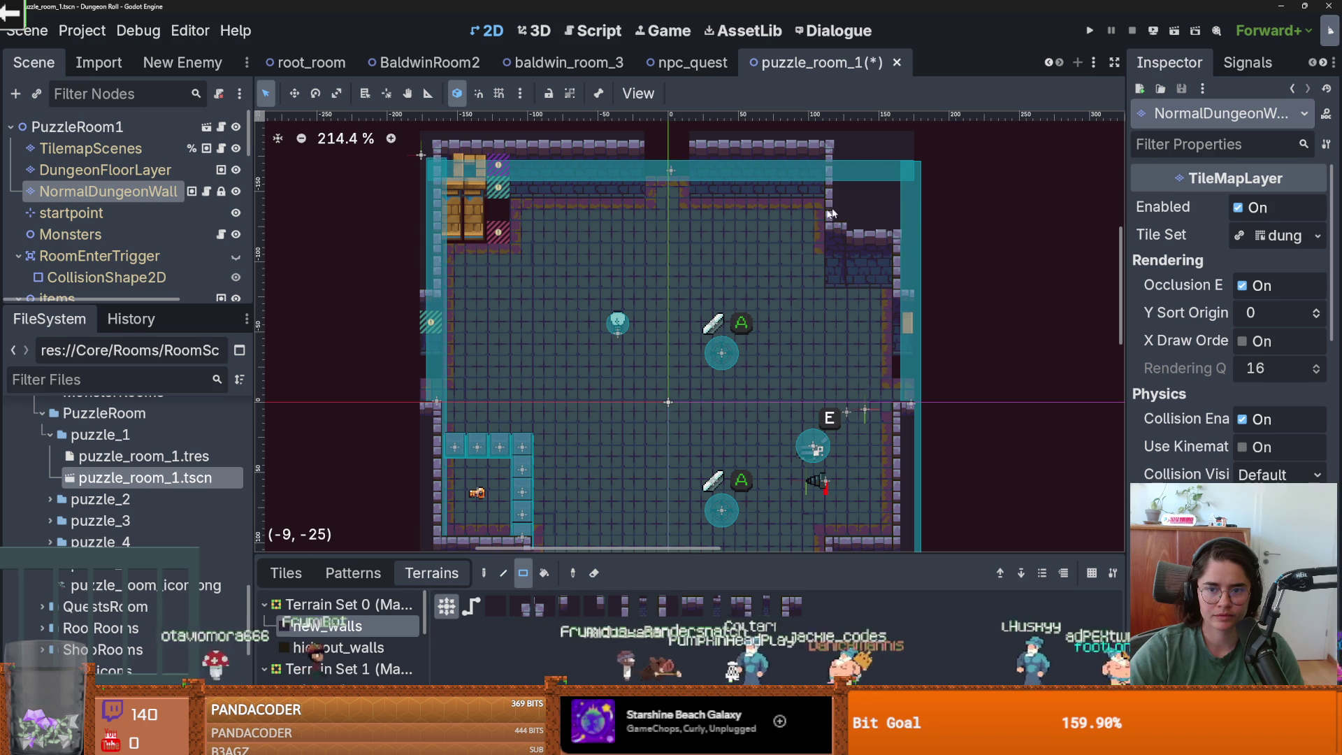
key("ctrl+z")
left_click_drag(850, 162, 851, 162)
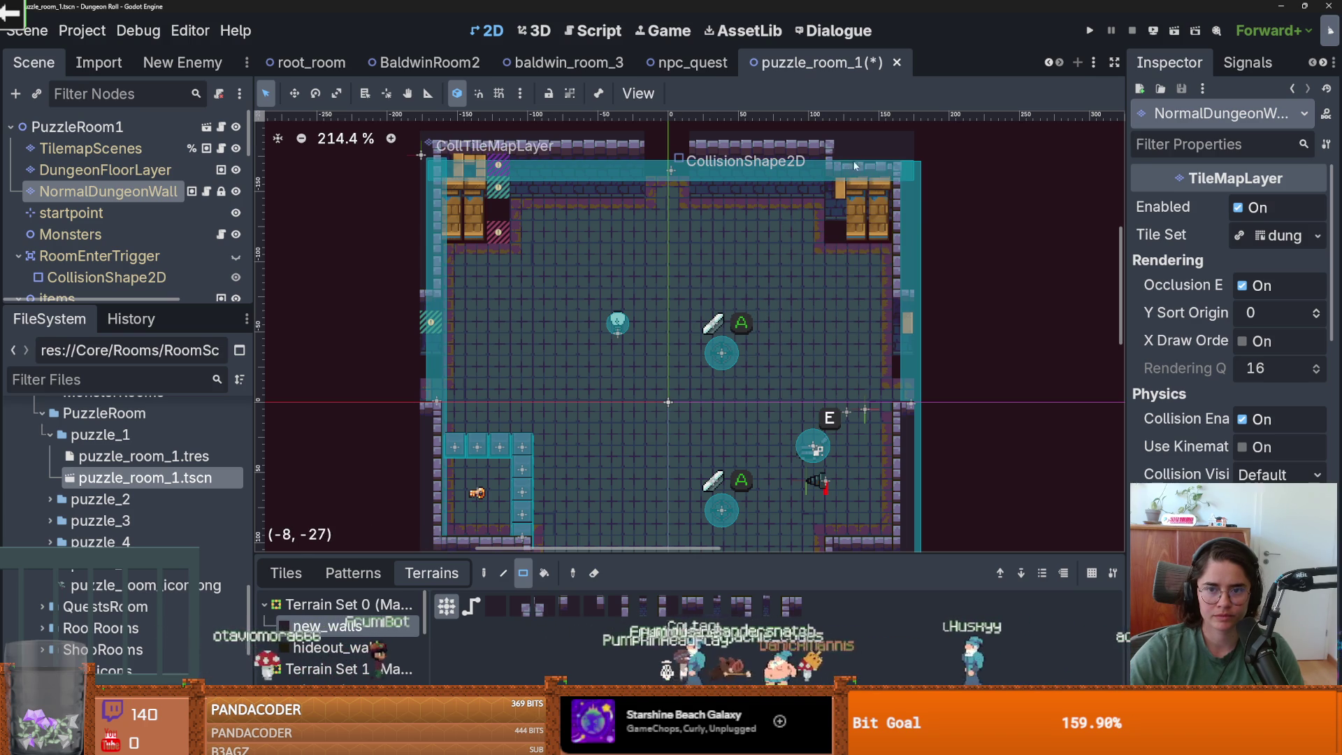
mouse_move(874, 210)
left_mouse_down()
mouse_move(840, 175)
mouse_move(892, 319)
left_mouse_up()
scroll(657, 280, "up", 1)
left_click_drag(554, 264, 603, 271)
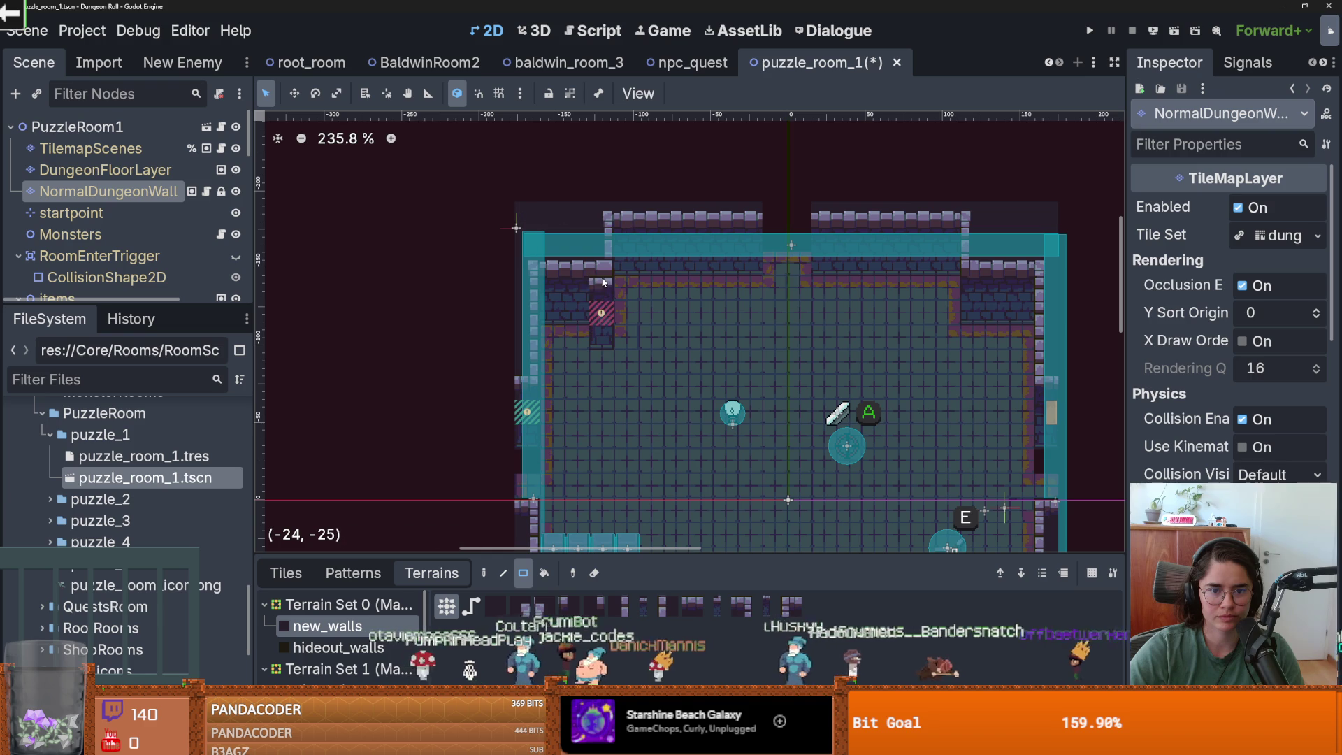
- Save puzzle_room_1 and recentre the view on the room
scroll(690, 336, "down", 5)
key("ctrl+s")
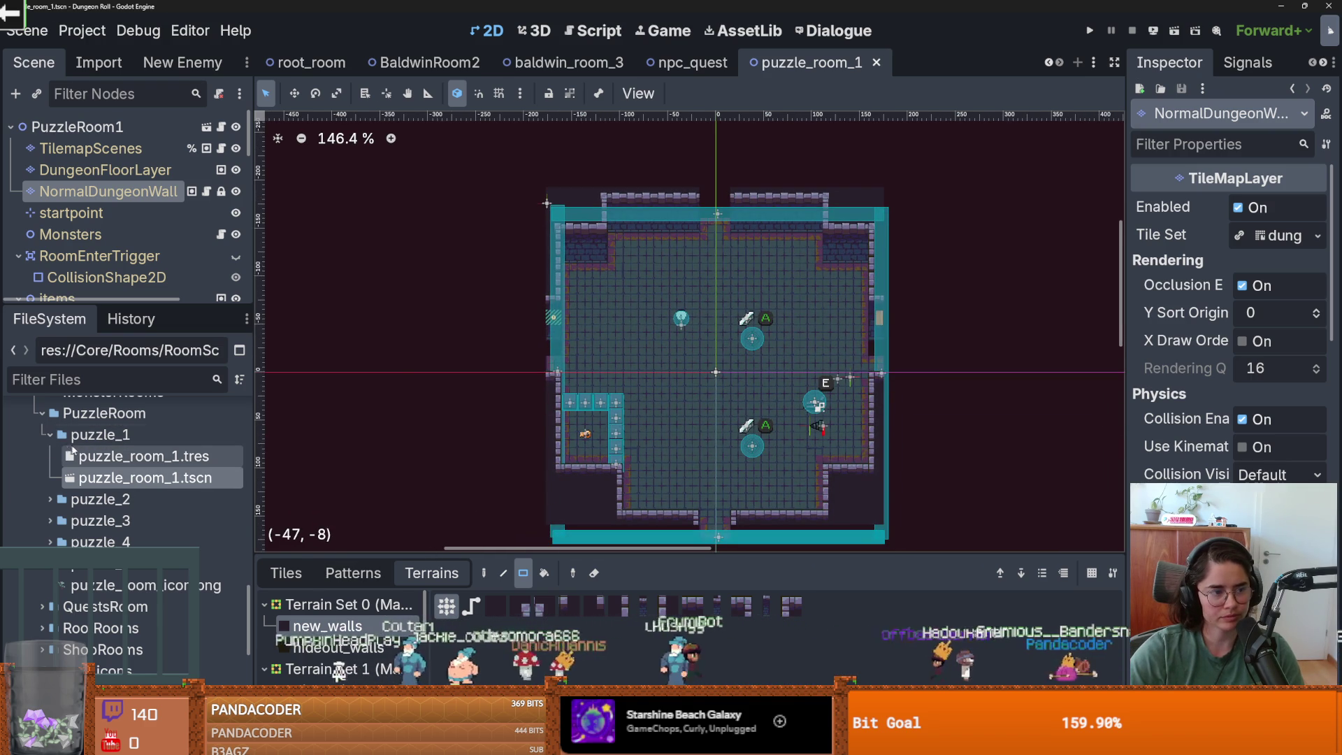
left_click_drag(691, 384, 635, 361)
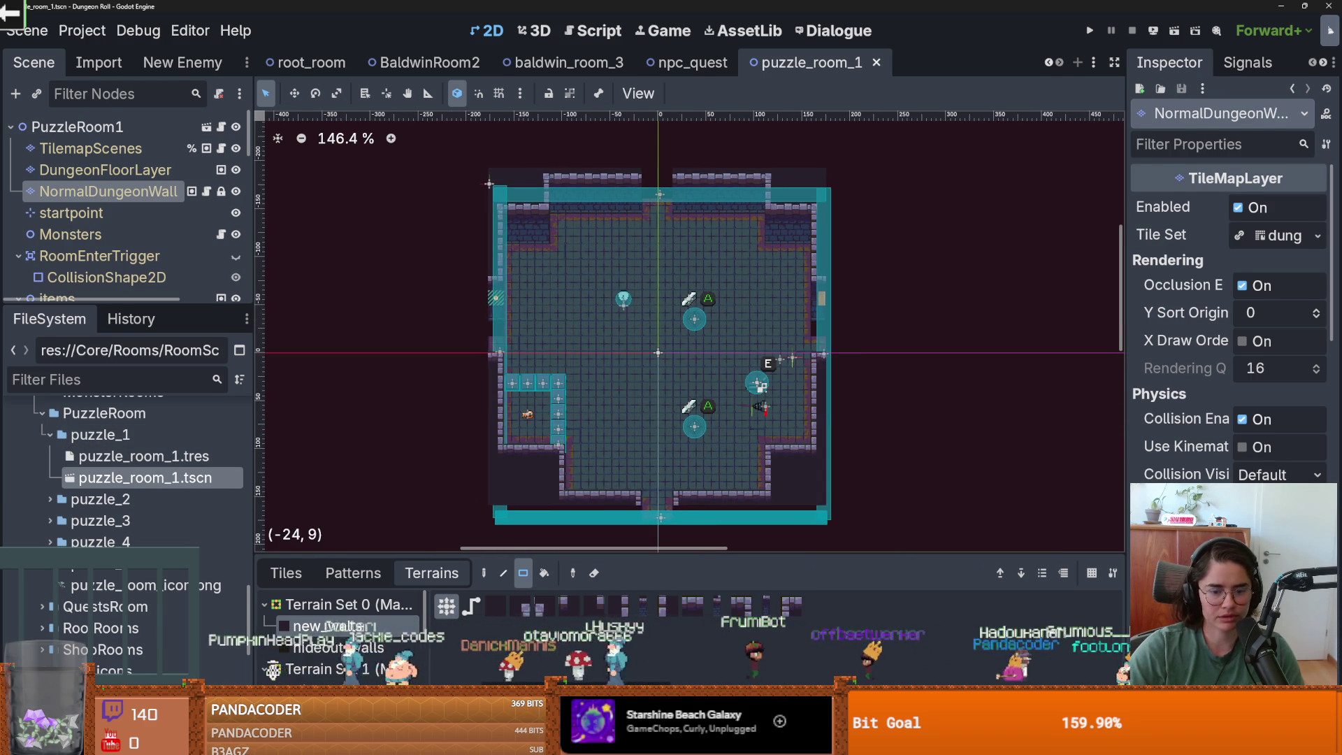
key("alt+Tab")
- Commit the changes to dev with summary 'fixed more coom walls' and push to origin
type("fixed more coom walls")
left_click(138, 684)
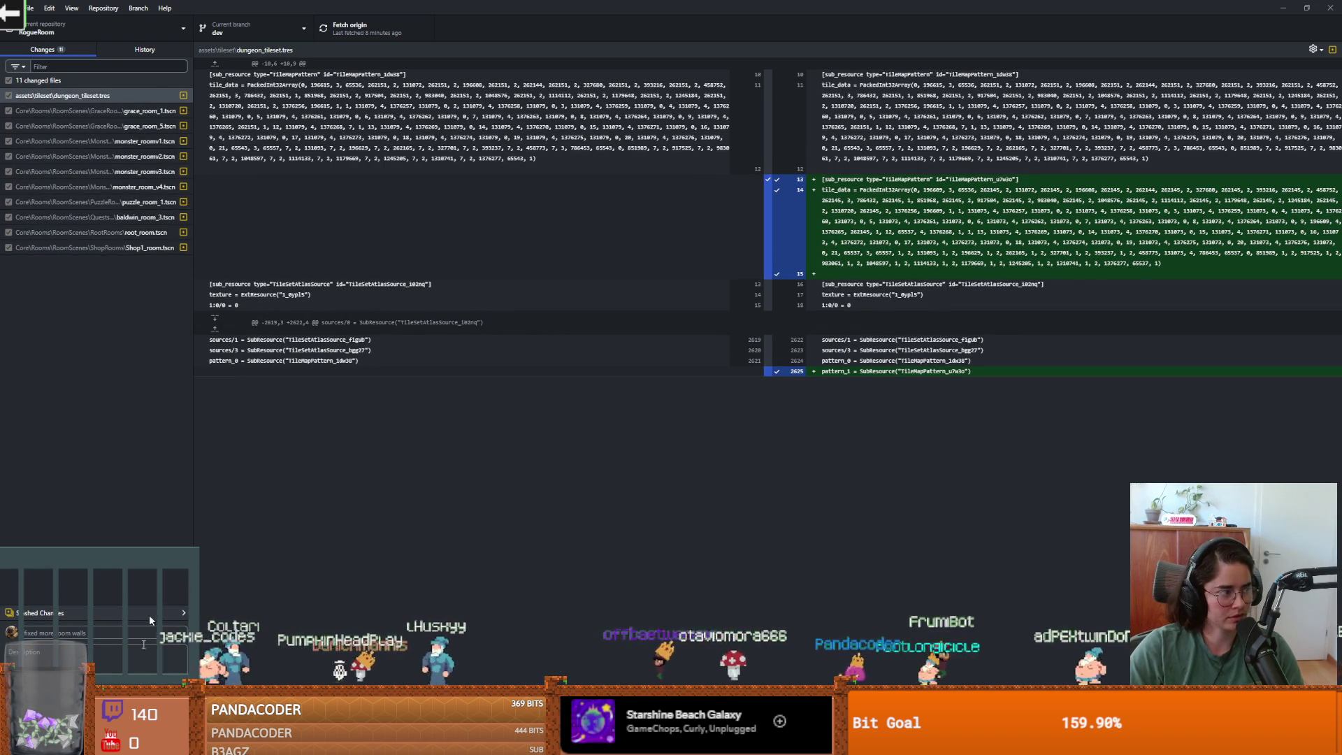
left_click(372, 26)
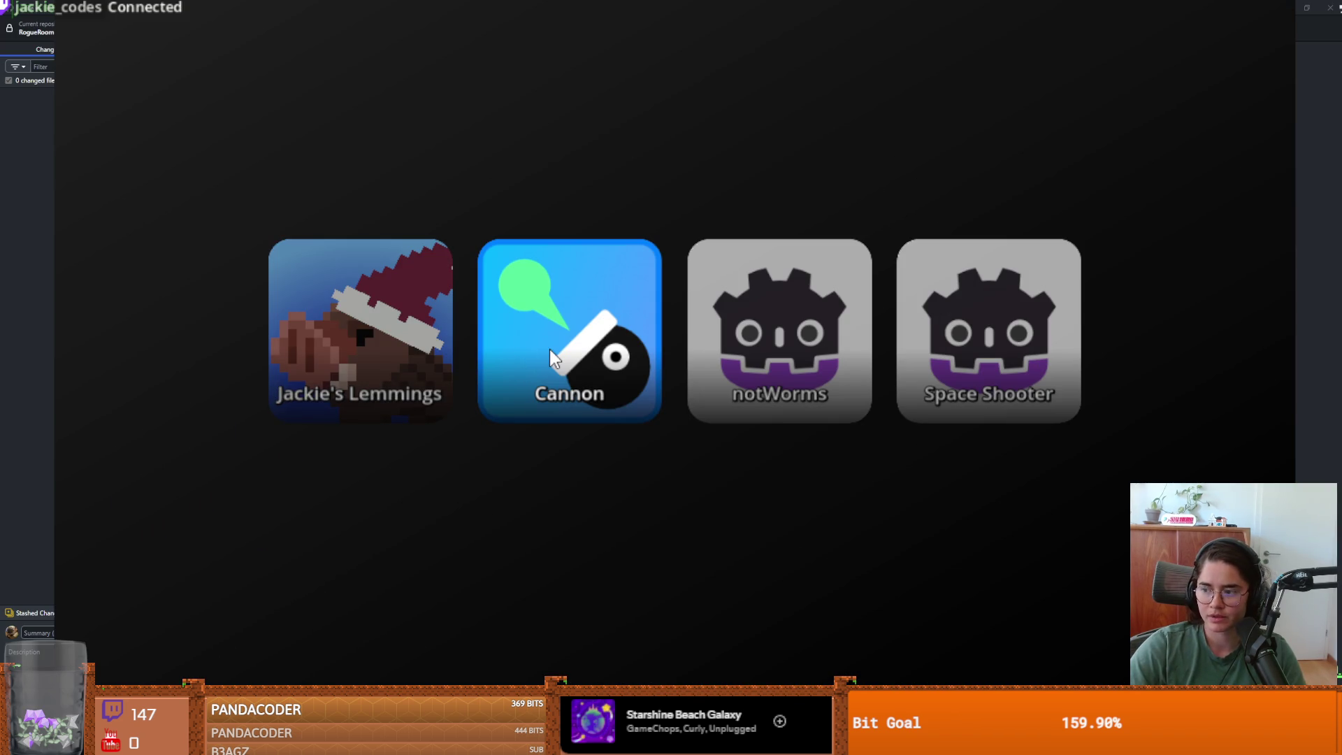
- Load the Cannon game from the game picker
left_click(550, 350)
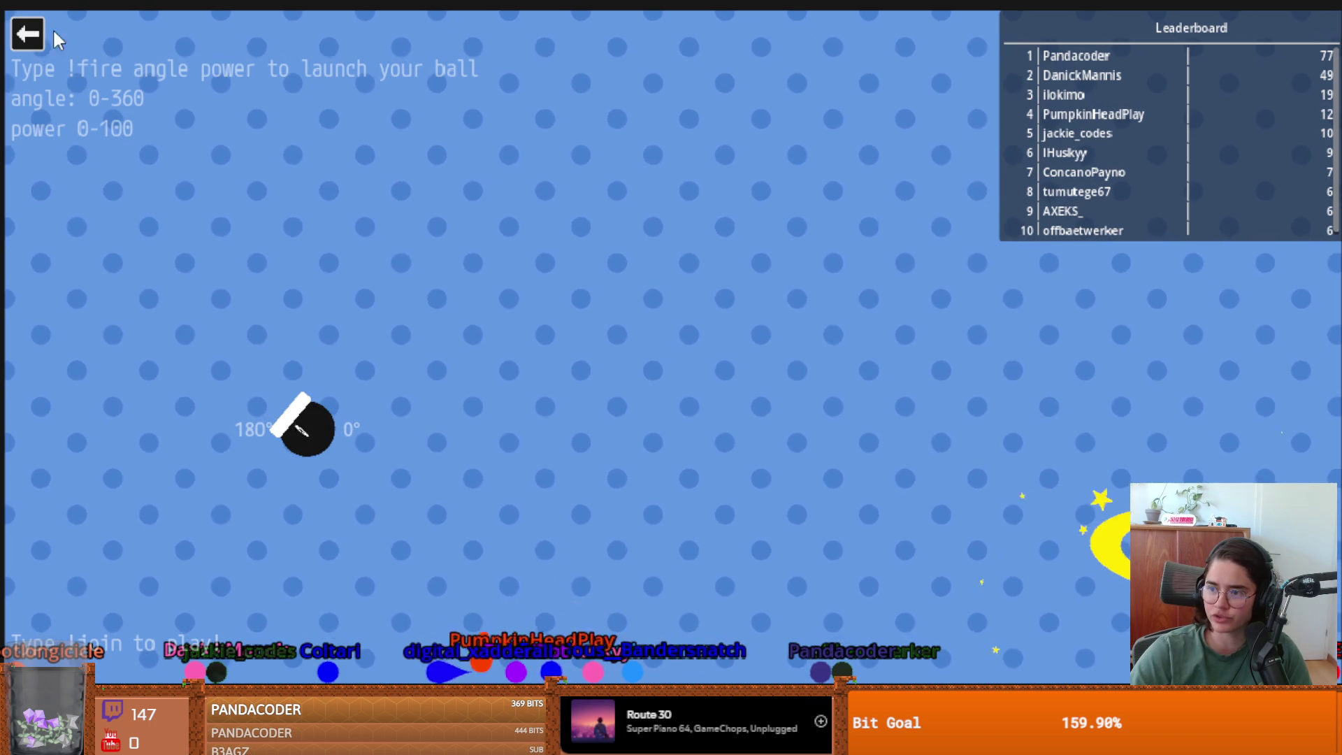
- Exit the cannon game and launch Jackie's Lemmings from the game-select menu
left_click(28, 33)
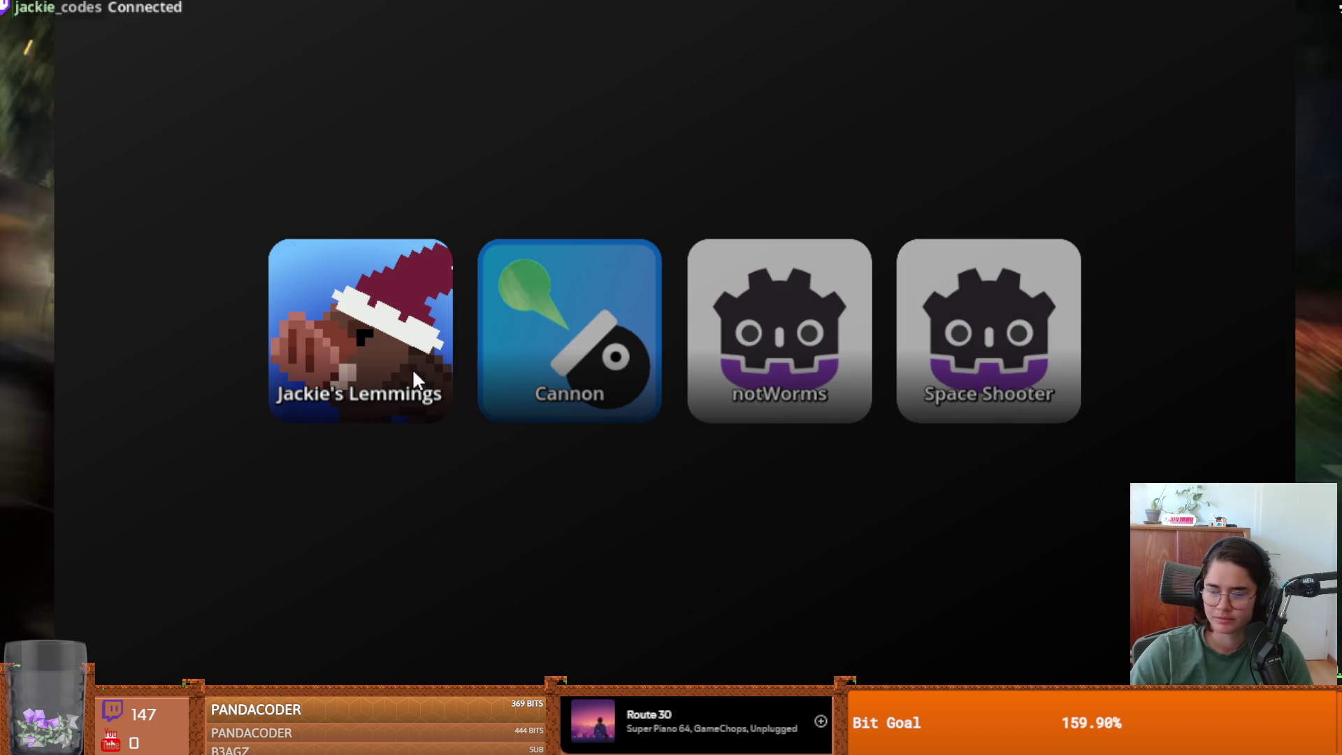
left_click(414, 379)
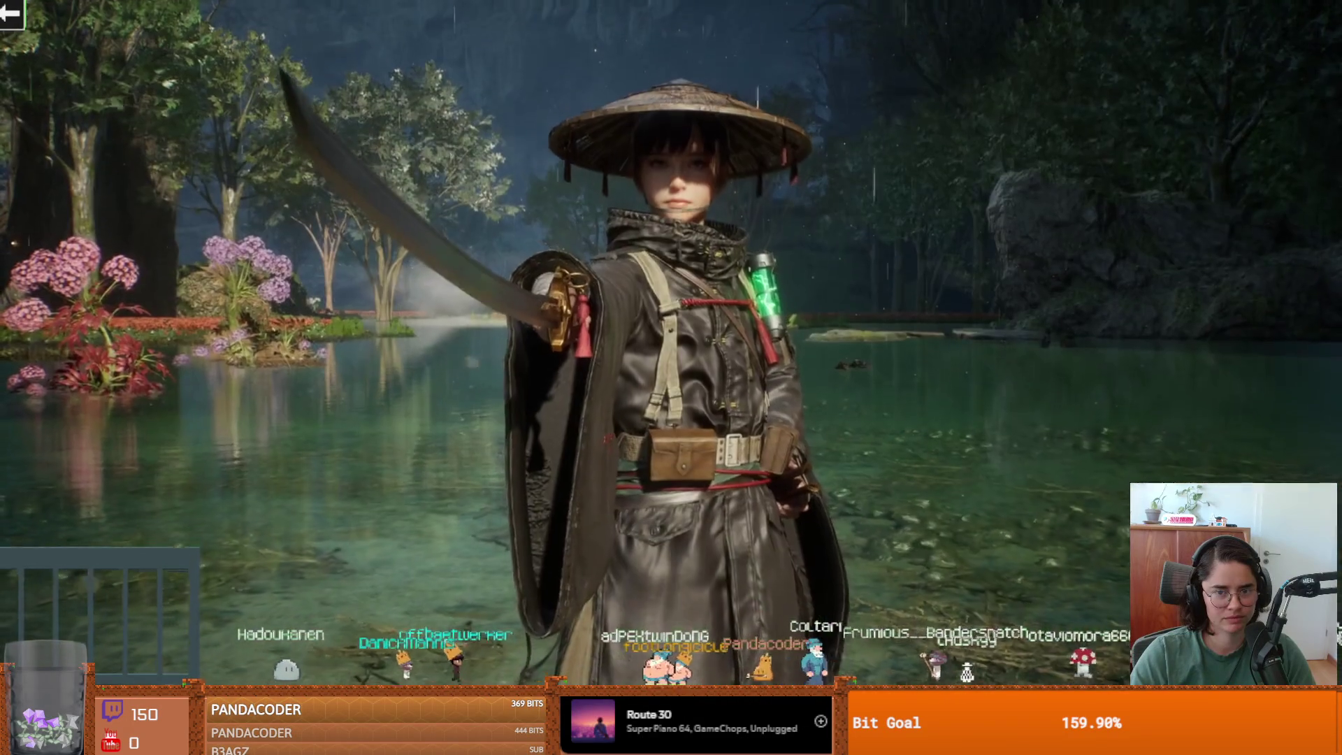
- Pause and resume the Beast of Reincarnation trailer, leave fullscreen, and return to Godot
key("space")
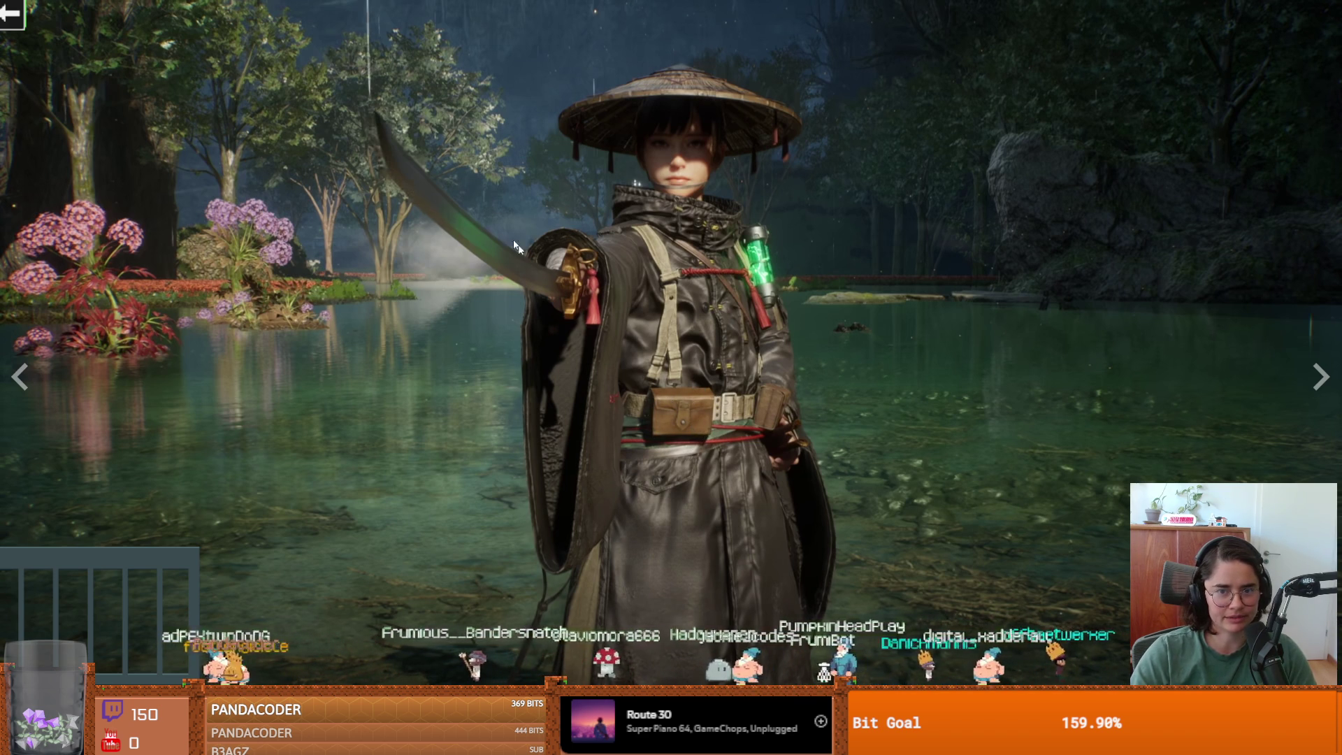
left_click(664, 378)
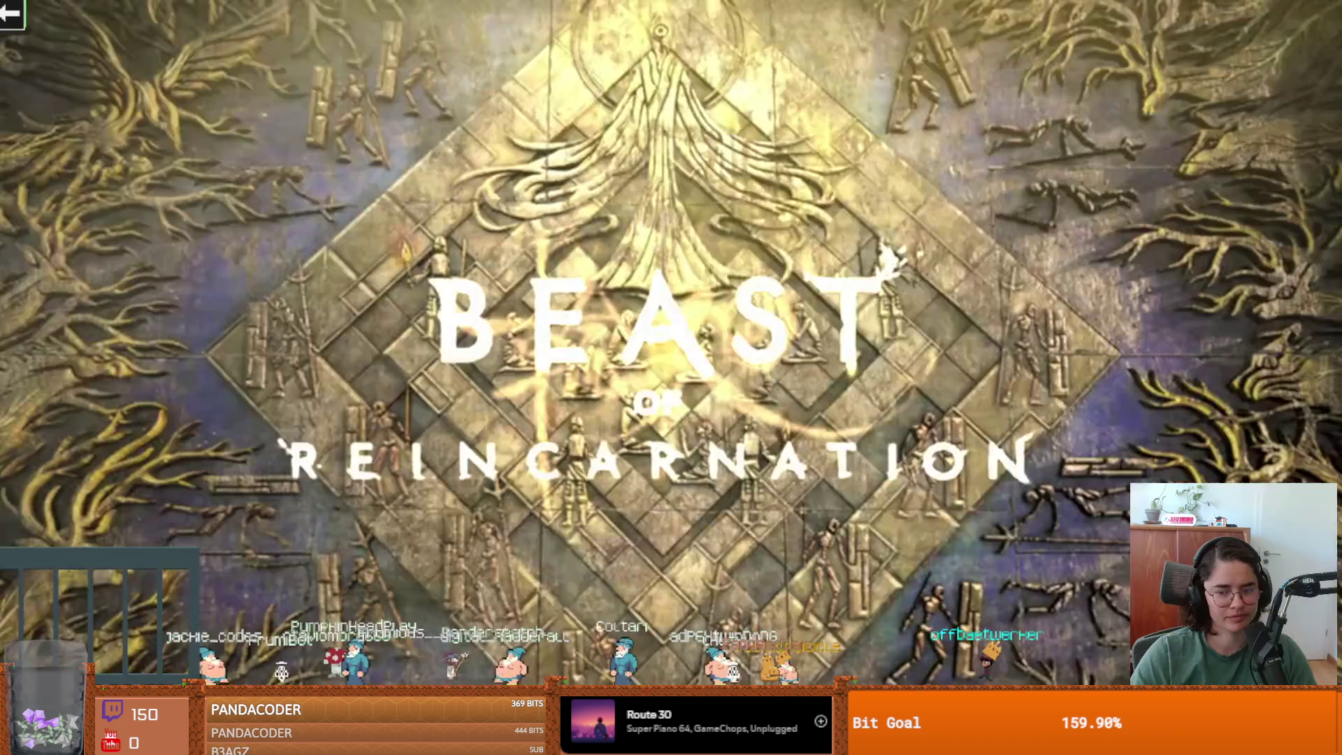
key("Escape")
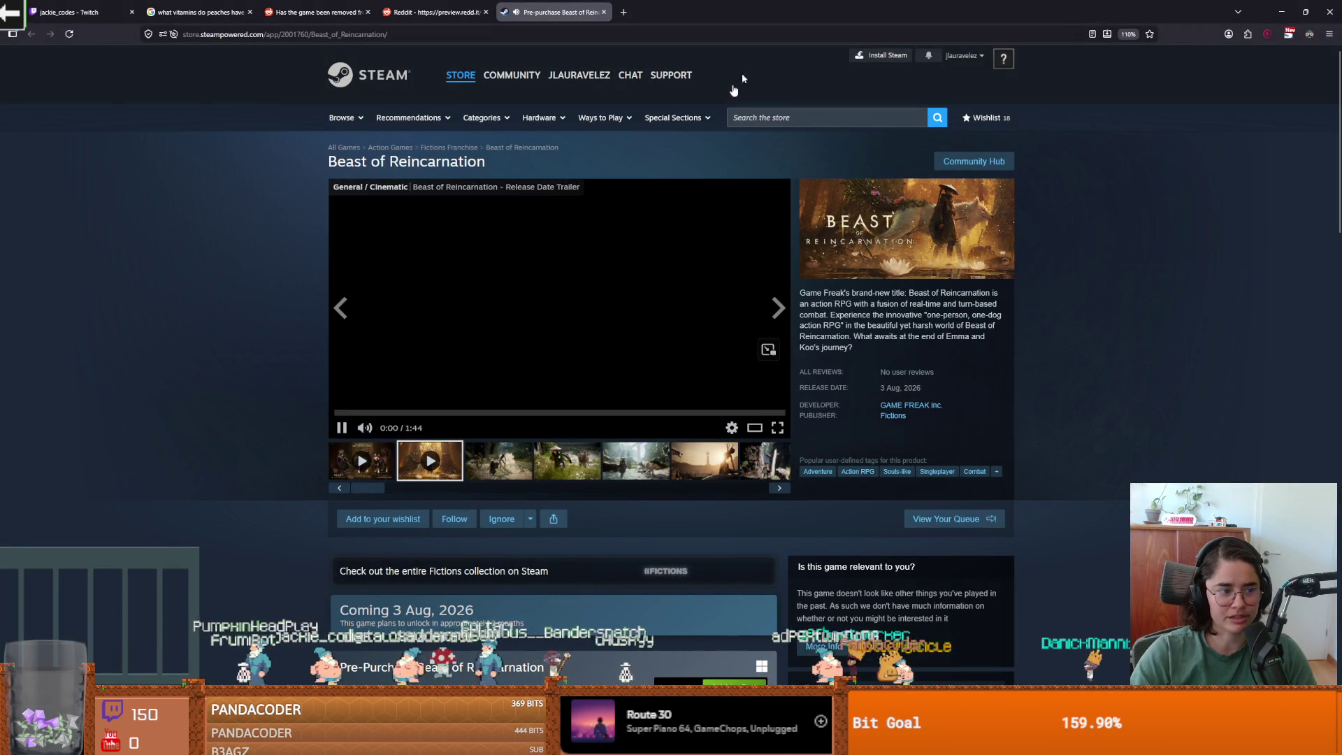
key("alt+Tab")
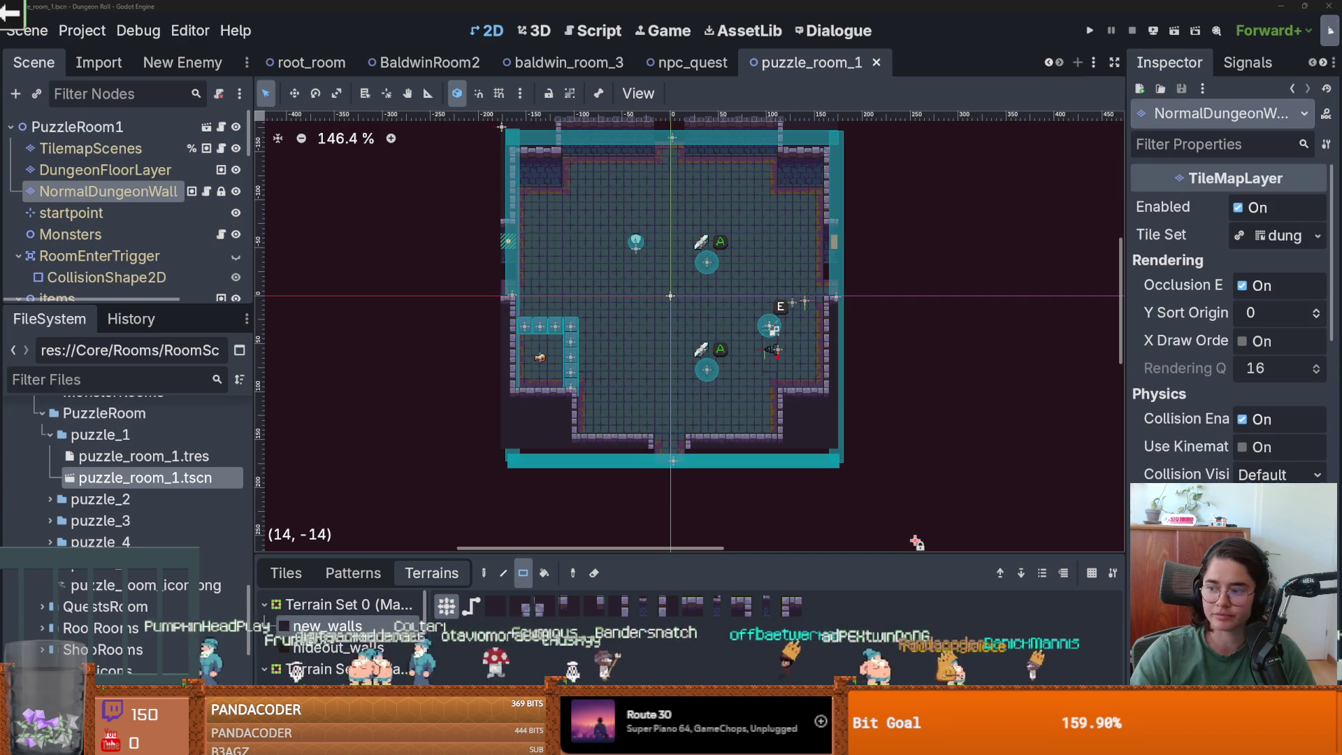
- Save puzzle_room_1 repeatedly while resizing the FileSystem and Scene docks
scroll(753, 305, "up", 2)
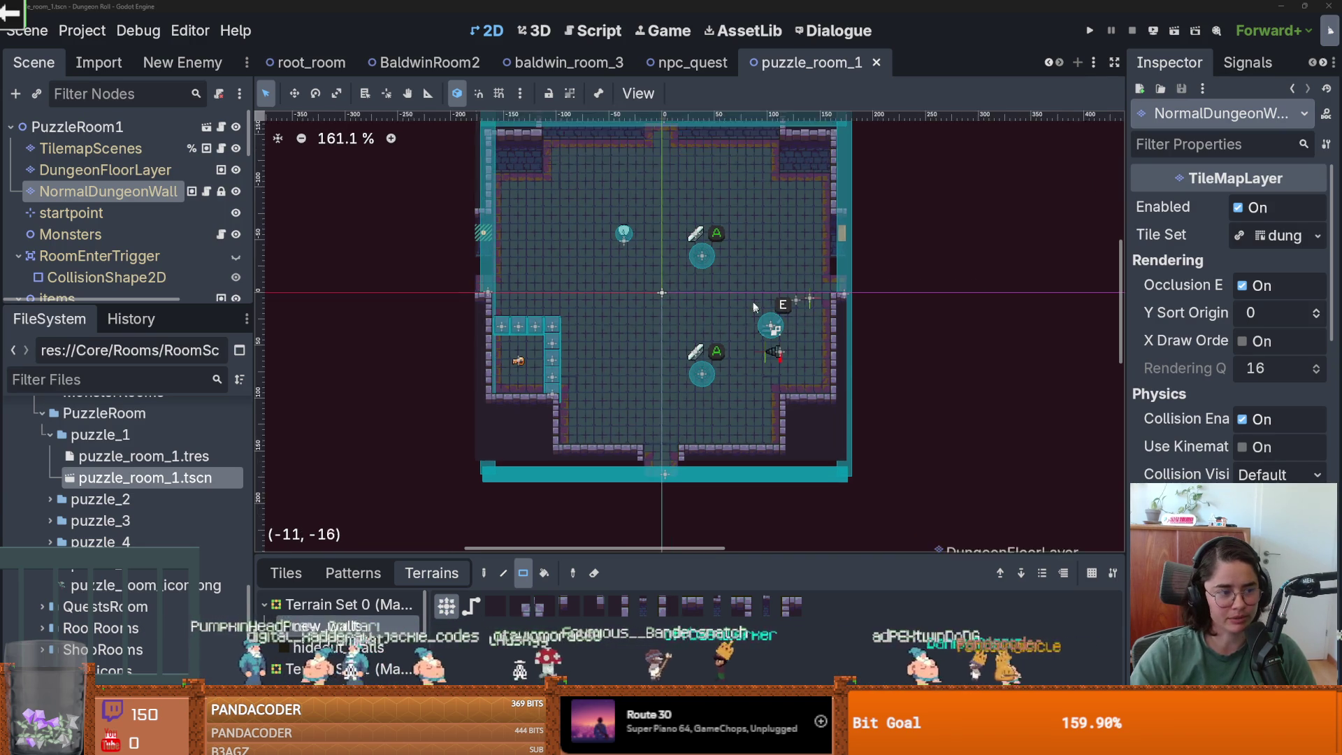
key("ctrl+s")
scroll(769, 250, "up", 3)
scroll(740, 329, "down", 2)
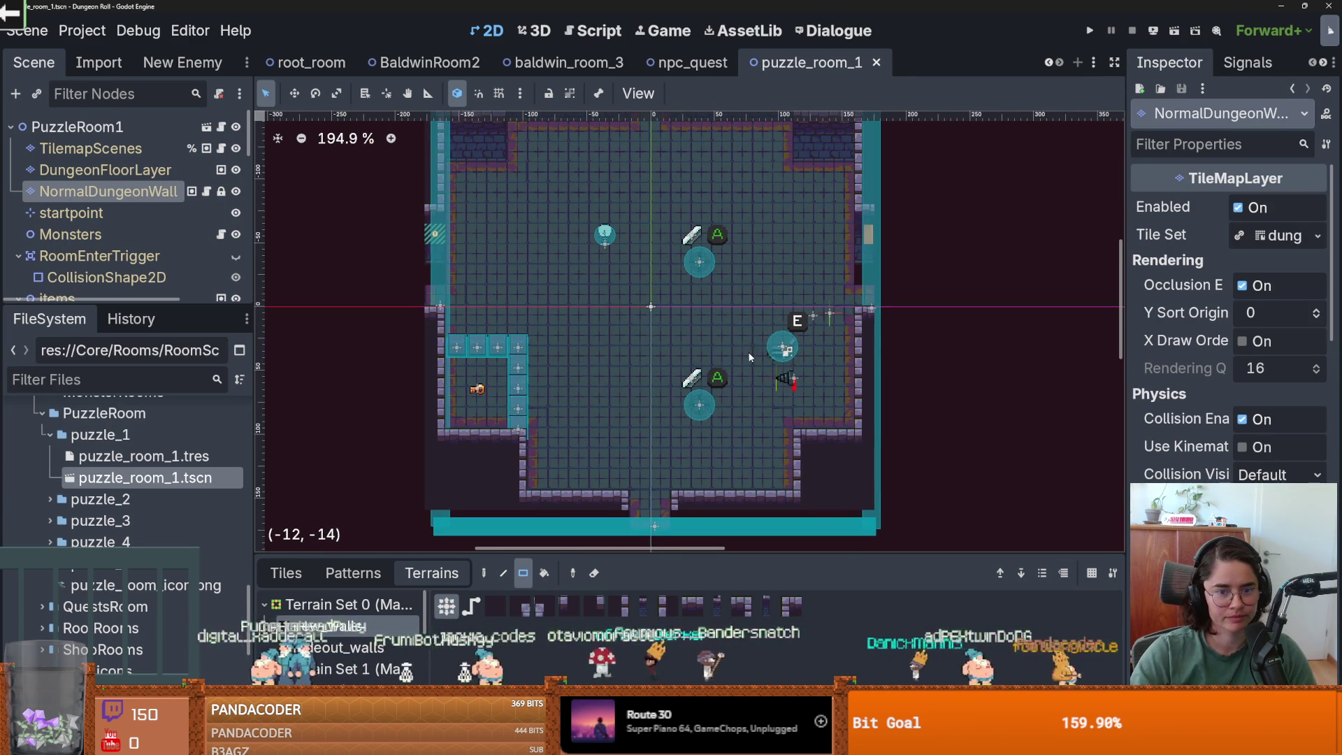
left_click_drag(133, 305, 133, 203)
key("Left")
key("Left")
key("Left")
key("ctrl+s")
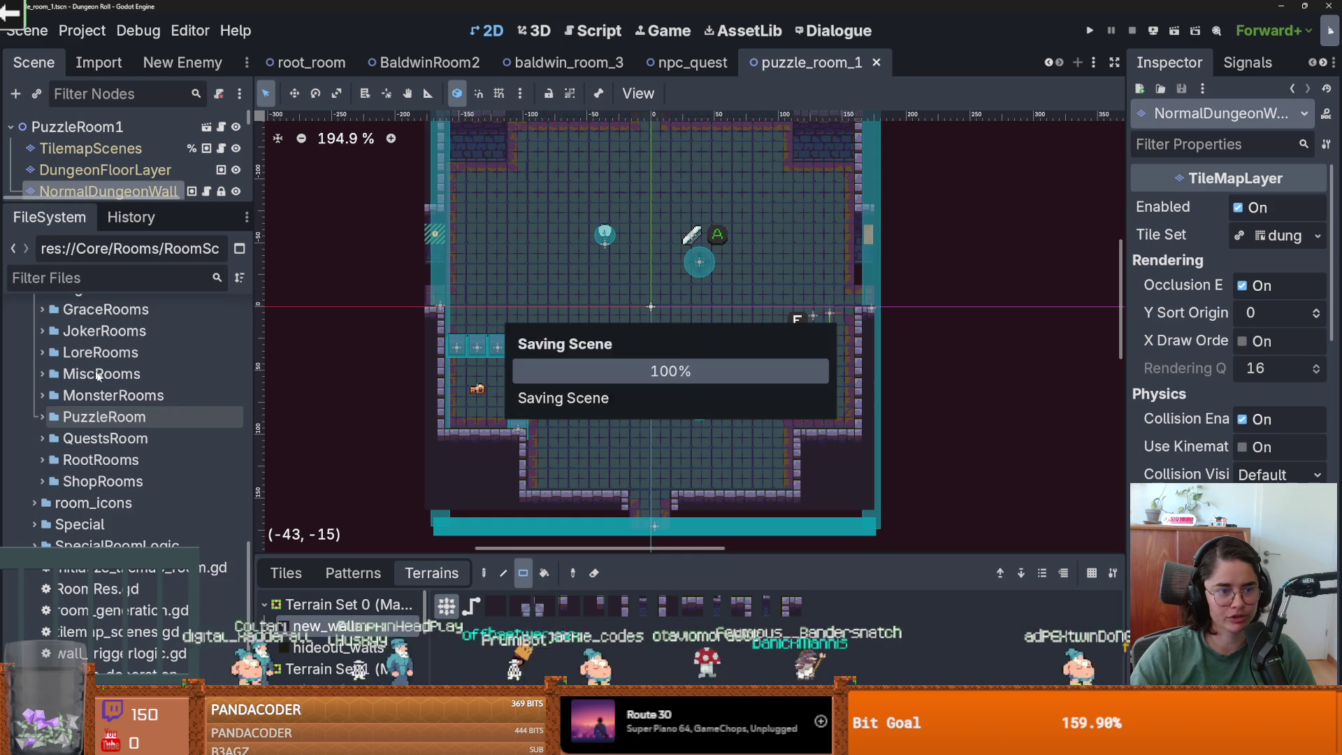
left_click_drag(149, 207, 149, 402)
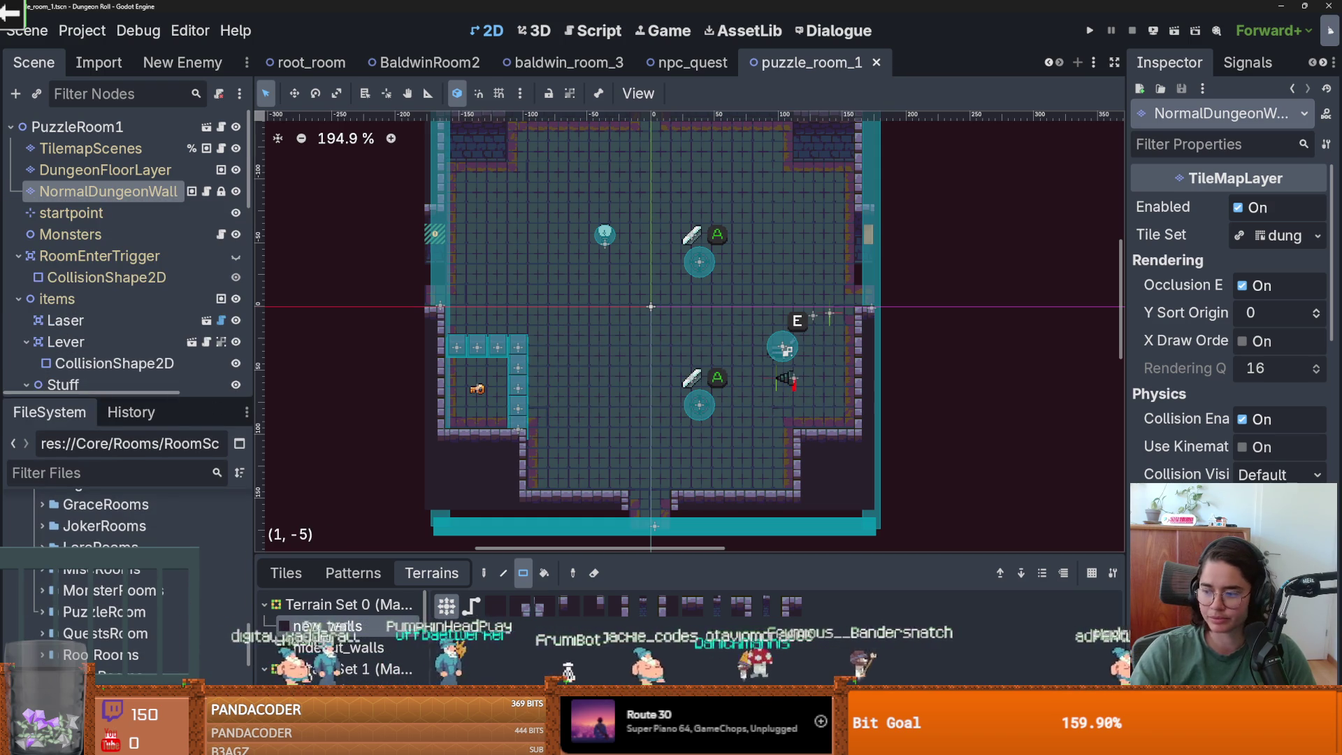
scroll(636, 426, "up", 2)
key("ctrl+s")
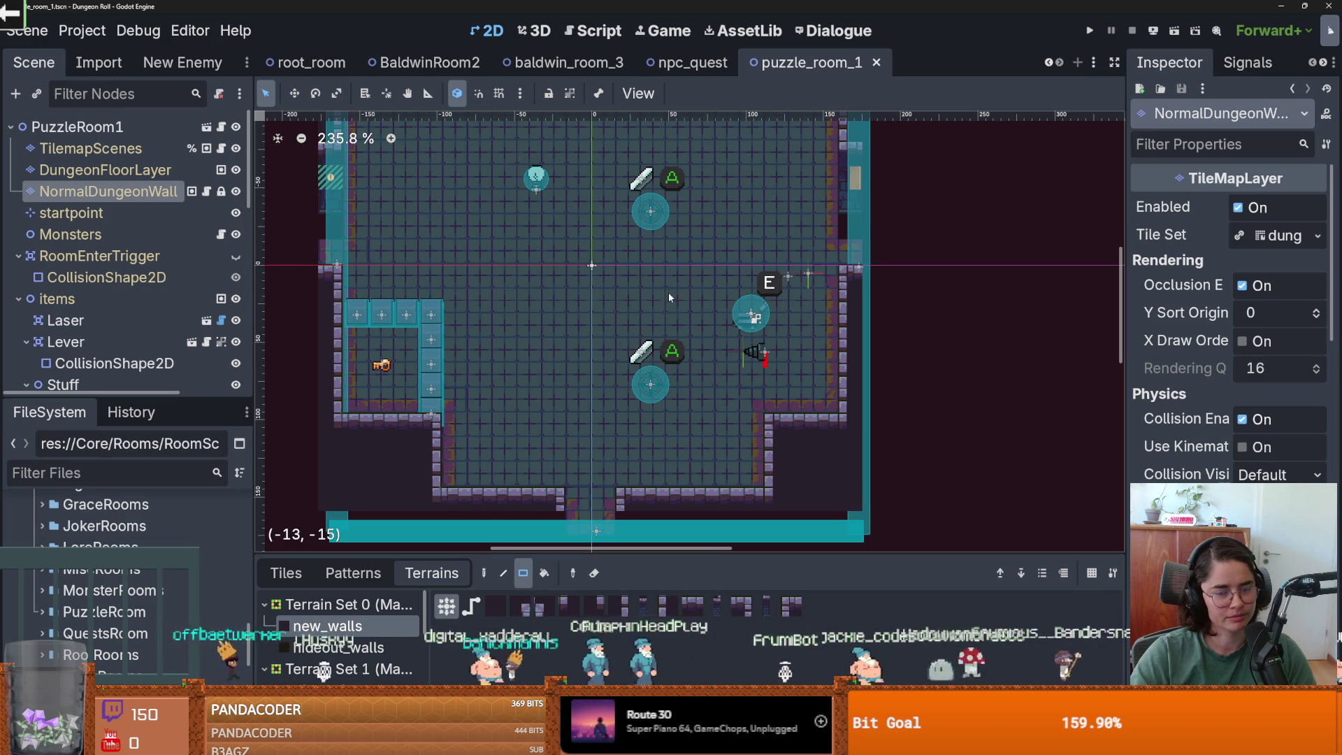
scroll(669, 297, "down", 2)
key("ctrl+s")
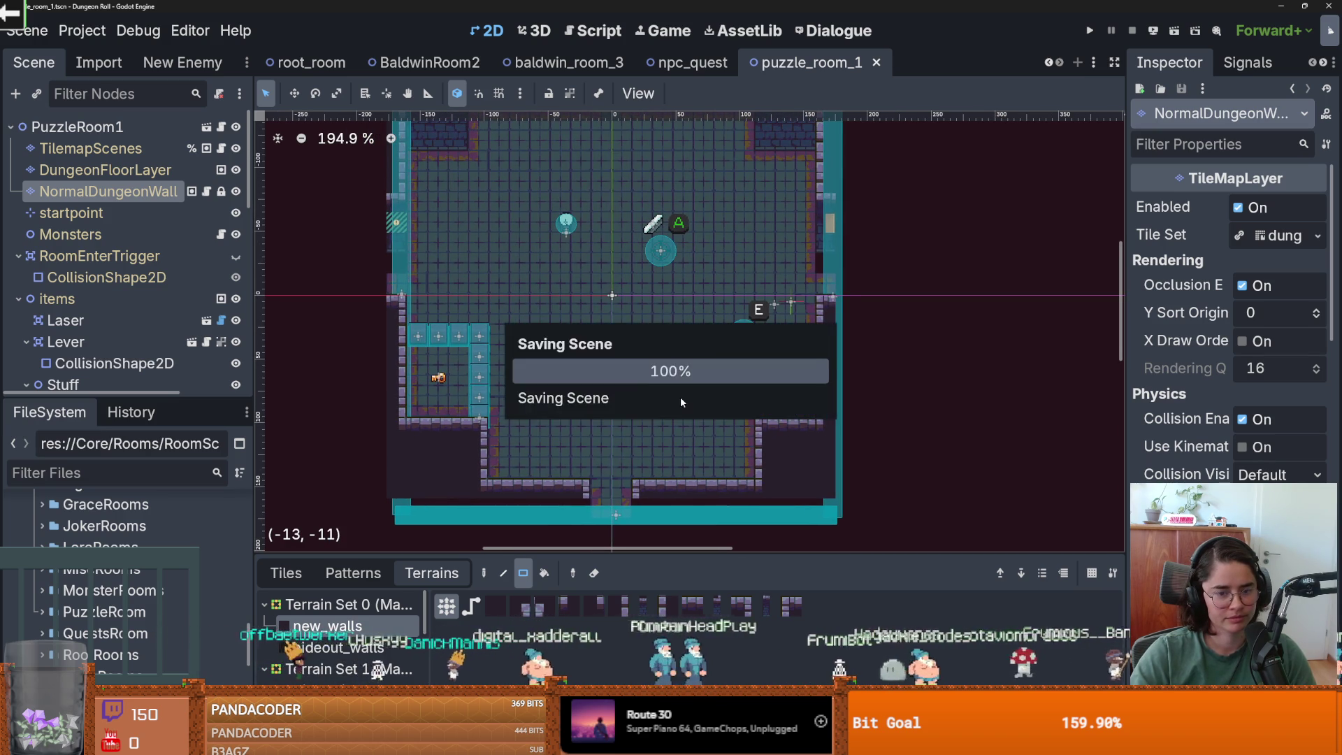
scroll(449, 461, "up", 1)
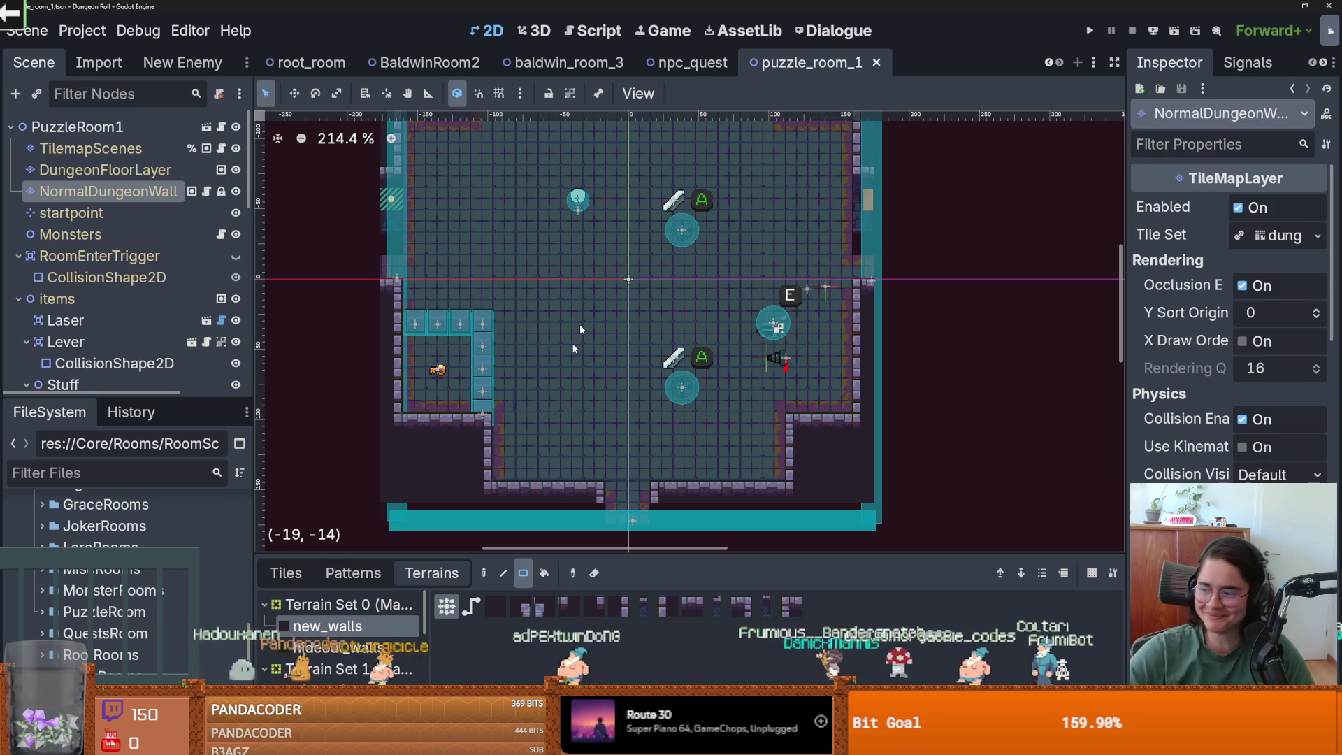
- Pan the room view, save again, widen the left docks and expand PuzzleRoom
left_click_drag(395, 378, 435, 370)
key("ctrl+s")
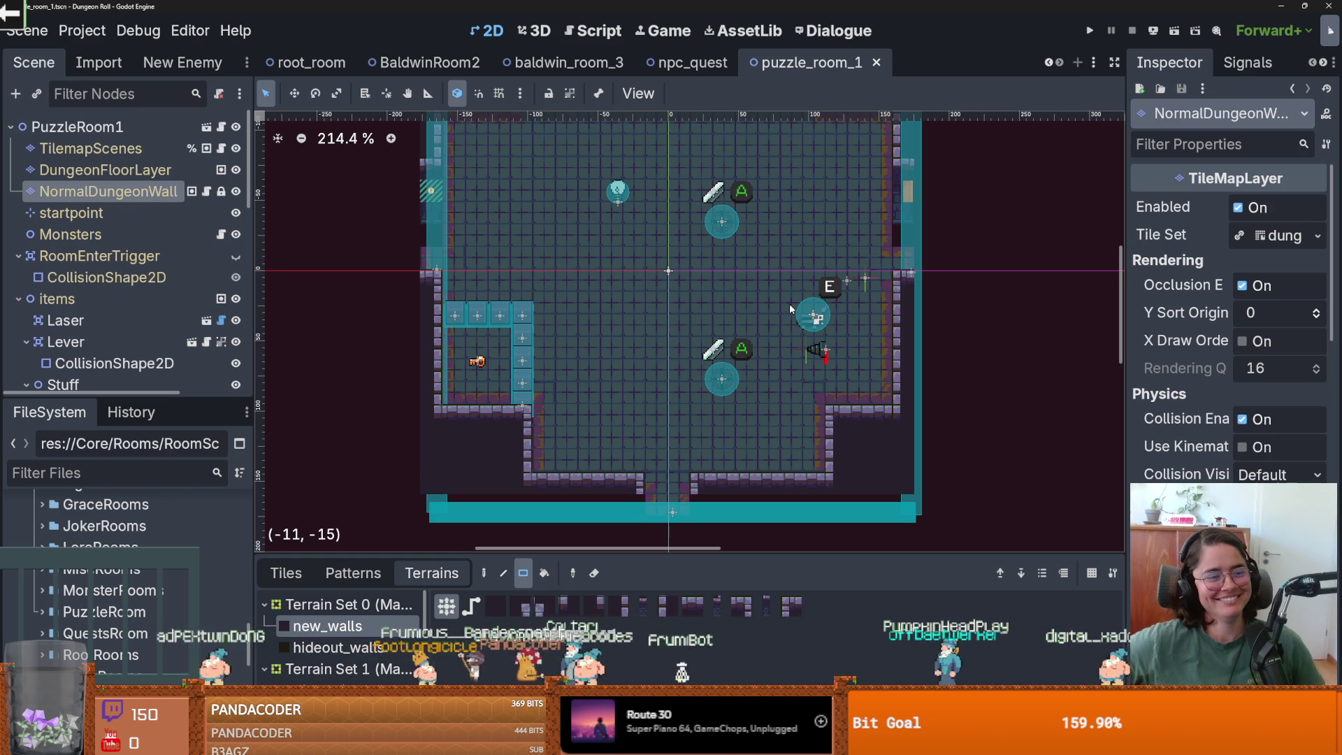
scroll(602, 411, "down", 2)
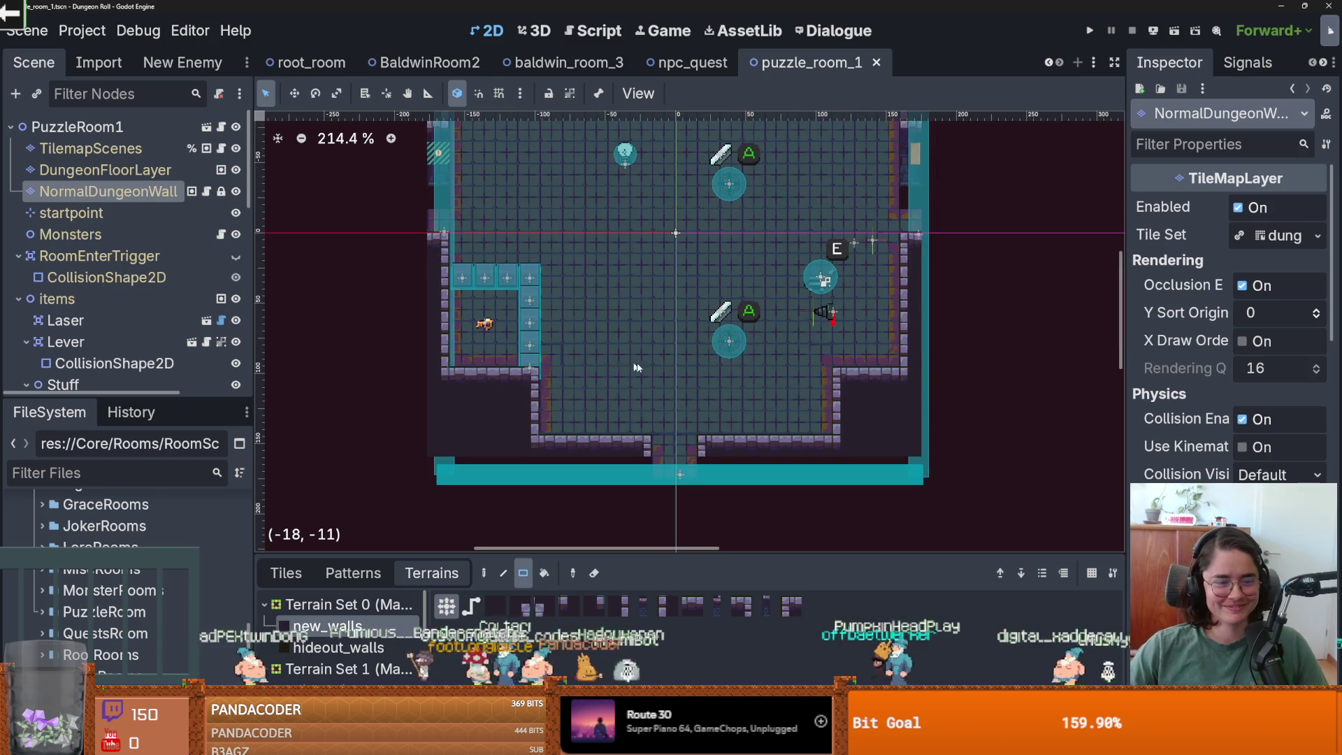
scroll(628, 345, "right", 2)
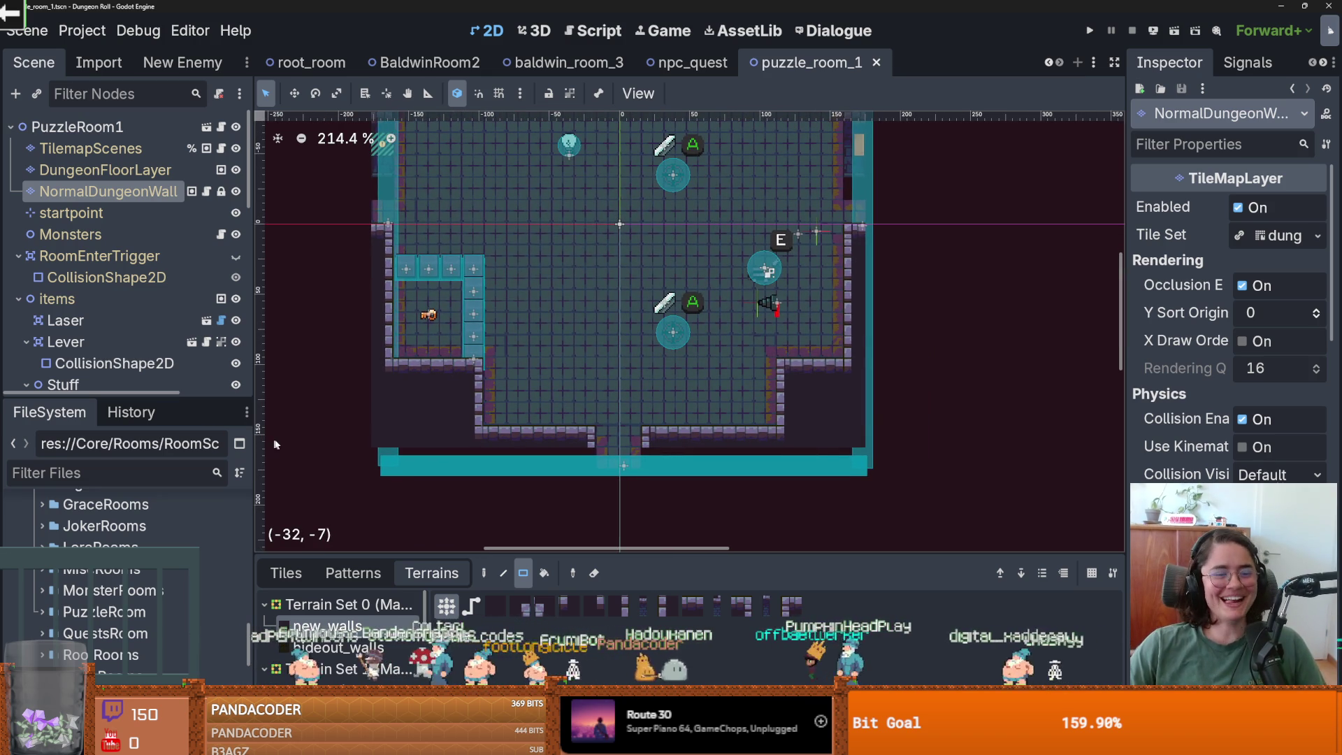
left_click_drag(253, 448, 288, 447)
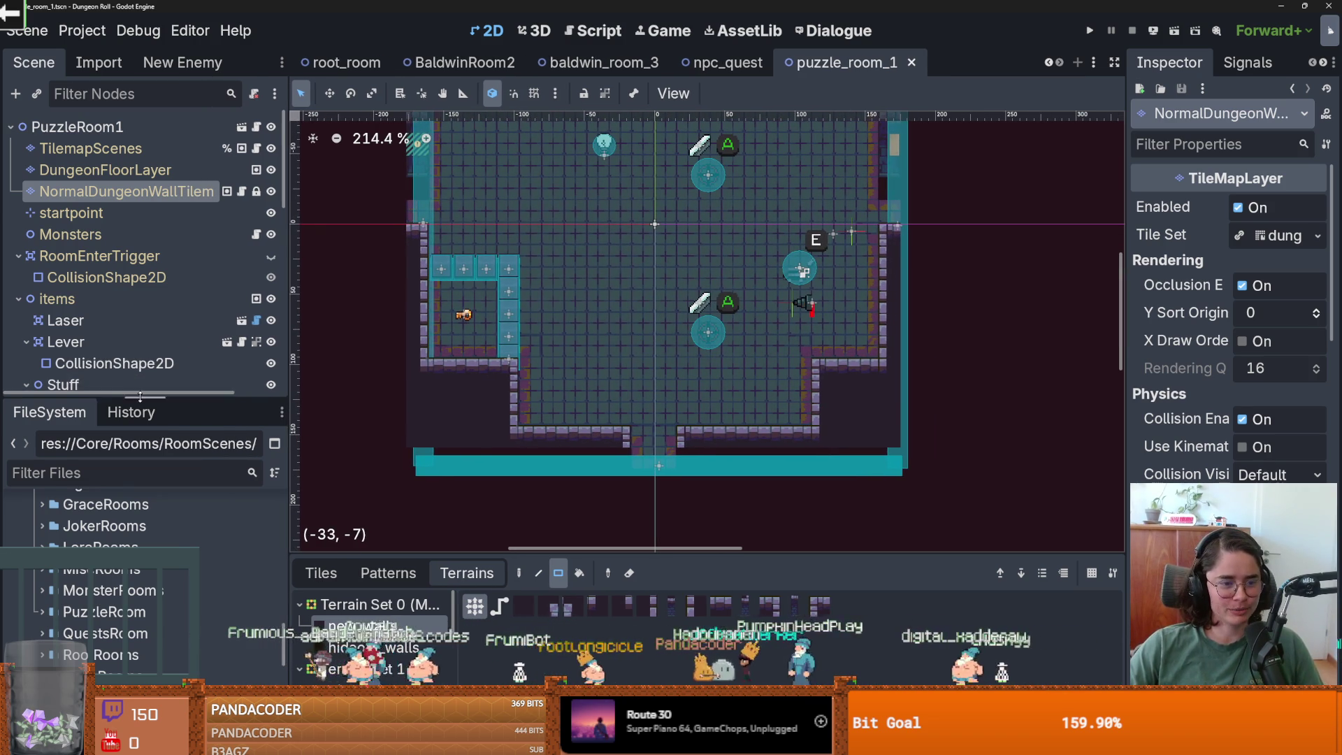
left_click_drag(140, 396, 139, 204)
scroll(54, 461, "up", 2)
left_click(42, 471)
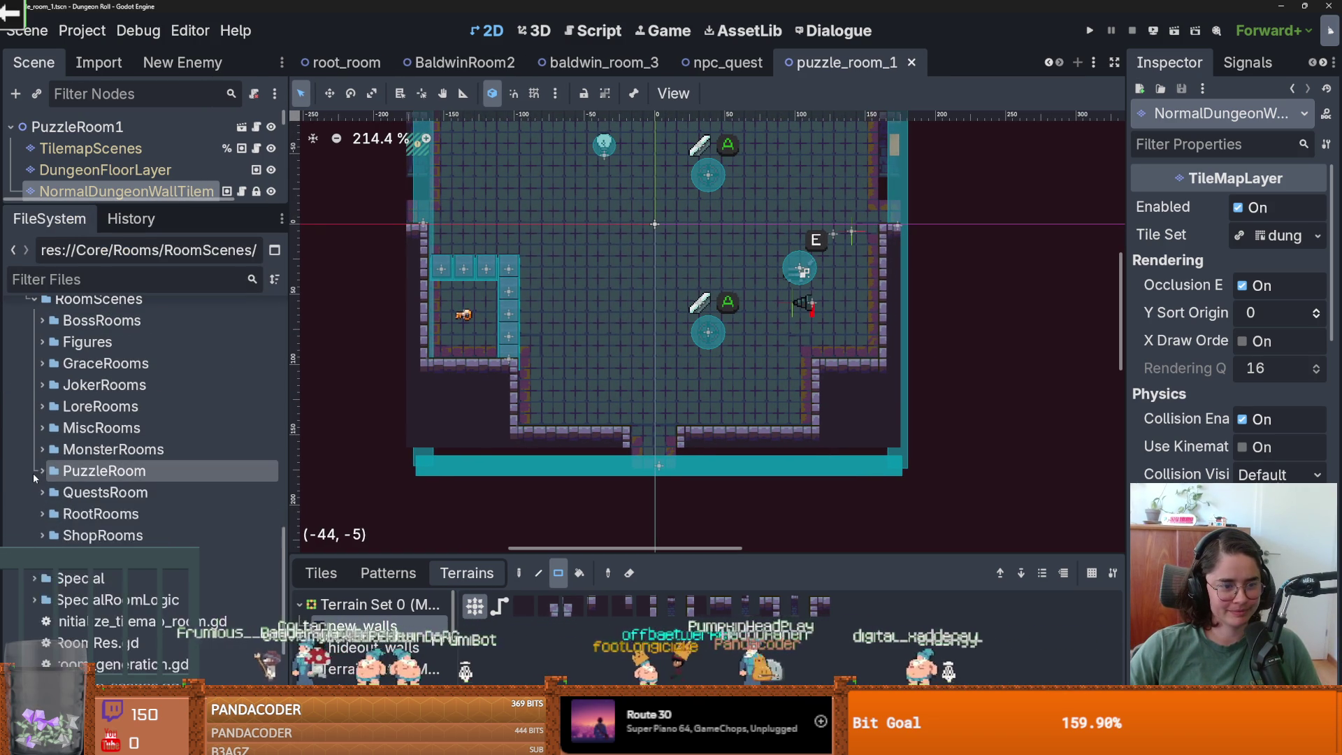
- Open the puzzle_2, puzzle_3 and puzzle_4 scenes and centre the puzzle_4 room
left_click(50, 514)
double_click(119, 536)
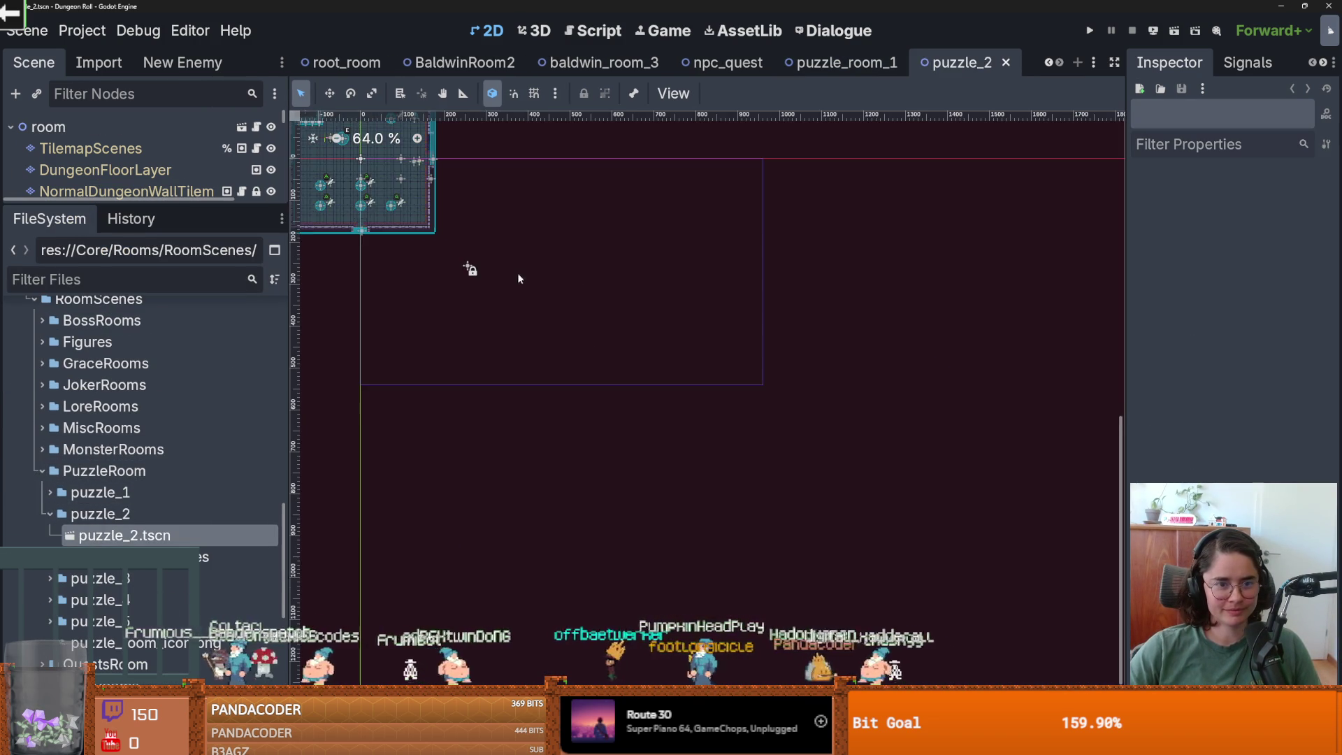
scroll(551, 276, "up", 4)
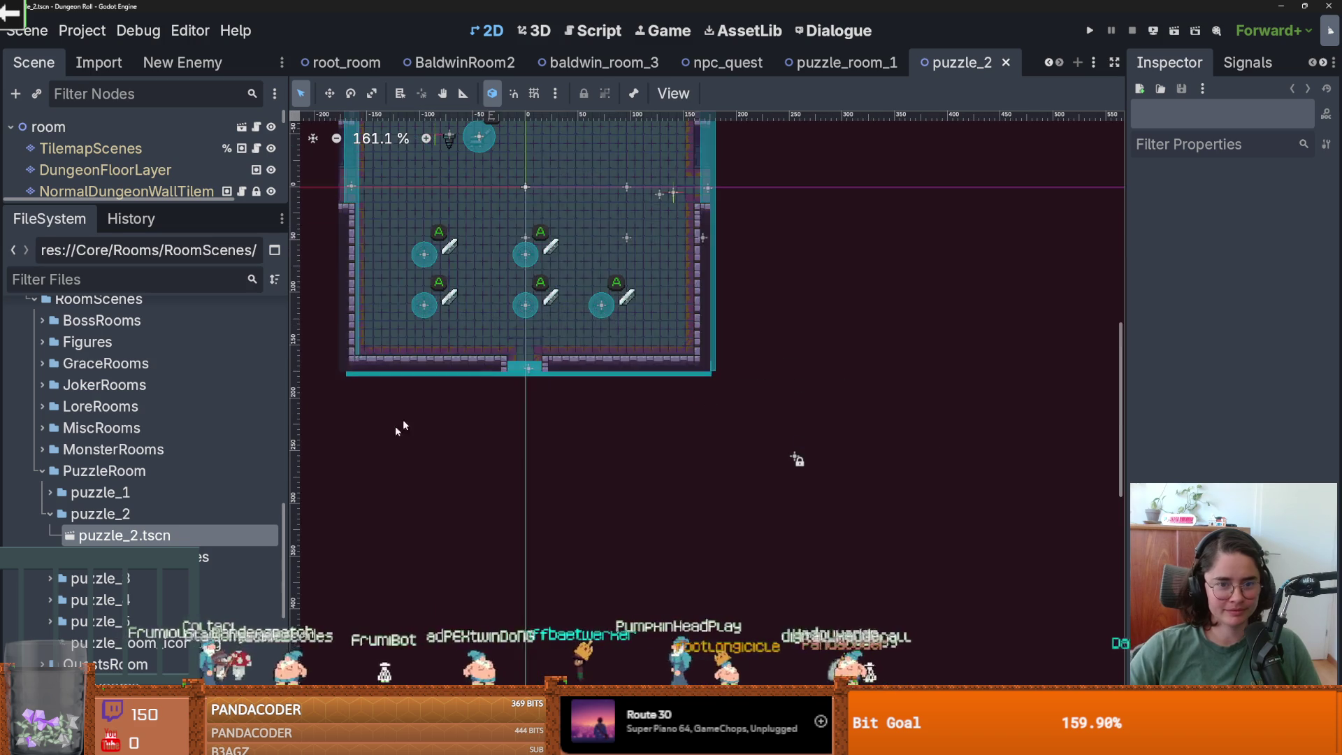
left_click(50, 578)
scroll(105, 531, "down", 3)
double_click(119, 496)
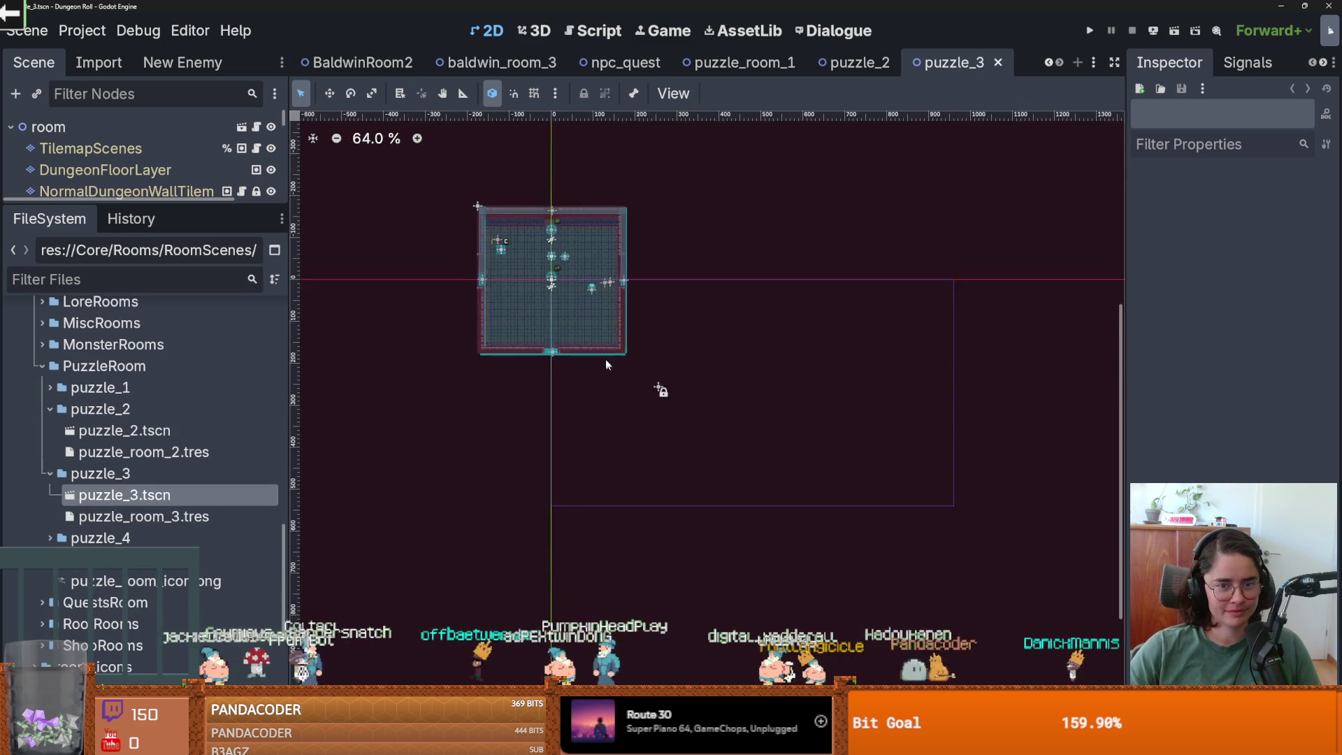
scroll(615, 378, "up", 3)
left_click(50, 537)
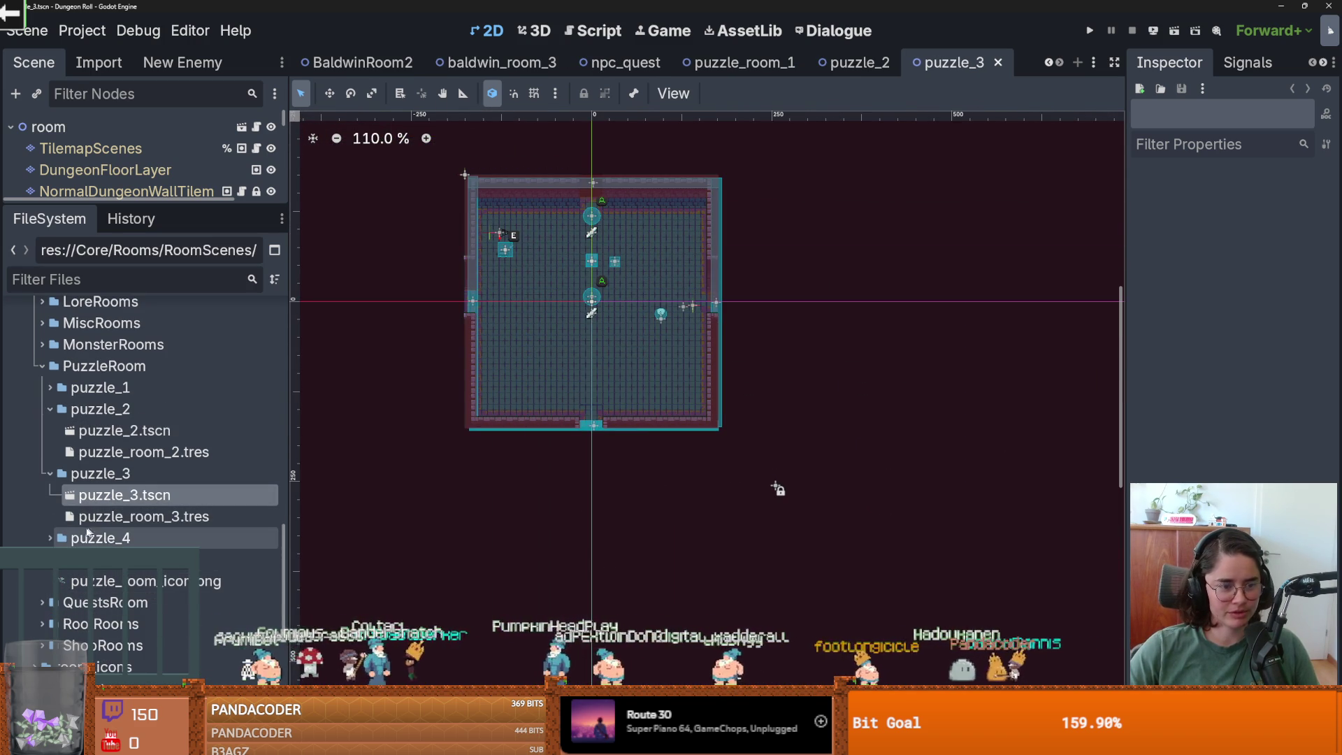
double_click(119, 559)
scroll(544, 299, "up", 4)
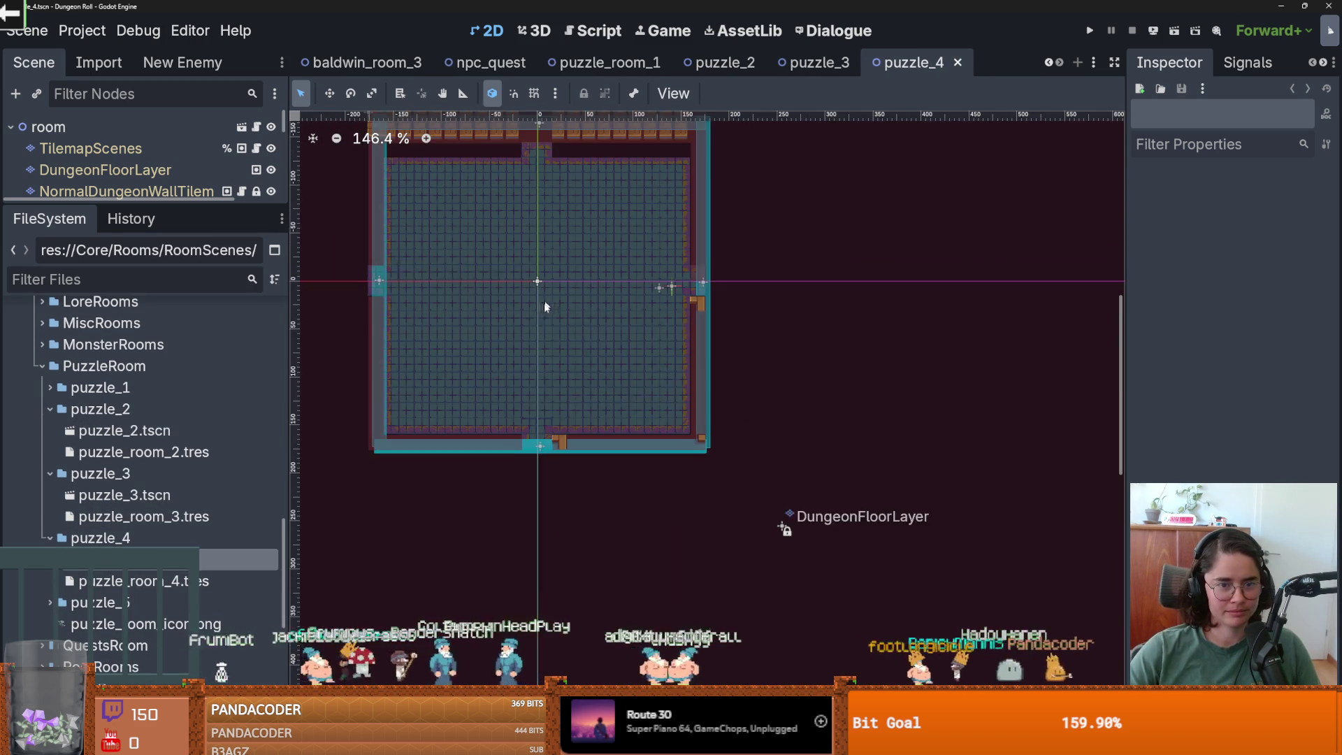
left_click_drag(412, 344, 431, 383)
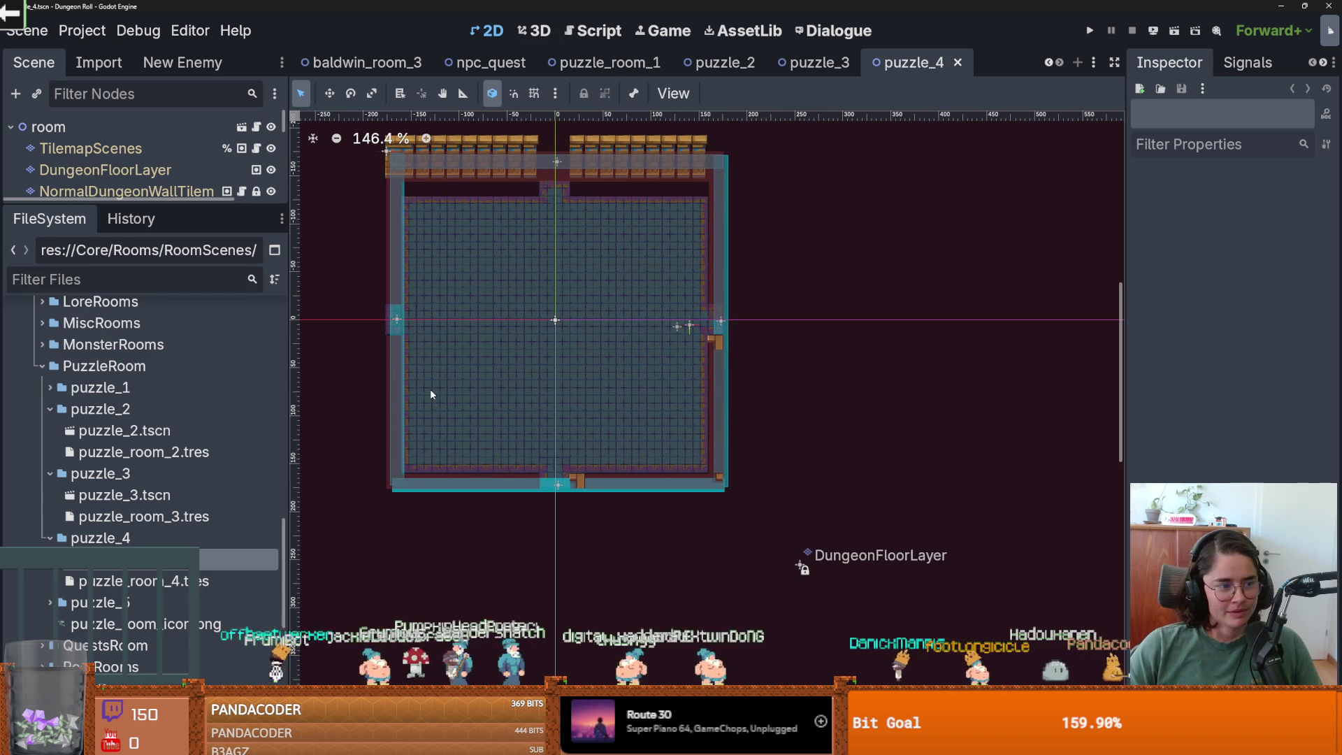
left_click_drag(288, 482, 346, 483)
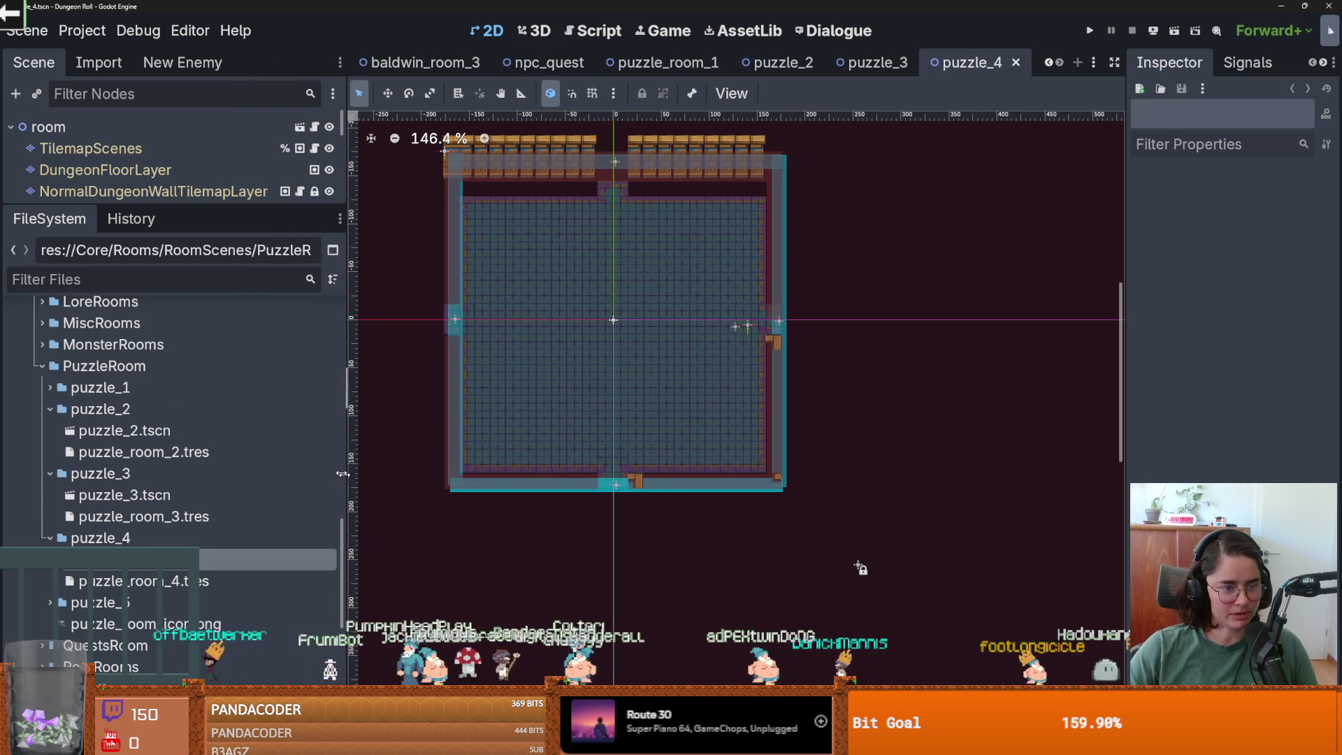
scroll(112, 481, "up", 3)
- Browse the MonsterRooms and MiscRooms folders, then open lore_room1.tscn from LoreRooms
key("Up")
key("Right")
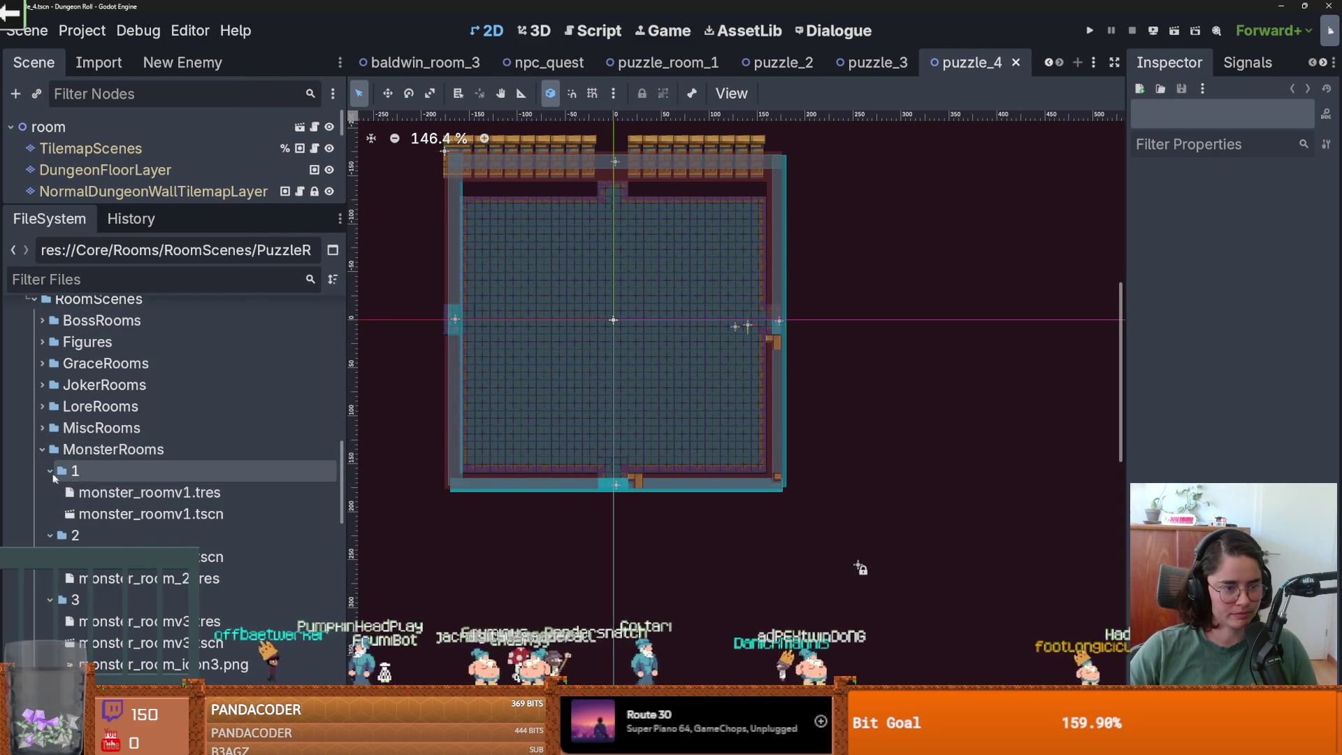
key("Down")
key("Left")
key("Down")
key("Right")
key("Left")
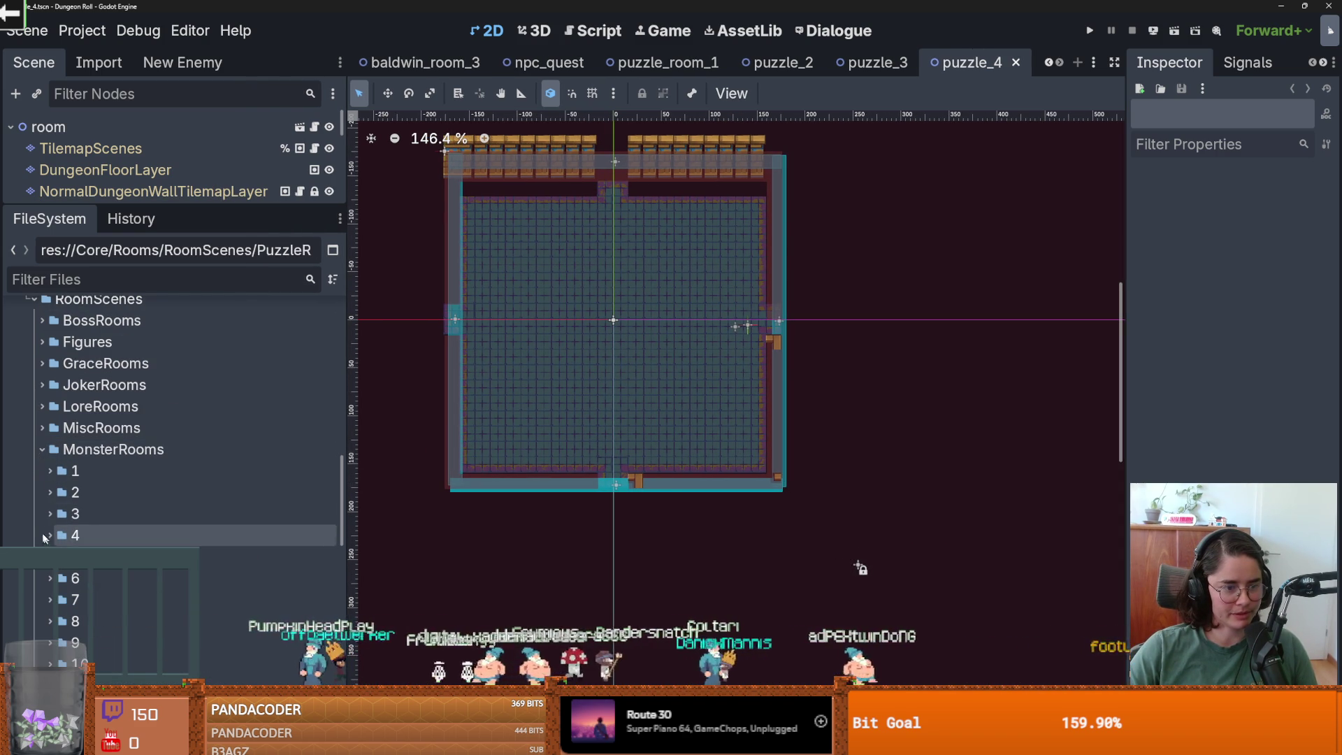
key("Left")
key("Left")
key("Up")
key("Right")
key("Down")
key("Right")
key("Left")
key("Left")
- Open joker_room_1.tscn from the JokerRooms folder
key("Left")
key("Up")
key("Right")
key("Down")
key("Return")
key("Left")
key("Left")
key("Up")
key("Right")
key("Down")
key("Right")
key("Down")
key("Return")
scroll(824, 485, "down", 5)
scroll(857, 539, "up", 8)
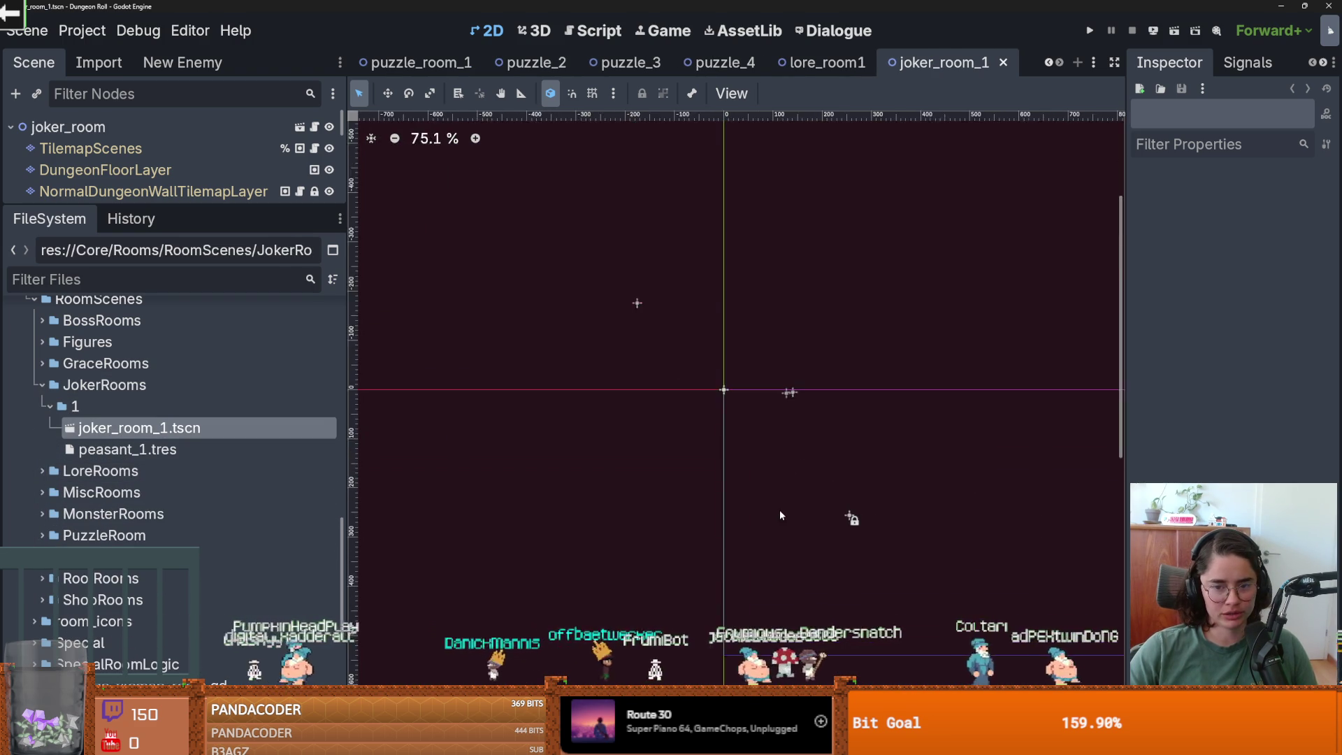
scroll(784, 510, "down", 7)
scroll(790, 514, "down", 5)
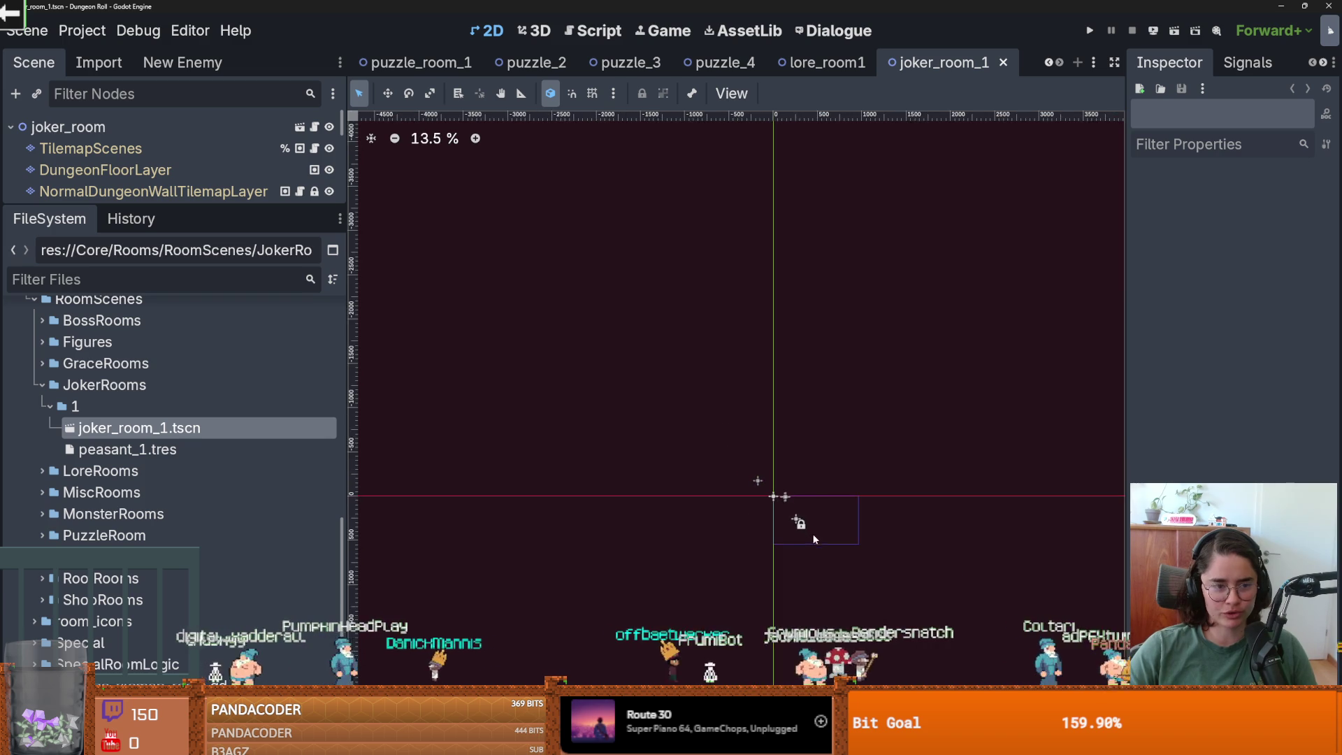